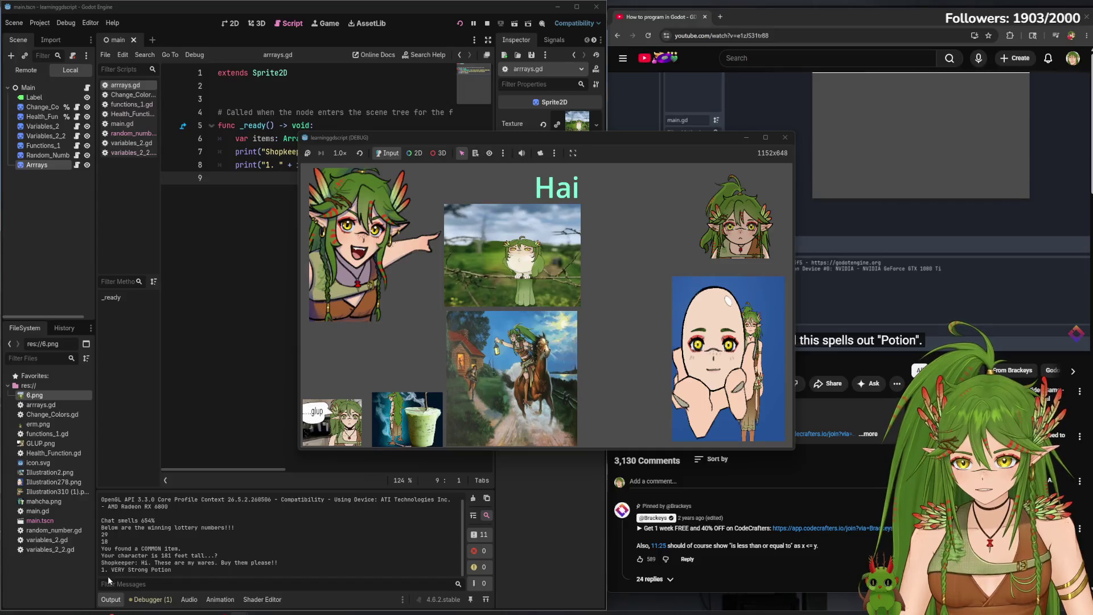
Stop the running game and add a space after "1." in line 8's print string.
click(785, 138)
click(275, 164)
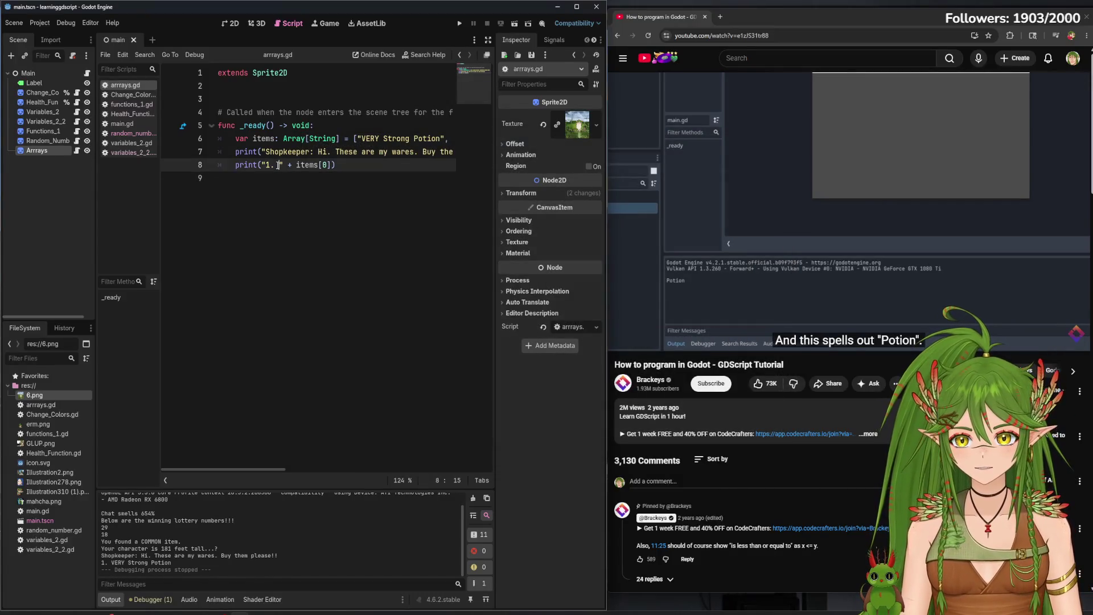
click(460, 23)
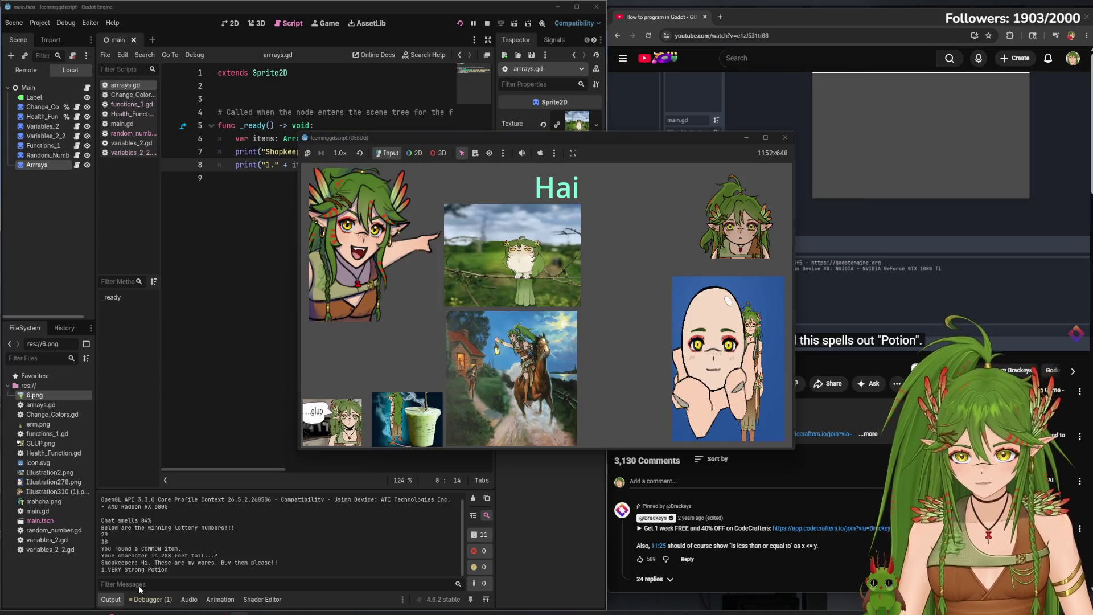
key(F8)
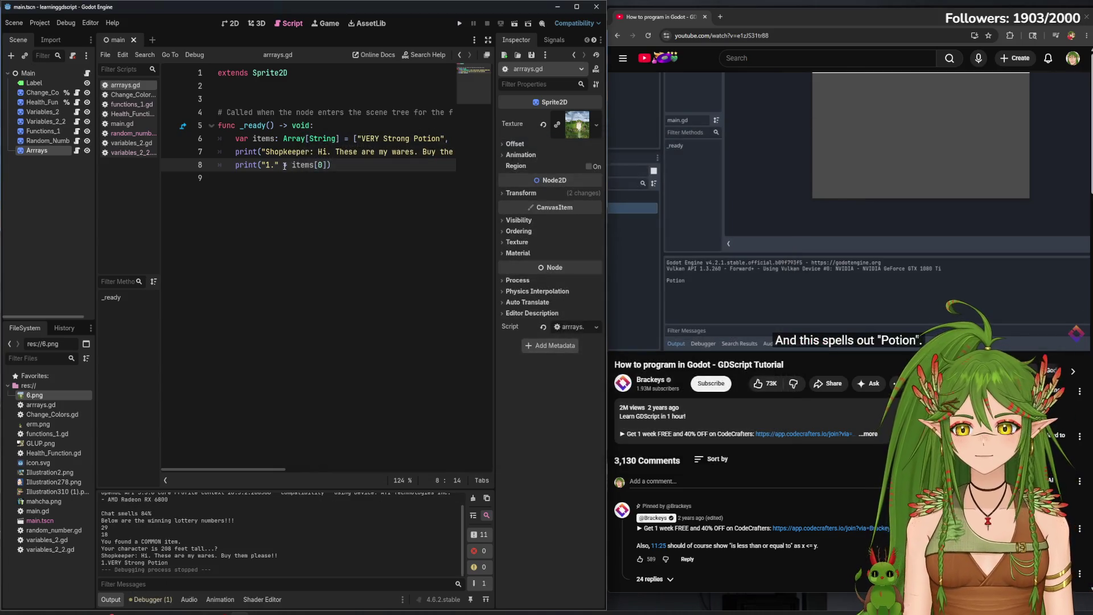
click(375, 168)
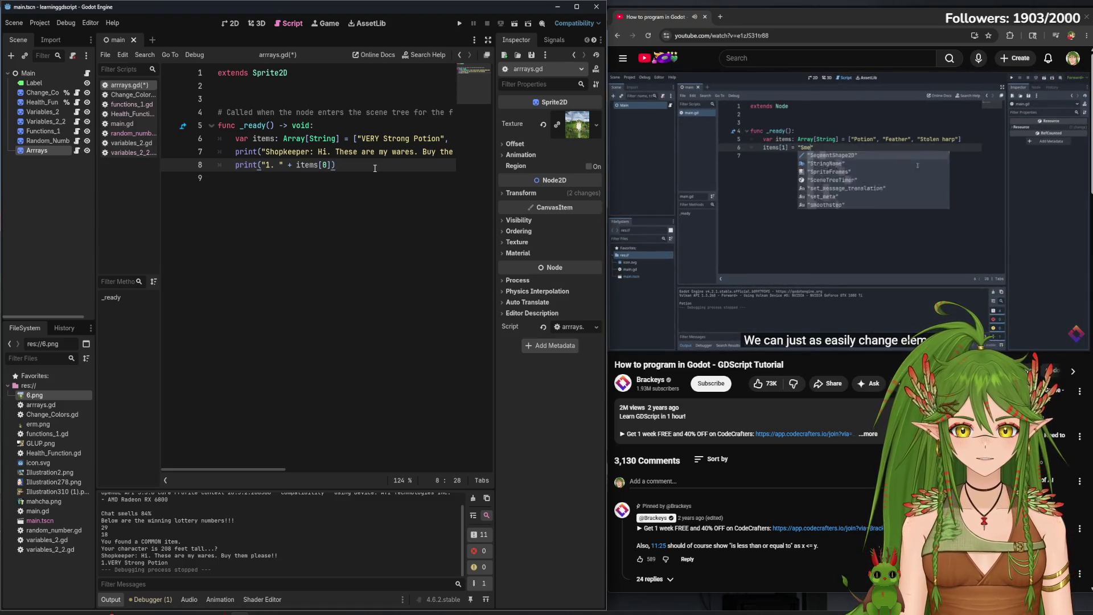
Change line 8's index from items[0] to items[2] and start a new line below.
mouse_move(816, 184)
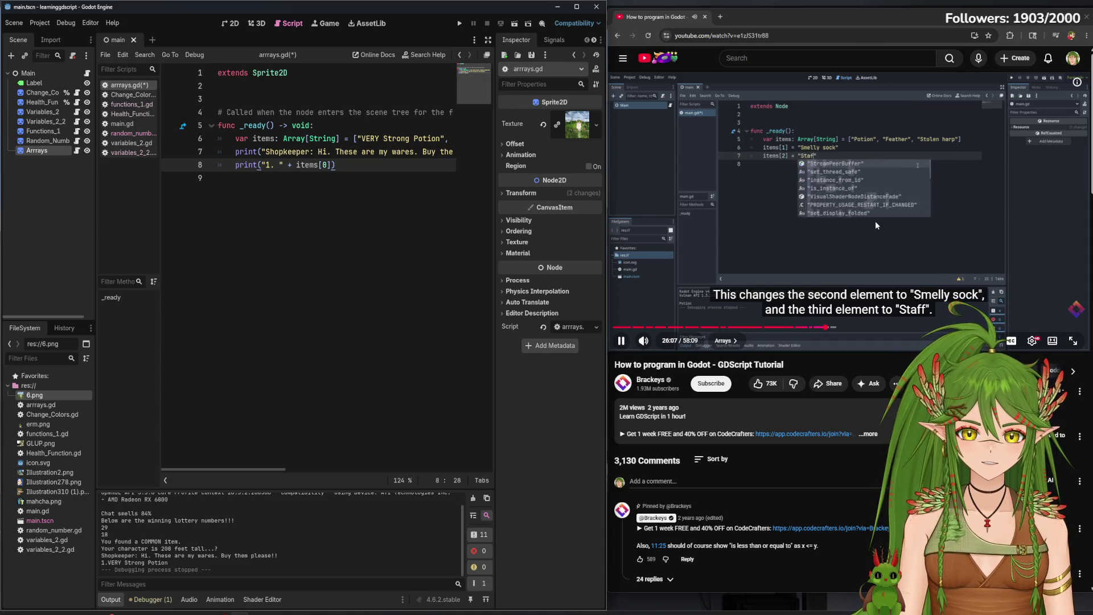
click(876, 221)
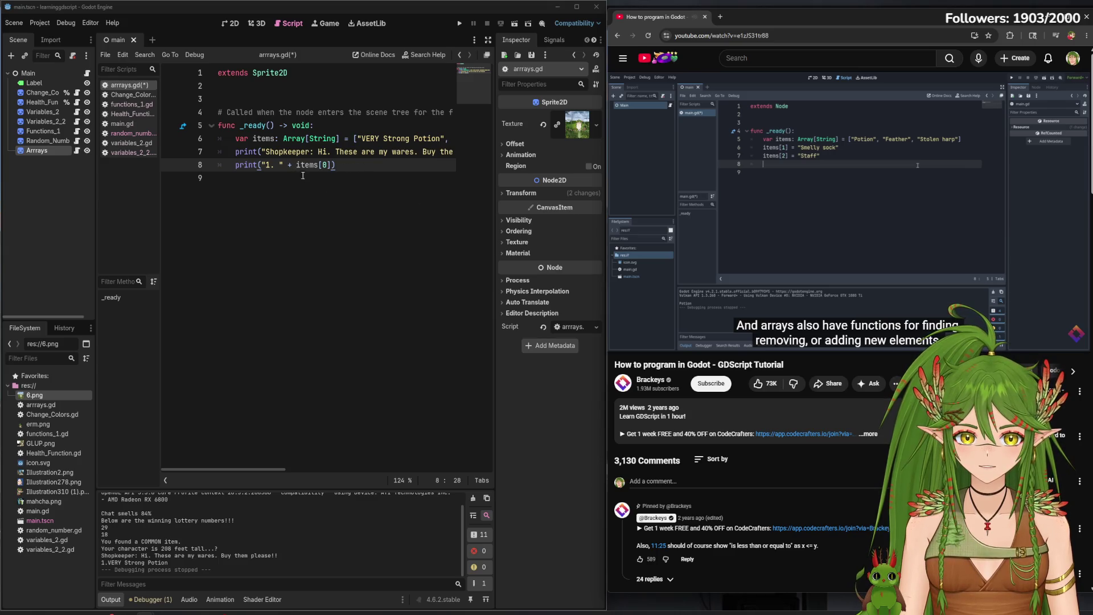
click(329, 165)
text(2)
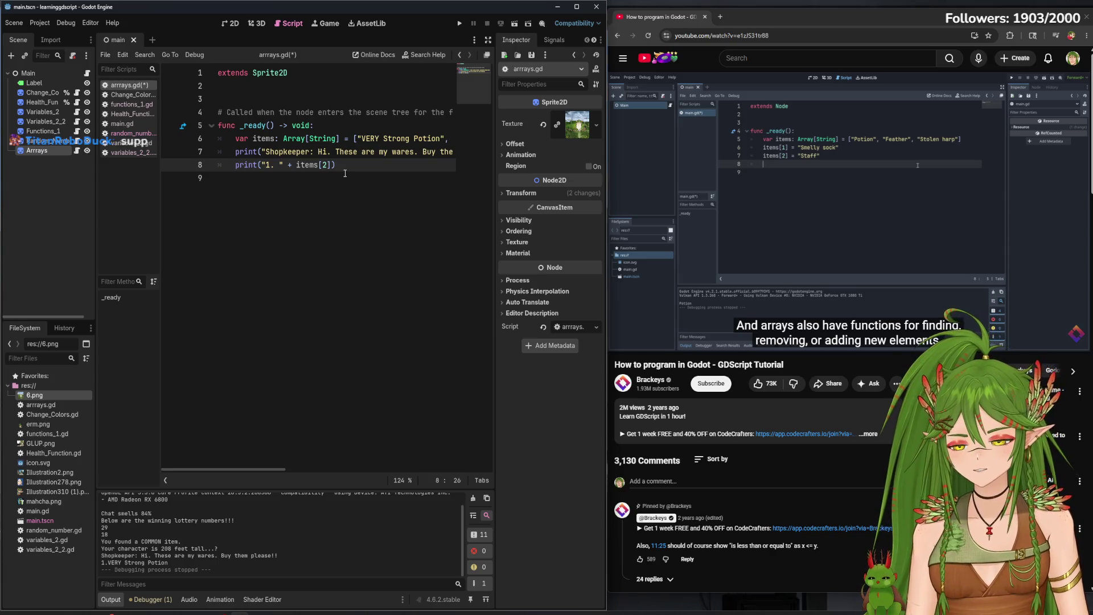
key(Return)
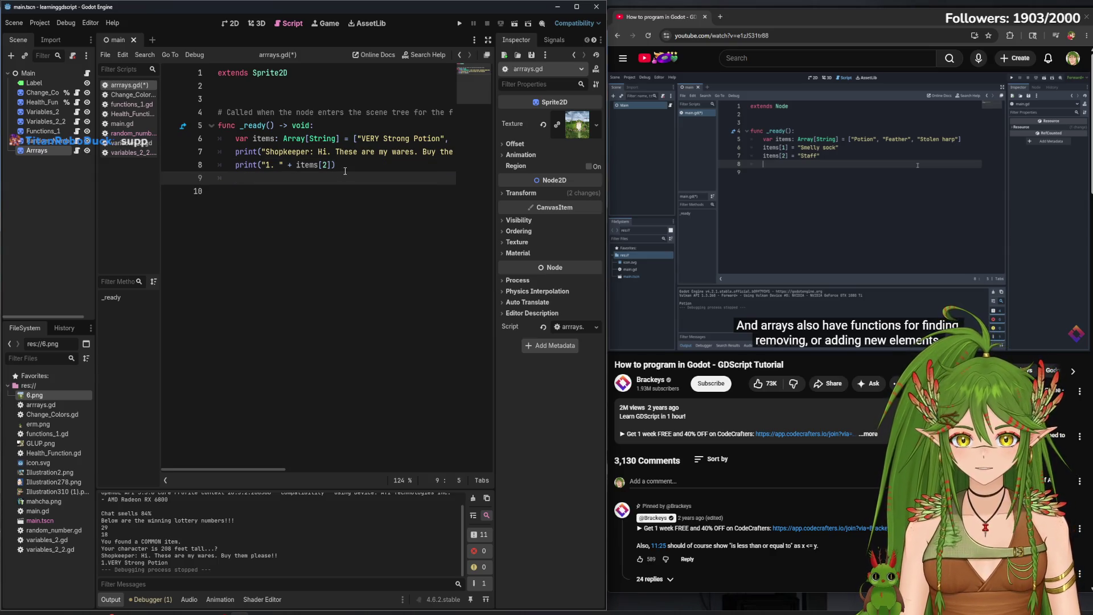
Write item[1] = "Secretly VERY weak Potion" on line 9, dropping the stray trailing period.
text(item)
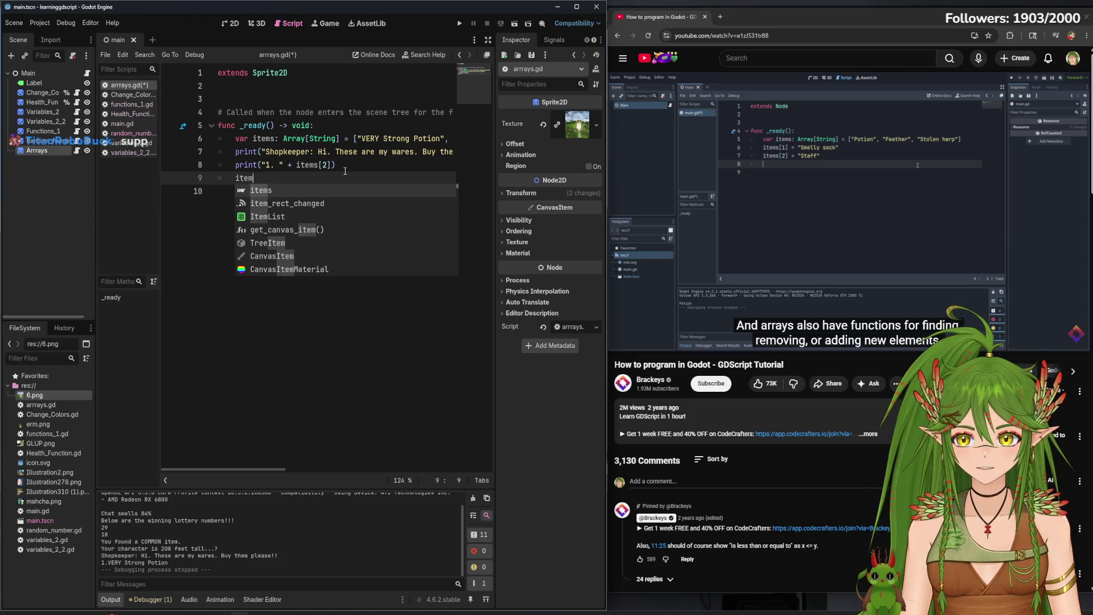
text([)
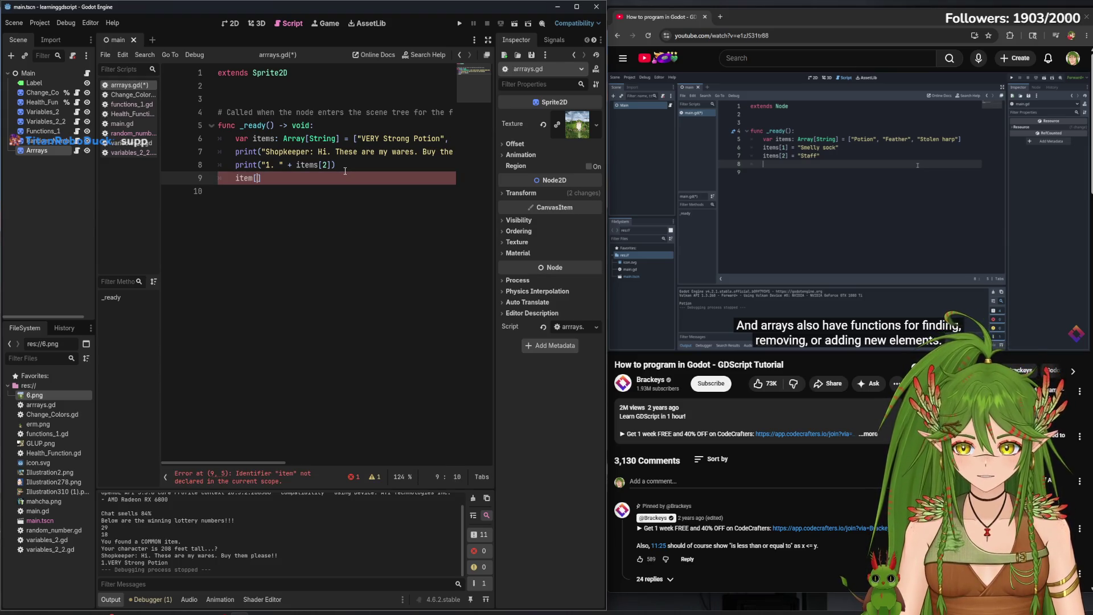
text(1] )
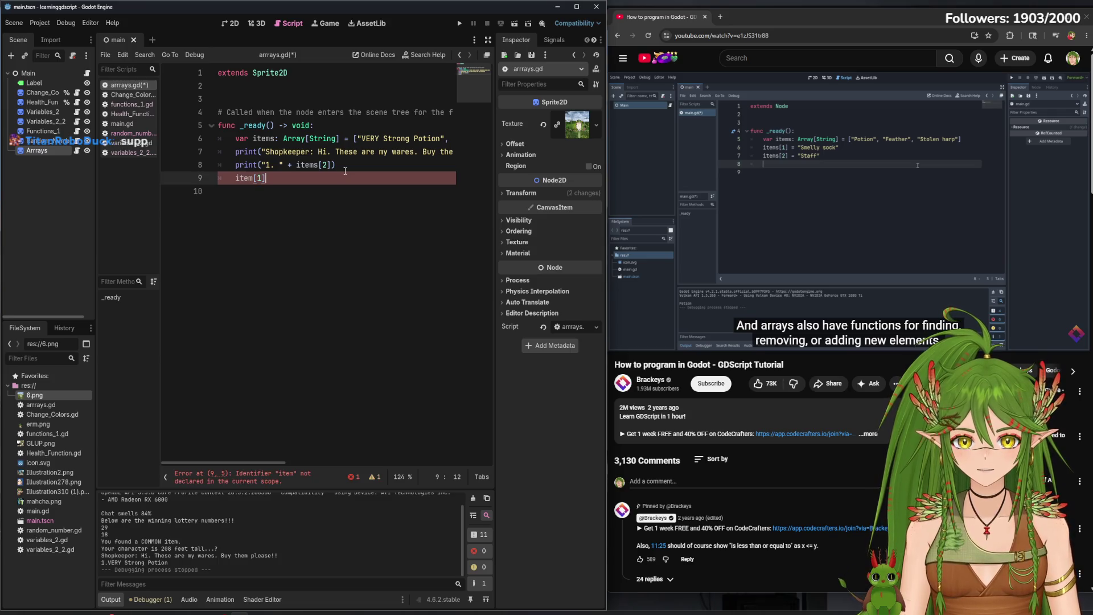
text(= ")
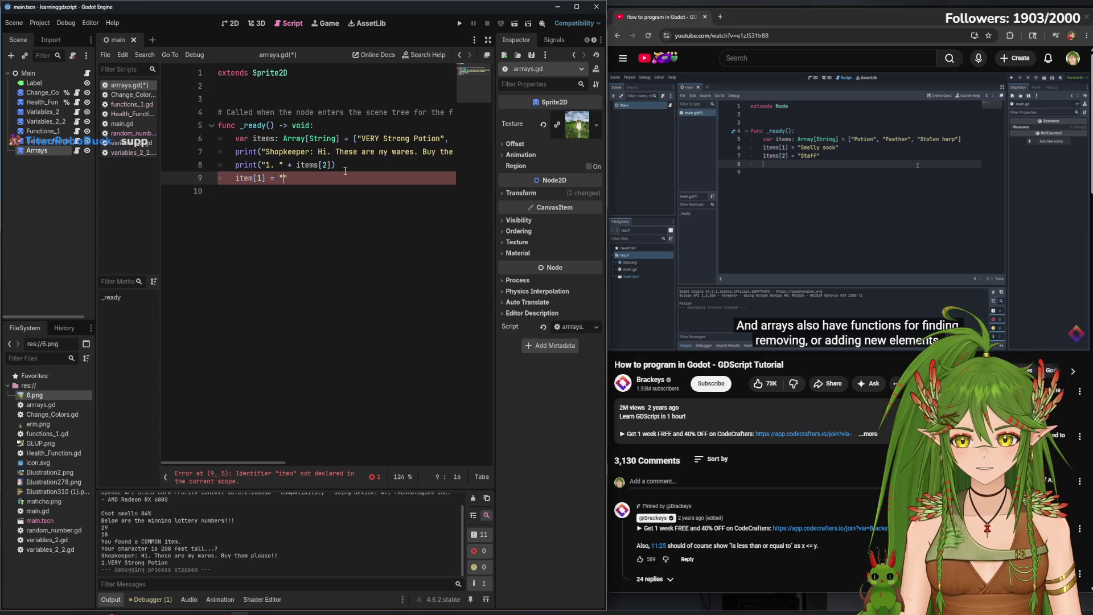
text(Secretly )
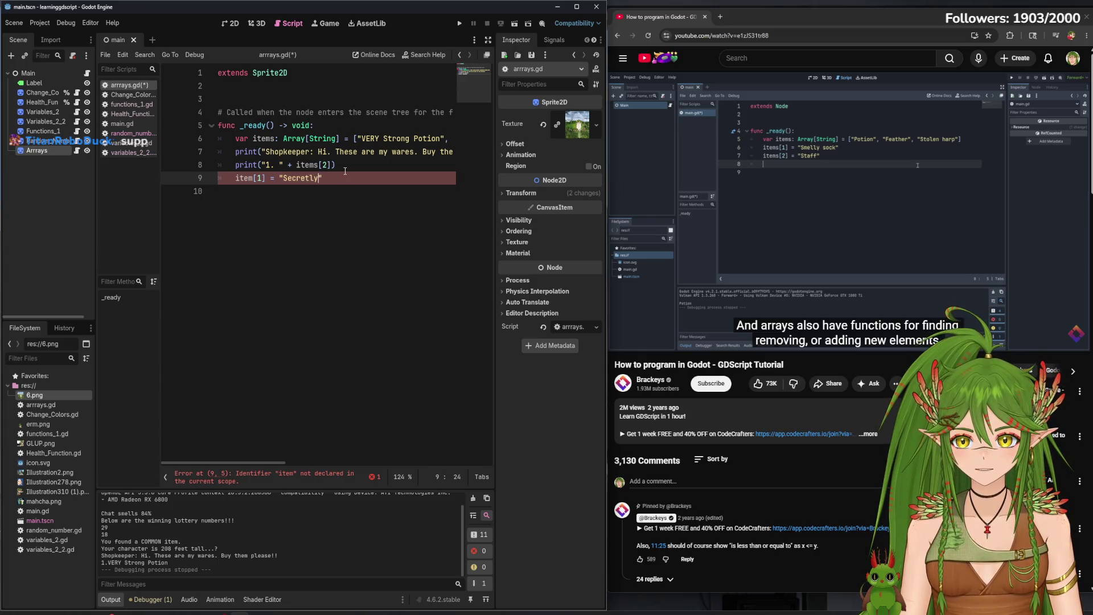
text(VERY )
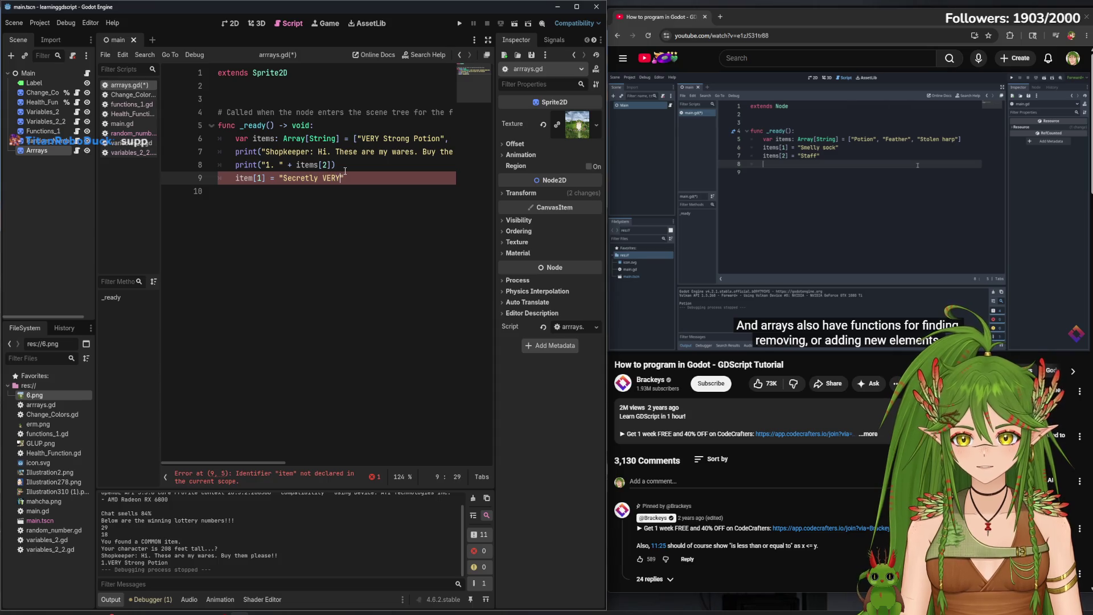
text(weak Potion.)
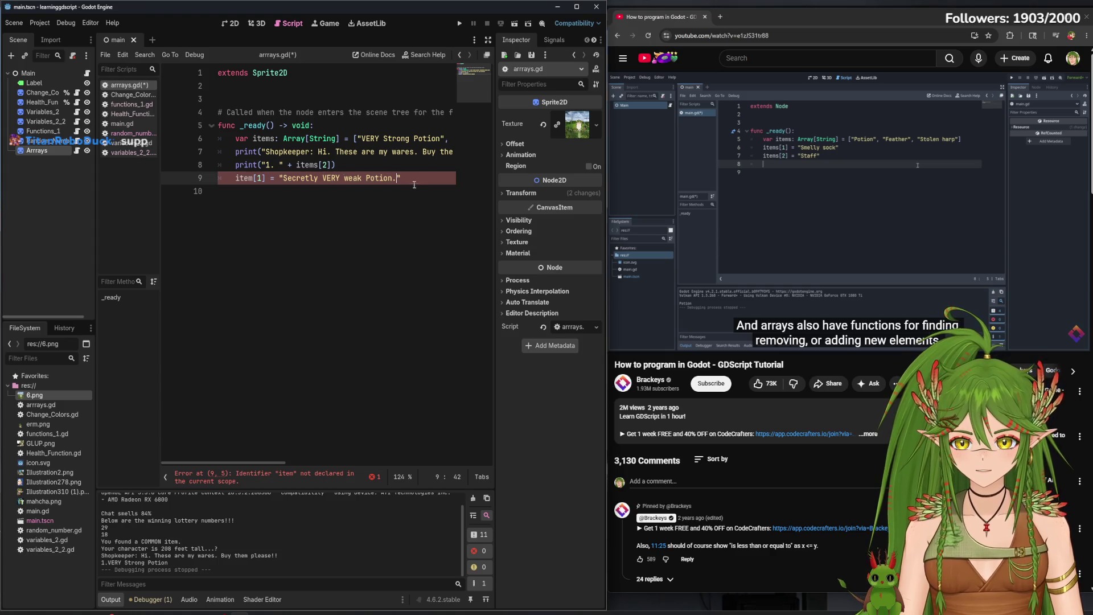
key(BackSpace)
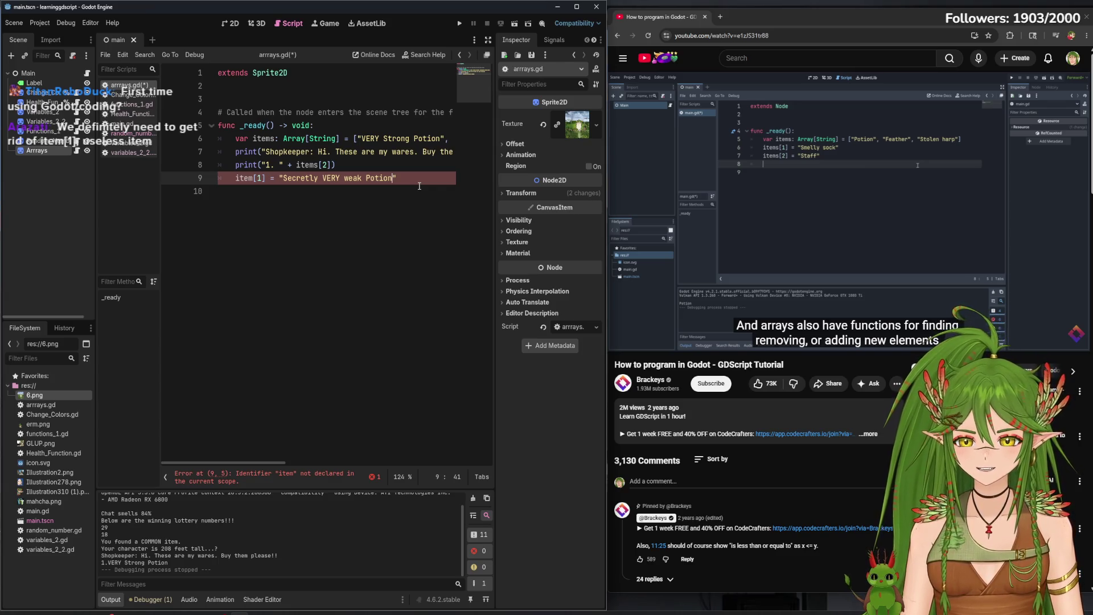
mouse_move(276, 462)
mouse_down()
mouse_move(494, 469)
mouse_move(279, 464)
mouse_up()
click(404, 180)
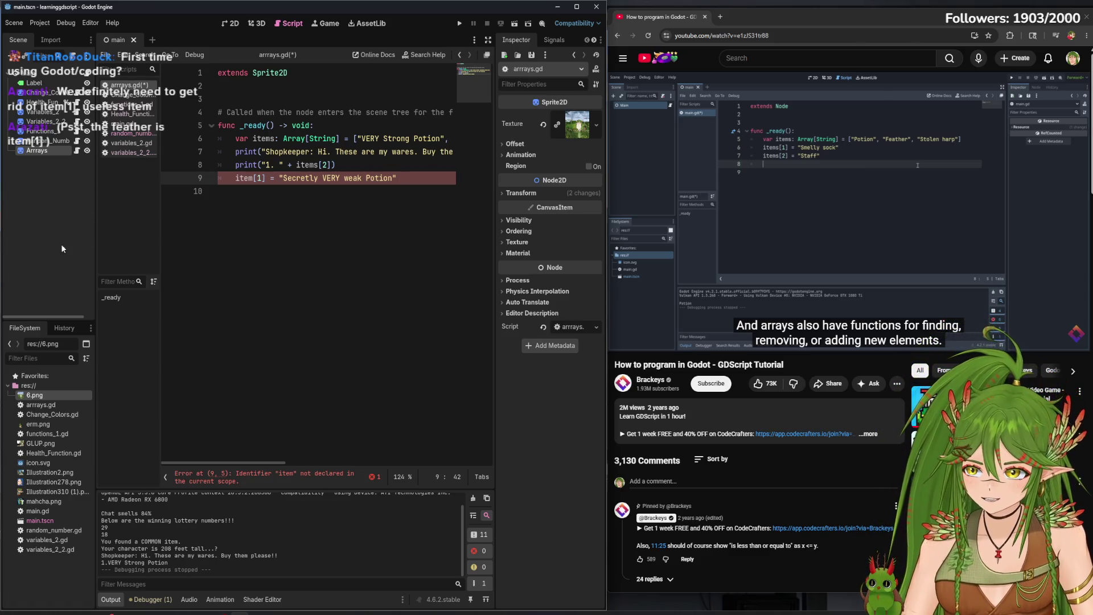
click(329, 165)
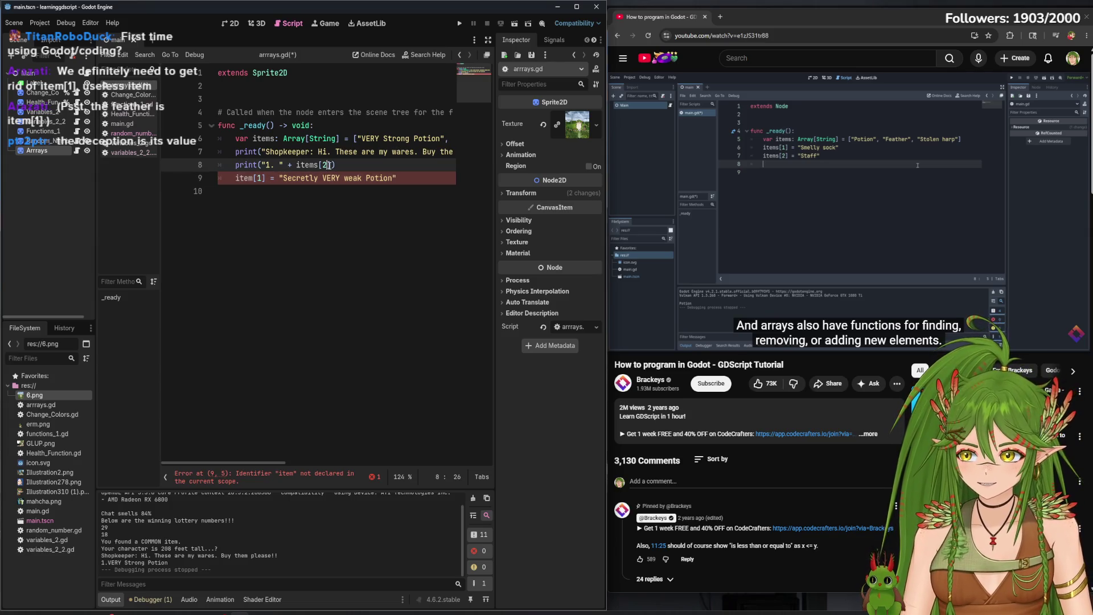
Change the index in line 8's print to items[1].
key(BackSpace)
text(0)
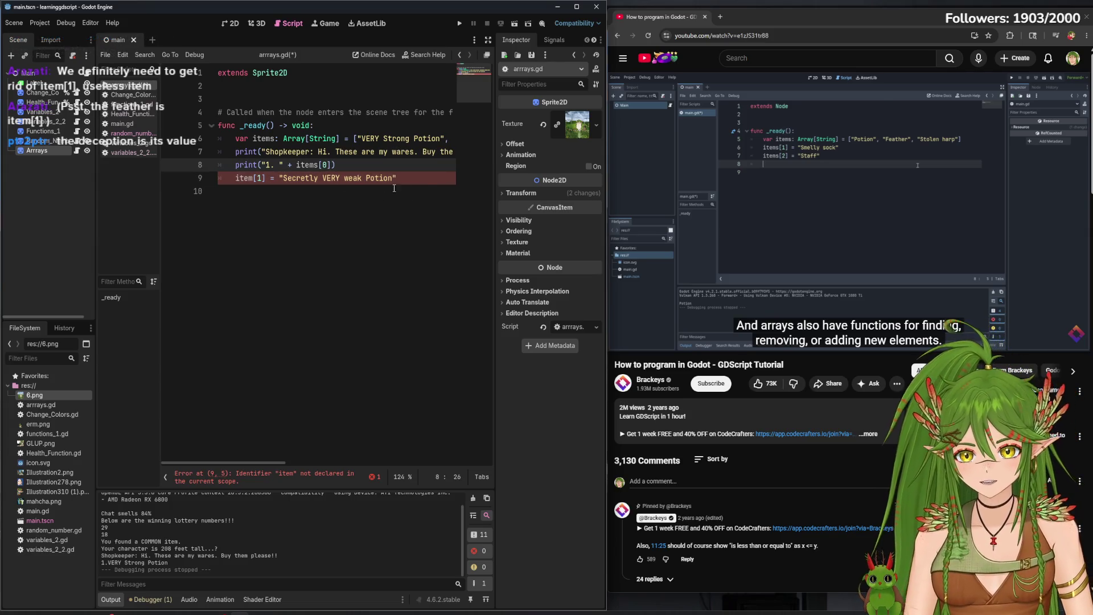
click(394, 189)
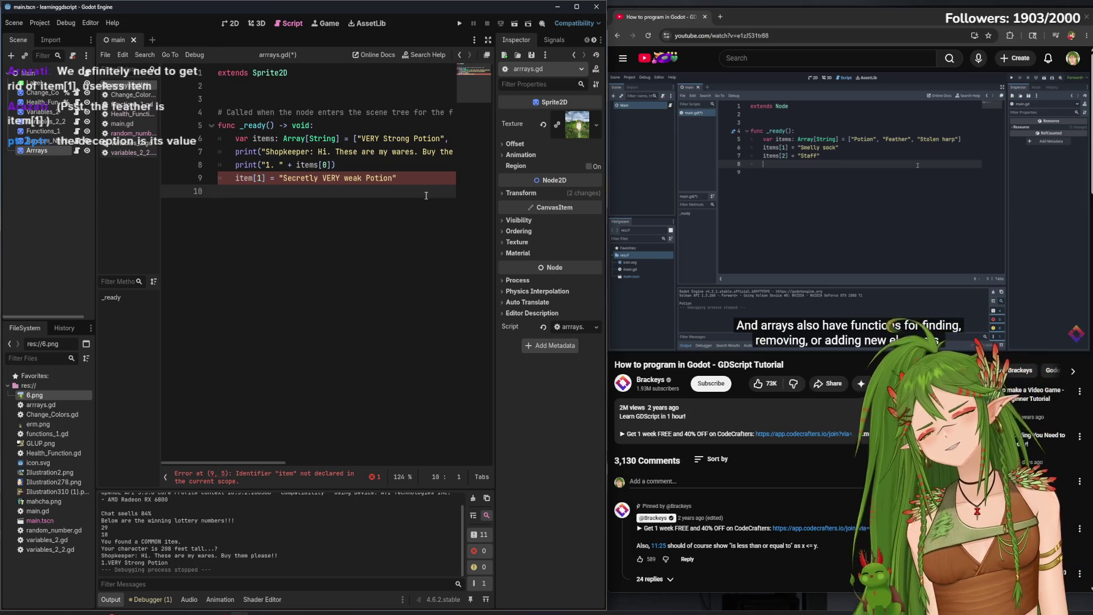
click(356, 126)
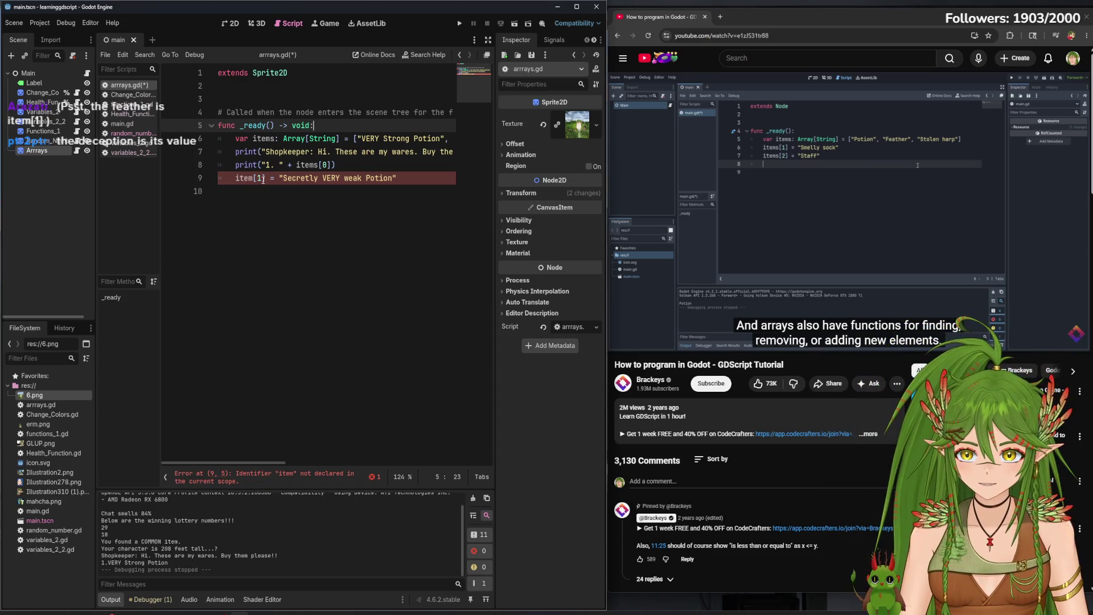
click(331, 164)
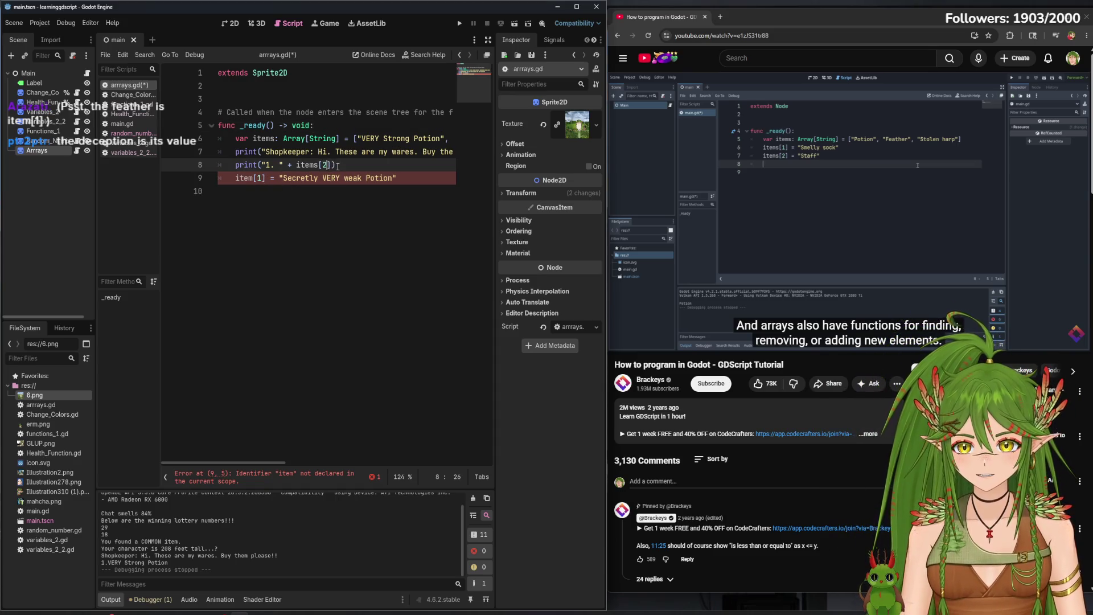
key(BackSpace)
text(1)
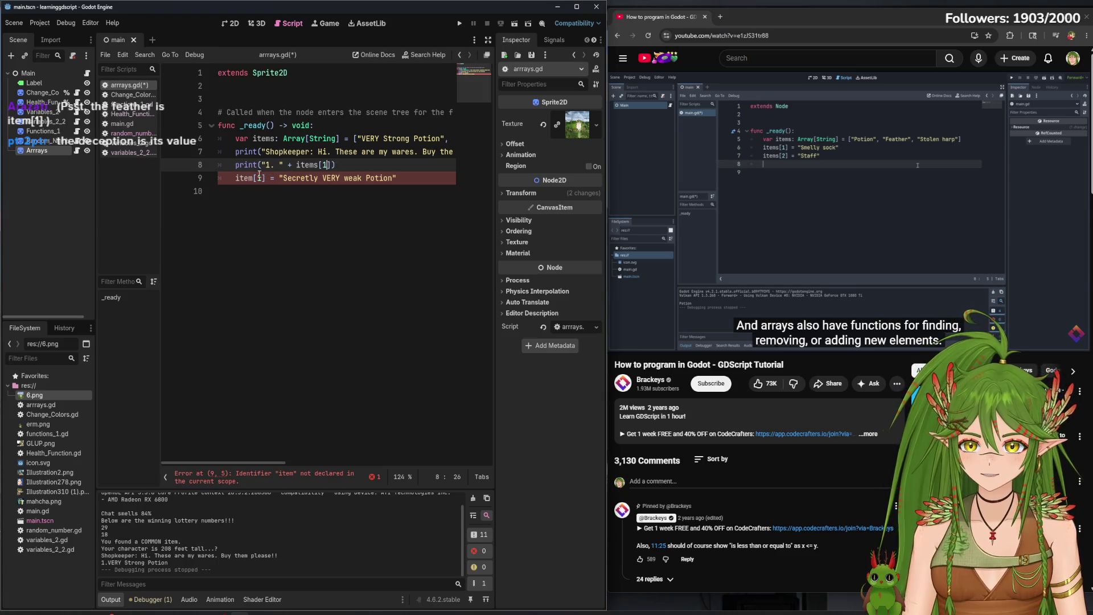
Change line 9's assignment target from item[1] to item[0].
click(261, 177)
key(BackSpace)
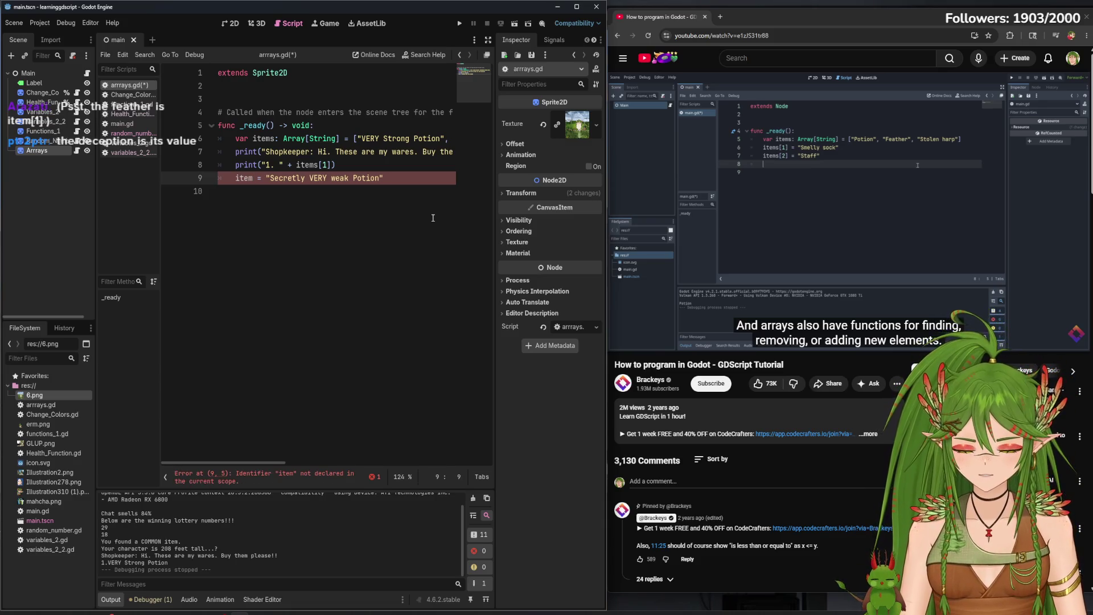
text(0)
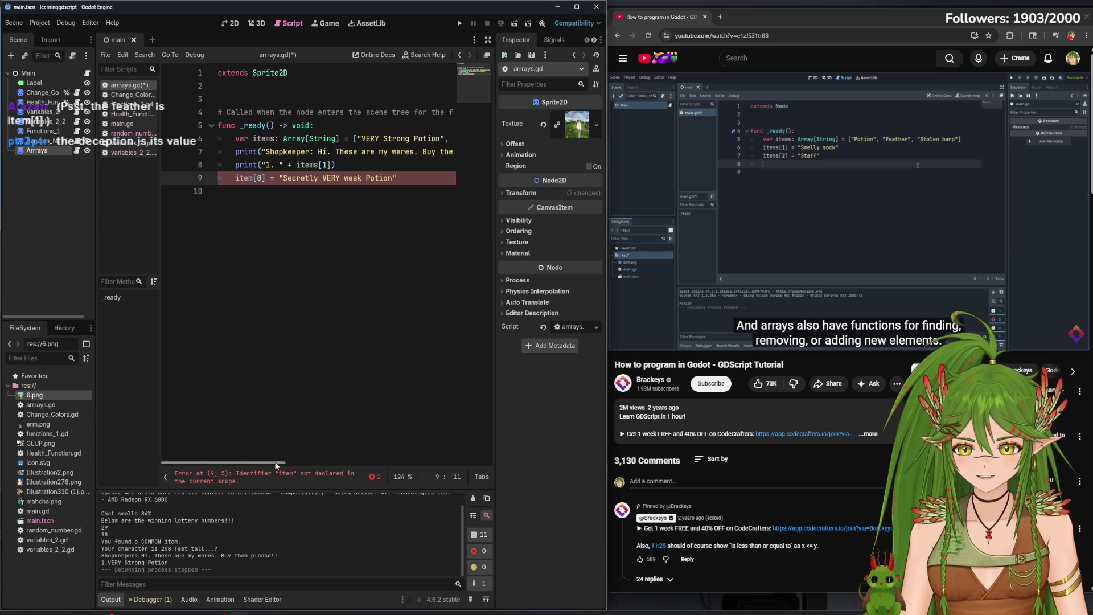
click(774, 239)
click(774, 239)
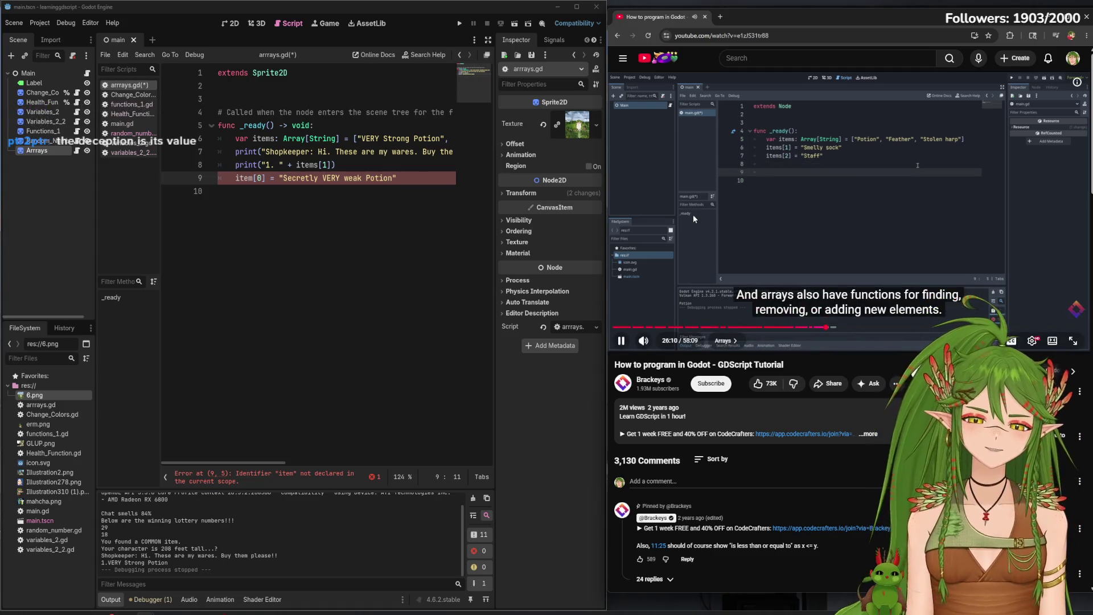
click(418, 181)
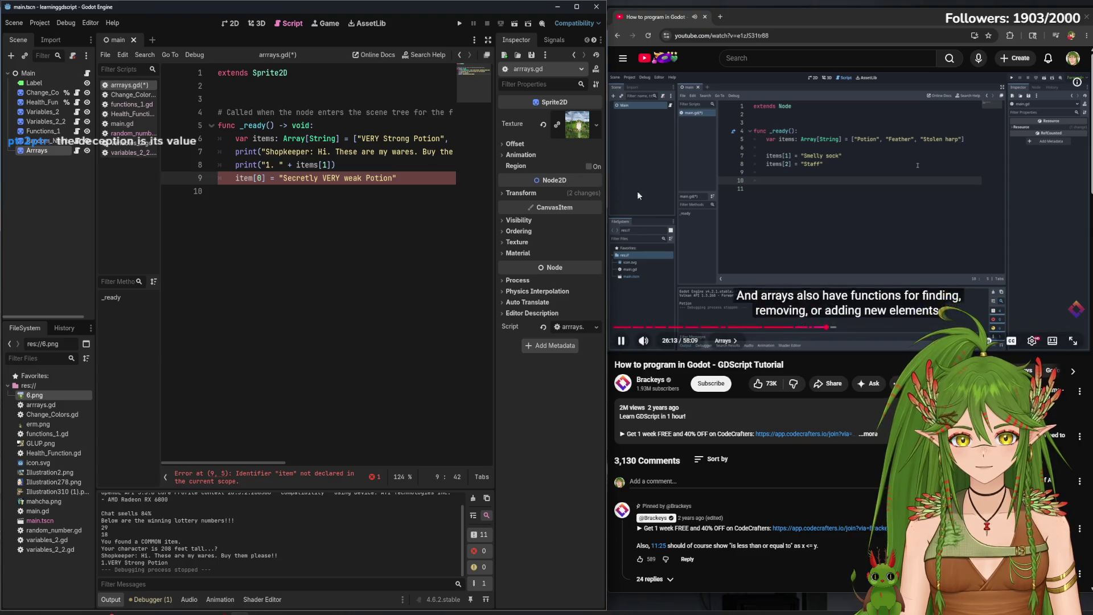
drag(365, 164, 234, 165)
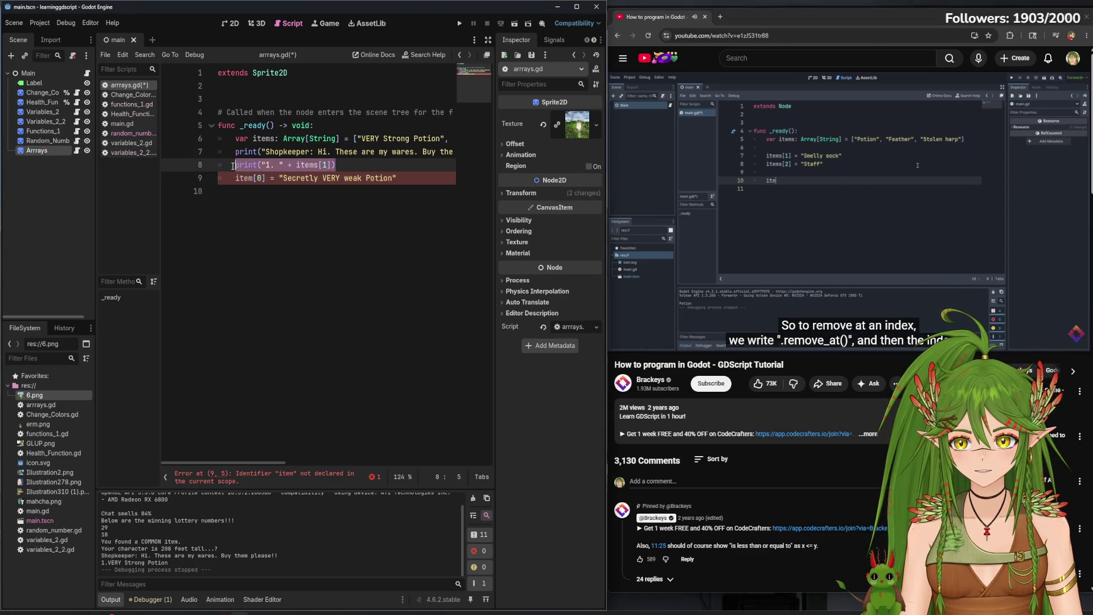
Copy the print line and paste it twice to get three item prints on lines 8–10.
key(ctrl+c)
click(350, 160)
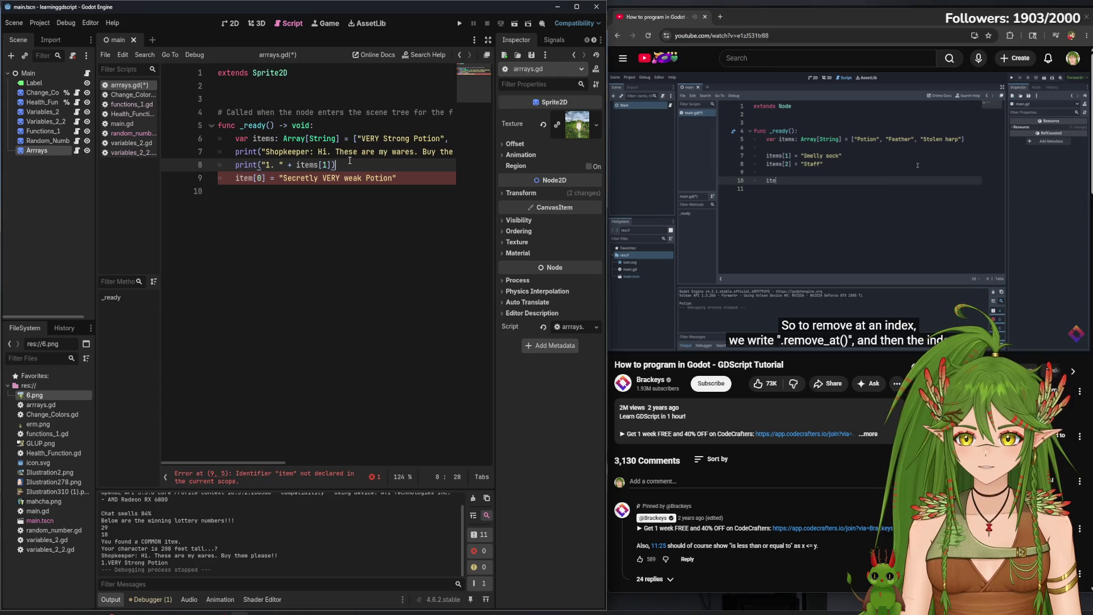
key(Return)
key(ctrl+v)
key(Return)
key(ctrl+v)
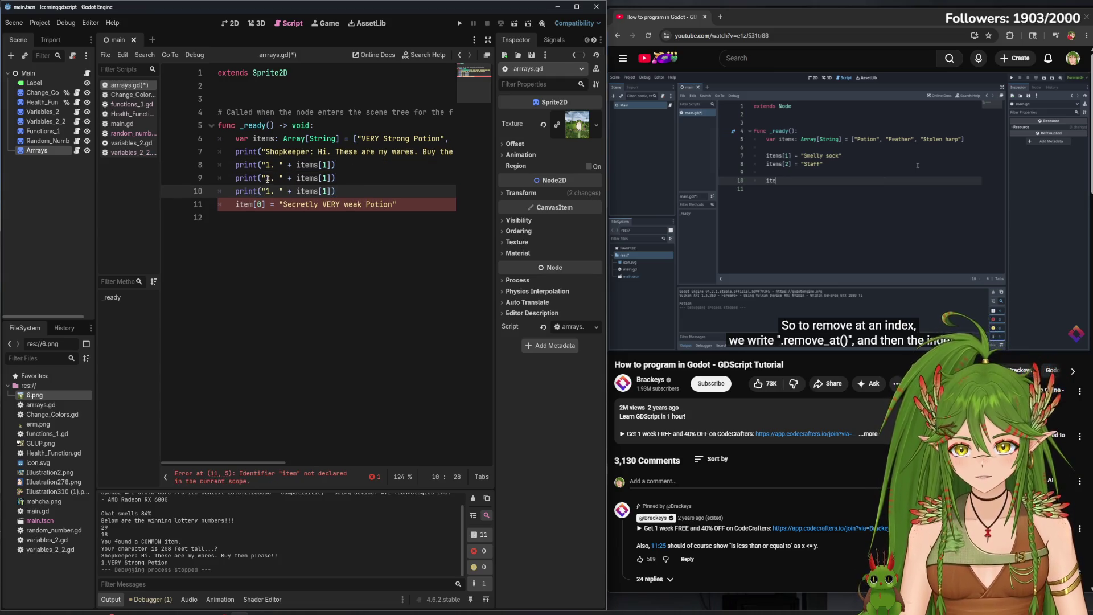
Set line 8 to items[0] and relabel the two copies as "2." and "3.".
click(327, 164)
key(BackSpace)
text(0)
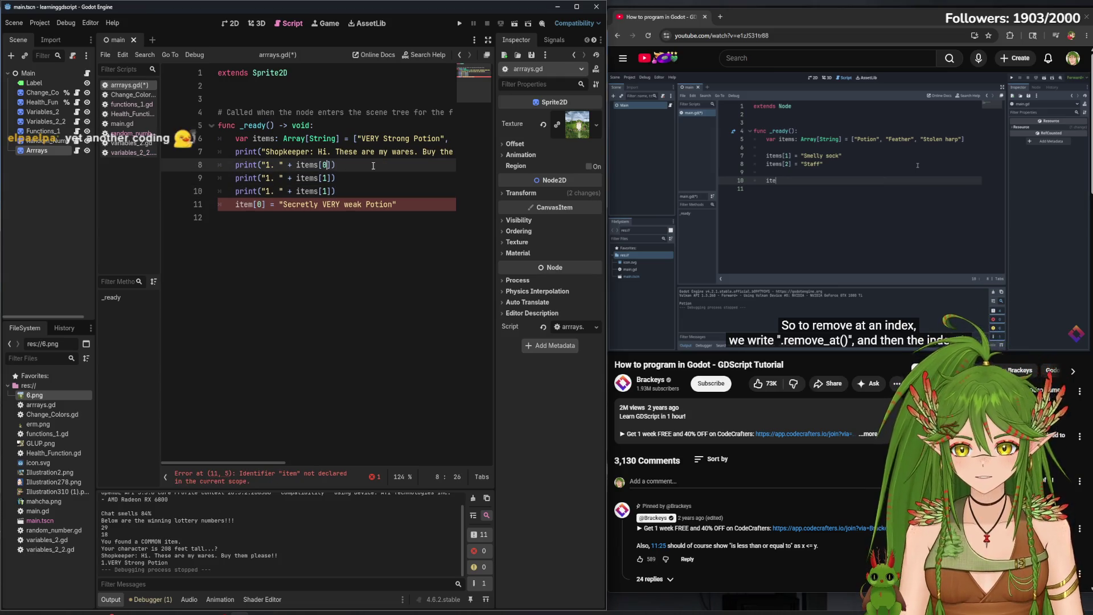
click(268, 178)
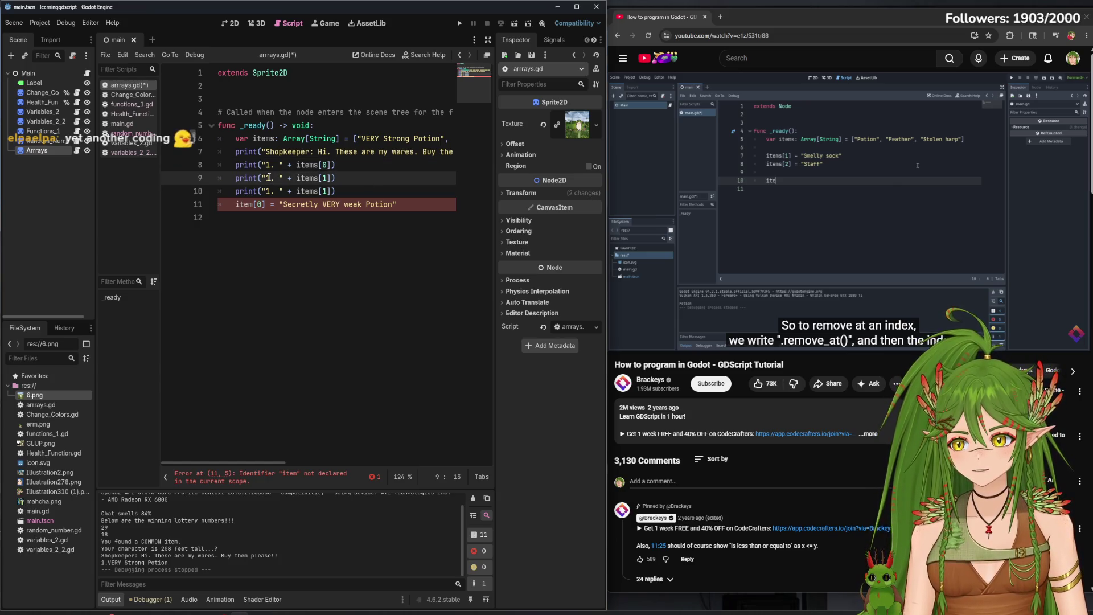
key(BackSpace)
text(2)
click(268, 191)
Set the third print's index to items[2] and add new lines below line 11.
key(BackSpace)
text(3)
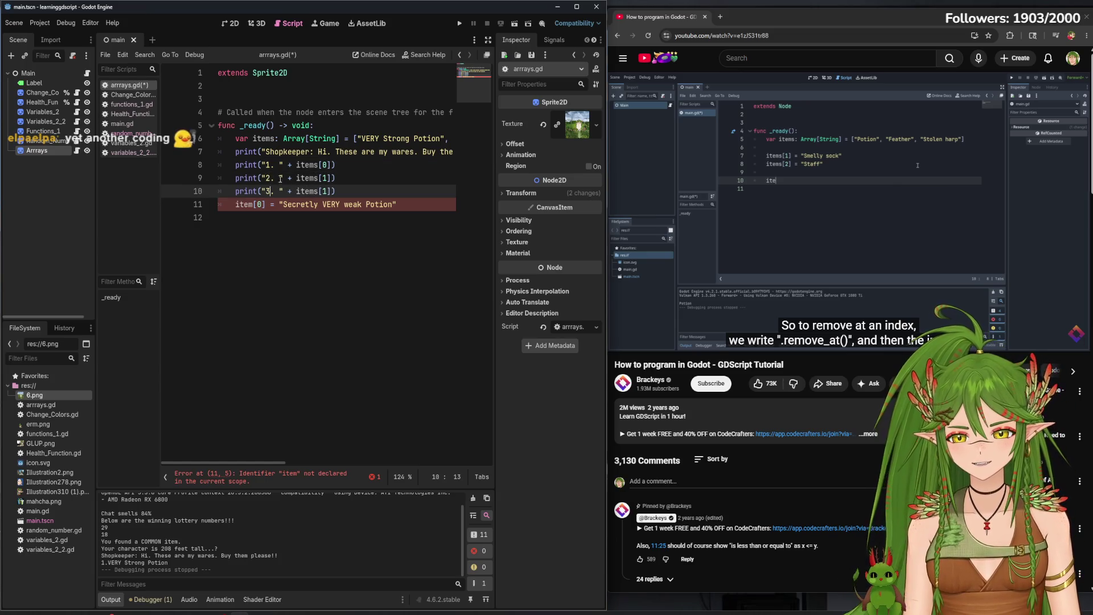
click(327, 181)
click(326, 191)
key(BackSpace)
text(2)
click(811, 198)
click(410, 204)
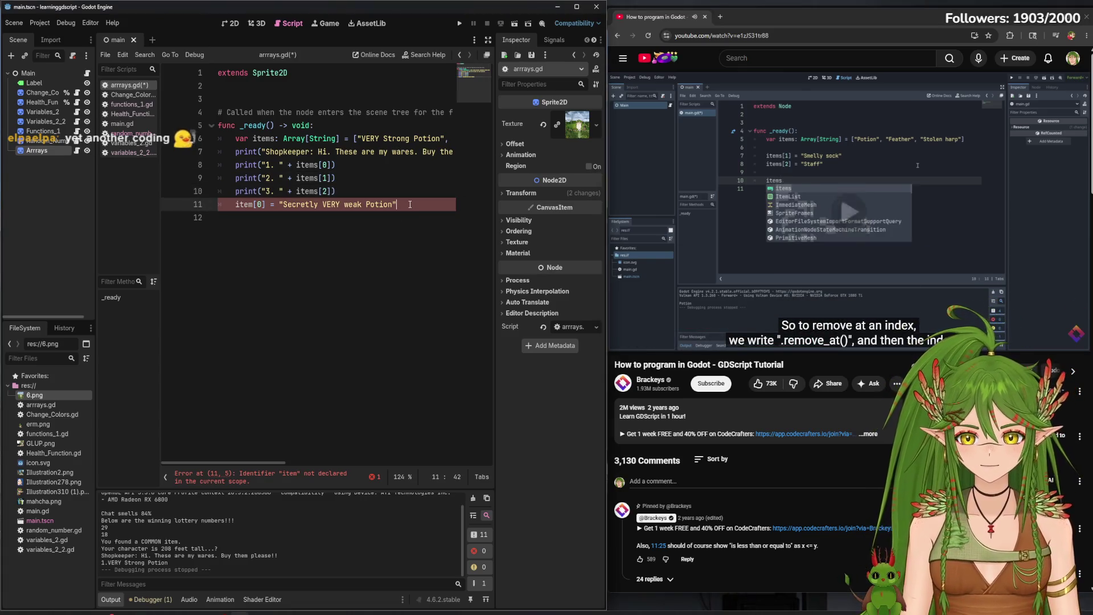
key(Return)
key(Return)
text(item)
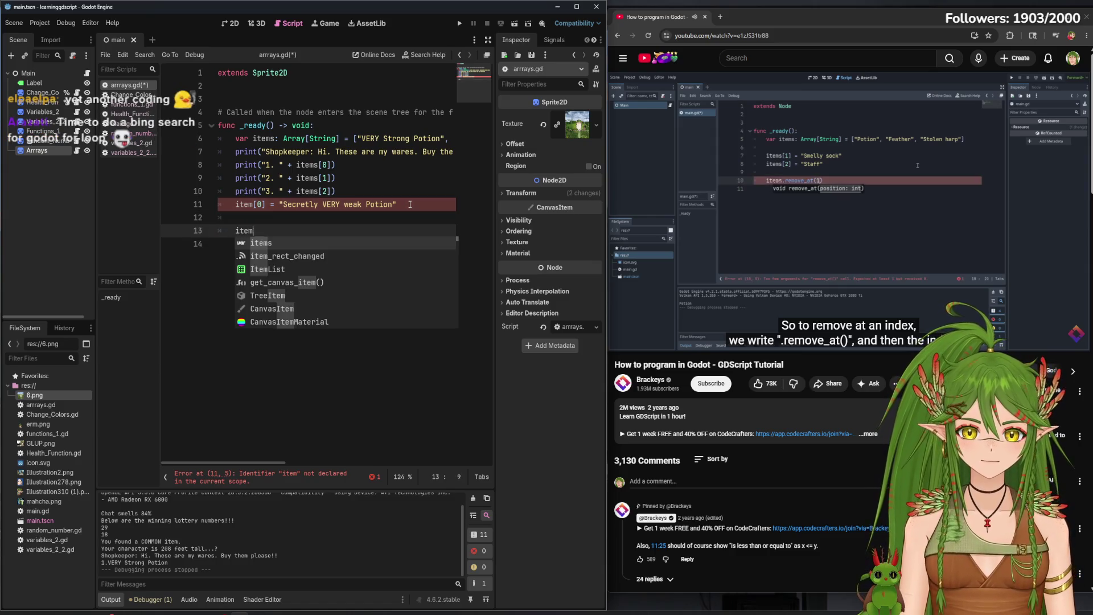
text(.remo)
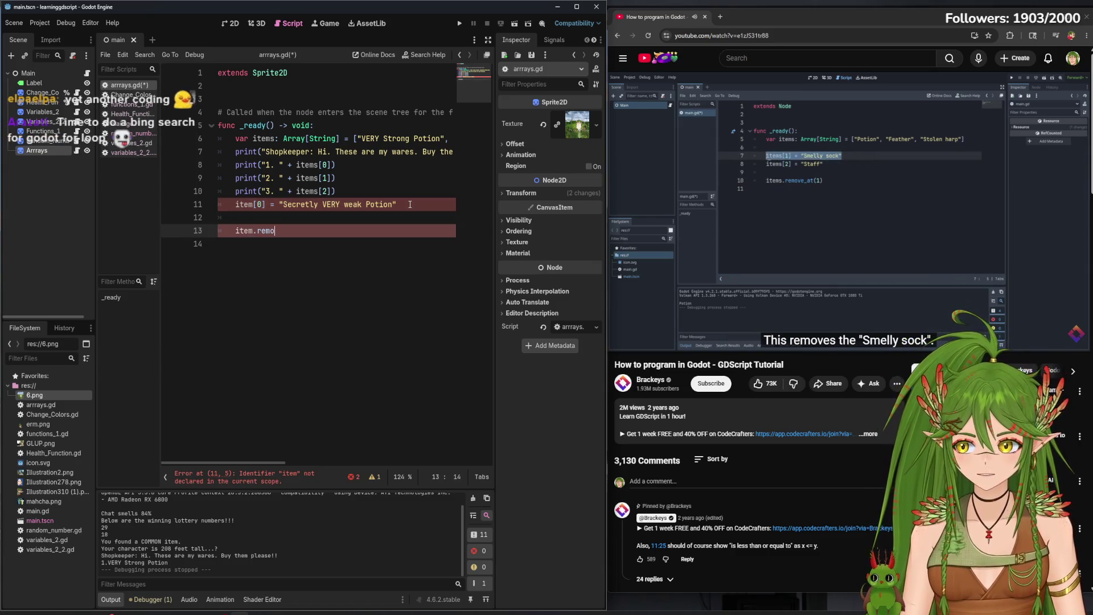
text(ve_a)
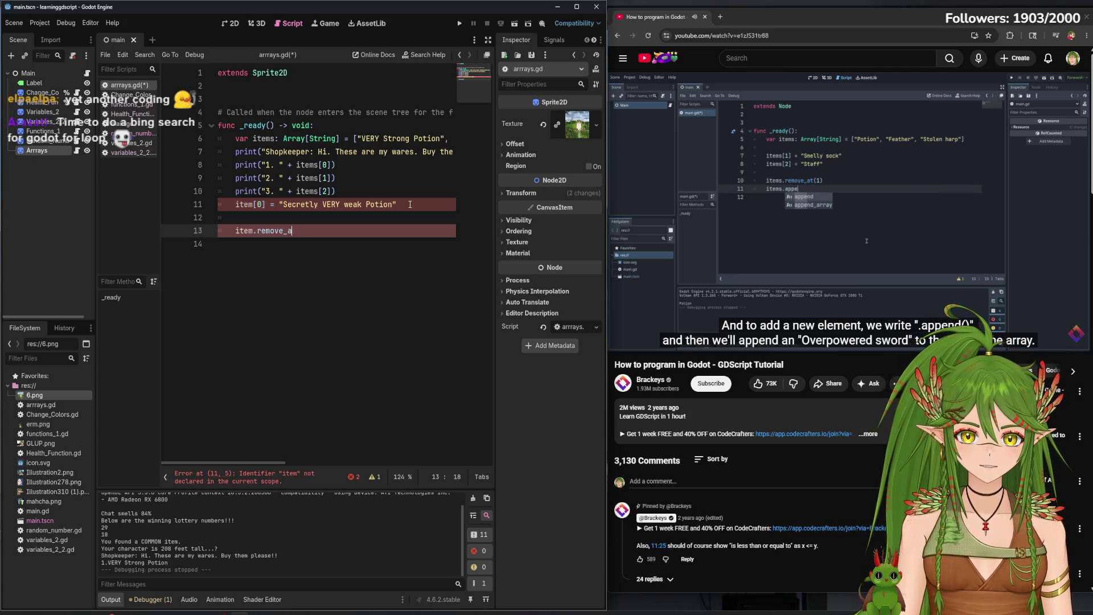
text(t)
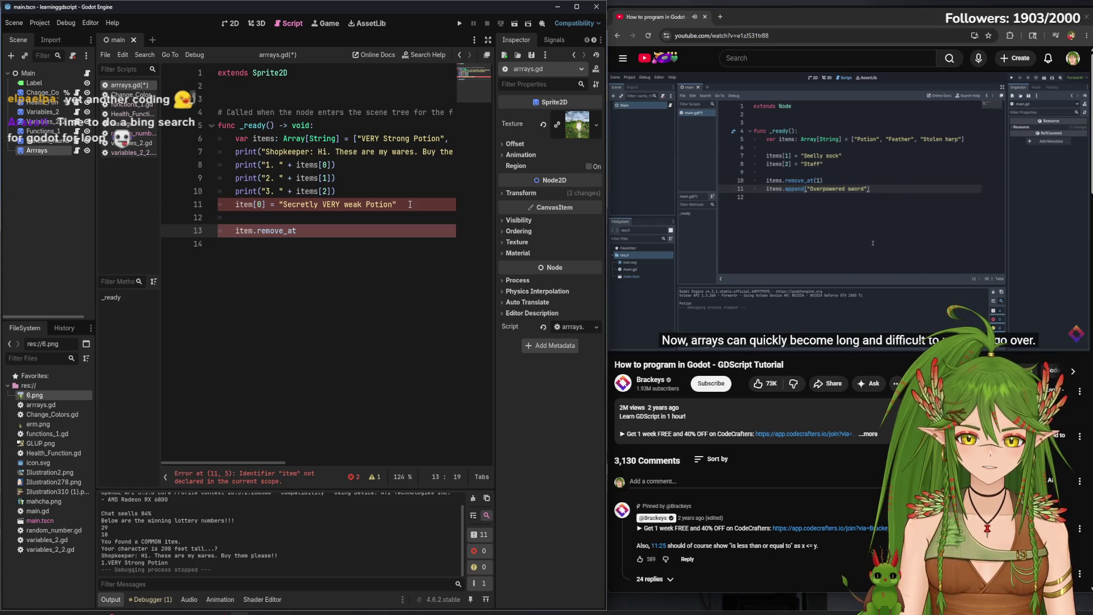
mouse_move(790, 236)
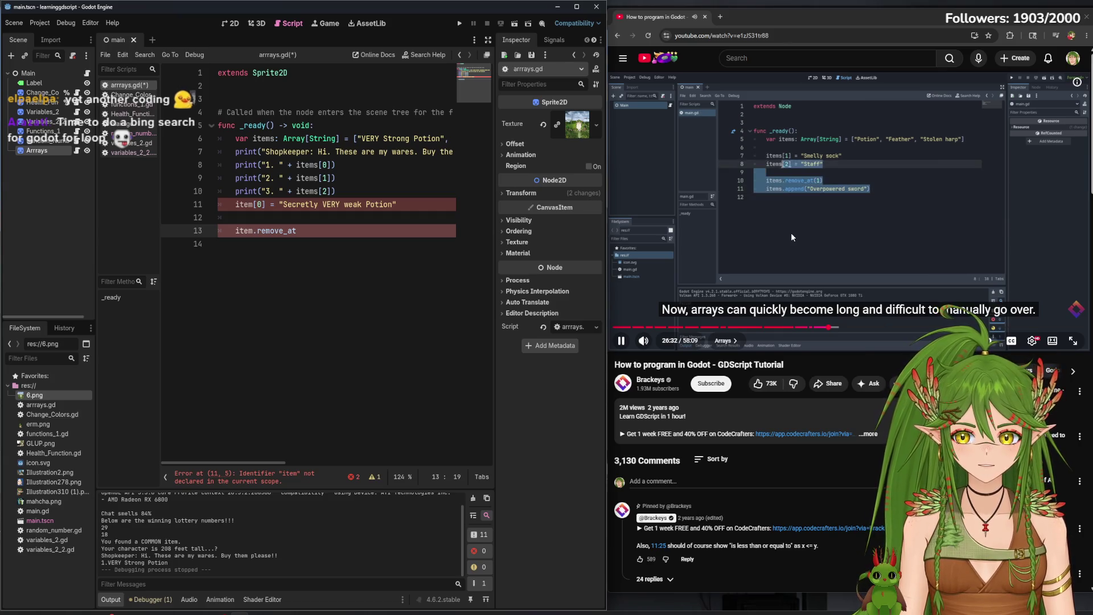
click(349, 242)
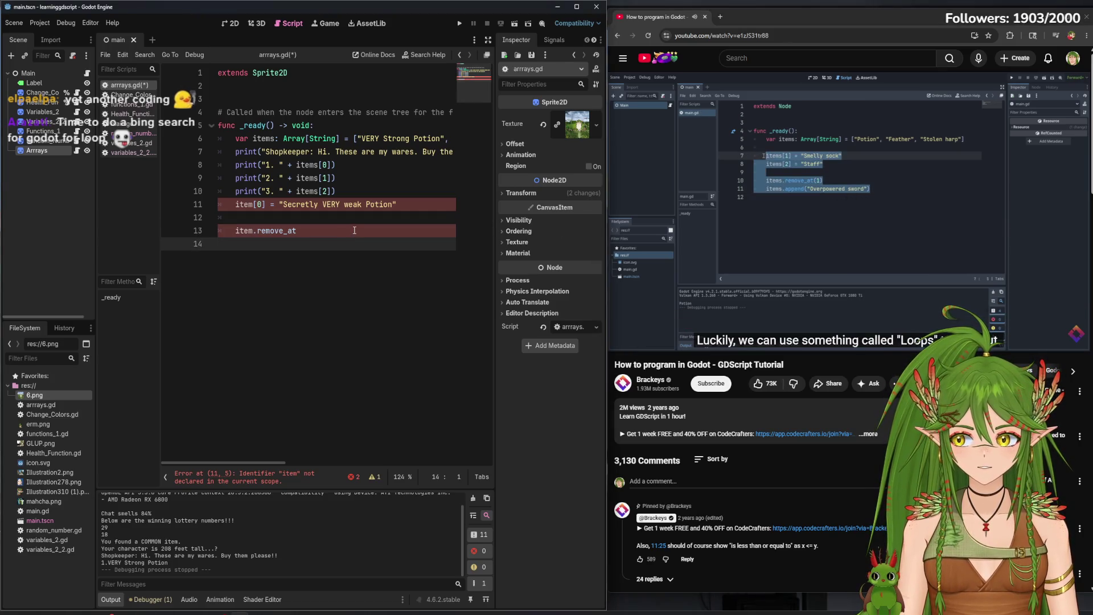
click(355, 230)
drag(345, 233, 215, 235)
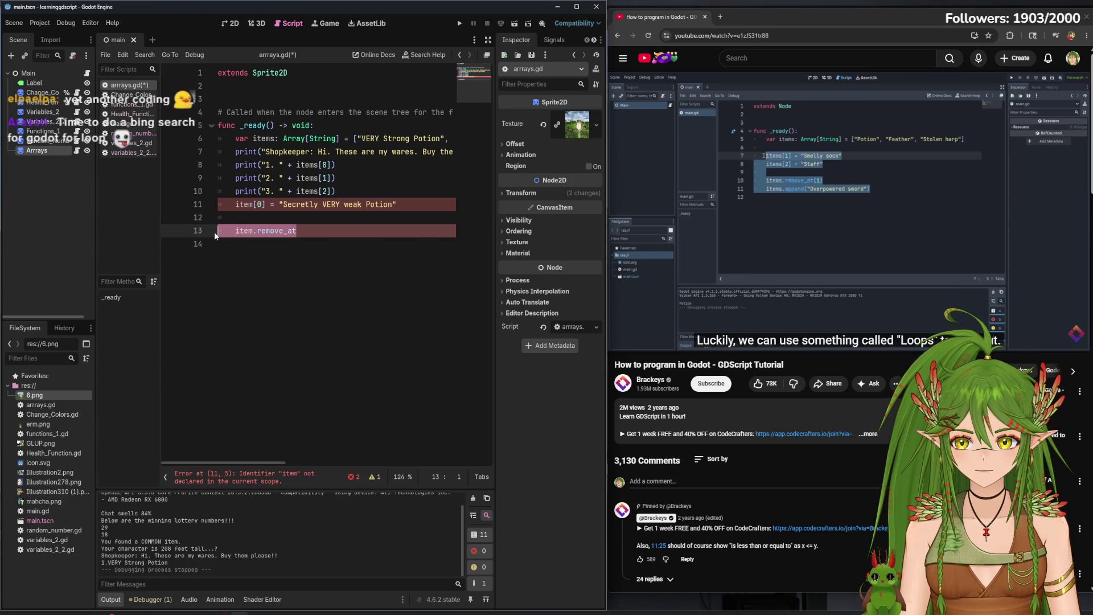
key(BackSpace)
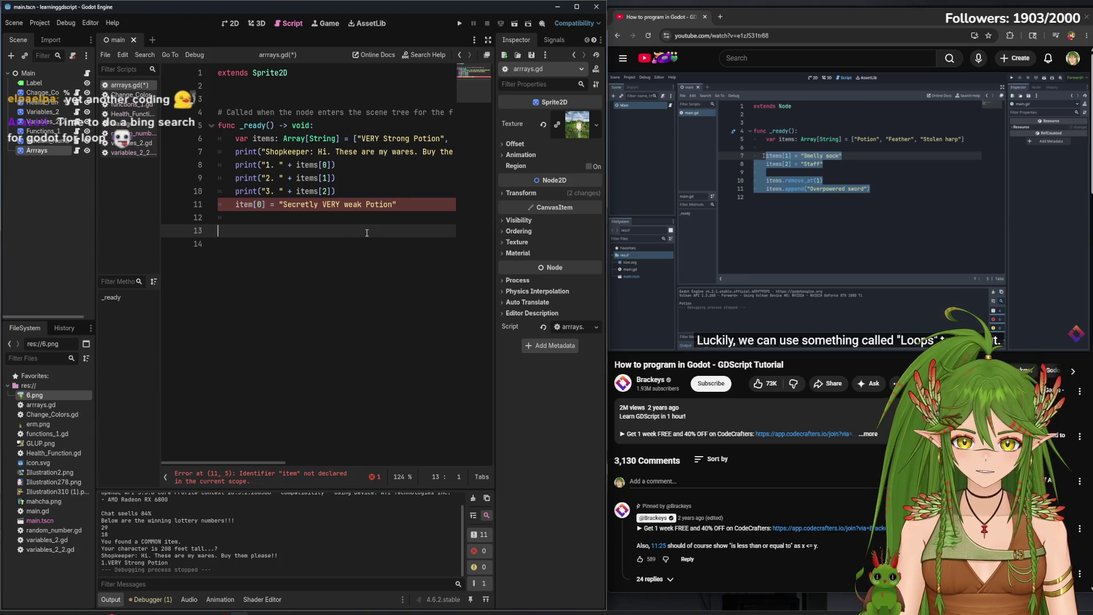
Add the missing 's' so line 11 assigns to items[0].
click(308, 220)
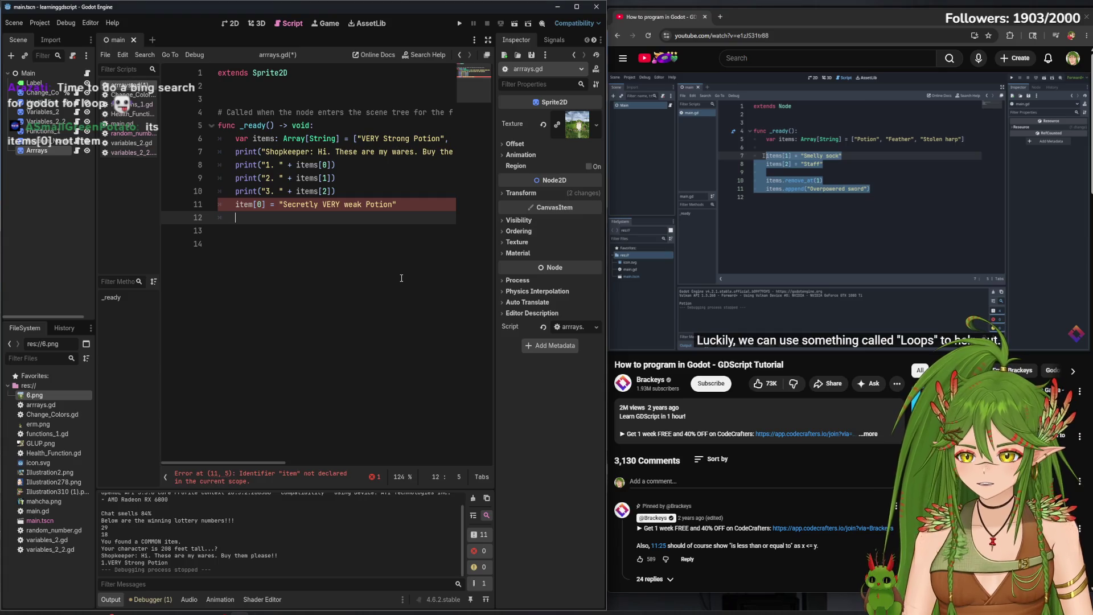
click(256, 205)
text(s)
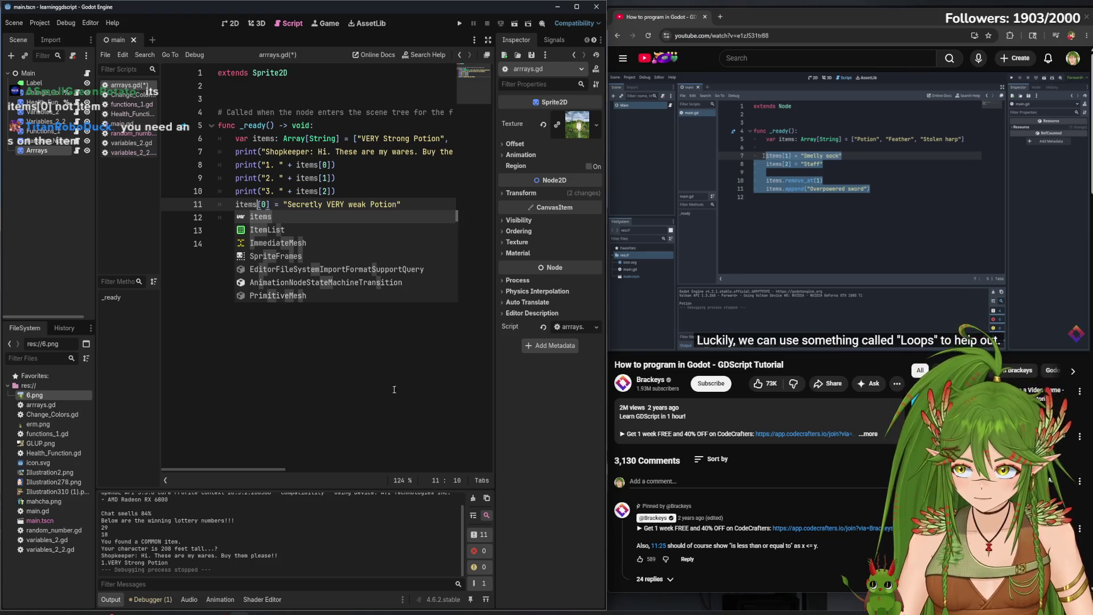
click(394, 389)
Run the project to see the three numbered wares printed, then close the game.
click(459, 23)
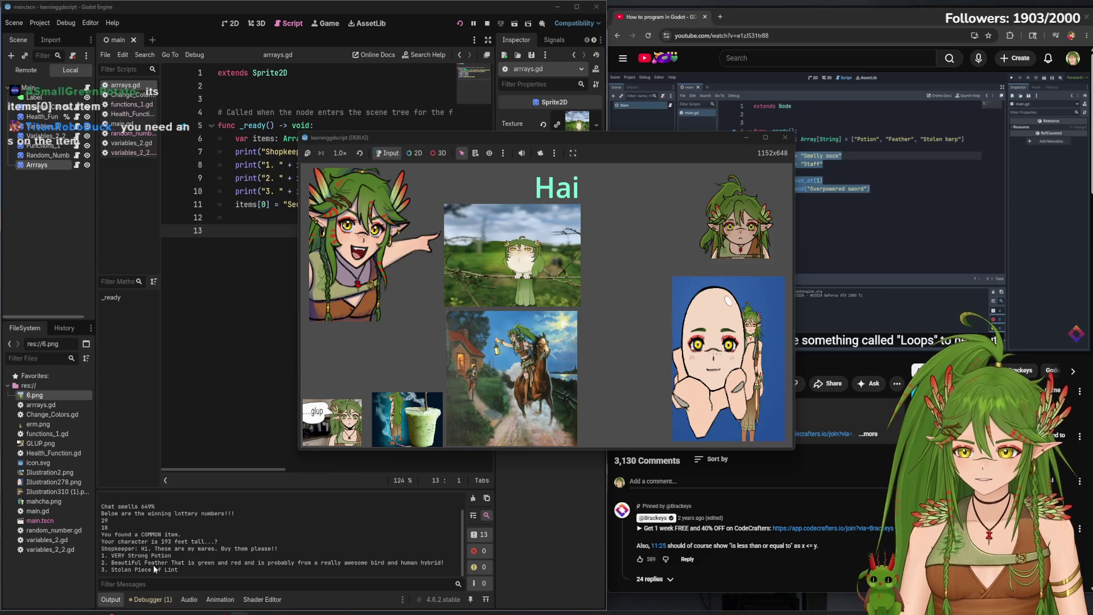
click(786, 137)
click(406, 204)
mouse_move(406, 204)
mouse_down()
mouse_move(220, 204)
mouse_move(401, 204)
mouse_up()
mouse_move(251, 468)
mouse_down()
mouse_move(319, 466)
mouse_move(264, 465)
mouse_move(299, 465)
mouse_up()
key(Down)
key(Down)
mouse_move(403, 150)
mouse_down()
mouse_move(239, 162)
mouse_move(222, 152)
mouse_move(236, 152)
mouse_up()
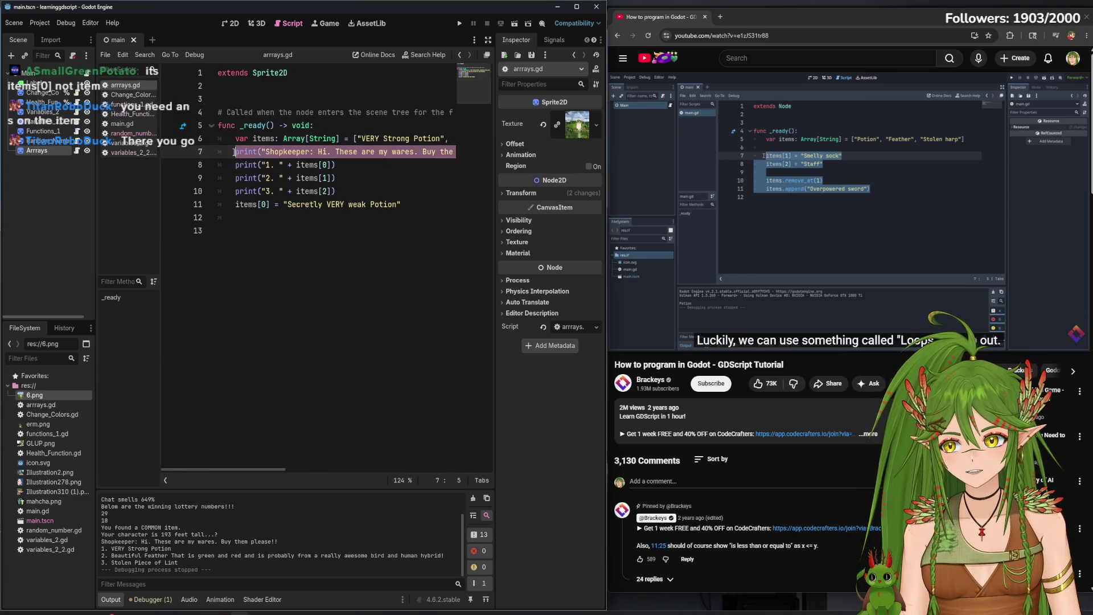
Paste a copy of the shopkeeper greeting print onto a new line 12.
click(410, 205)
key(Return)
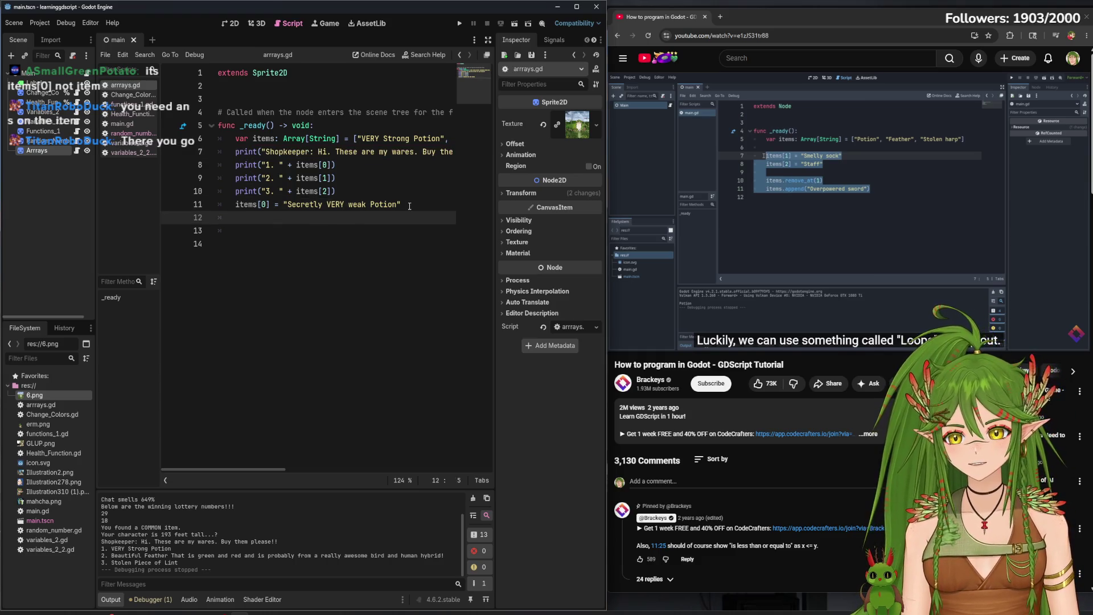
text(print("Shopkeeper: Hi. These are my wares. Buy them please!!"))
mouse_move(282, 466)
mouse_down()
mouse_move(263, 466)
mouse_move(272, 460)
mouse_up()
Move "Secretly VERY weak Potion" to the array's start and reassign items[0] to "VERY Strong Potion".
drag(354, 205, 247, 208)
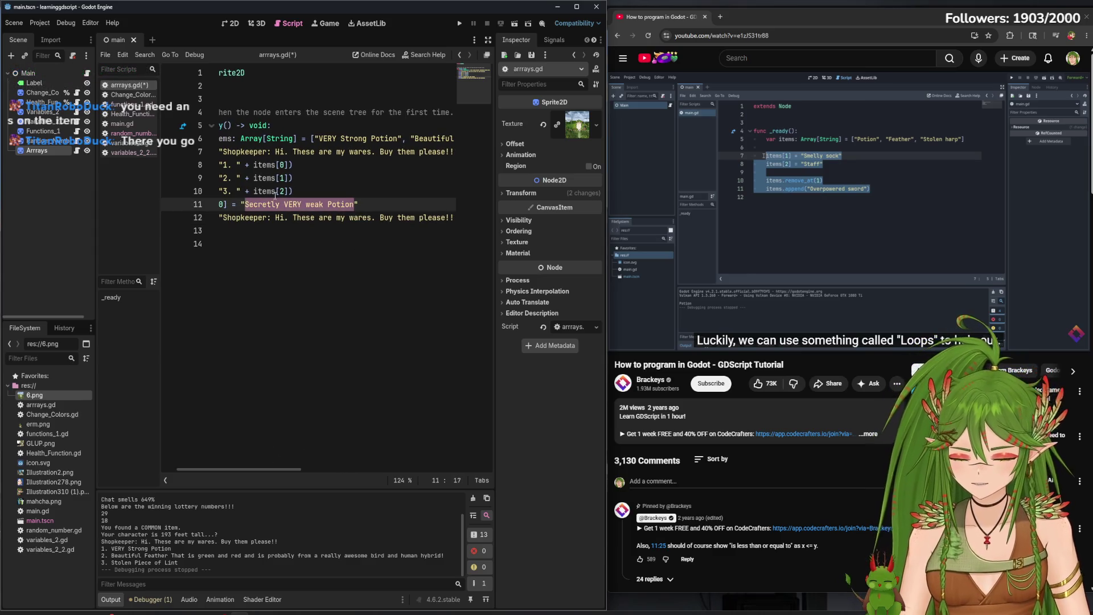
key(ctrl+x)
click(318, 138)
key(ctrl+v)
scroll(399, 182, right, 3)
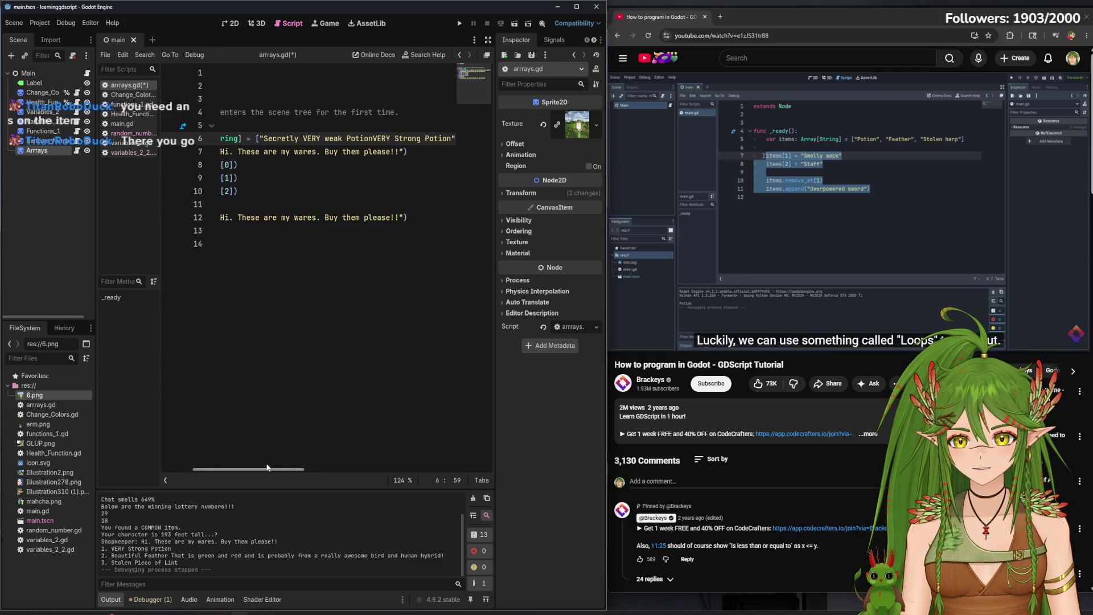
drag(446, 139, 366, 140)
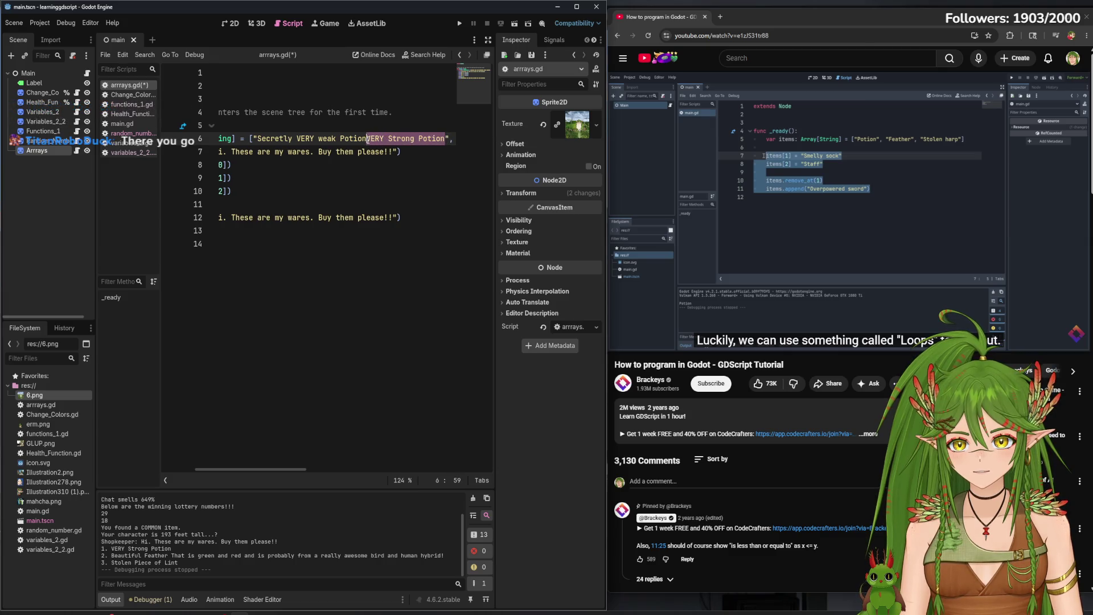
mouse_move(296, 470)
mouse_down()
mouse_move(239, 469)
mouse_move(296, 471)
mouse_up()
click(287, 204)
key(ctrl+v)
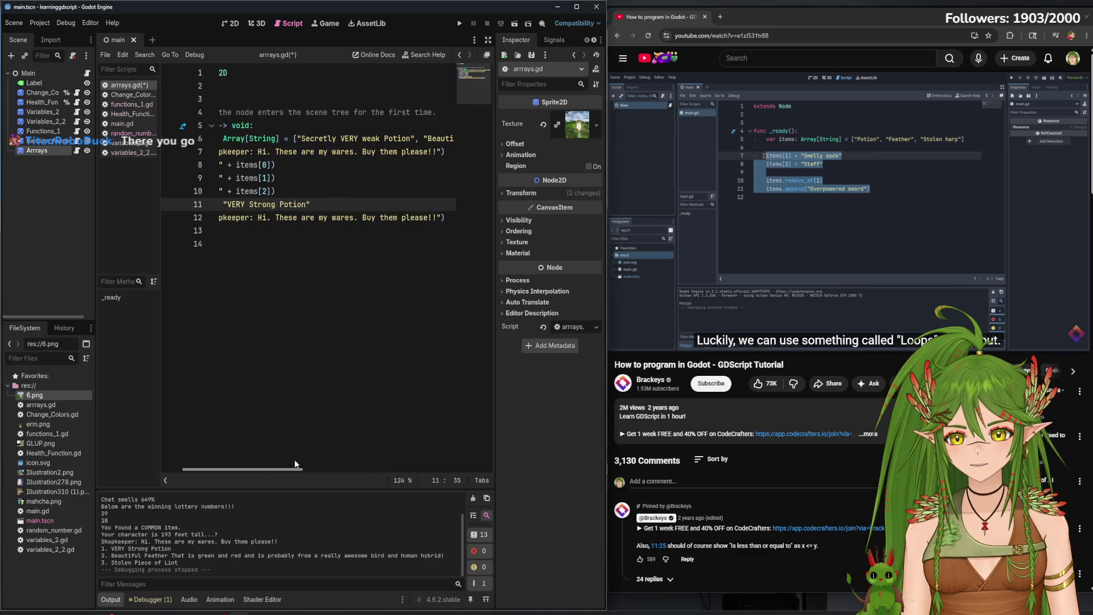
Replace line 12's text with "Oops. Heh. That had the wrong label. L.O.L.!".
mouse_move(257, 217)
mouse_down()
mouse_move(449, 219)
mouse_move(437, 218)
mouse_up()
text(Oops. Heh. Th)
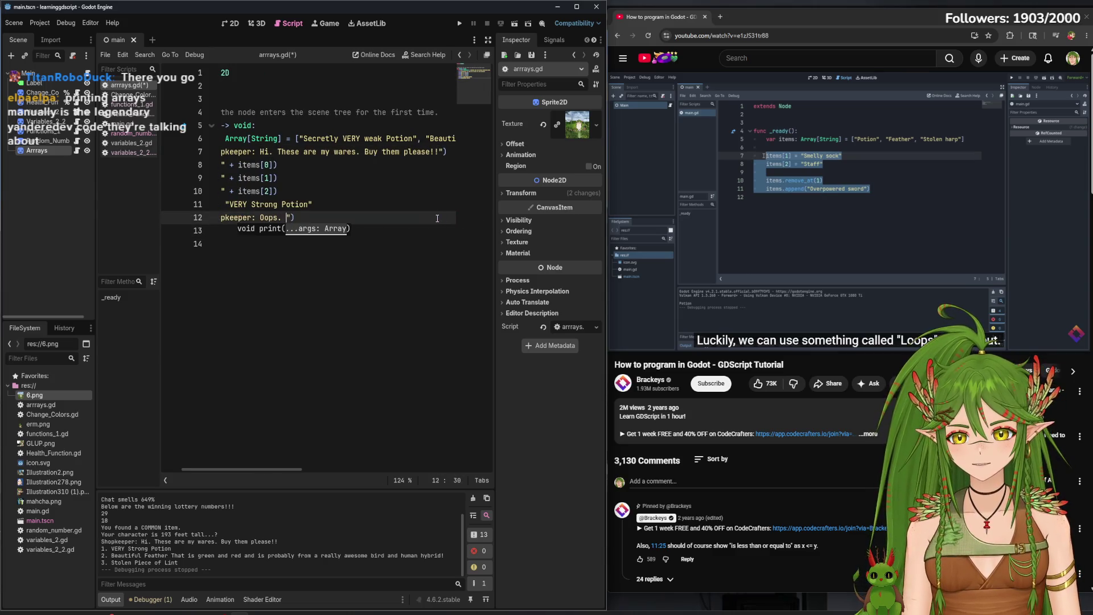
text(at had t)
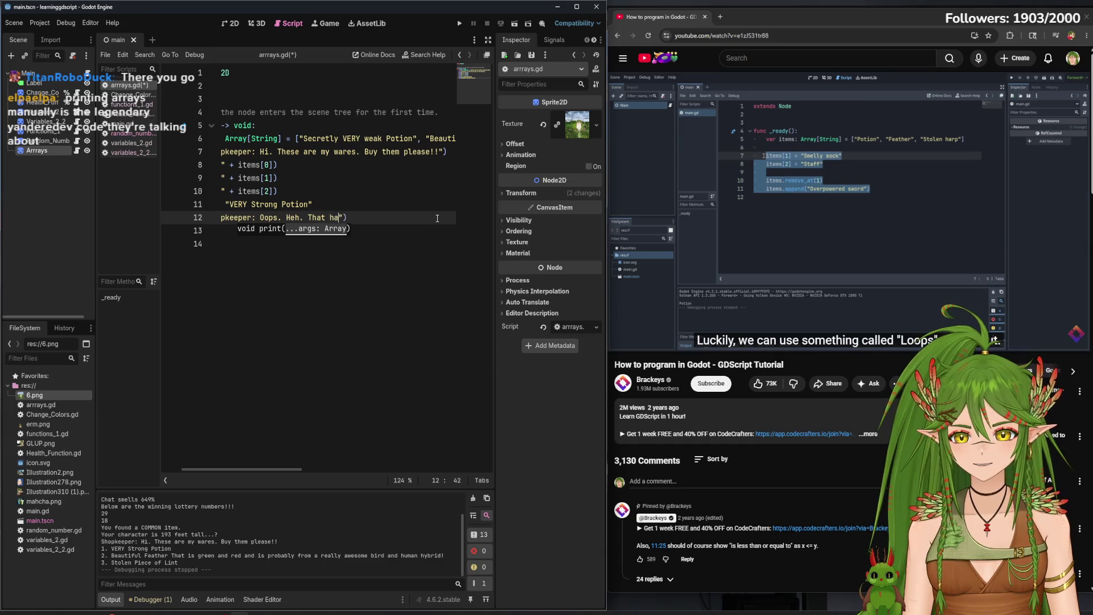
text(he wrong label)
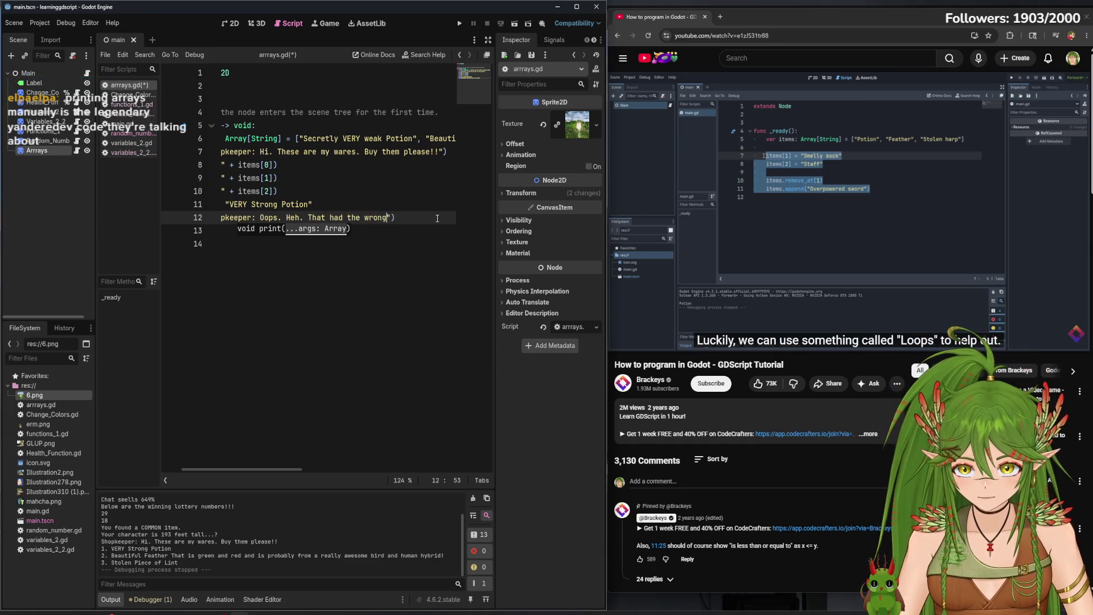
text(. L.O.)
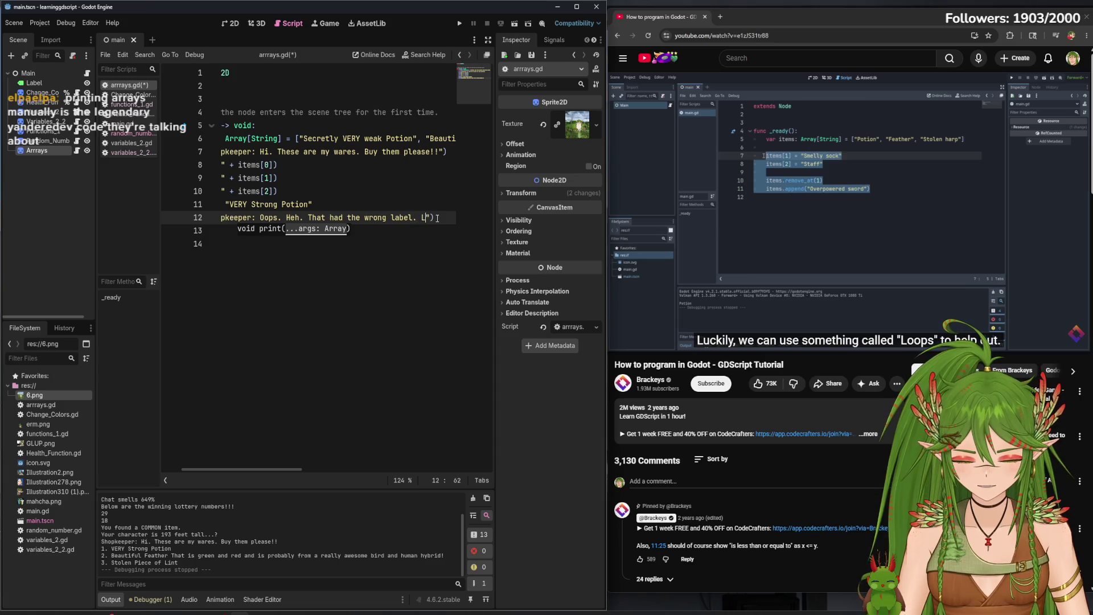
text(L.!)
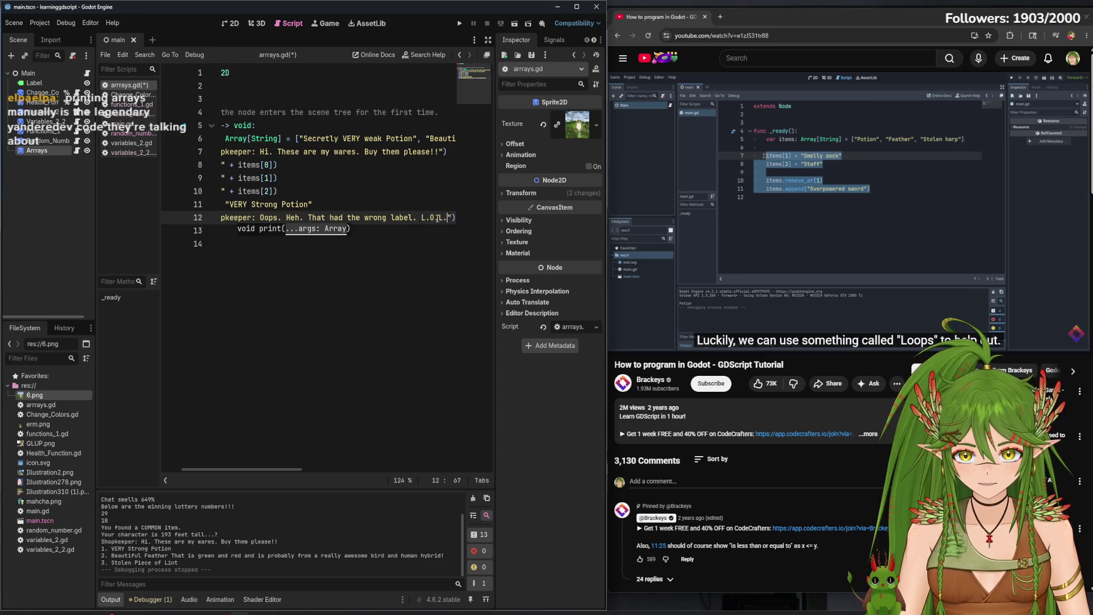
drag(228, 470, 205, 470)
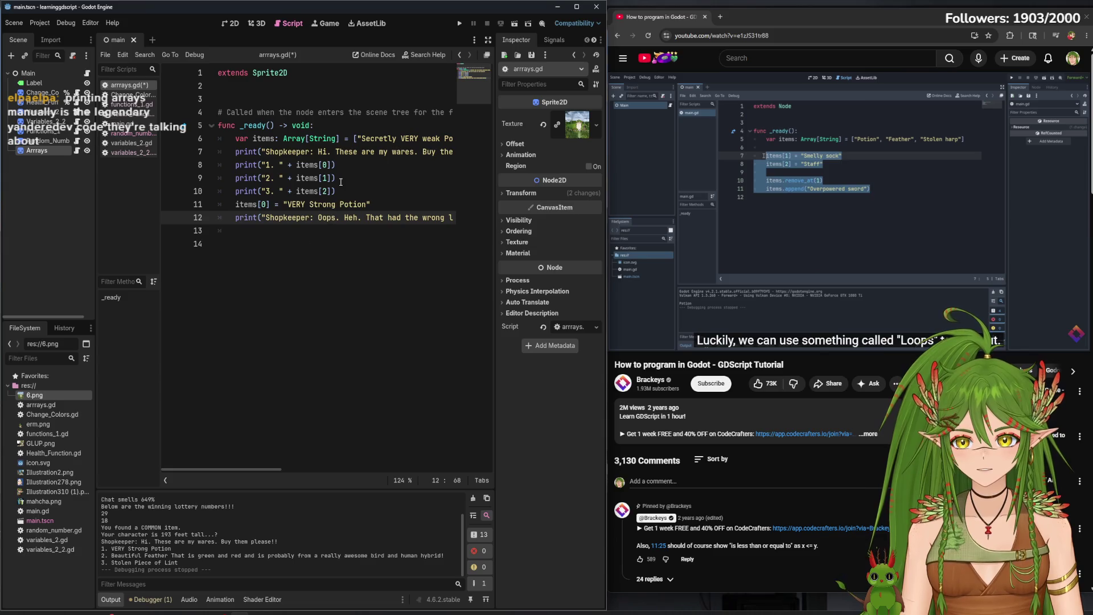
Add two blank lines below the apology print on line 12.
drag(337, 191, 226, 166)
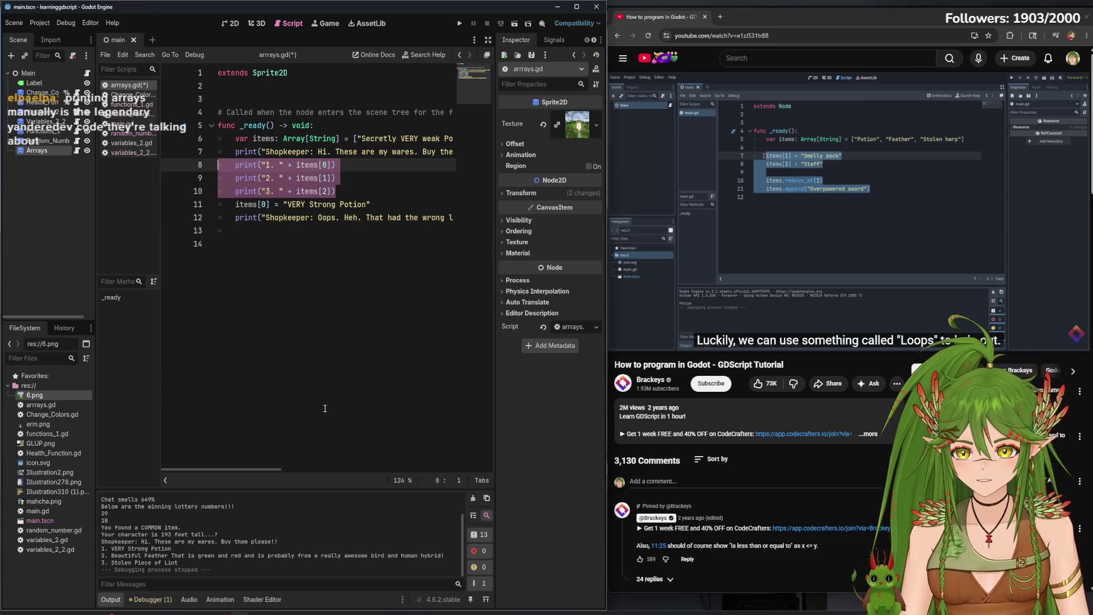
drag(223, 469, 306, 224)
click(306, 224)
key(Return)
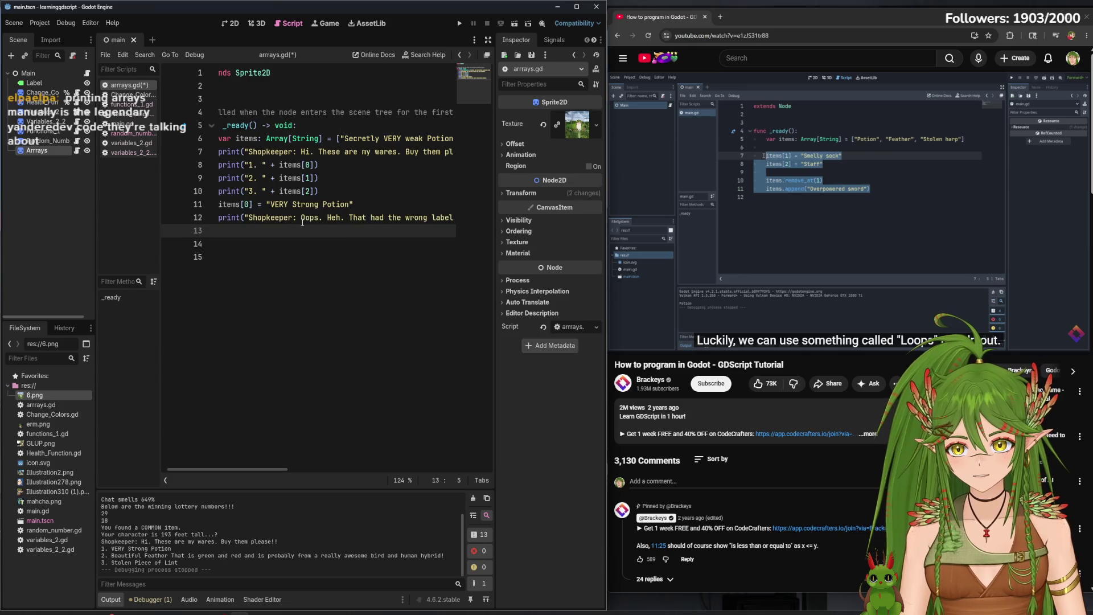
key(Return)
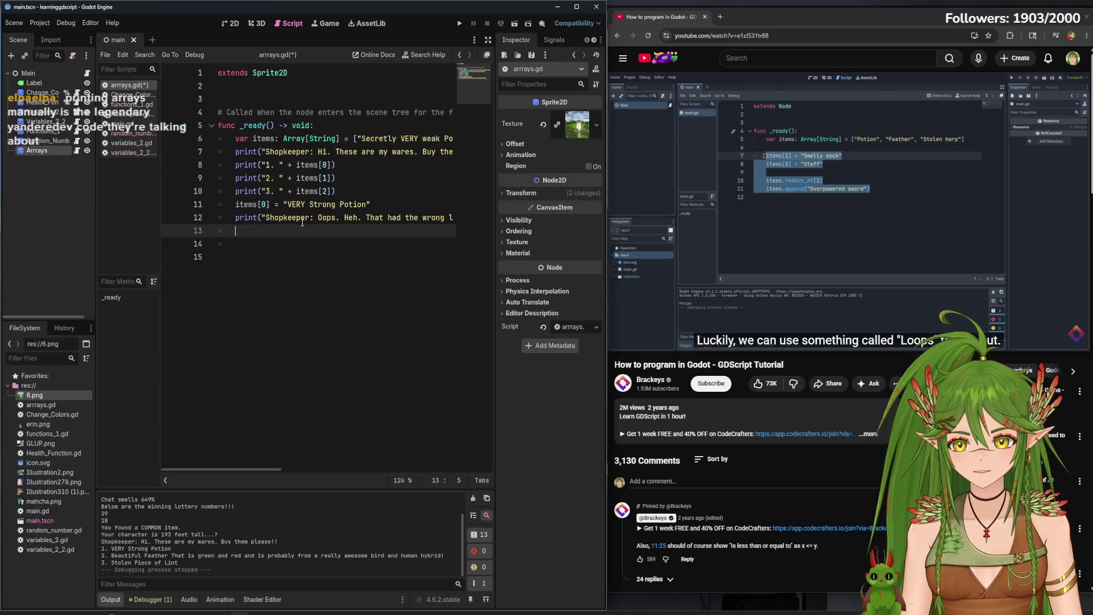
Copy the three numbered print lines 8–10 below the apology and remove the extra indent.
mouse_move(337, 191)
mouse_down()
mouse_move(220, 178)
mouse_move(219, 165)
mouse_up()
key(ctrl+c)
click(268, 231)
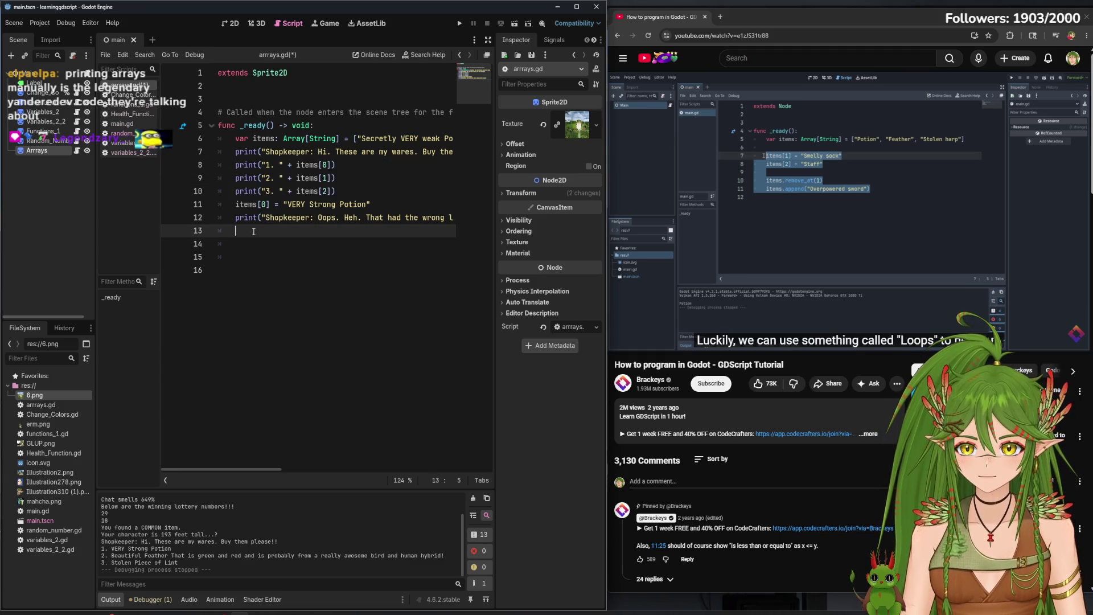
key(ctrl+v)
click(254, 231)
key(BackSpace)
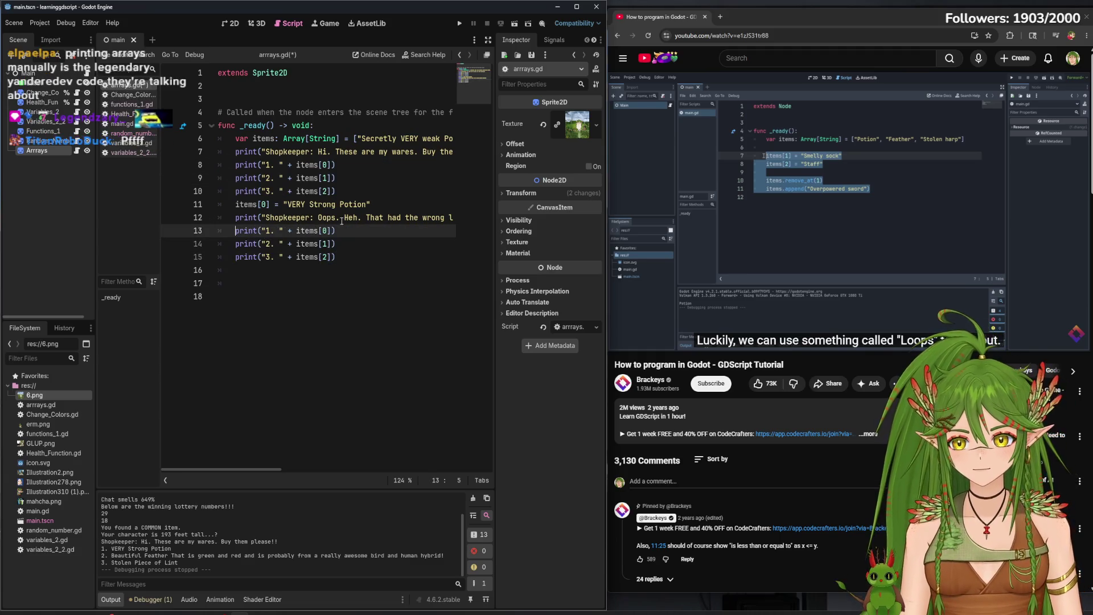
click(395, 199)
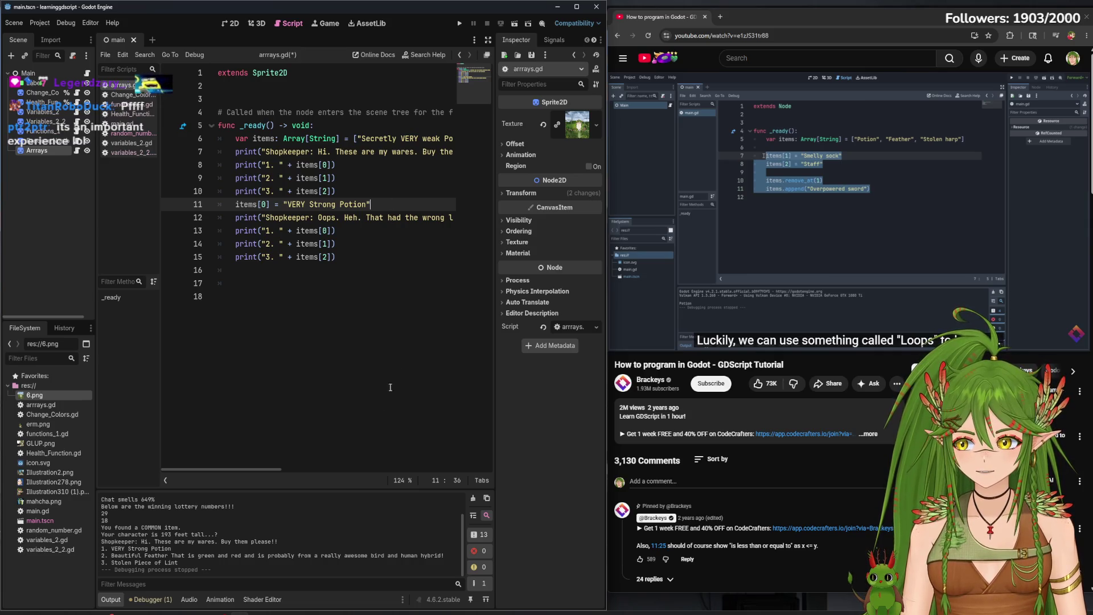
drag(494, 342, 509, 341)
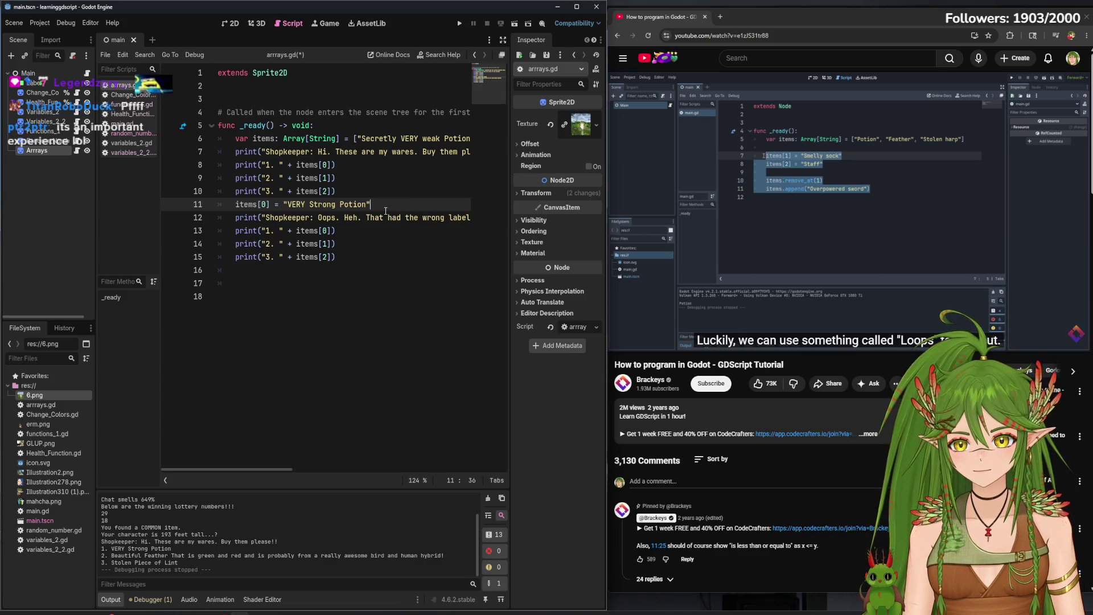
Start a new line 12 with a wait(3) call from autocomplete.
key(Return)
text(timer)
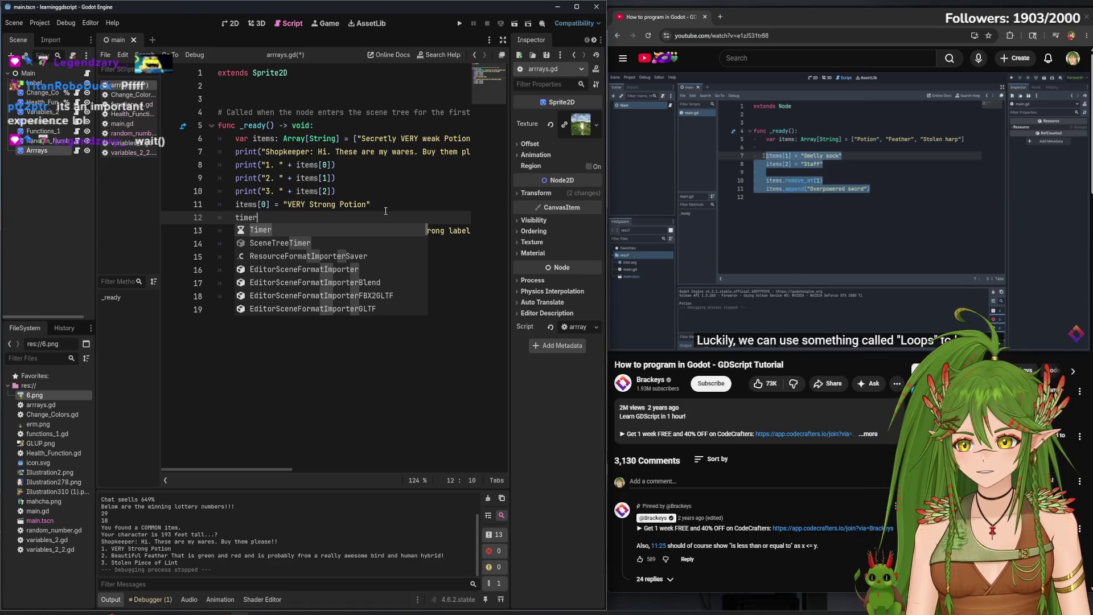
key(BackSpace)
key(BackSpace)
key(BackSpace)
text(wait()
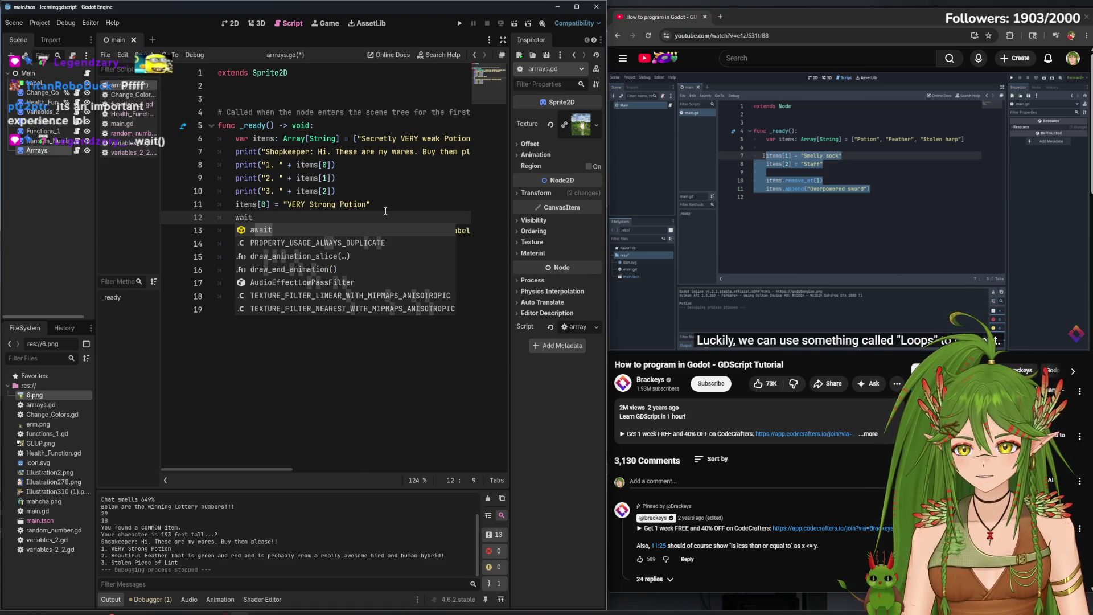
text(1)
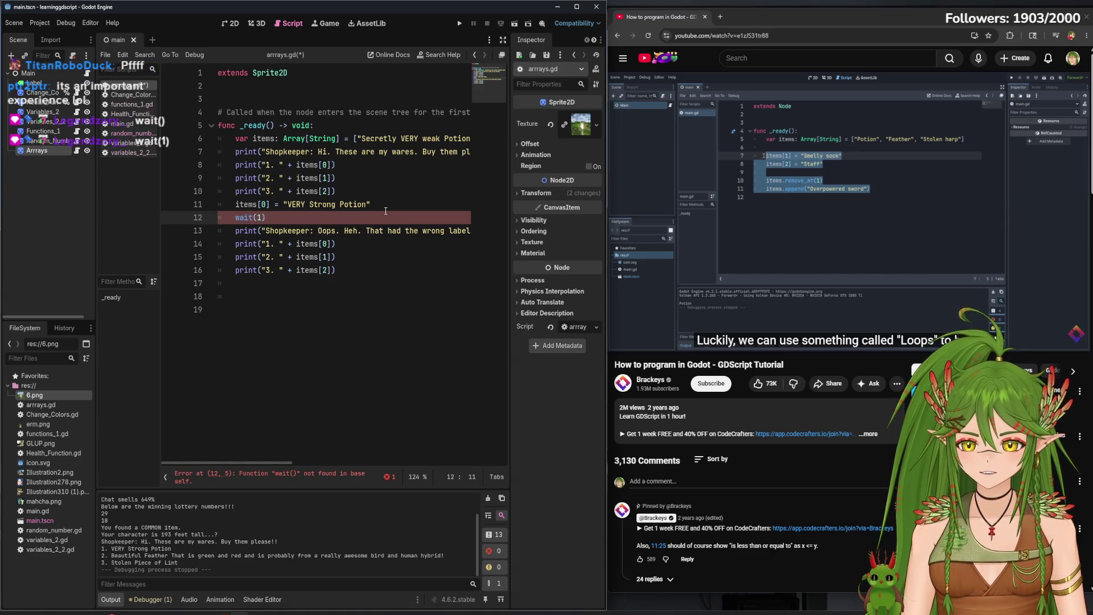
key(BackSpace)
text(3)
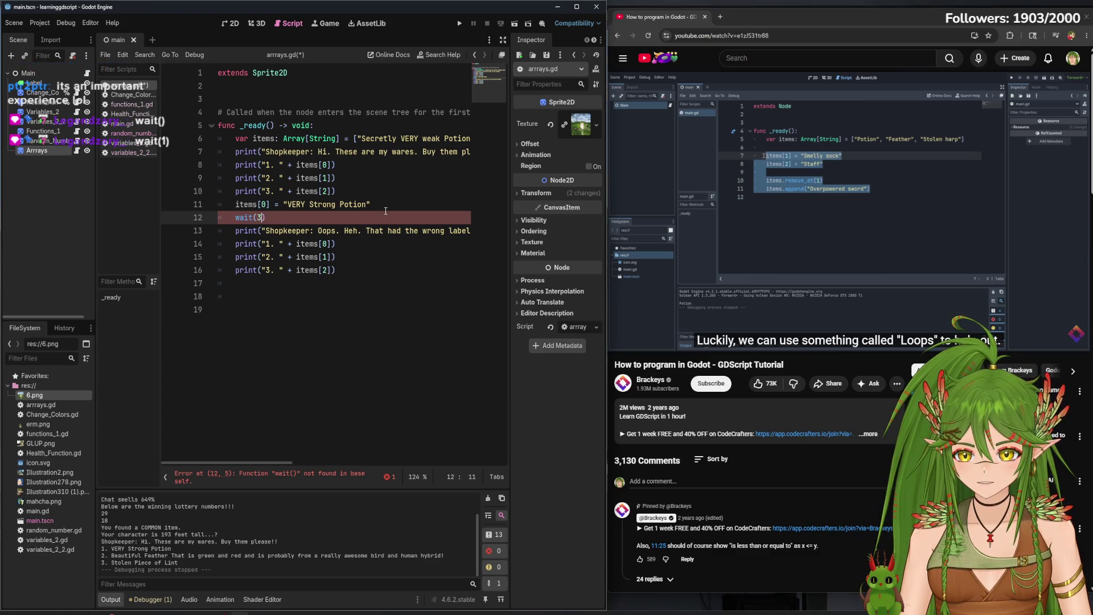
Replace the wait call with Timer(1), then strip its parentheses.
key(BackSpace)
key(BackSpace)
key(BackSpace)
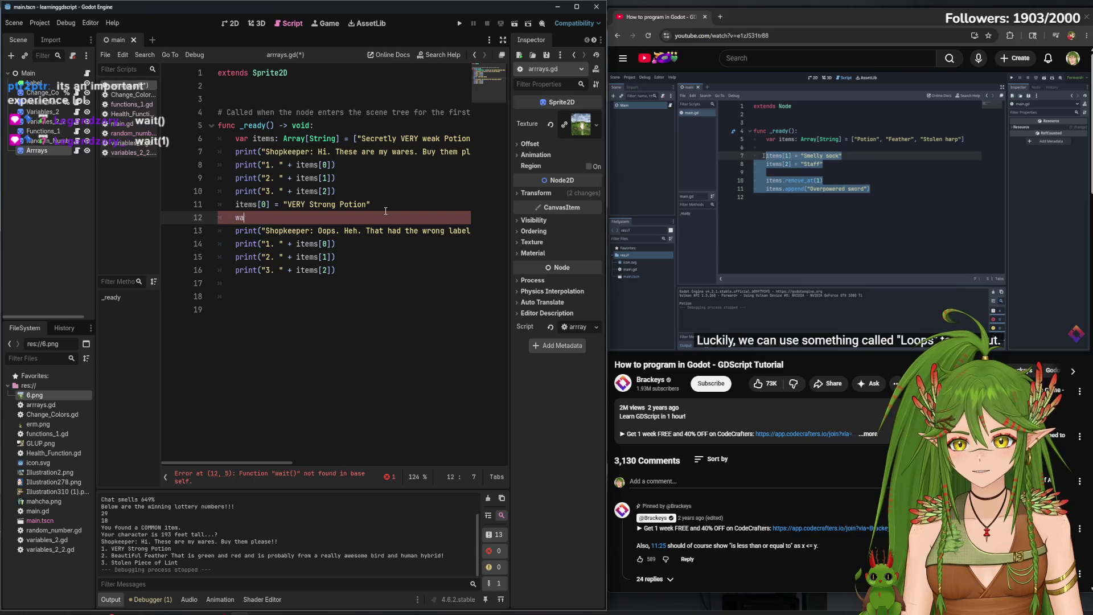
text(timer)
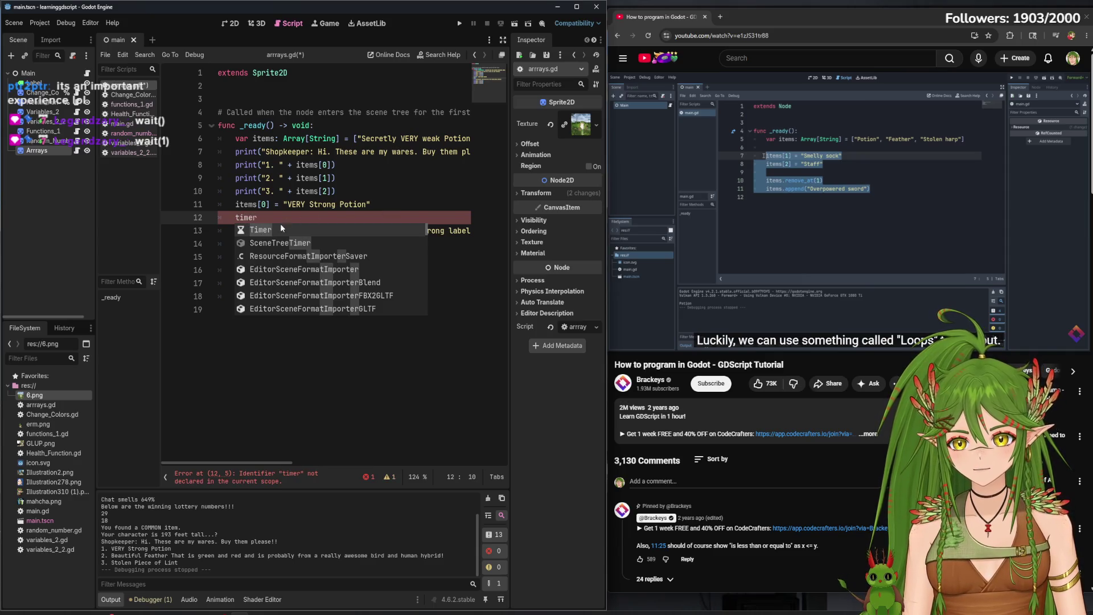
click(265, 231)
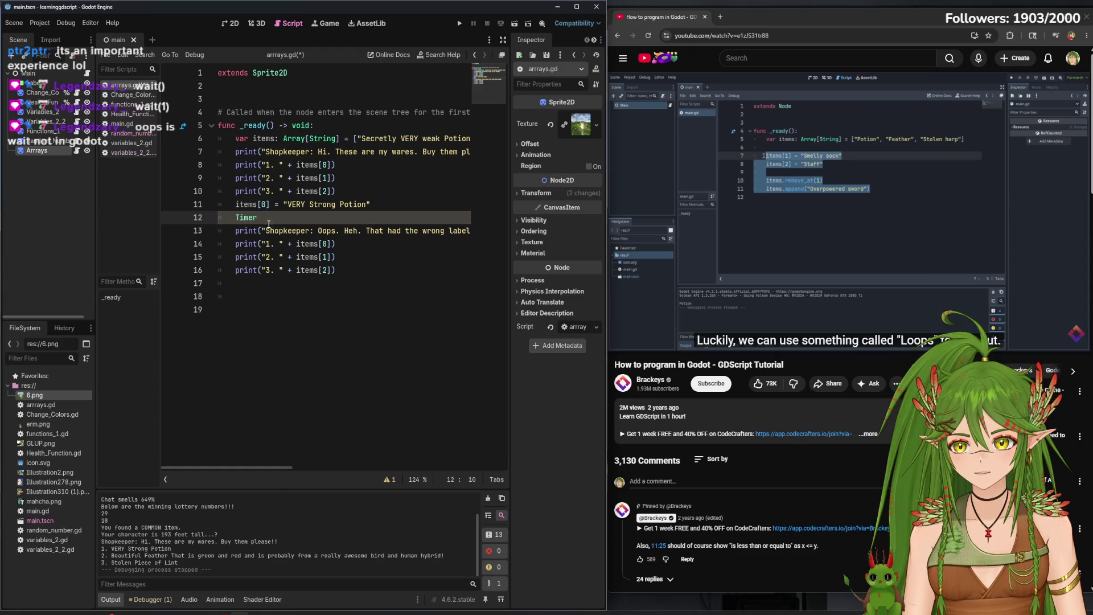
text((1)
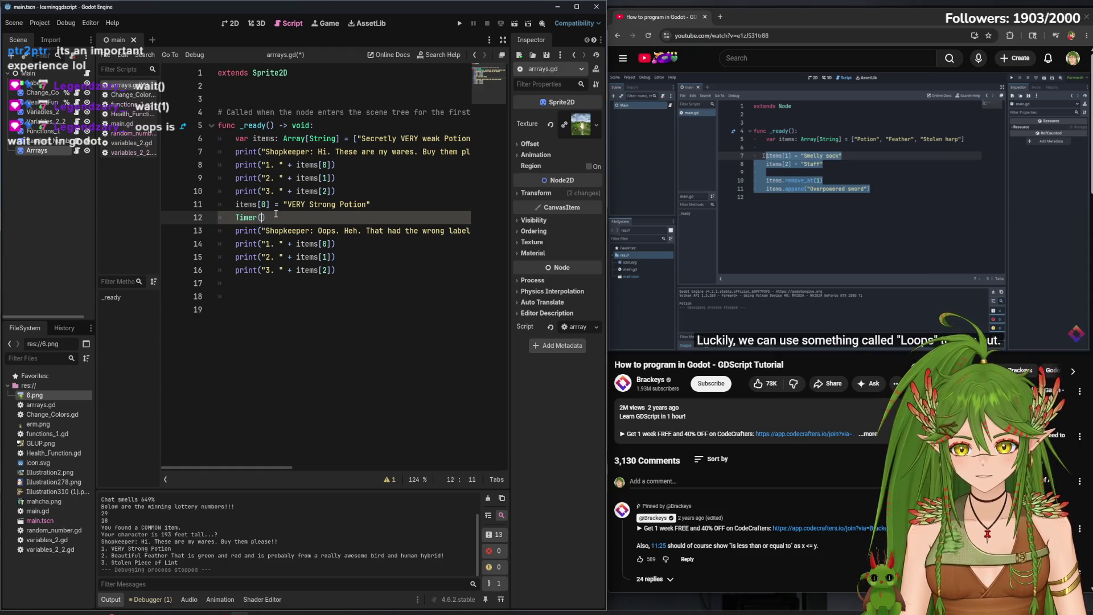
key(Down)
key(Down)
key(Down)
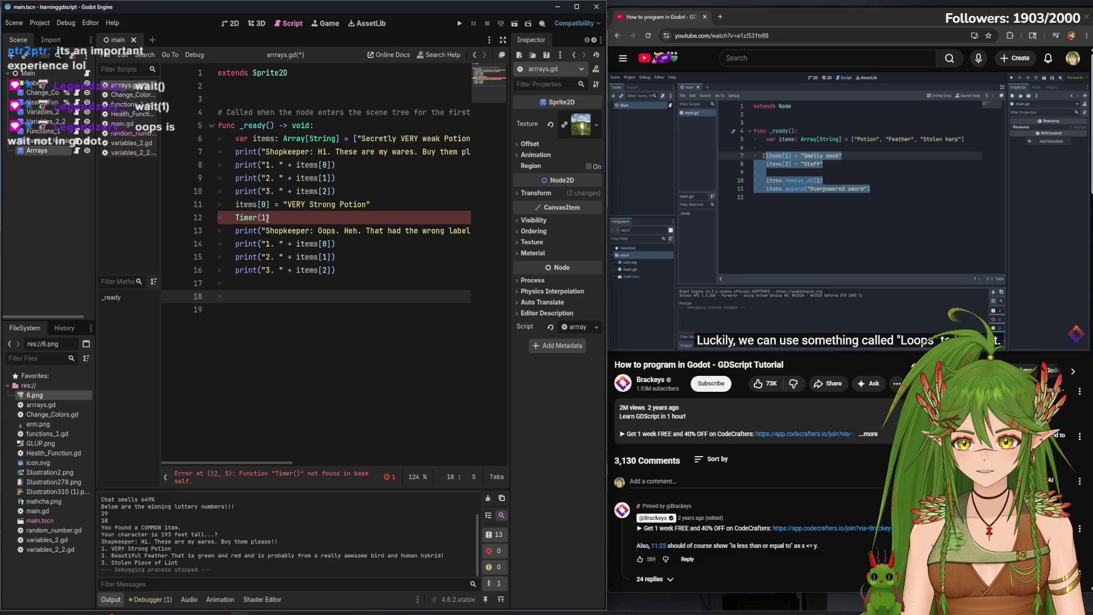
click(267, 218)
key(BackSpace)
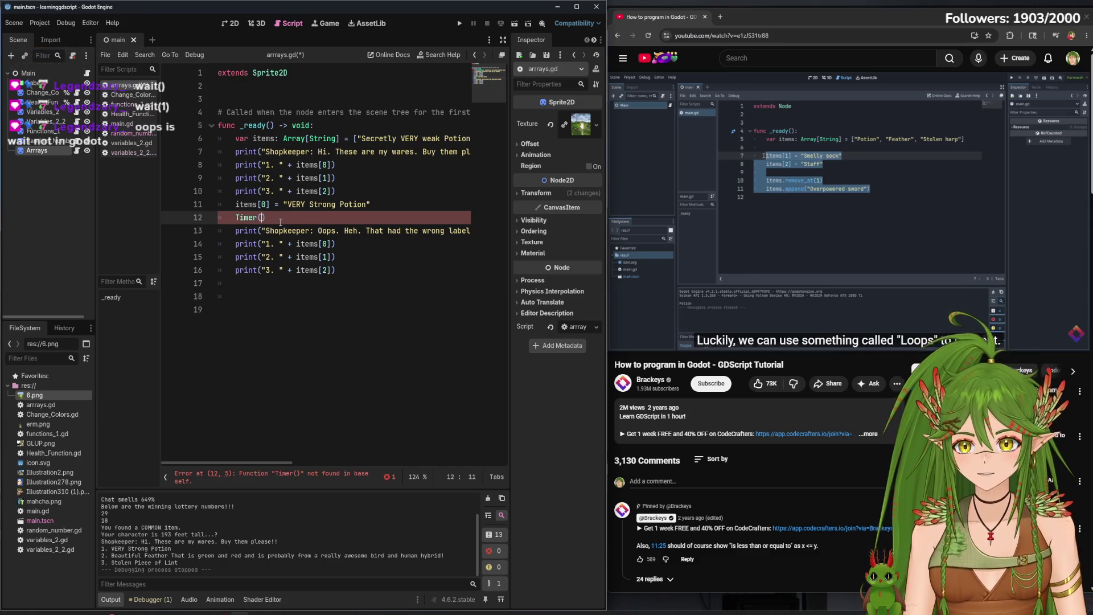
key(BackSpace)
key(BackSpace)
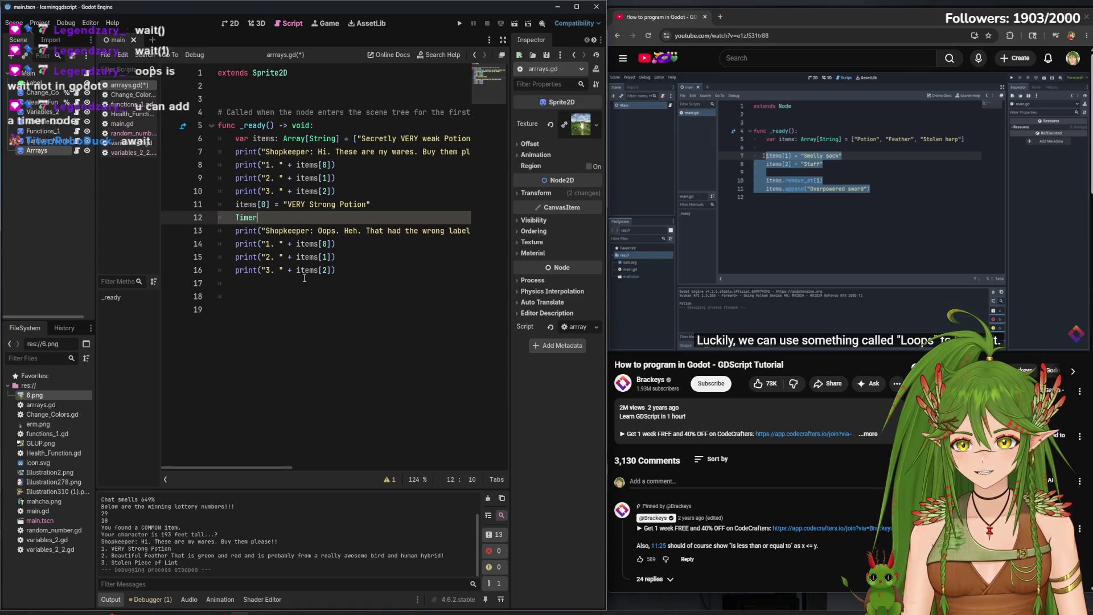
Rewrite line 12 as await 2 and run the project.
key(BackSpace)
key(BackSpace)
key(BackSpace)
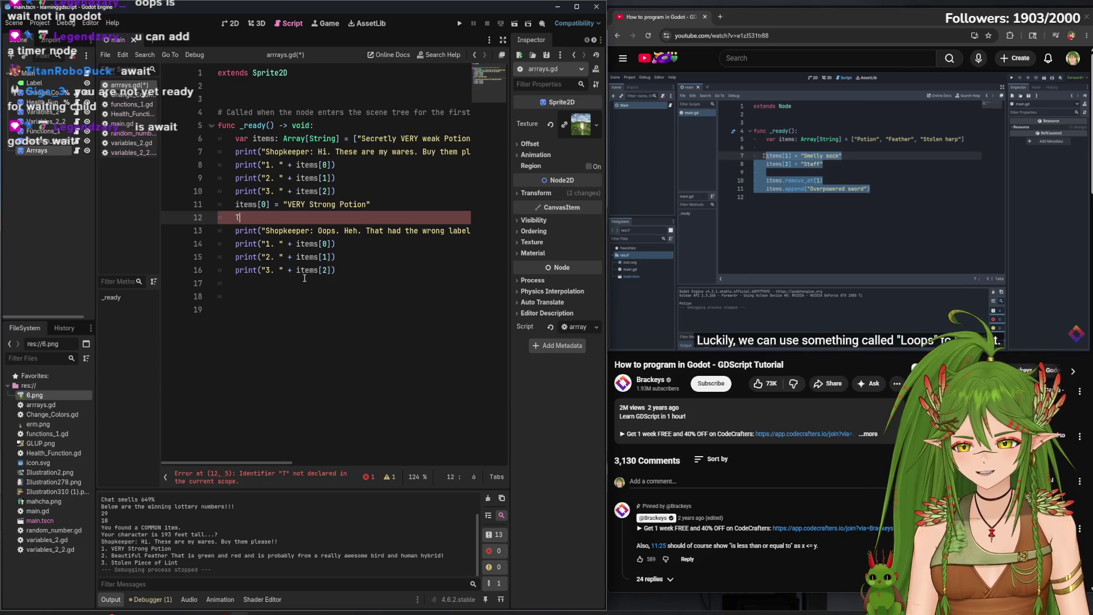
key(BackSpace)
text(await)
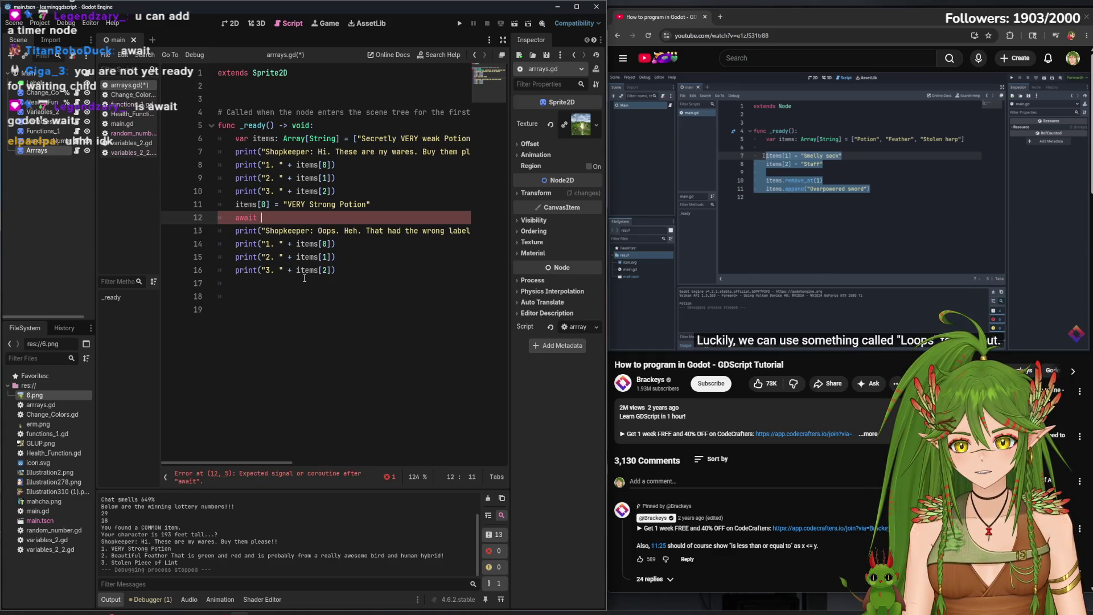
text(  1)
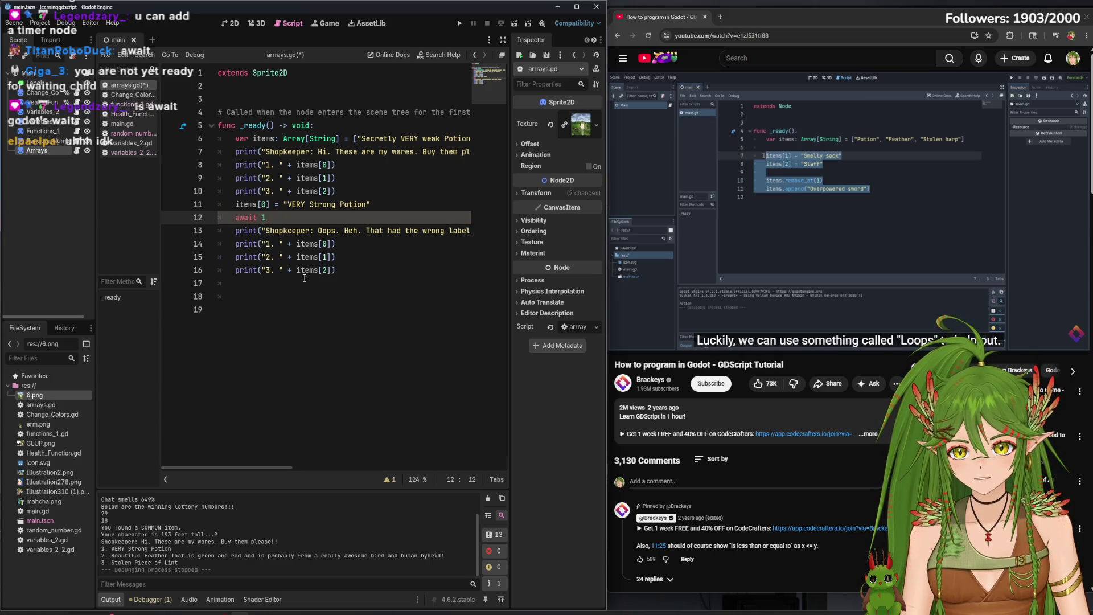
key(BackSpace)
text(2)
key(ctrl+End)
click(458, 26)
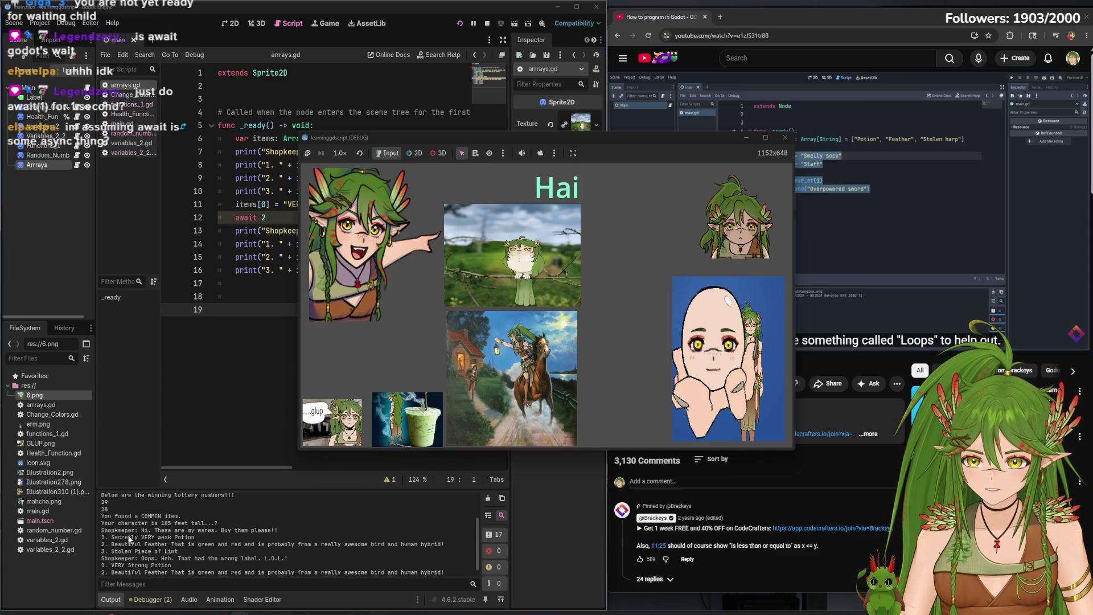
Scroll the Output panel to check both item lists, then stop the game with F8.
scroll(127, 535, up, 2)
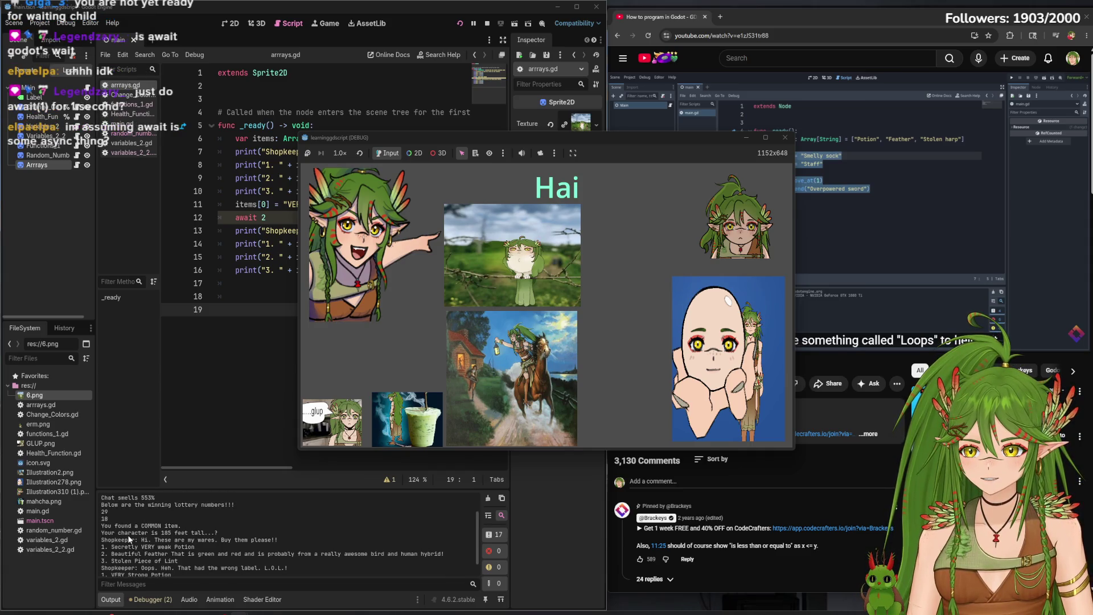
scroll(128, 534, down, 2)
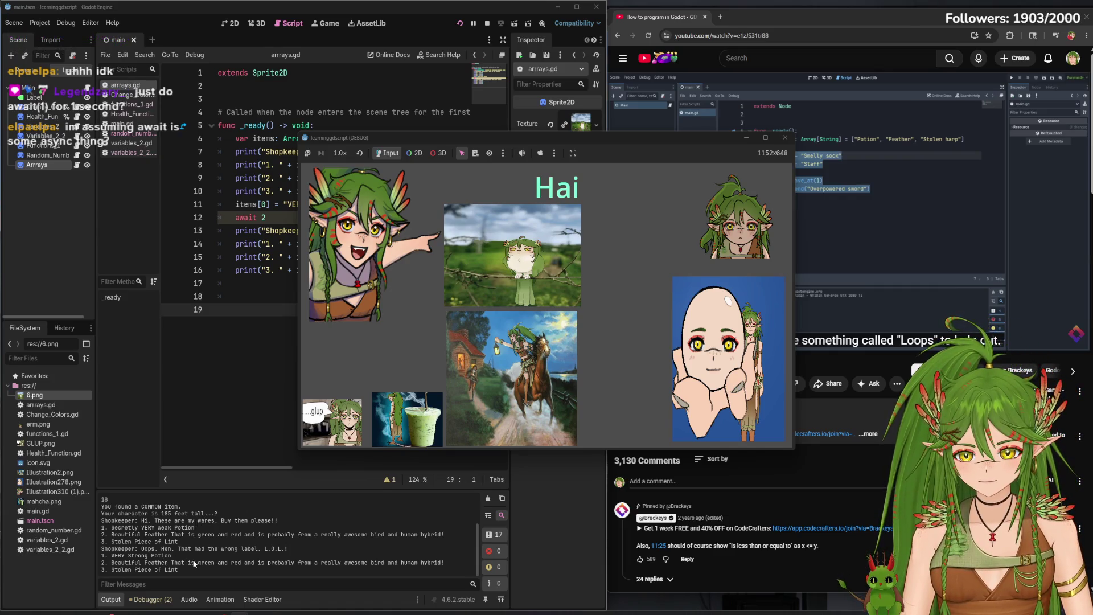
key(F8)
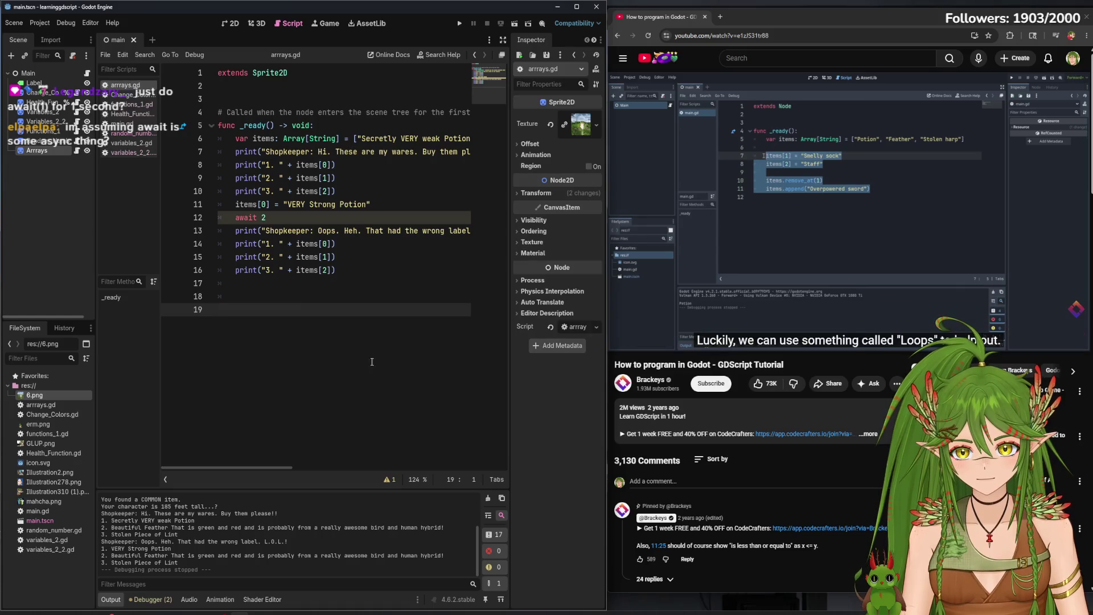
drag(371, 204, 231, 206)
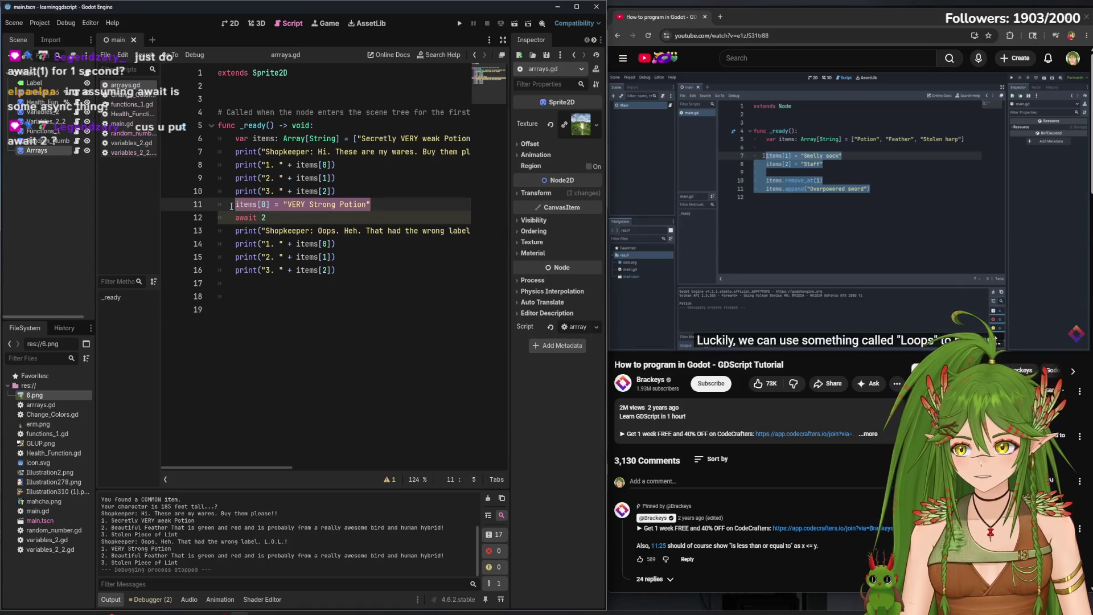
click(276, 224)
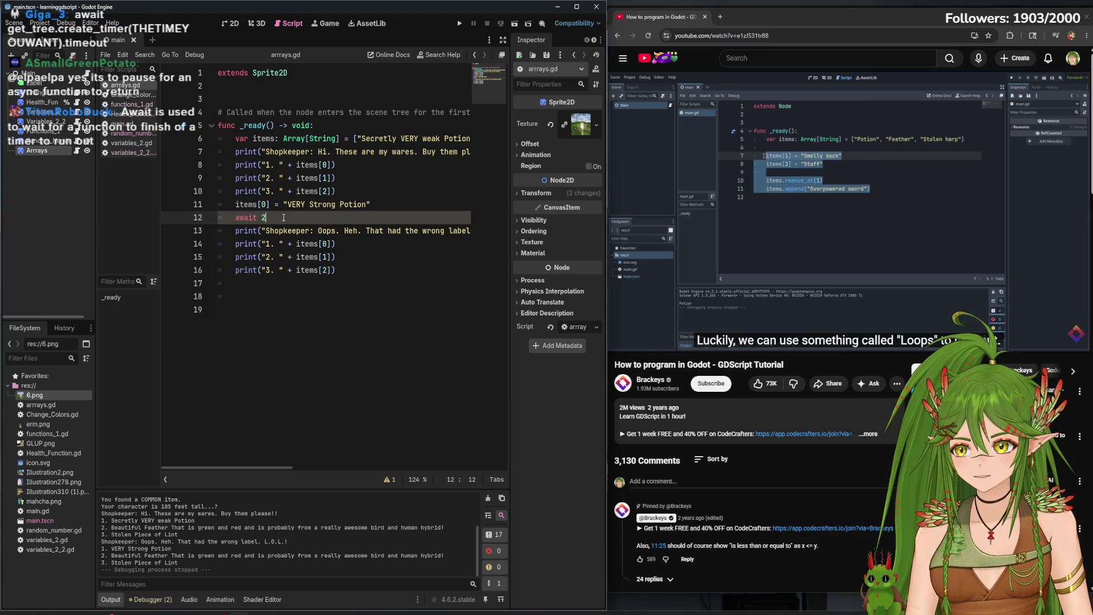
Change line 12 to await get_tree.create_timer(3).timeout and run it, hitting a parser error.
key(BackSpace)
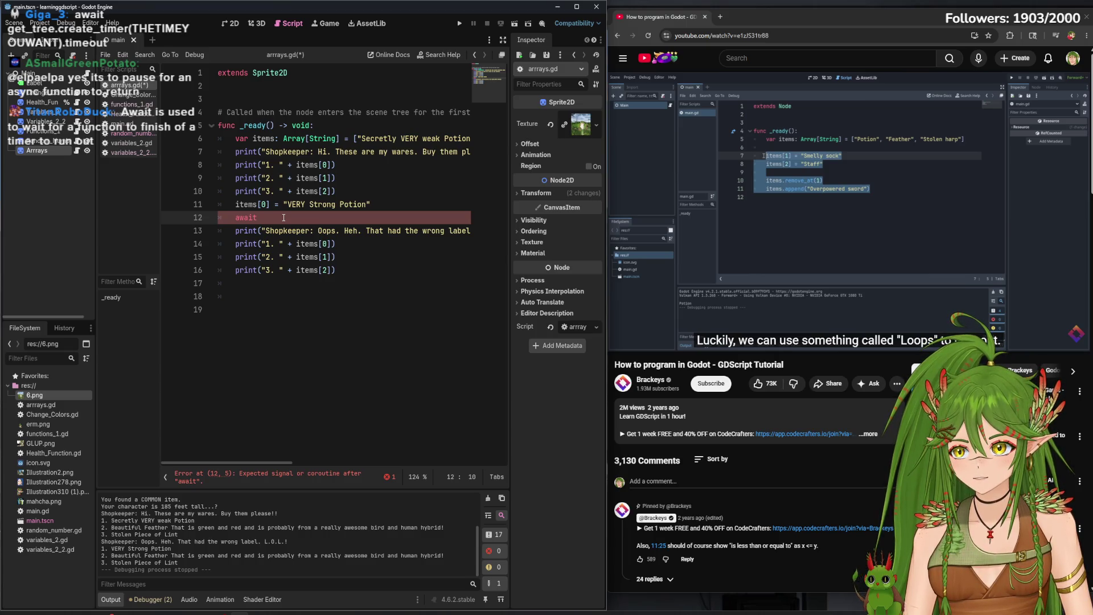
text(get)
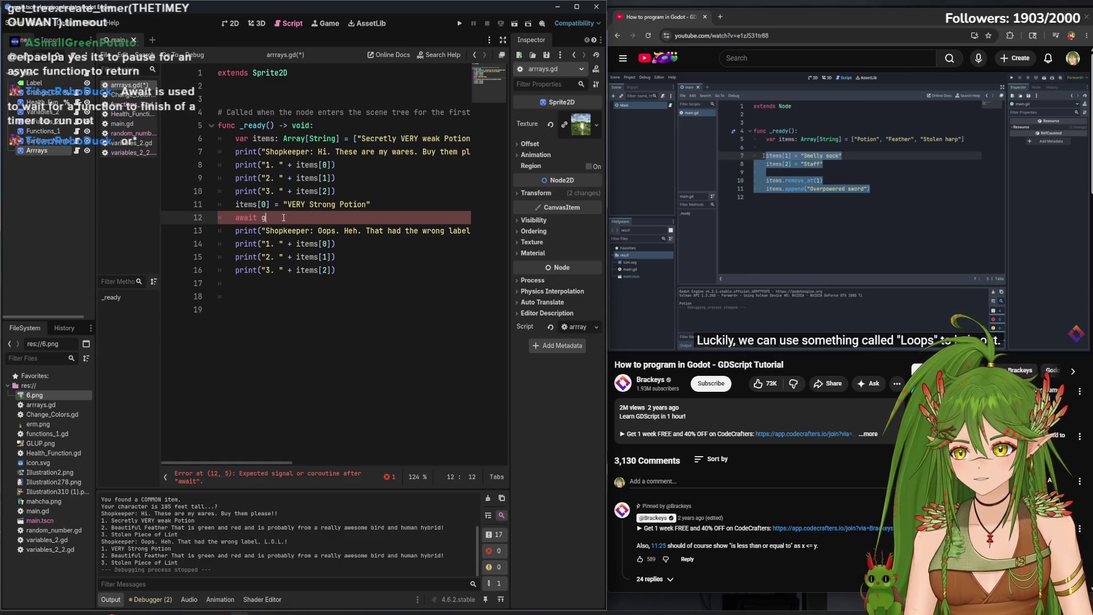
text(_tree.create_timer()
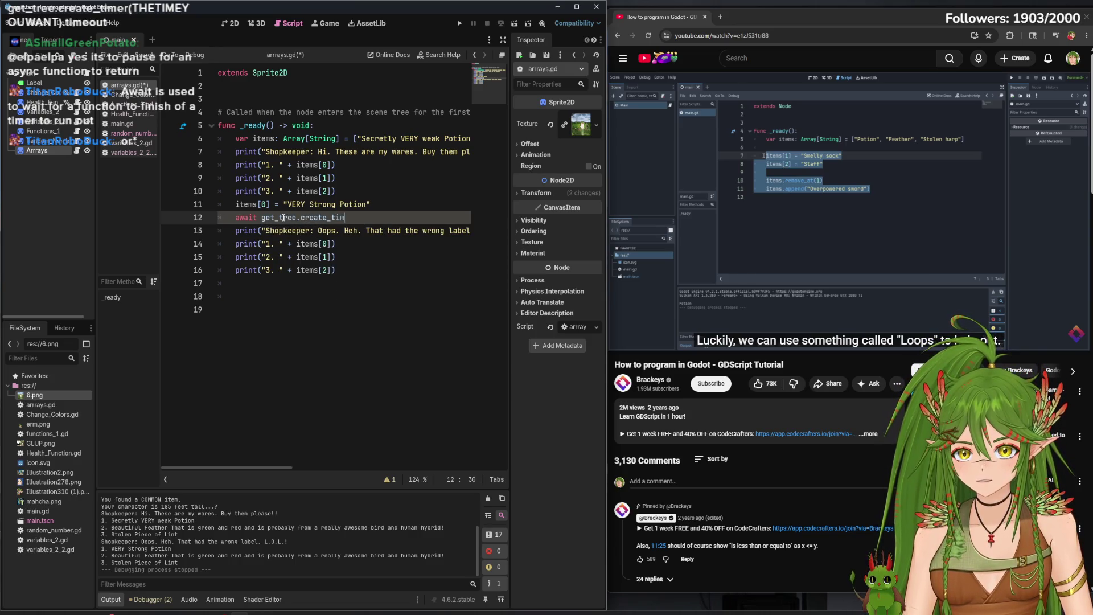
text(3).timeout)
click(329, 266)
key(F5)
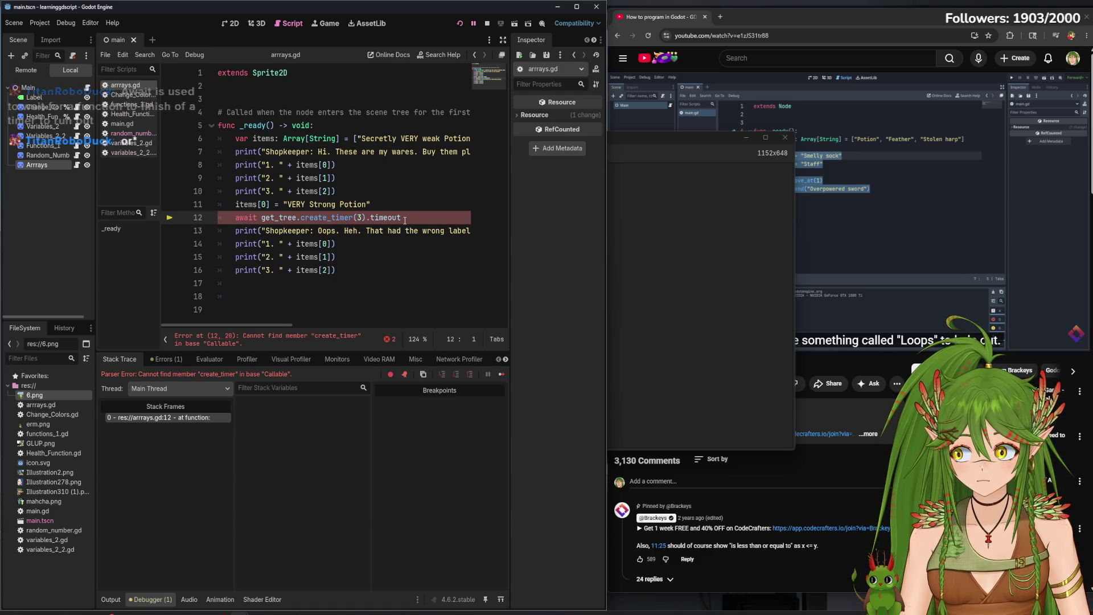
Delete the failing timer line and the empty line left behind on line 12.
click(271, 218)
drag(260, 218, 241, 217)
triple_click(241, 217)
key(BackSpace)
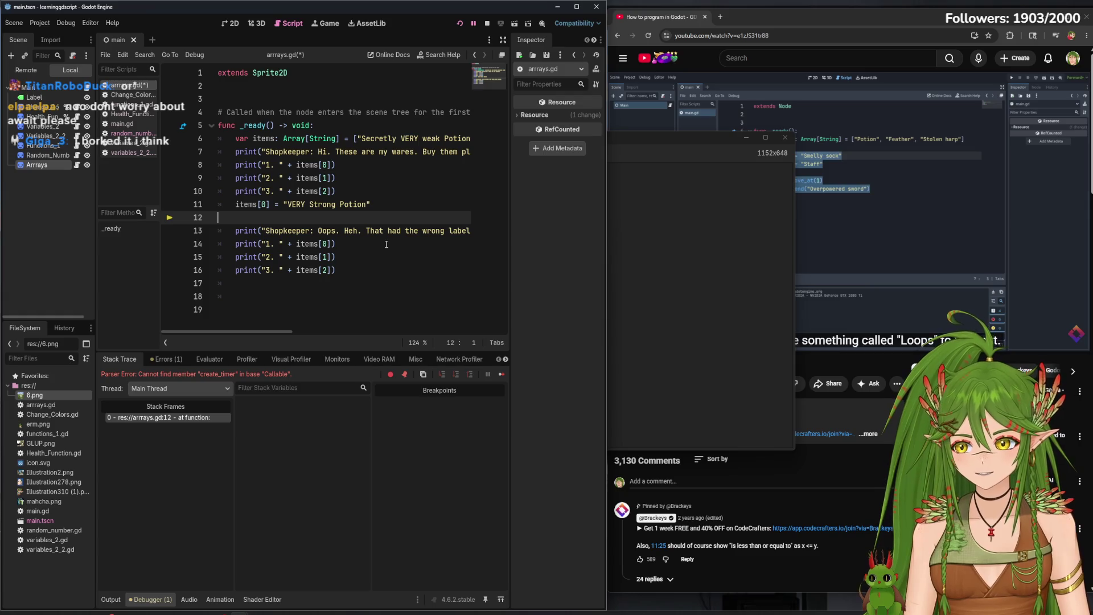
key(BackSpace)
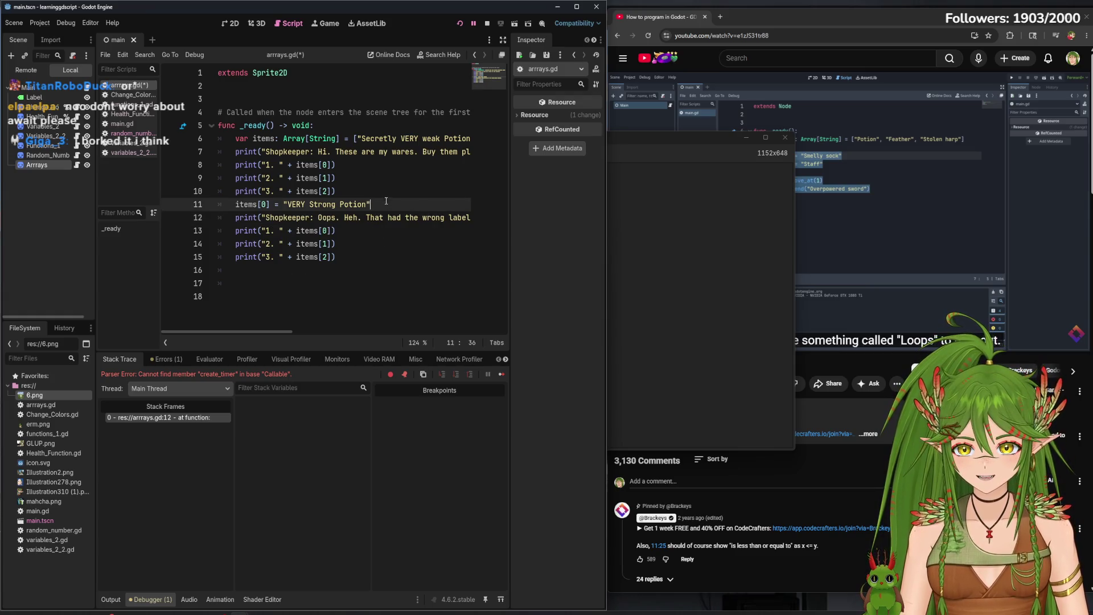
Duplicate line 11 as items[2] = "Non-Stole piece of rare Lint".
drag(386, 201, 234, 204)
click(391, 203)
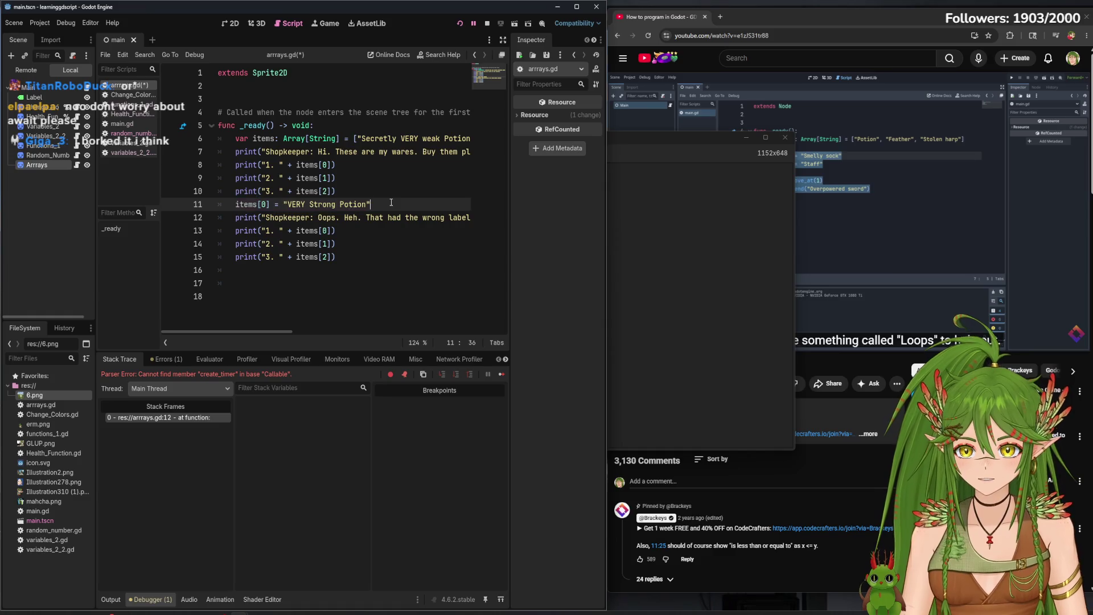
key(ctrl+shift+d)
click(267, 217)
key(BackSpace)
text(2)
drag(366, 219, 287, 218)
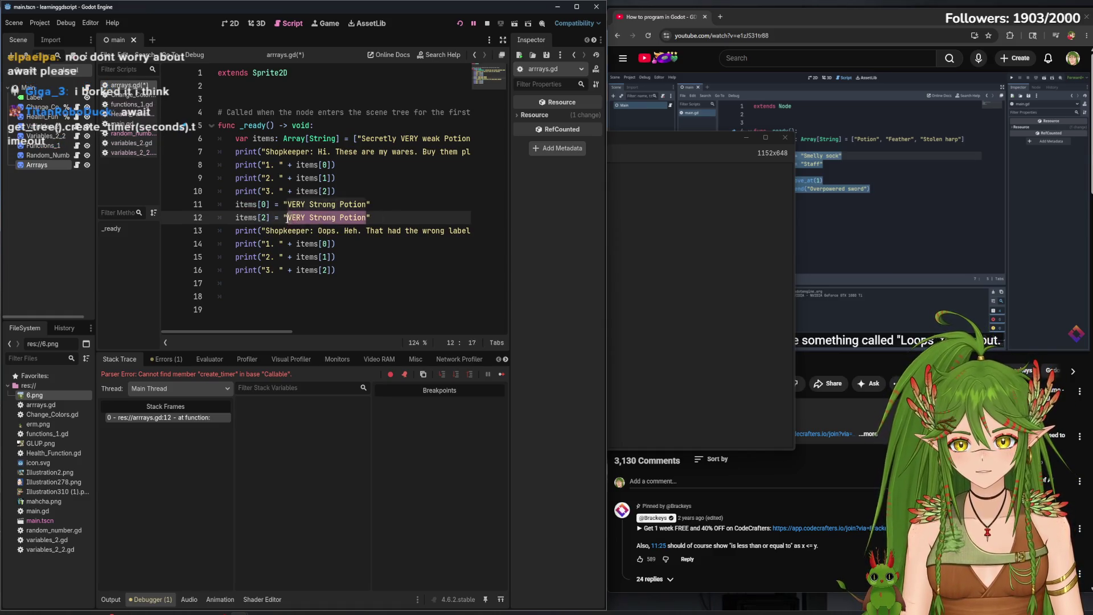
text(Non-Sto)
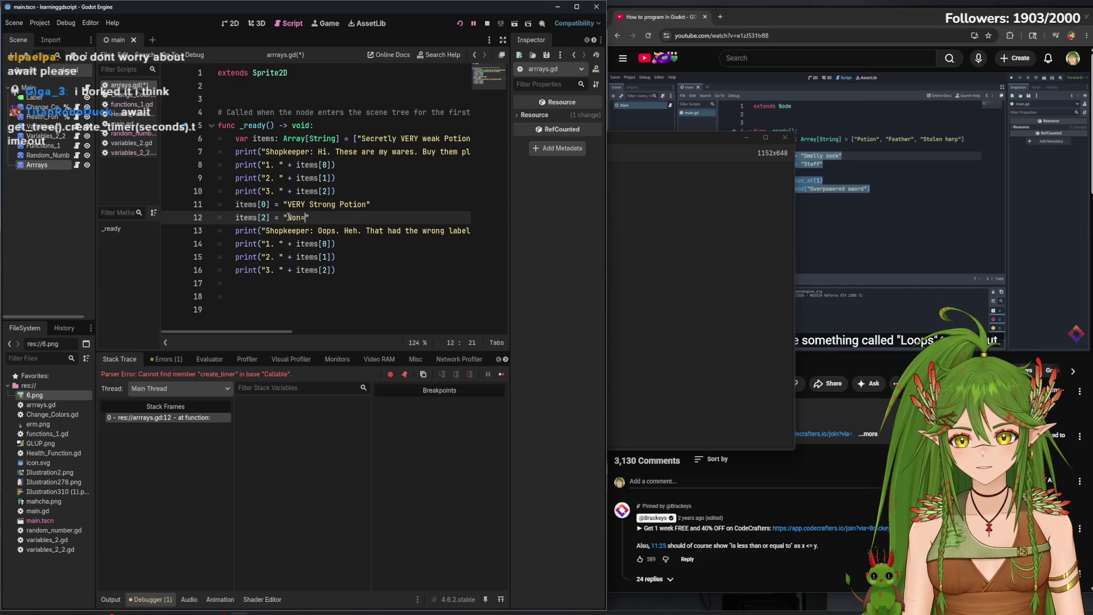
text(le piece of rare)
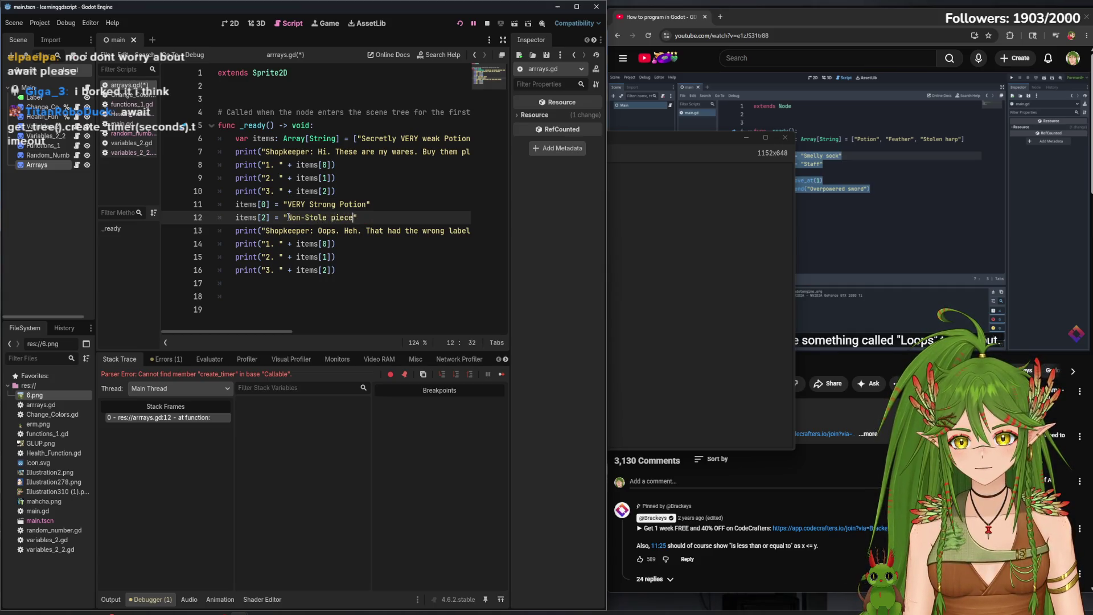
text( Lint)
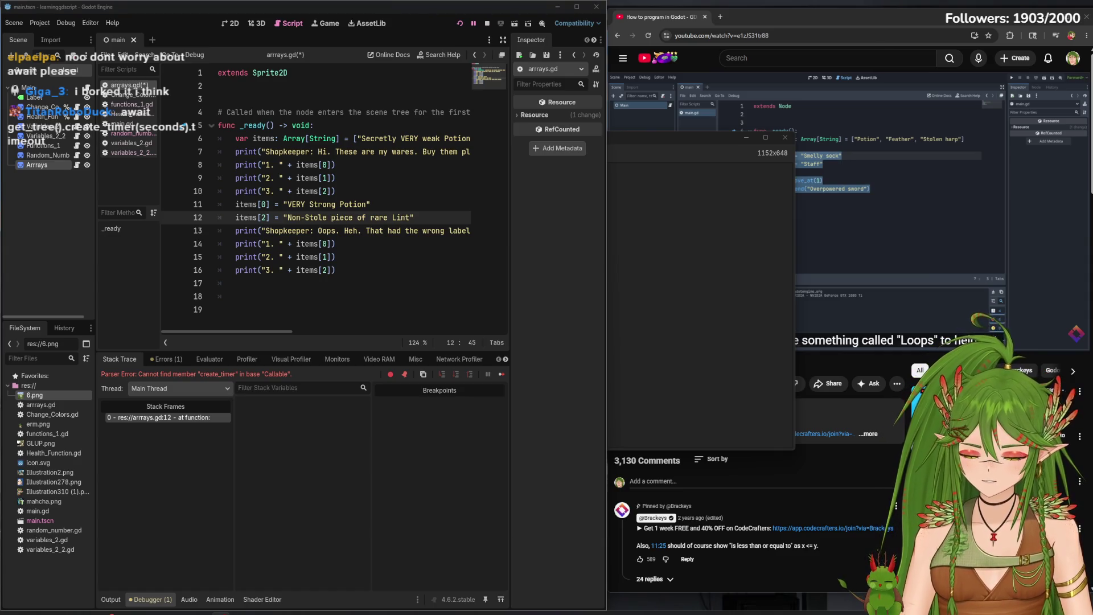
Add an await get_tree().create_timer(2).timeout line below it with correct indentation.
click(429, 219)
key(Return)
text(await get_tree().create_timer(seconds).timeout)
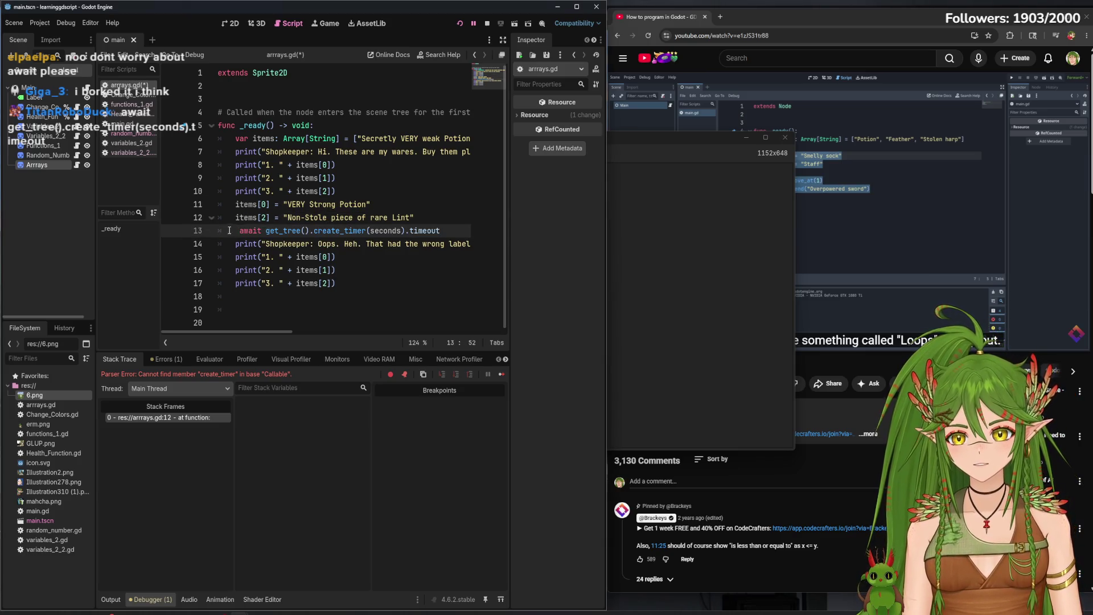
click(240, 231)
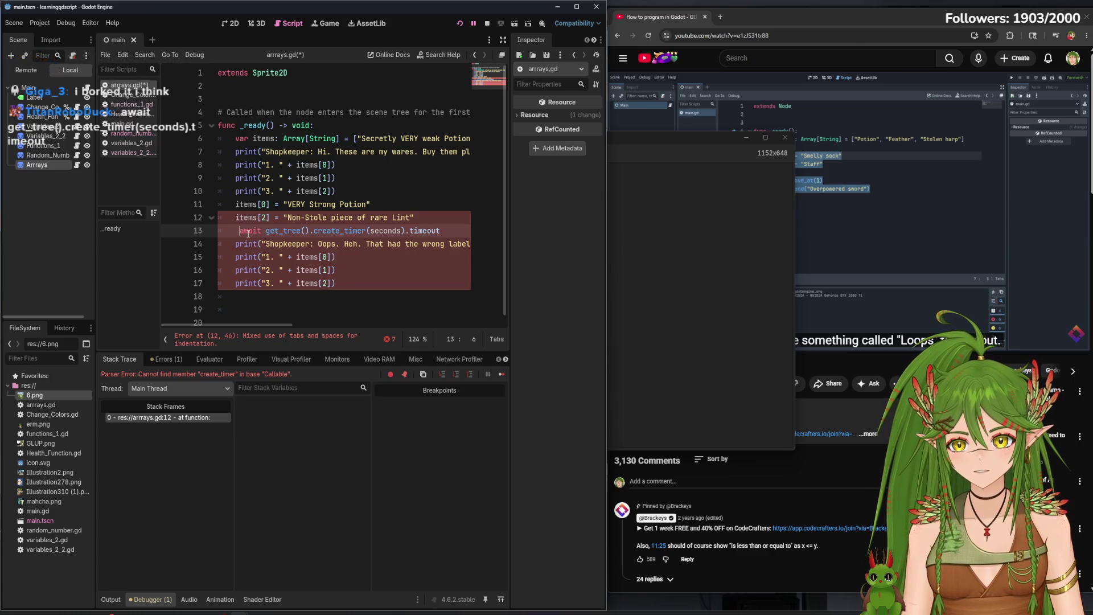
key(BackSpace)
click(417, 200)
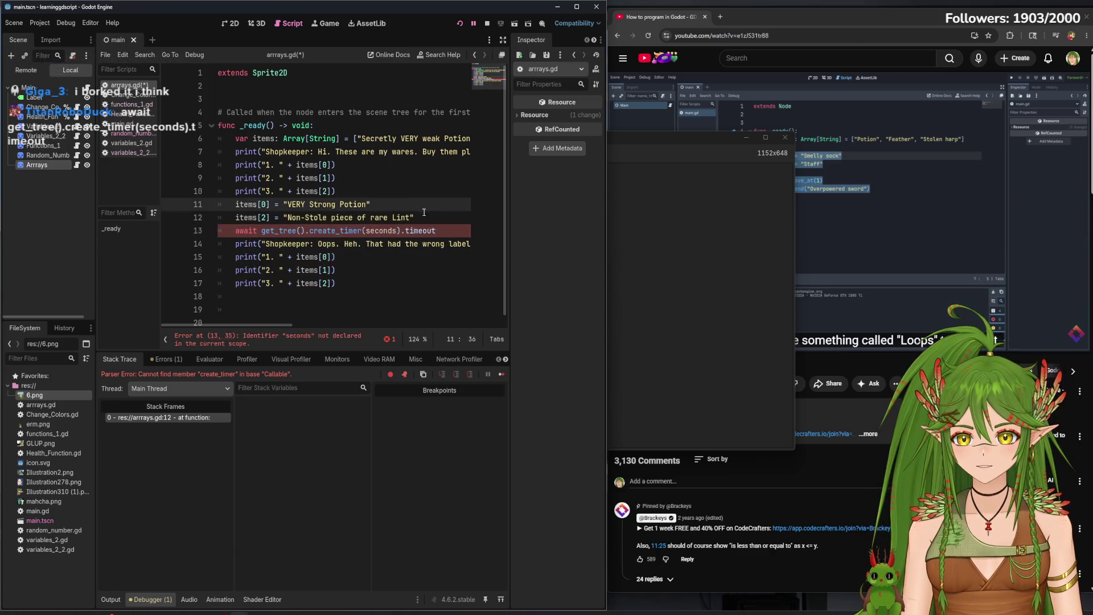
click(401, 230)
key(BackSpace)
key(BackSpace)
key(BackSpace)
key(BackSpace)
key(BackSpace)
text(2)
click(444, 192)
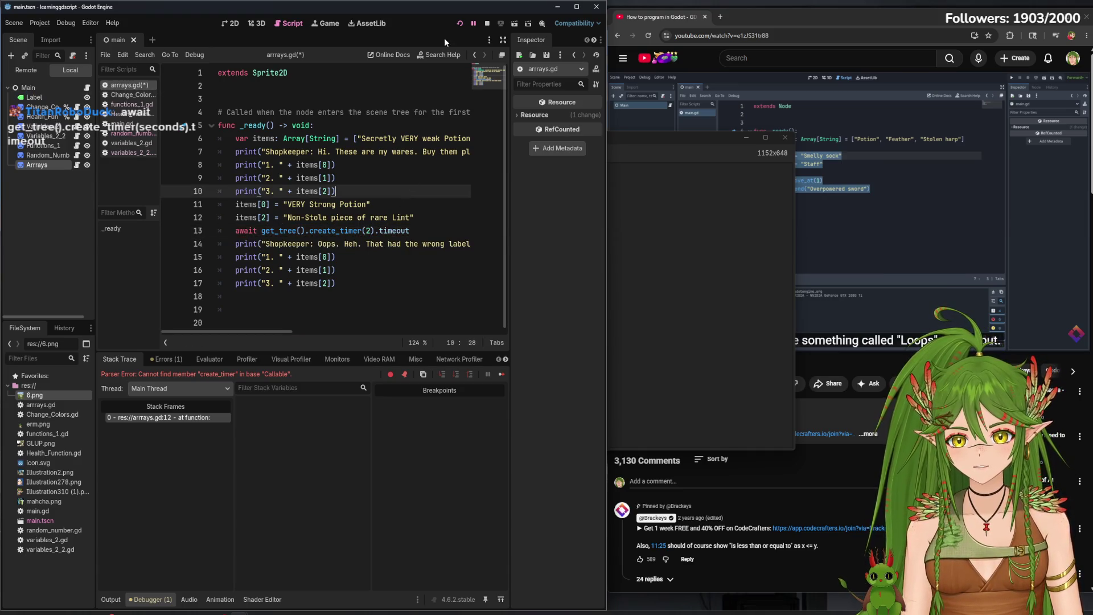
Test-run the shop script, then change the wait to create_timer(4) and run again.
click(461, 23)
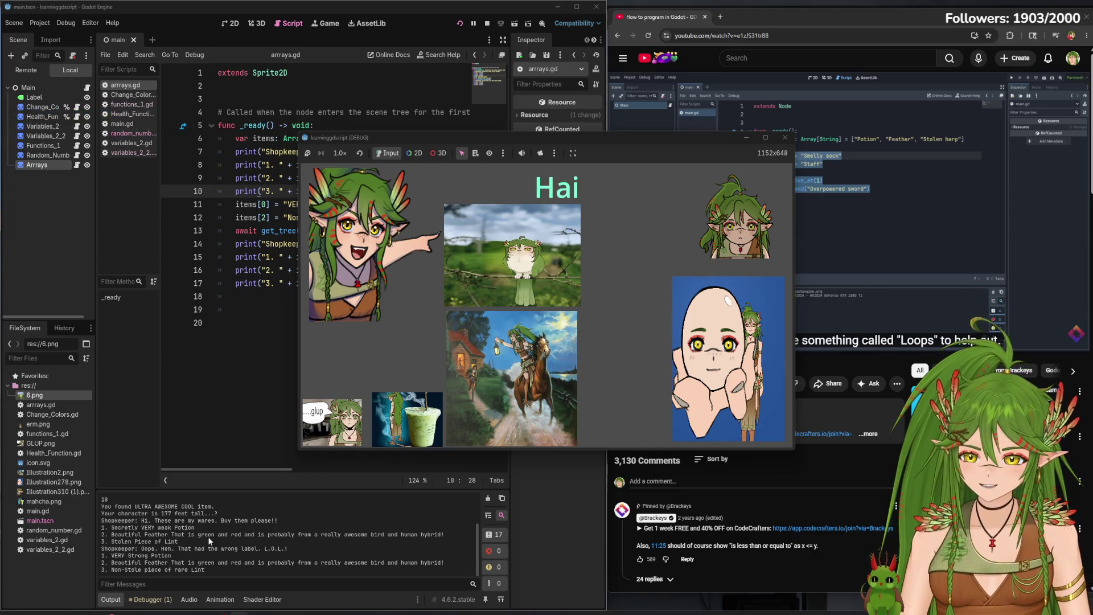
click(785, 137)
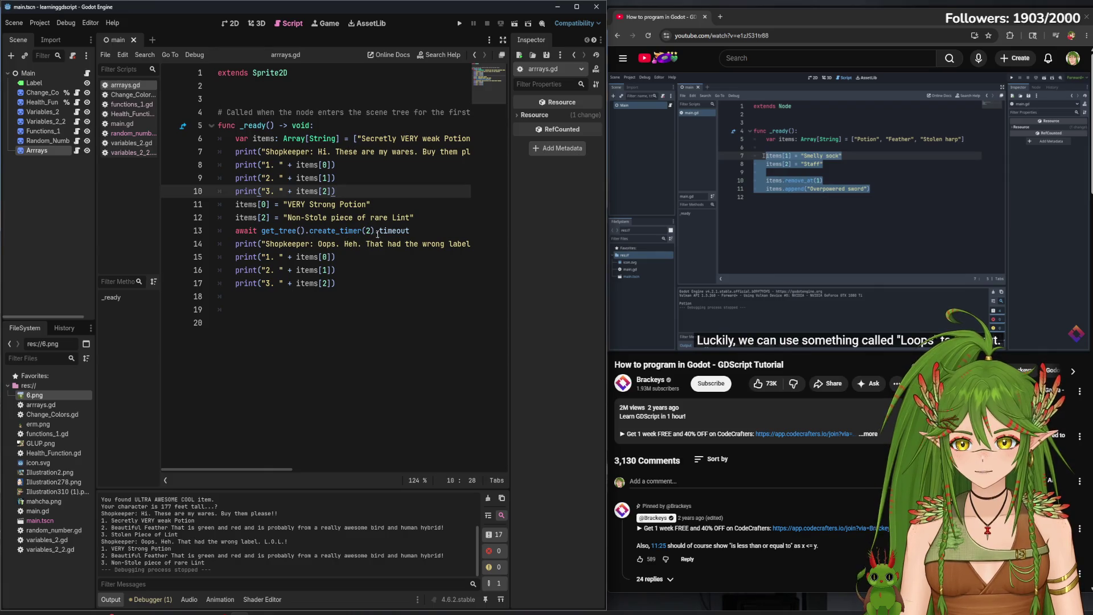
click(376, 229)
key(BackSpace)
text(4)
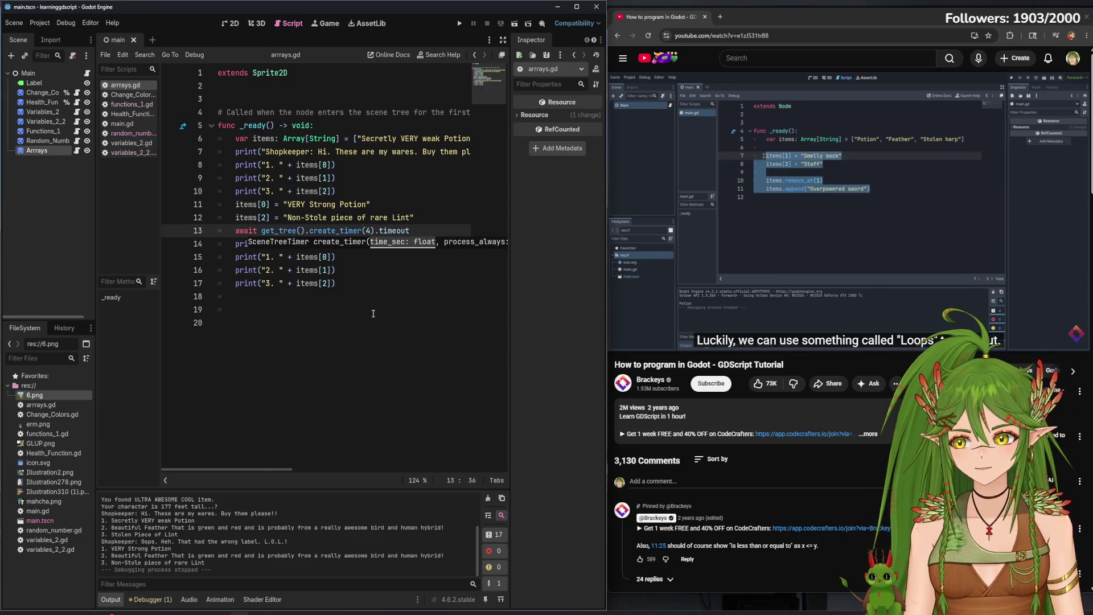
click(399, 309)
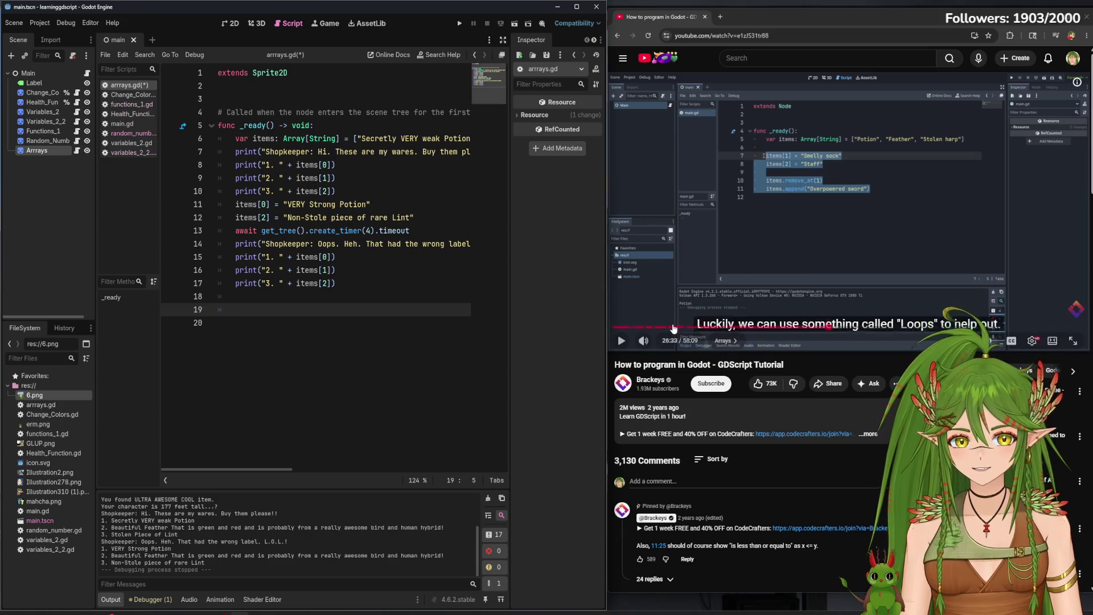
click(460, 24)
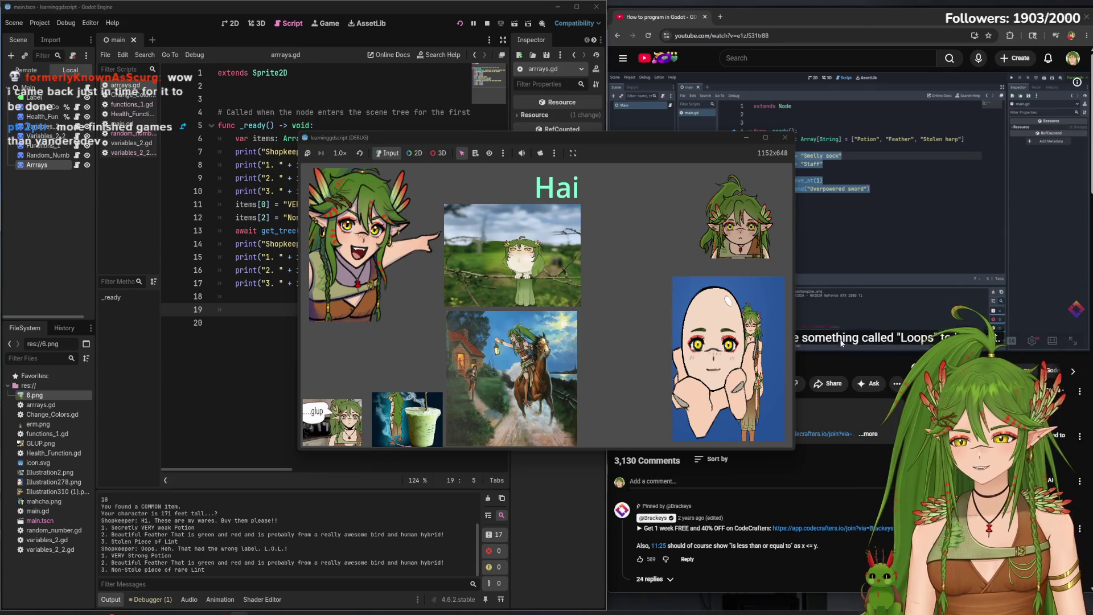
Stop the game, run it once more, and close the game window.
click(785, 137)
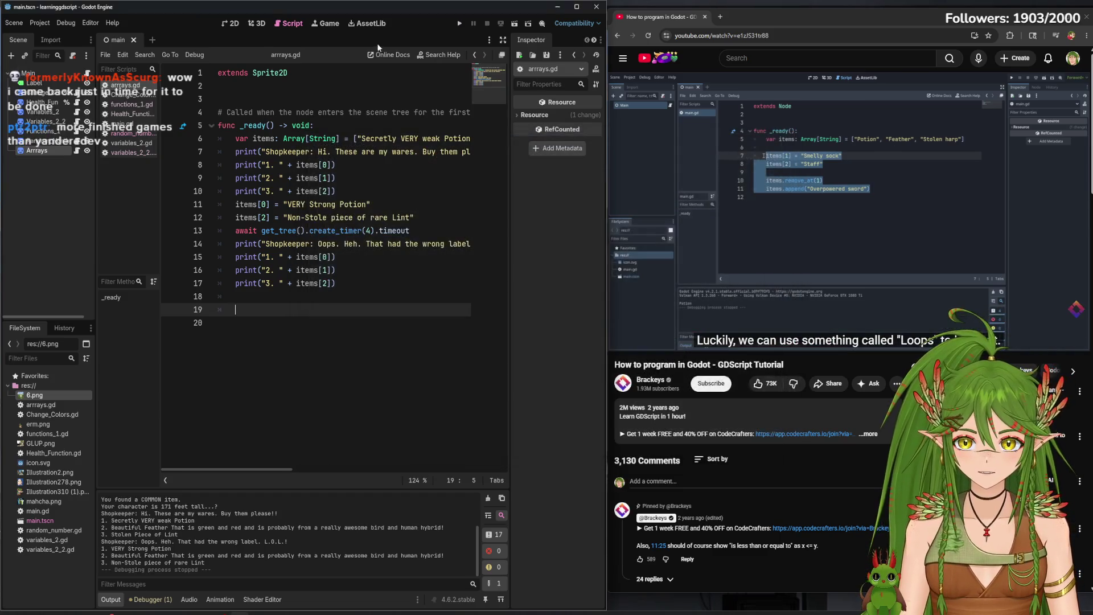
click(460, 23)
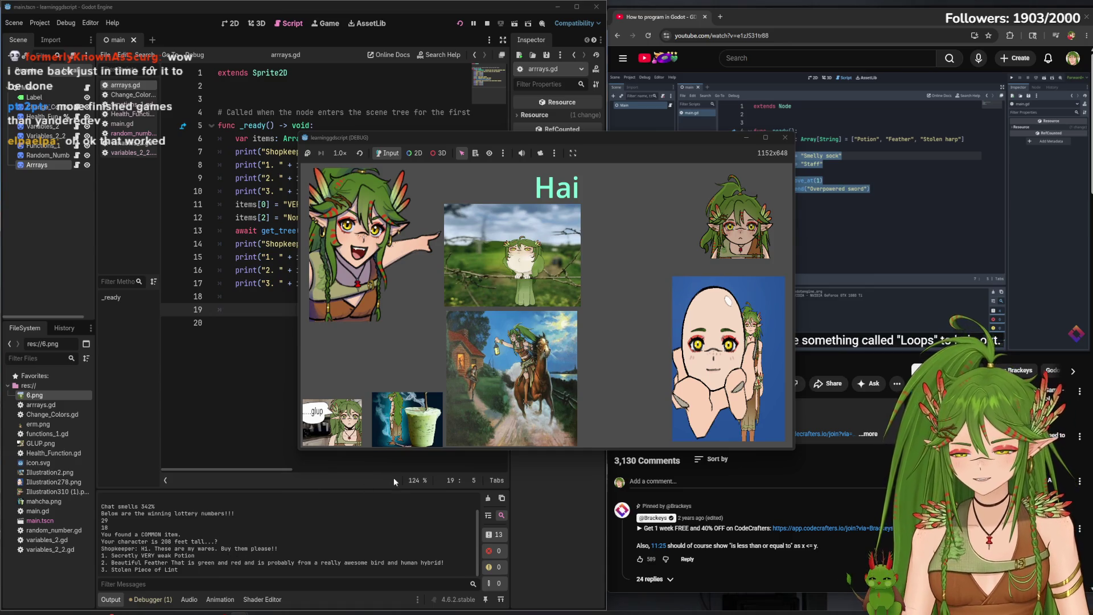
click(785, 139)
Select and review the await line, then place the caret at the end of line 16.
drag(412, 231, 382, 242)
triple_click(398, 229)
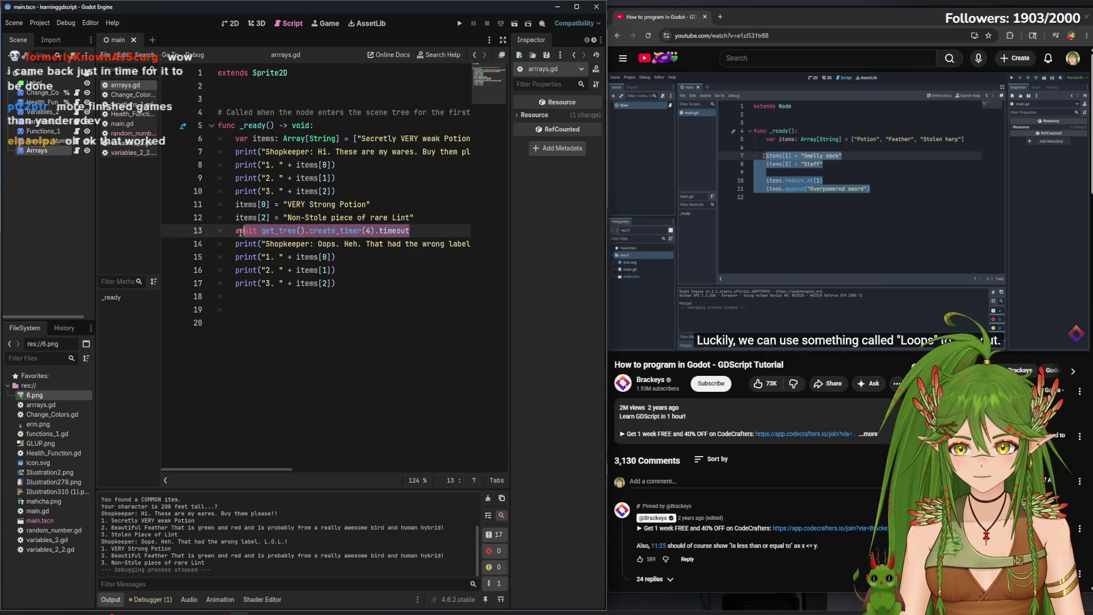
key(Home)
drag(410, 231, 218, 232)
click(270, 239)
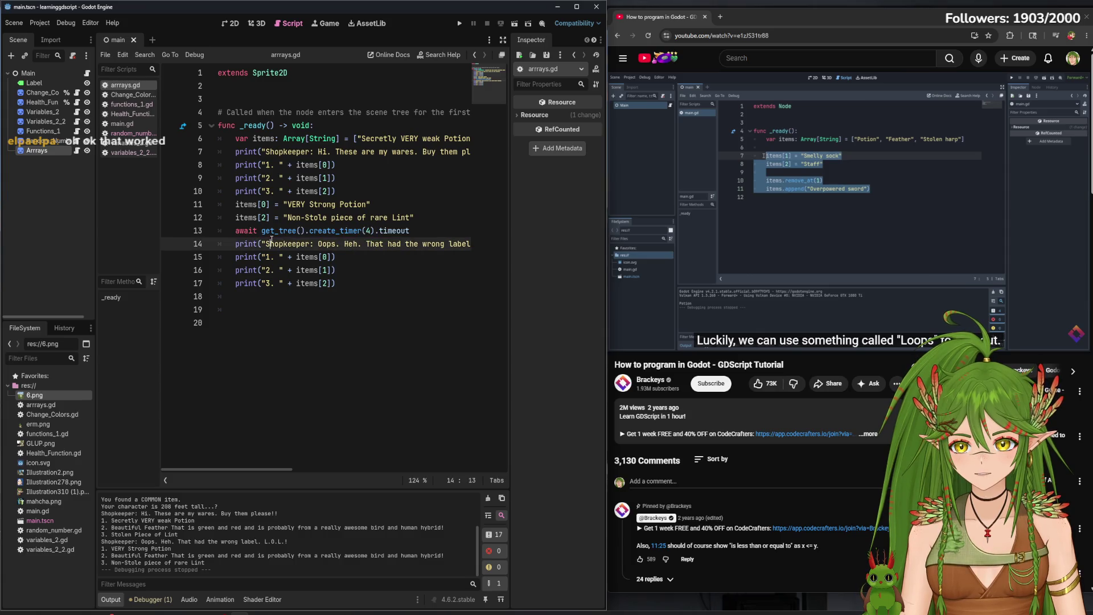
click(425, 297)
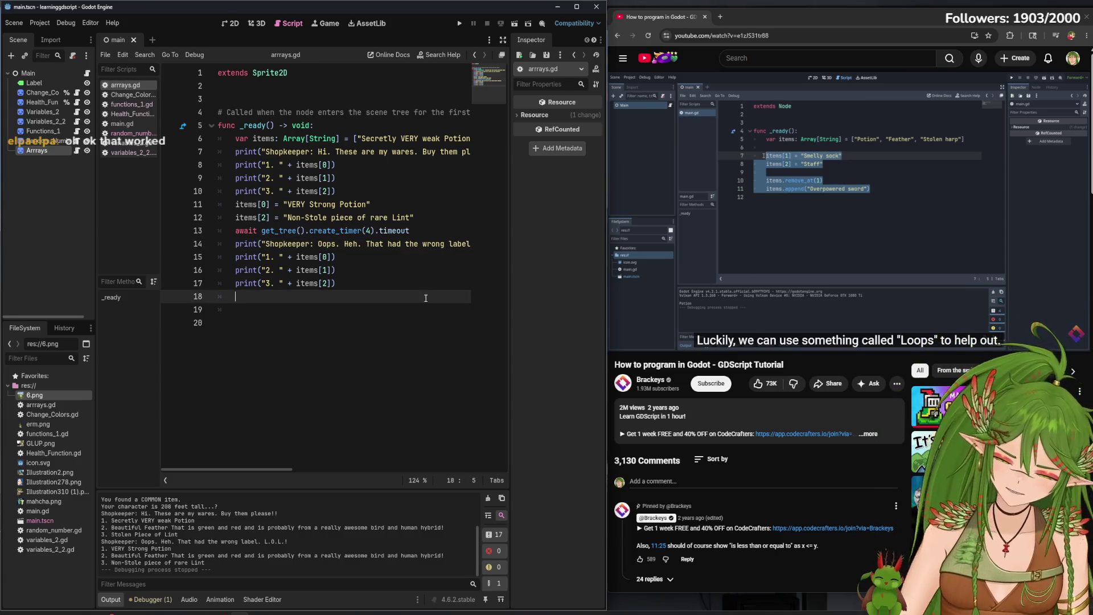
click(450, 271)
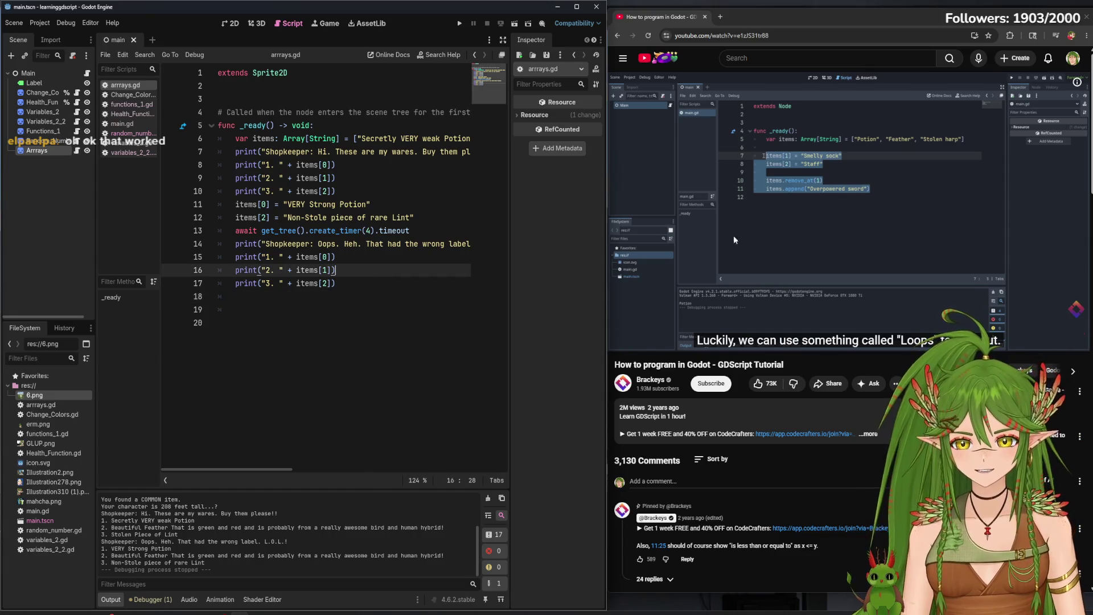
Play the tutorial to its Loops section, pause it, and switch Godot to the 2D view.
click(733, 235)
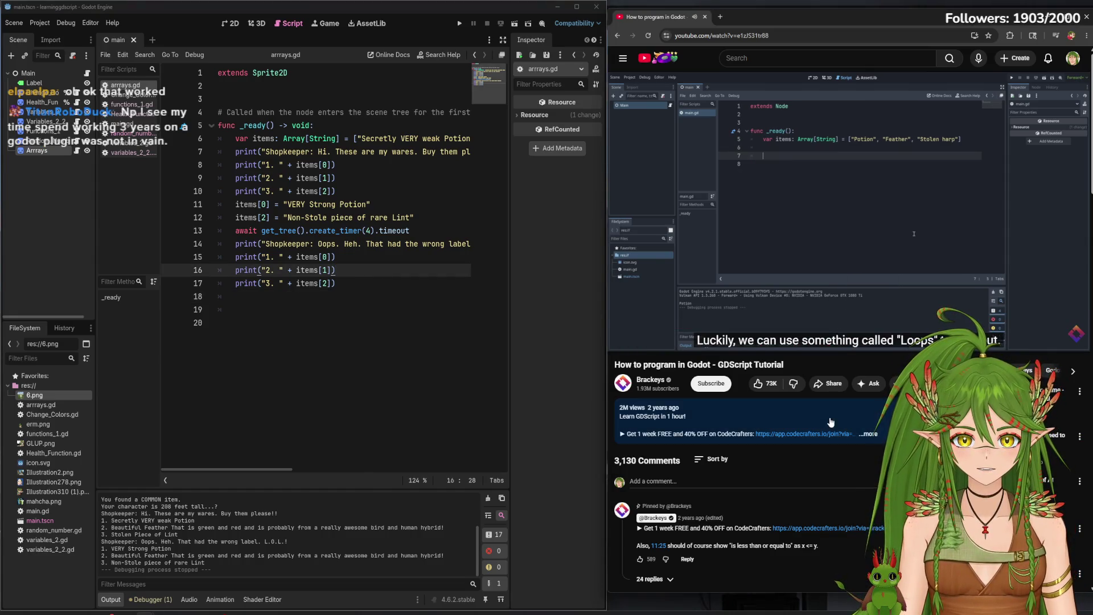
click(780, 190)
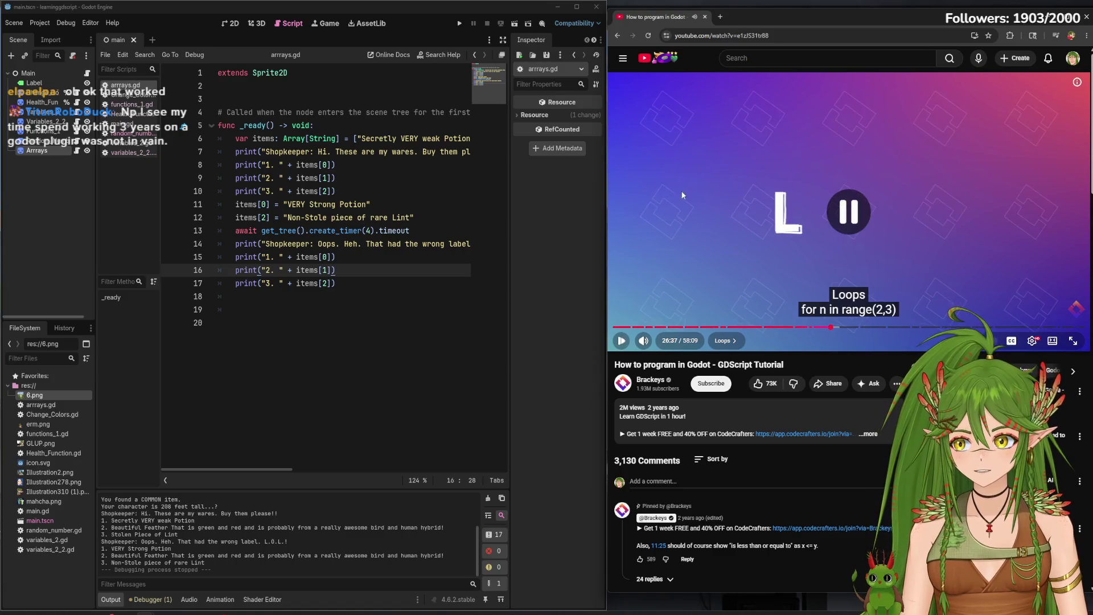
click(234, 27)
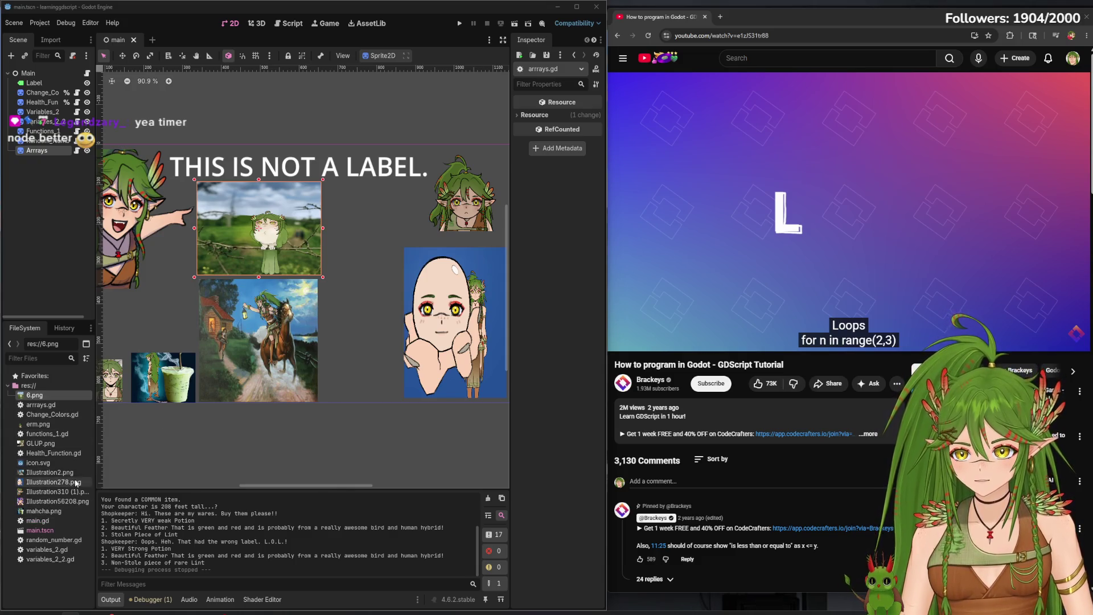
Add Illustration56208.png as a sprite, shrink it to a thumbnail, and place it among the other pictures.
mouse_move(57, 501)
mouse_down()
mouse_move(91, 493)
mouse_move(285, 297)
mouse_up()
scroll(286, 300, down, 7)
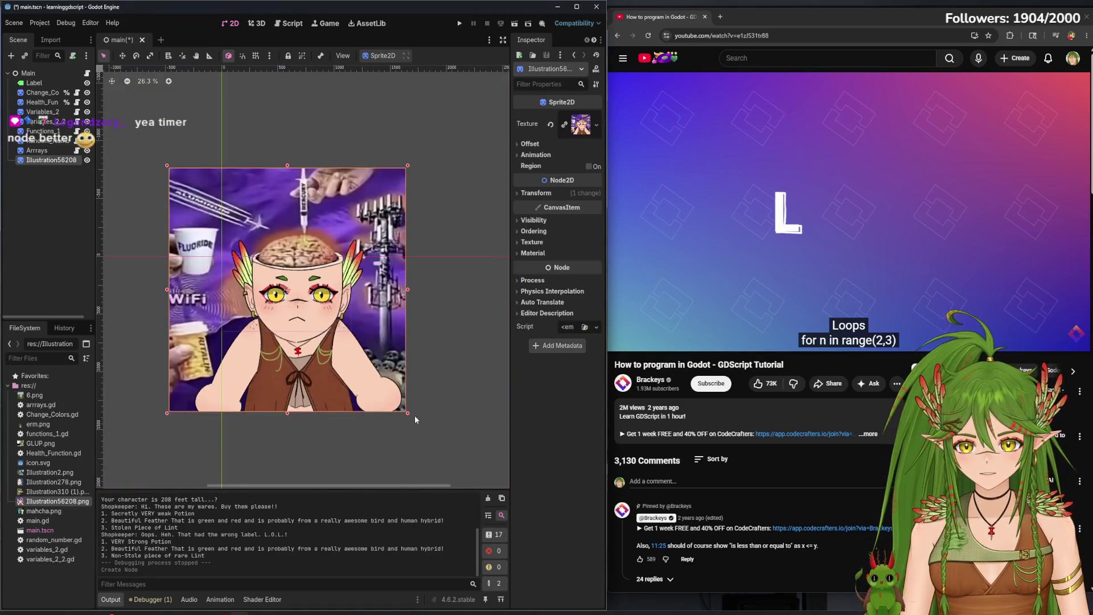
mouse_move(408, 414)
mouse_down()
mouse_move(218, 220)
mouse_move(320, 325)
mouse_up()
scroll(320, 325, up, 5)
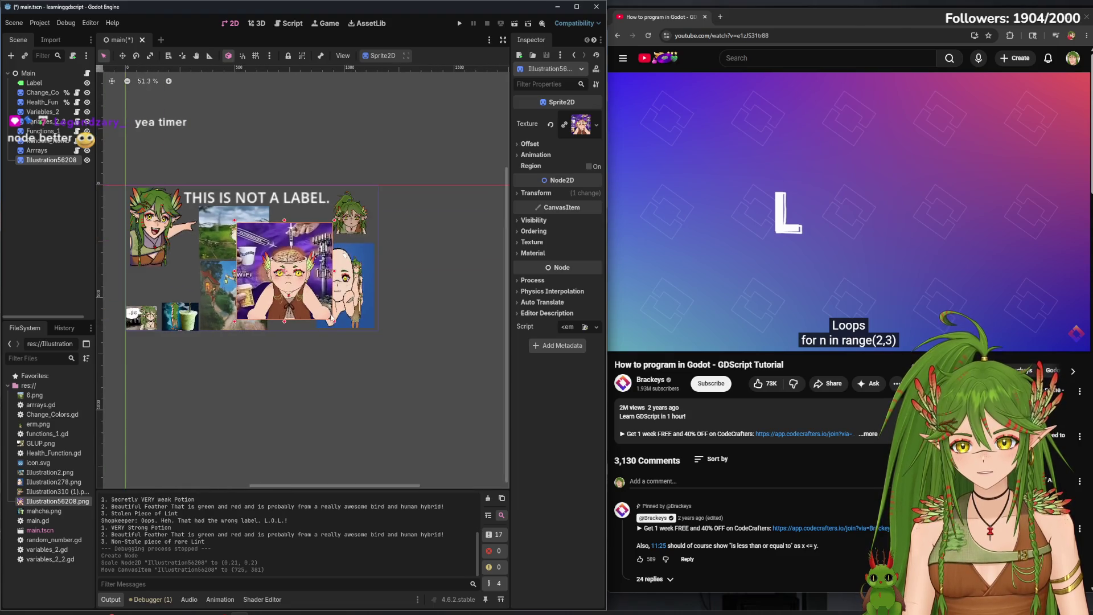
scroll(311, 317, up, 1)
drag(347, 329, 299, 280)
scroll(292, 266, up, 1)
scroll(293, 266, up, 1)
scroll(292, 266, left, 2)
mouse_move(365, 297)
mouse_down()
mouse_move(191, 322)
mouse_move(242, 295)
mouse_move(220, 326)
mouse_move(237, 328)
mouse_move(219, 320)
mouse_move(190, 339)
mouse_up()
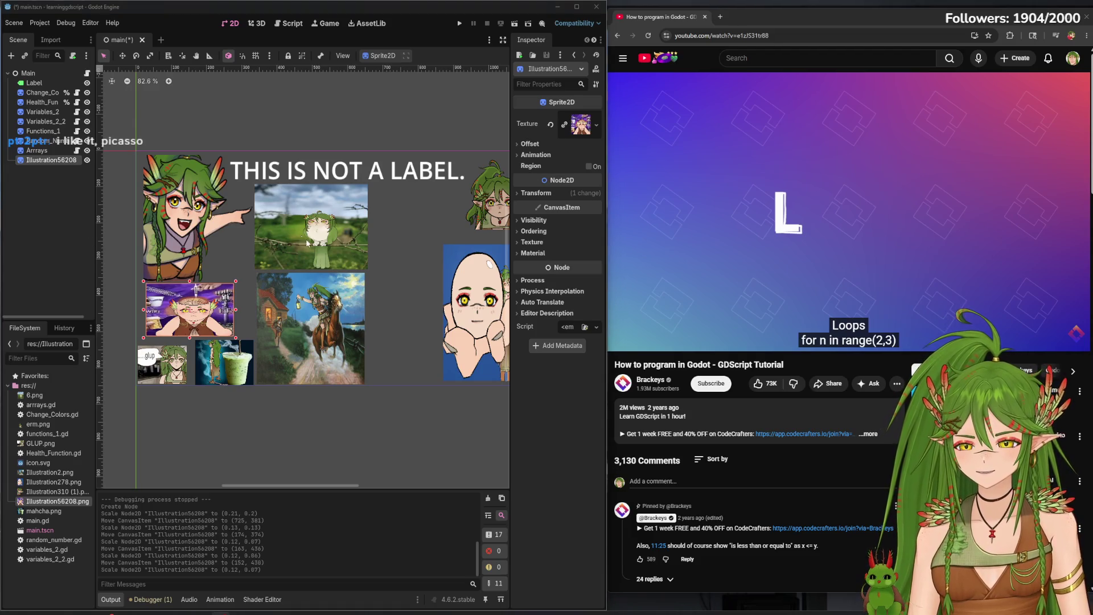
Rename the Illustration56208 node to Loops.
double_click(62, 161)
text(Loops)
key(Return)
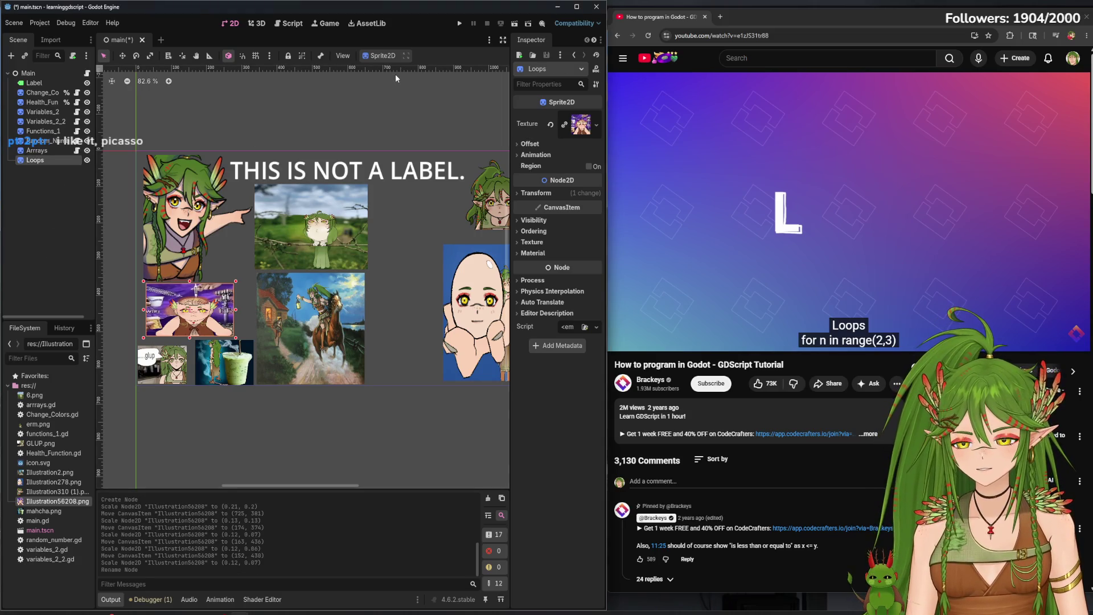
click(284, 27)
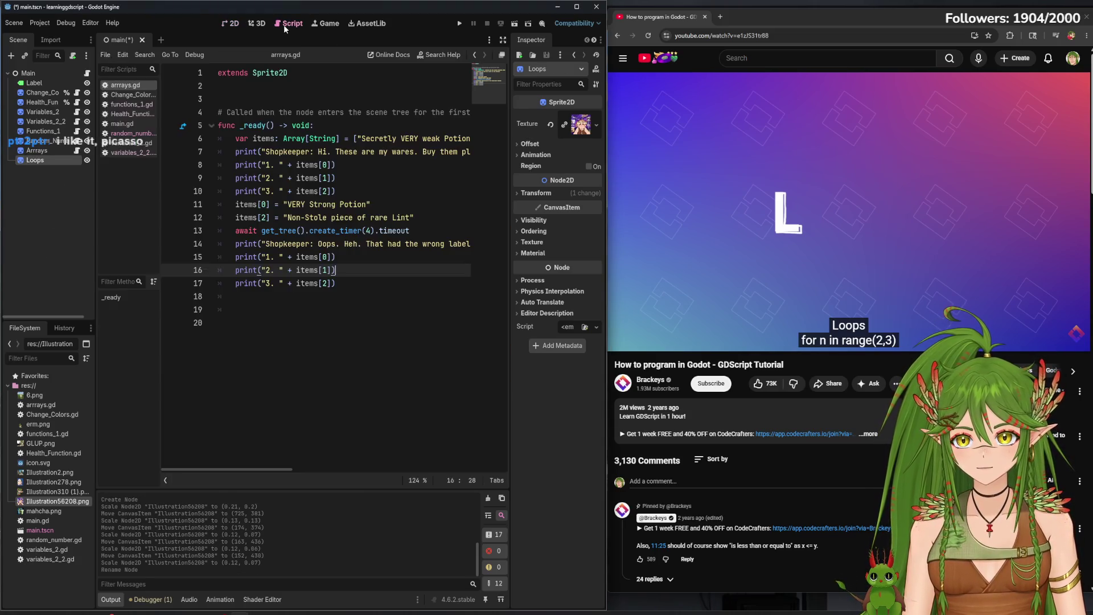
Attach a new loops.gd script to Loops, delete its _process function, and select the pass line.
click(73, 55)
click(501, 395)
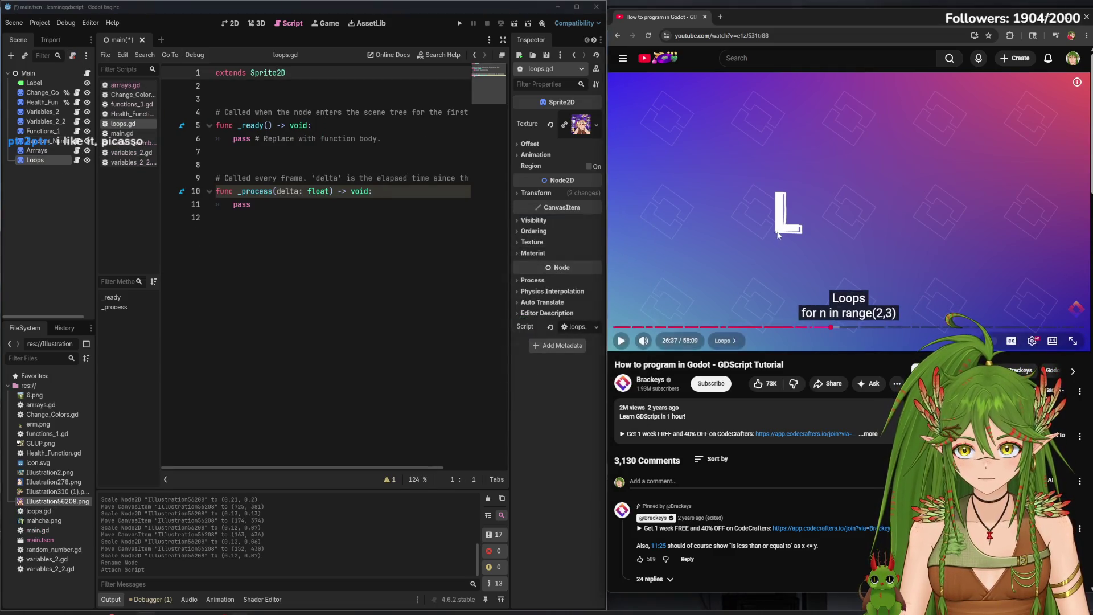
drag(278, 204, 230, 155)
key(BackSpace)
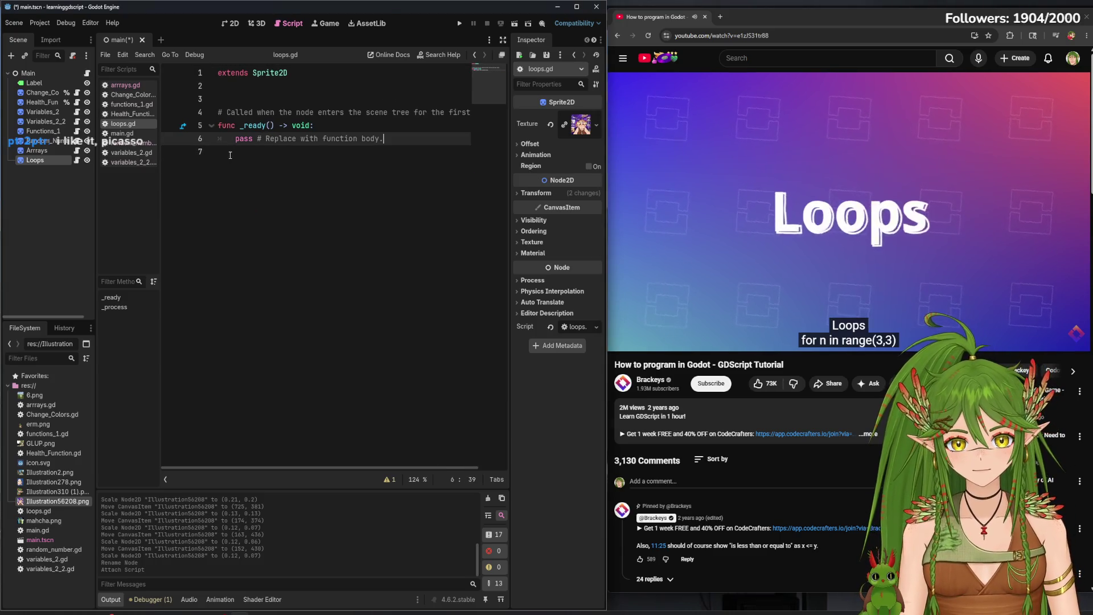
click(851, 205)
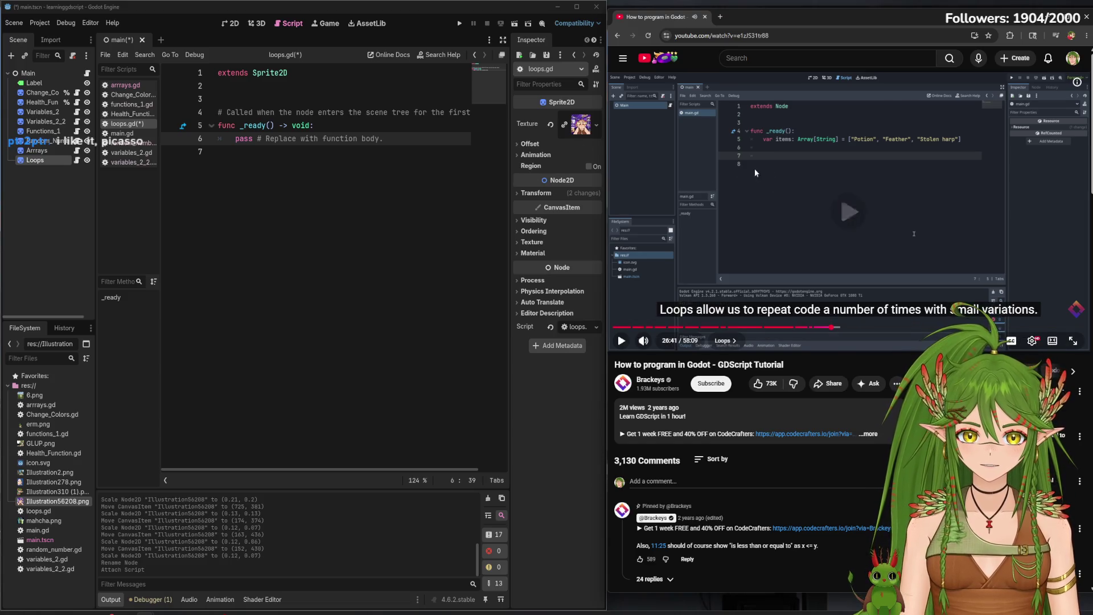
click(780, 180)
drag(383, 138, 239, 138)
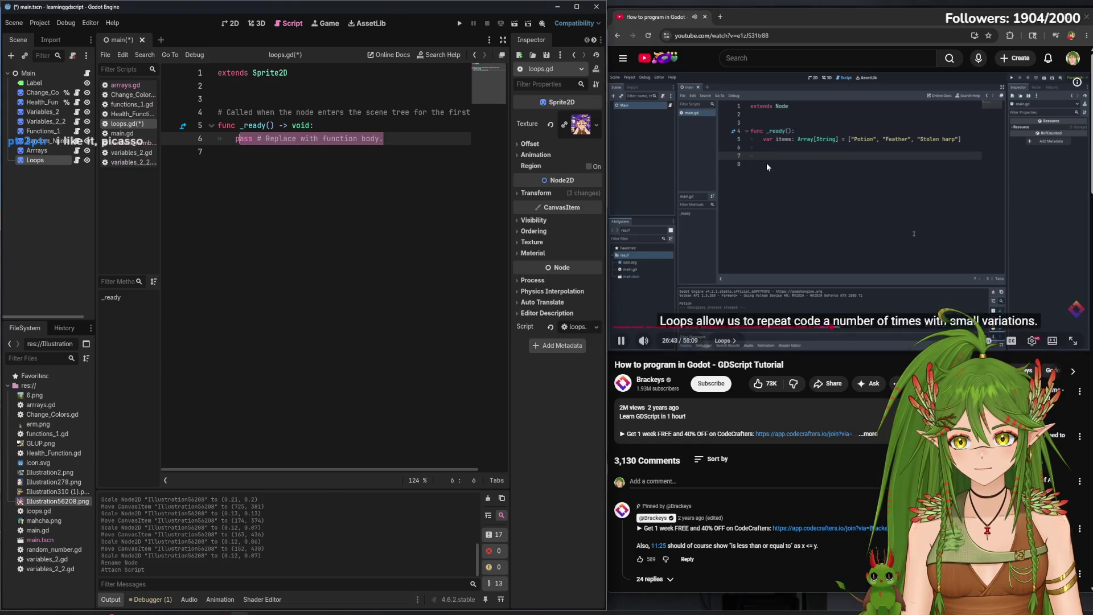
click(820, 170)
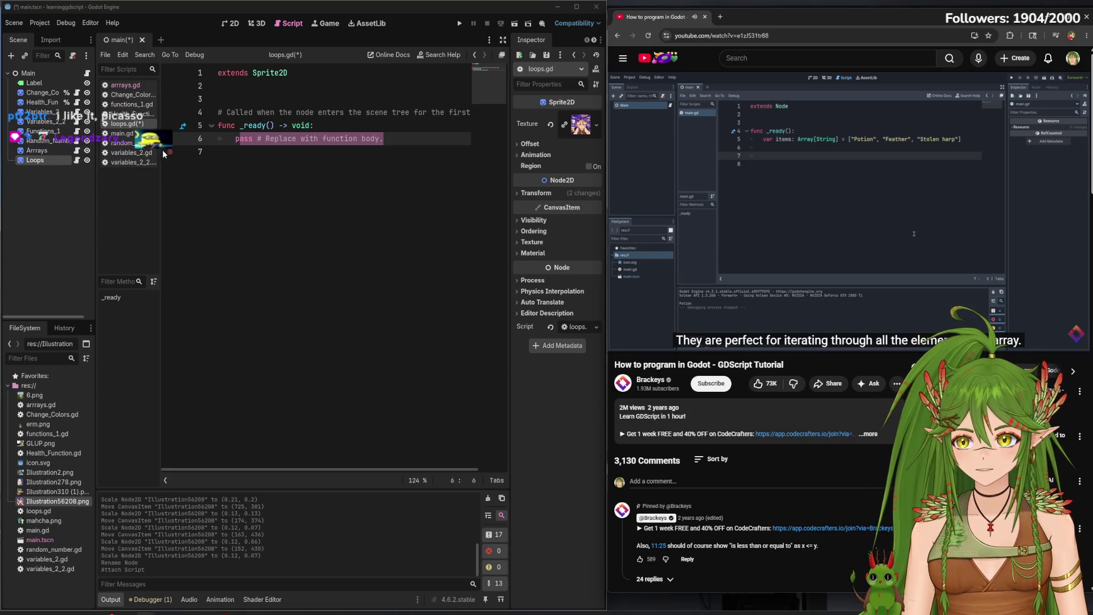
In arrrays.gd, select the items array declaration on line 6 for copying.
click(125, 85)
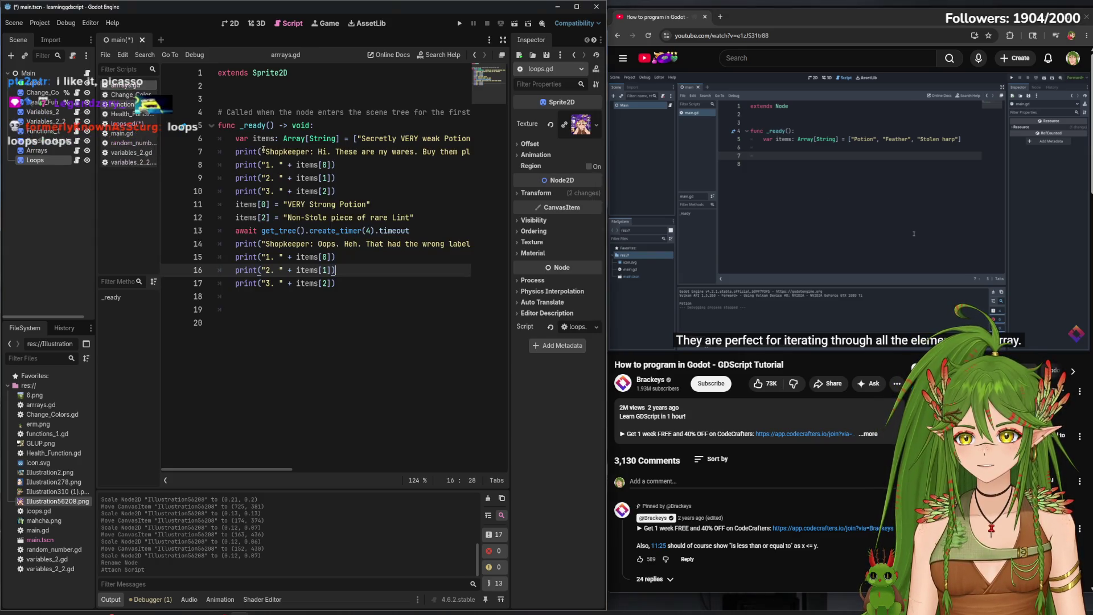
drag(266, 470, 470, 470)
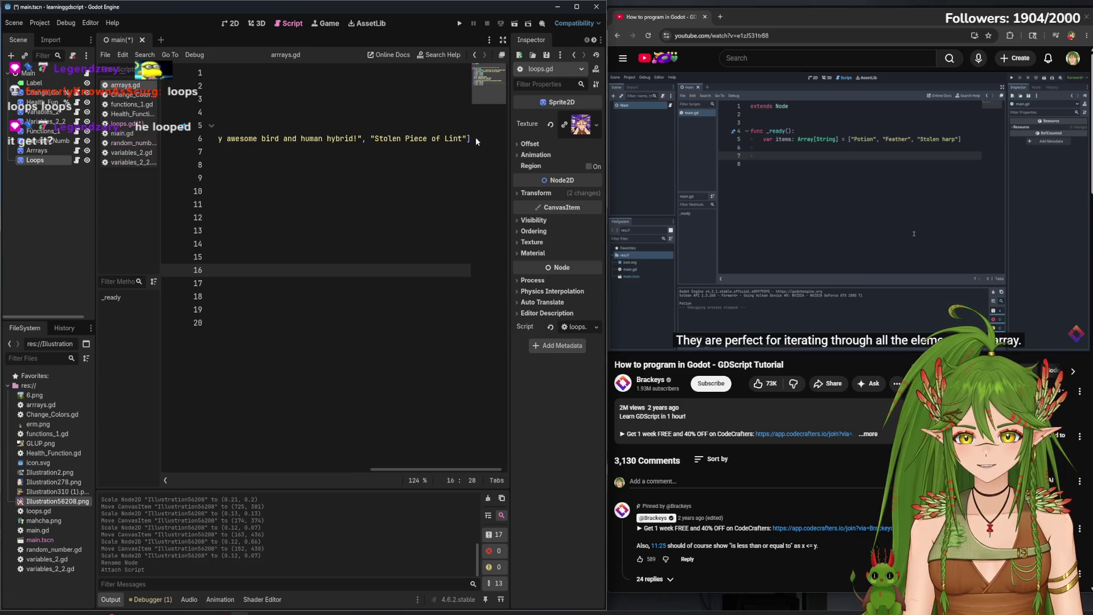
click(450, 138)
drag(449, 138, 219, 139)
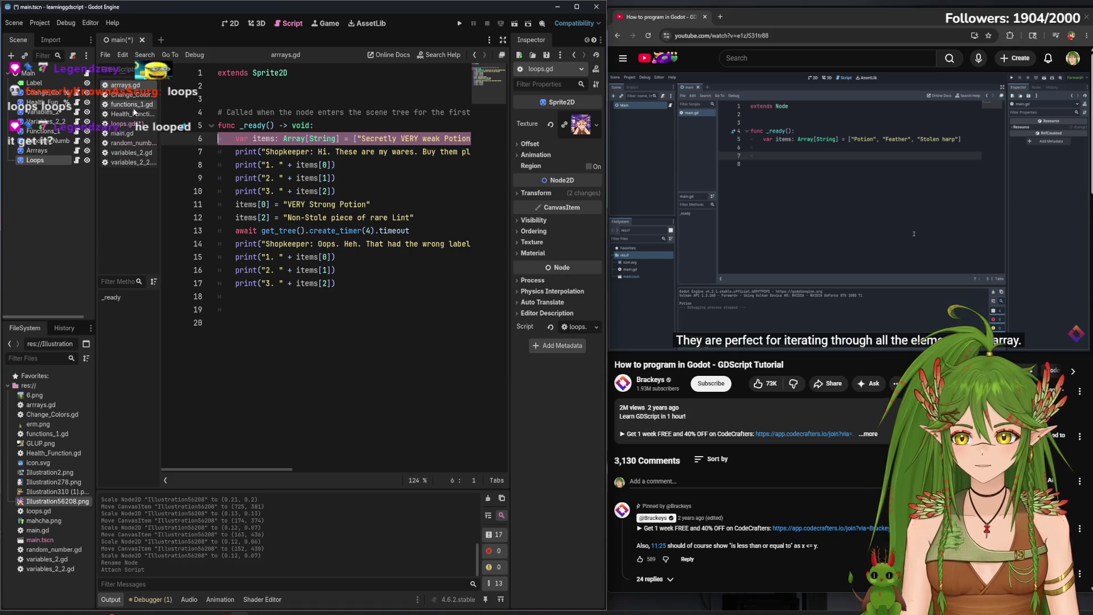
Paste the items array into _ready over pass and rename entries to Crumb from counter and Pebble.
click(125, 123)
key(BackSpace)
key(ctrl+v)
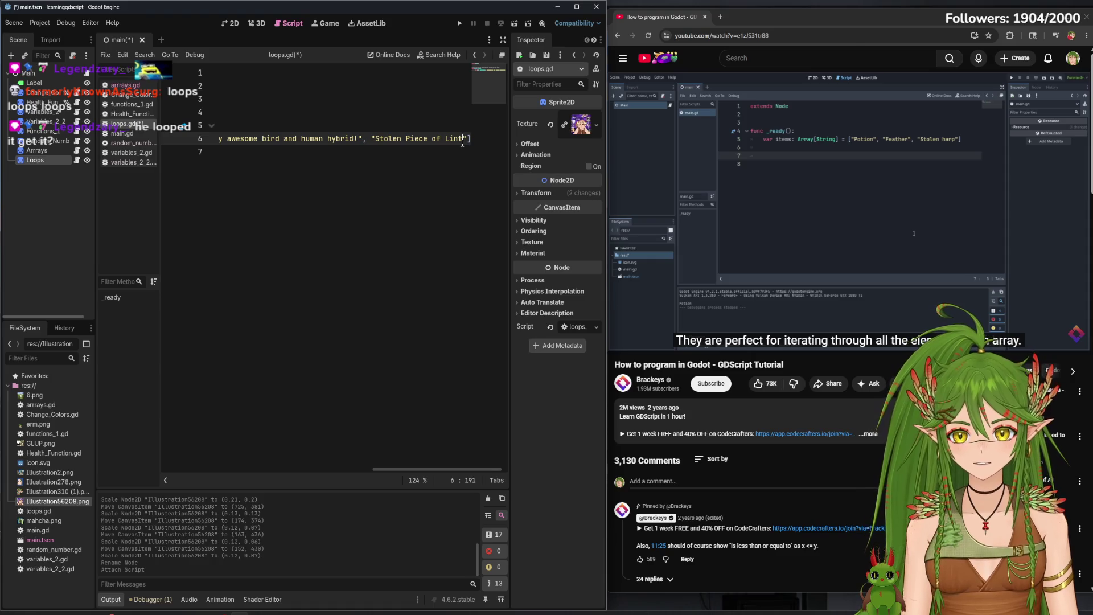
drag(462, 144, 377, 142)
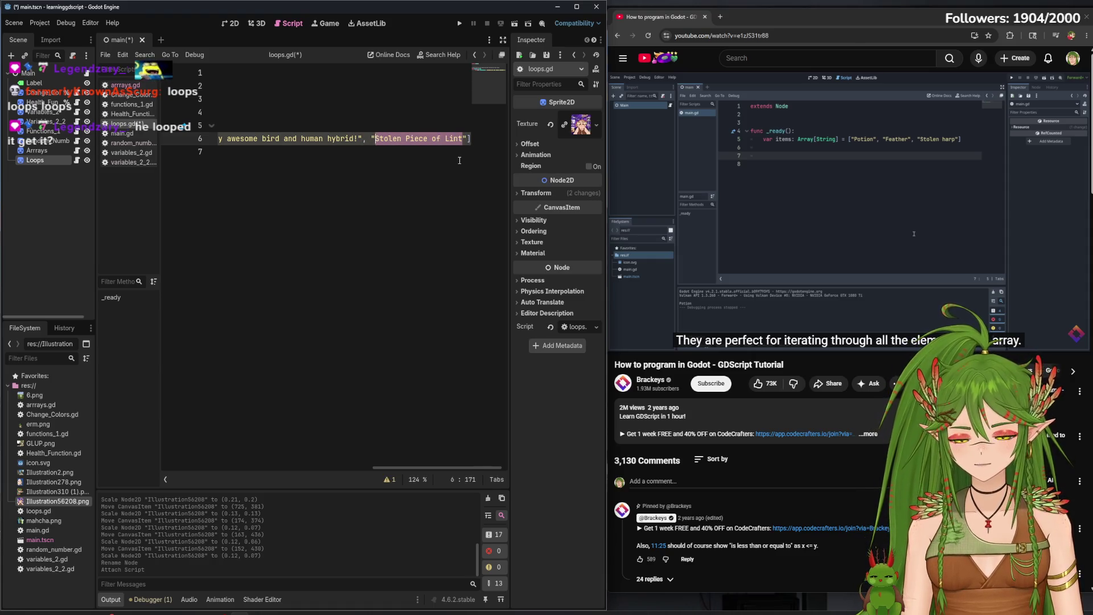
text(Crumb from count)
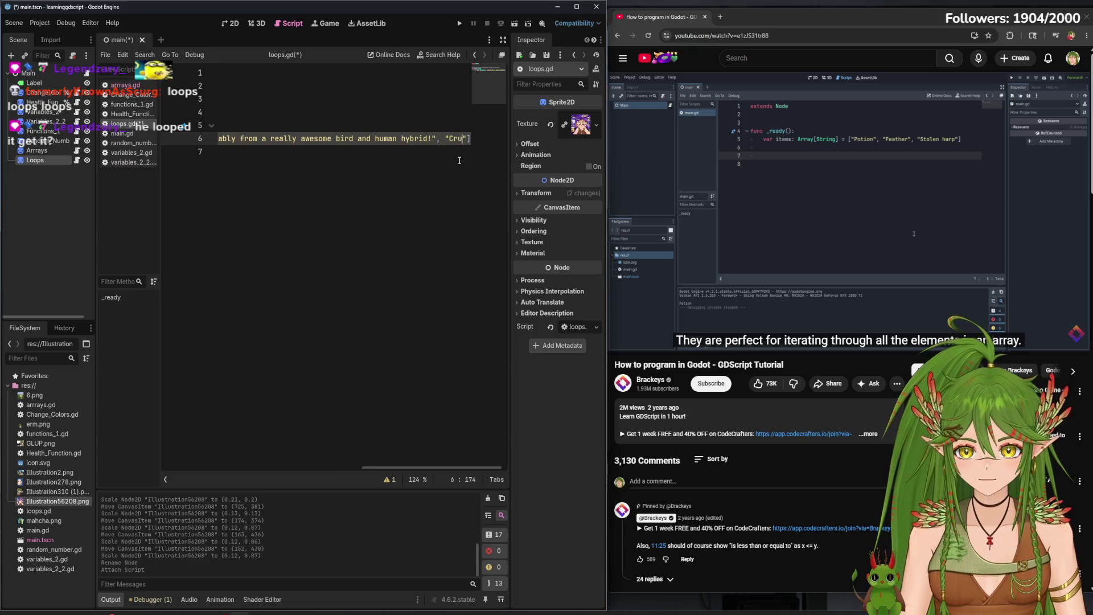
text(er)
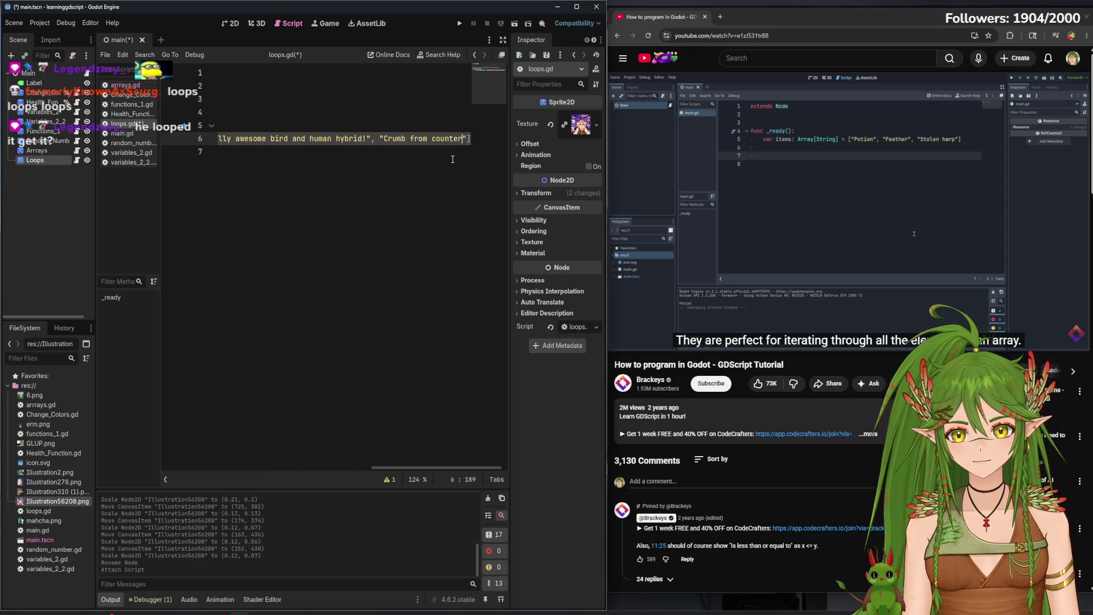
mouse_move(364, 138)
mouse_down()
mouse_move(219, 139)
mouse_move(441, 138)
mouse_up()
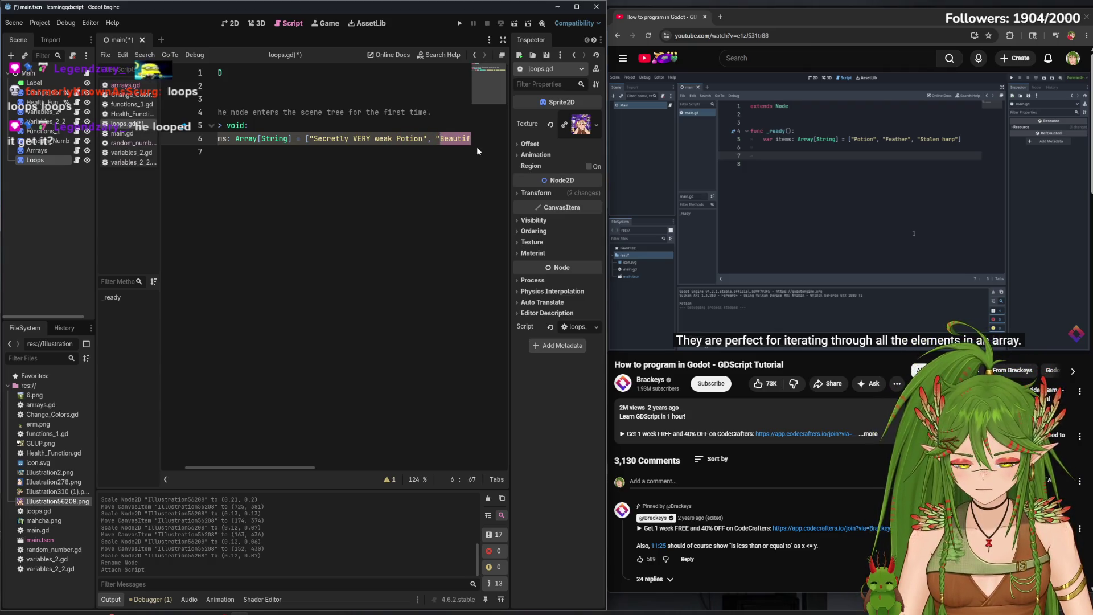
text(Pebble)
Rename the remaining entry to Fidget Squish Orbee Stressball.
drag(419, 138, 310, 139)
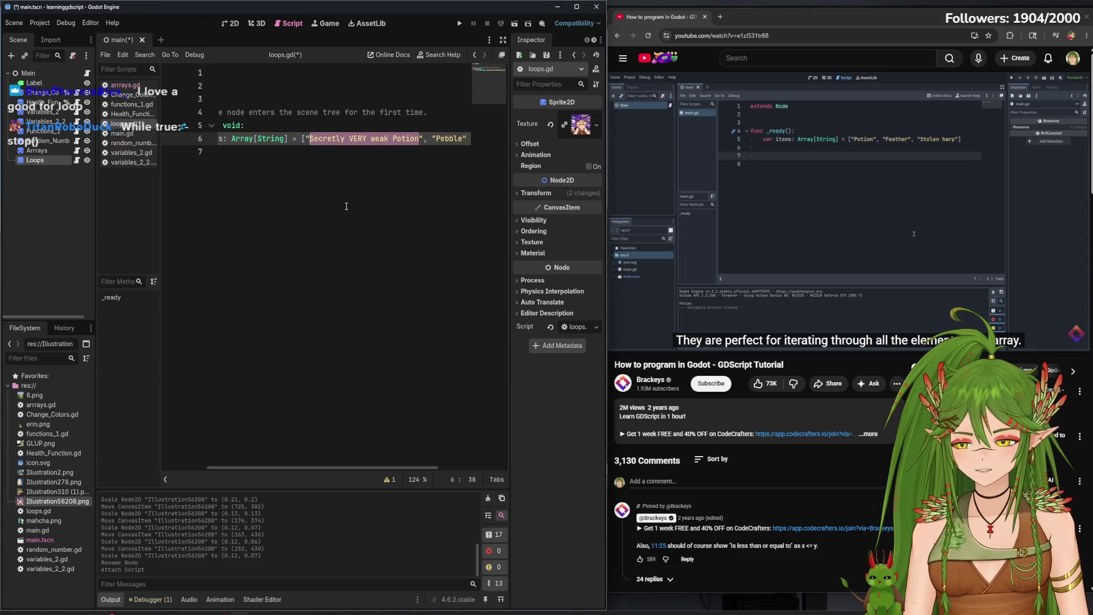
mouse_move(967, 83)
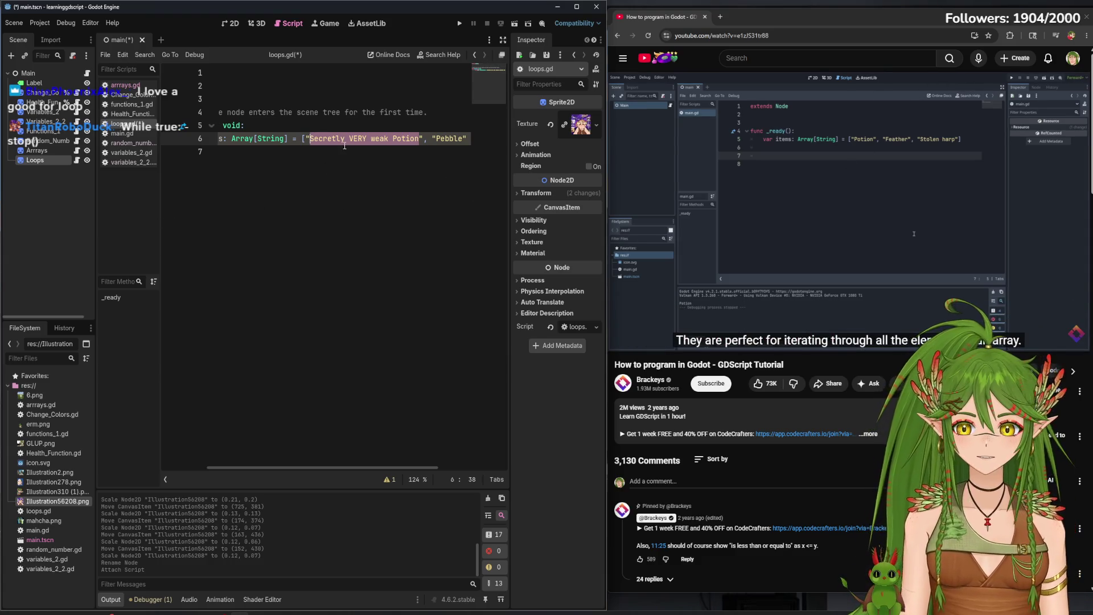
mouse_move(672, 150)
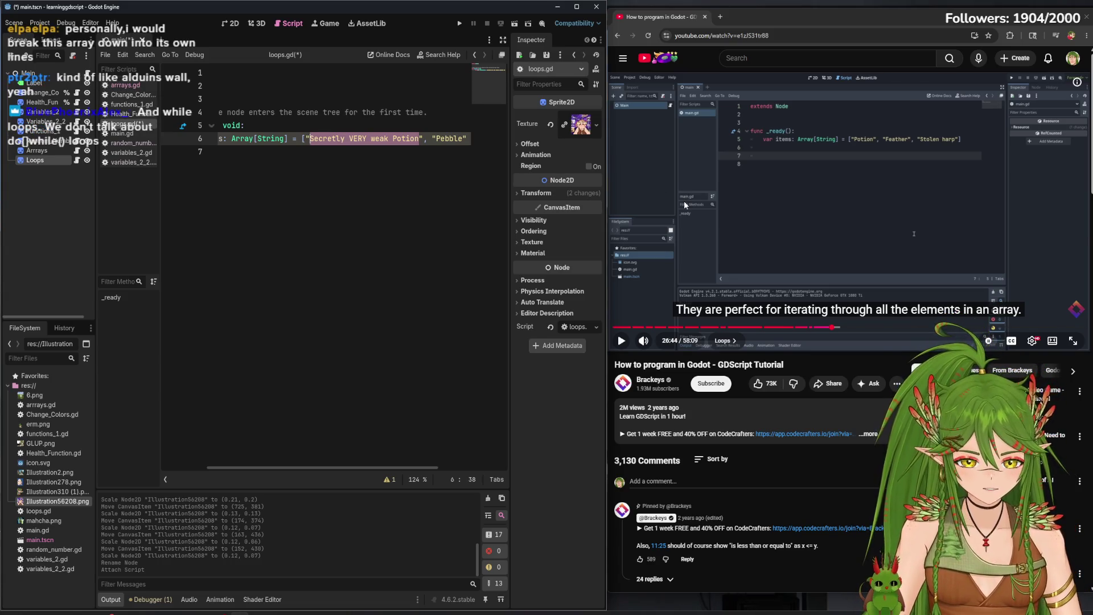
key(space)
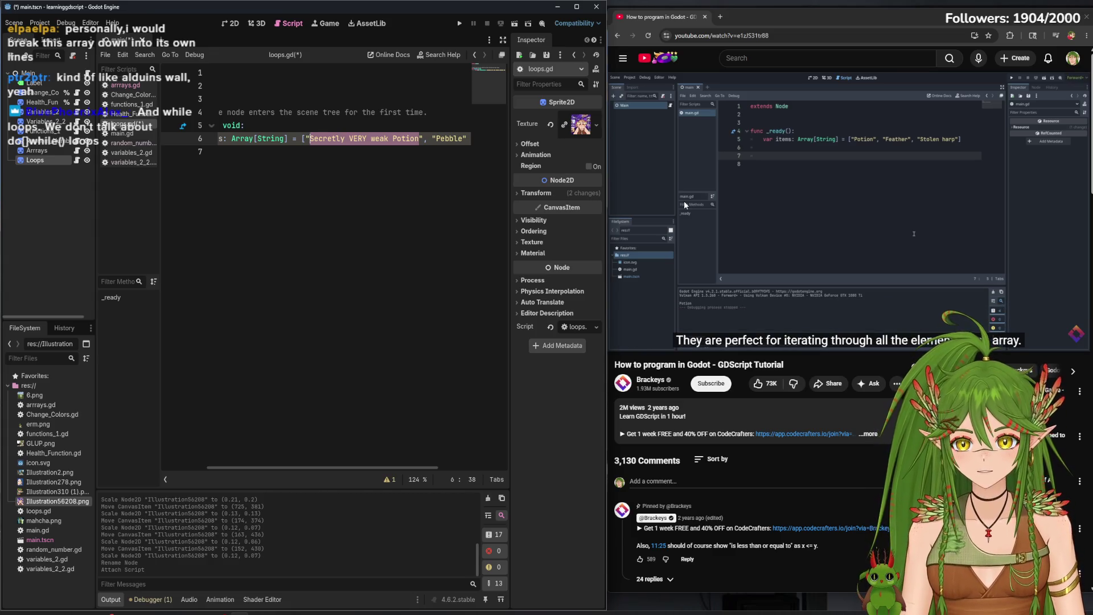
text(Fidget Squish)
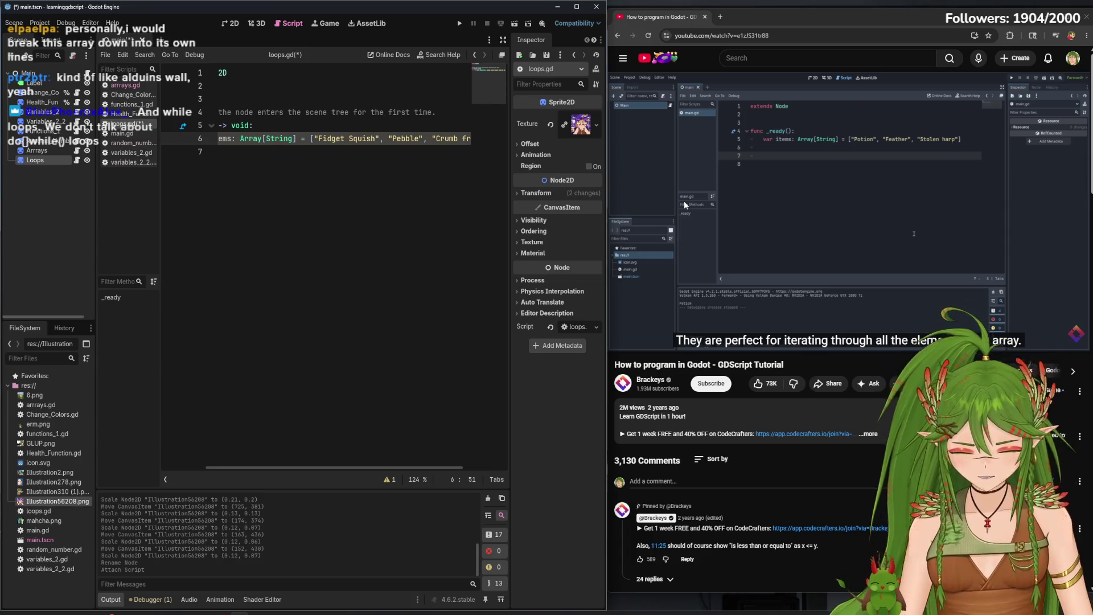
text( Orbee )
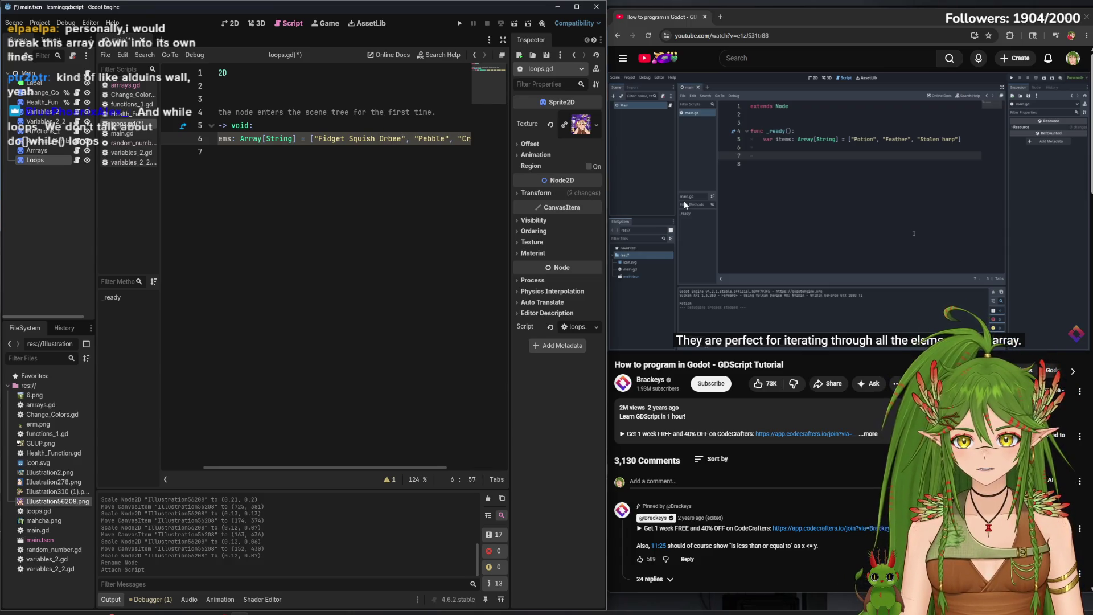
text(Stress Bel)
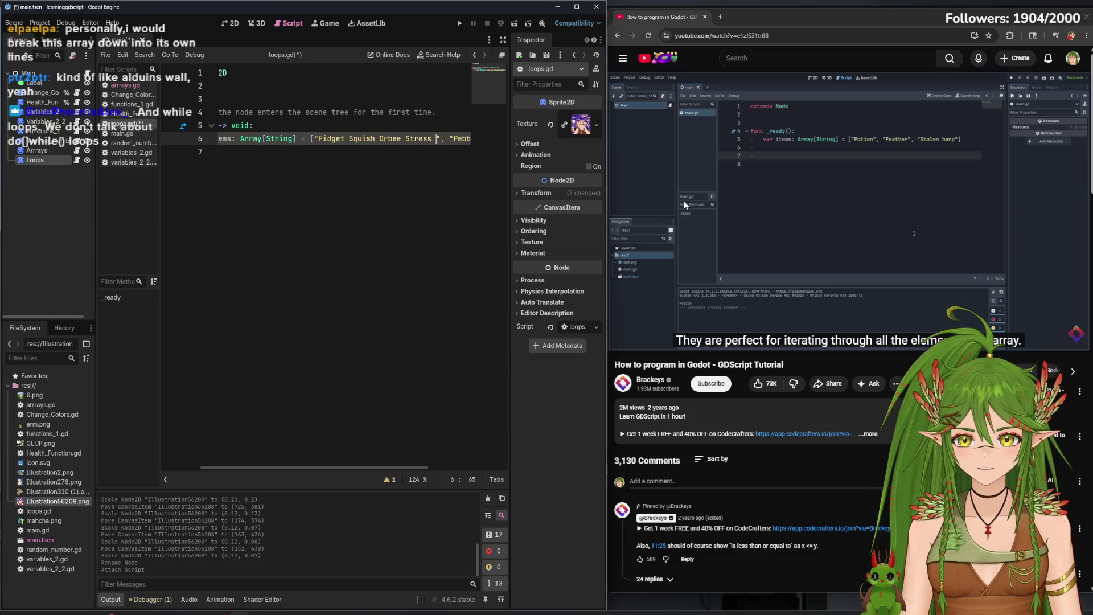
key(BackSpace)
key(BackSpace)
key(BackSpace)
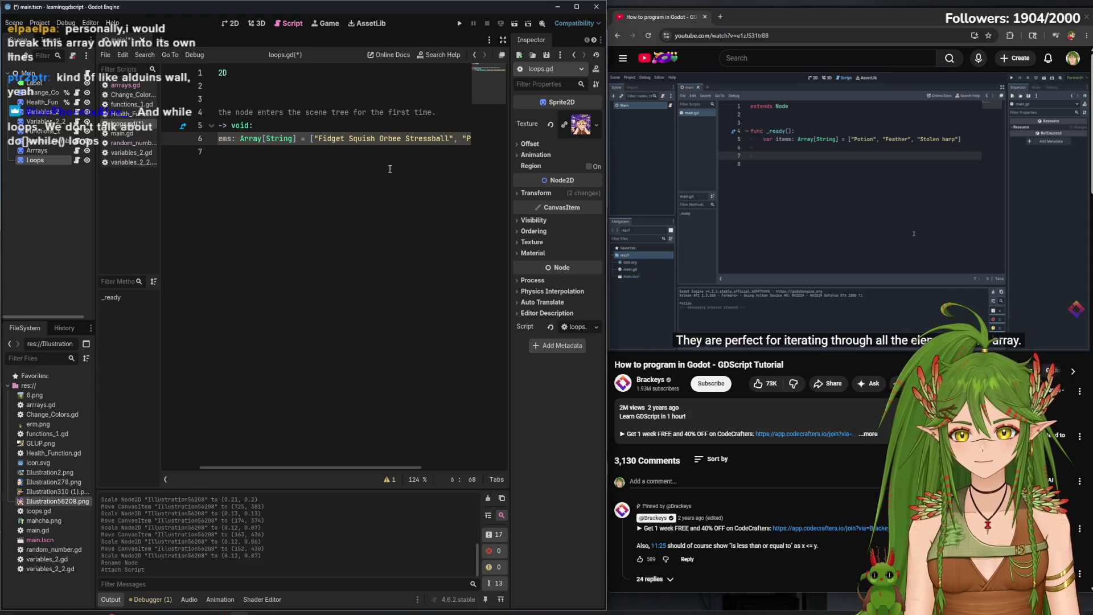
click(321, 437)
drag(326, 468, 500, 474)
scroll(376, 433, left, 4)
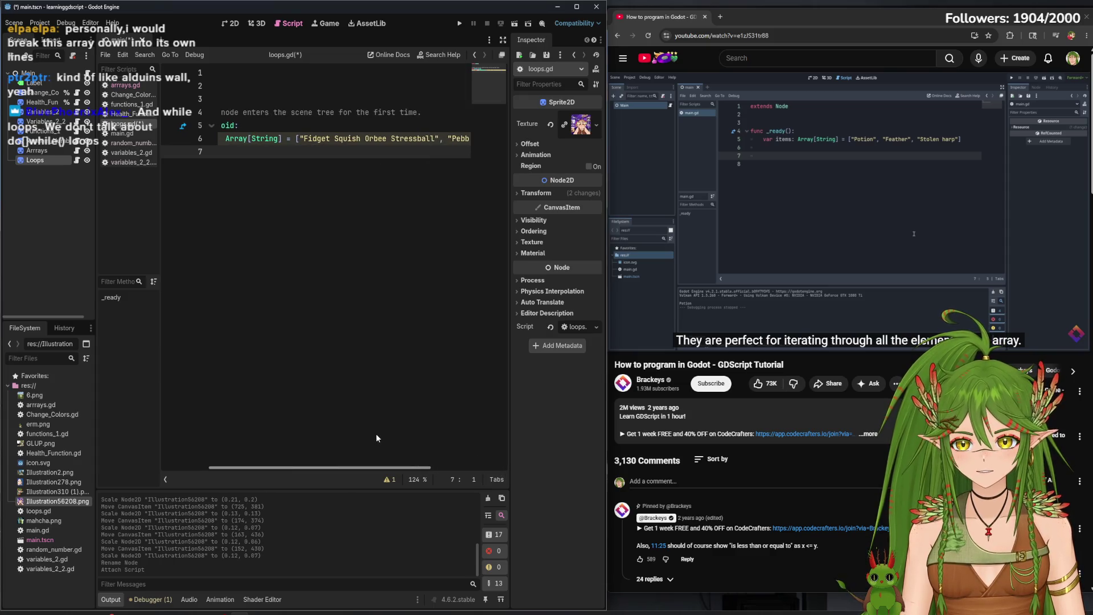
scroll(390, 427, left, 3)
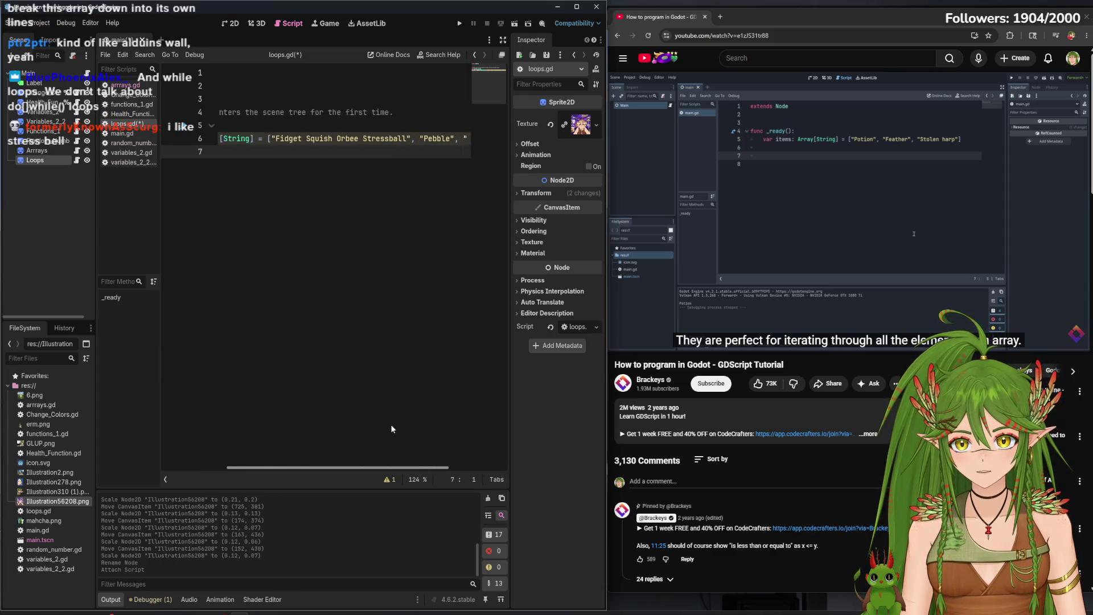
scroll(342, 433, right, 2)
scroll(353, 442, left, 3)
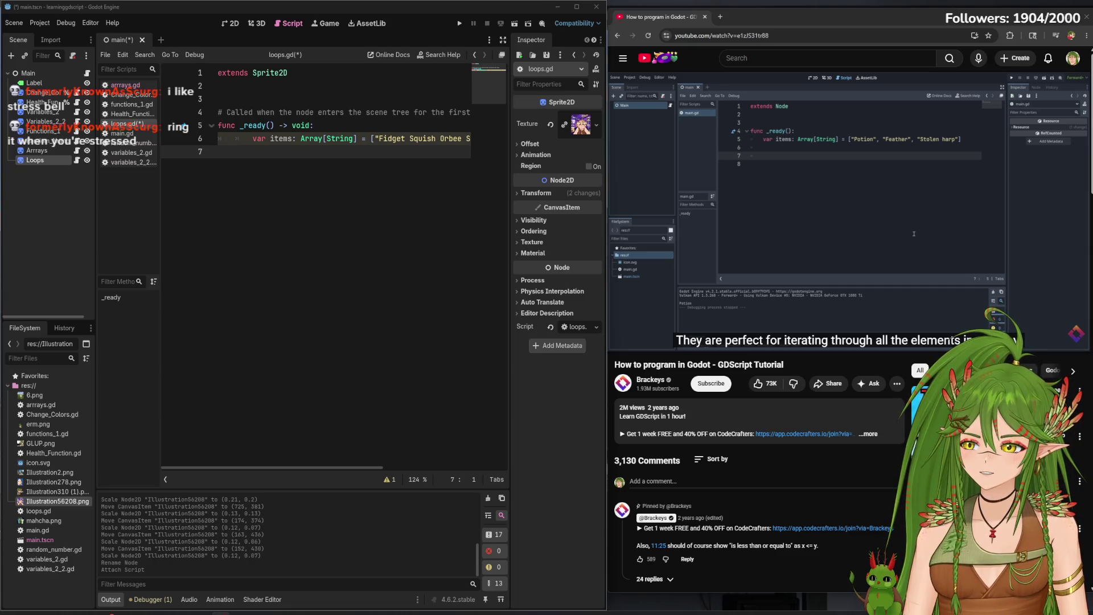
mouse_move(146, 613)
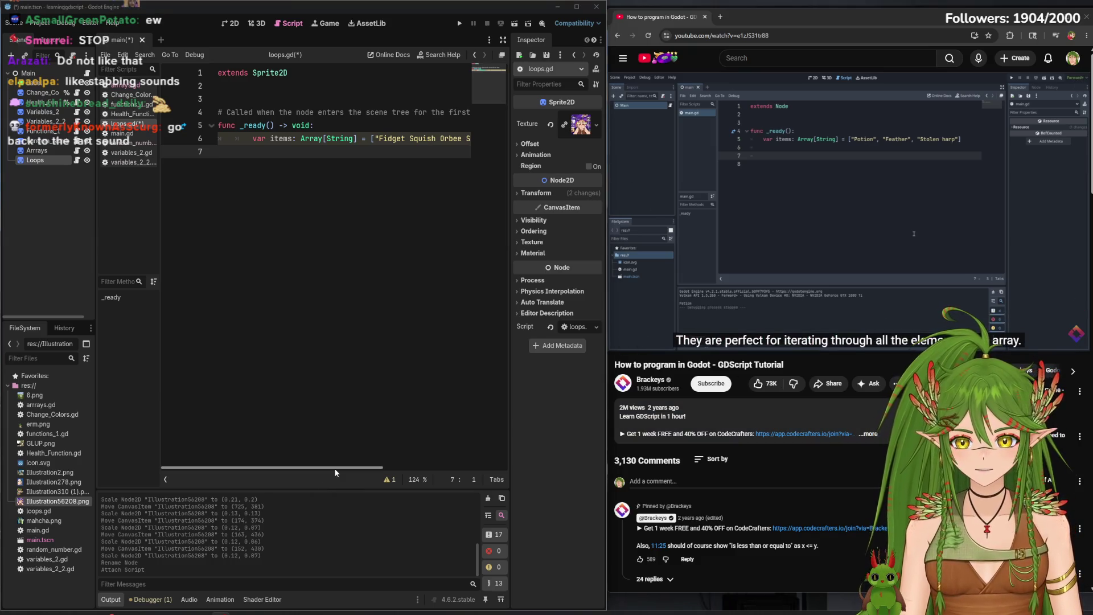
click(851, 214)
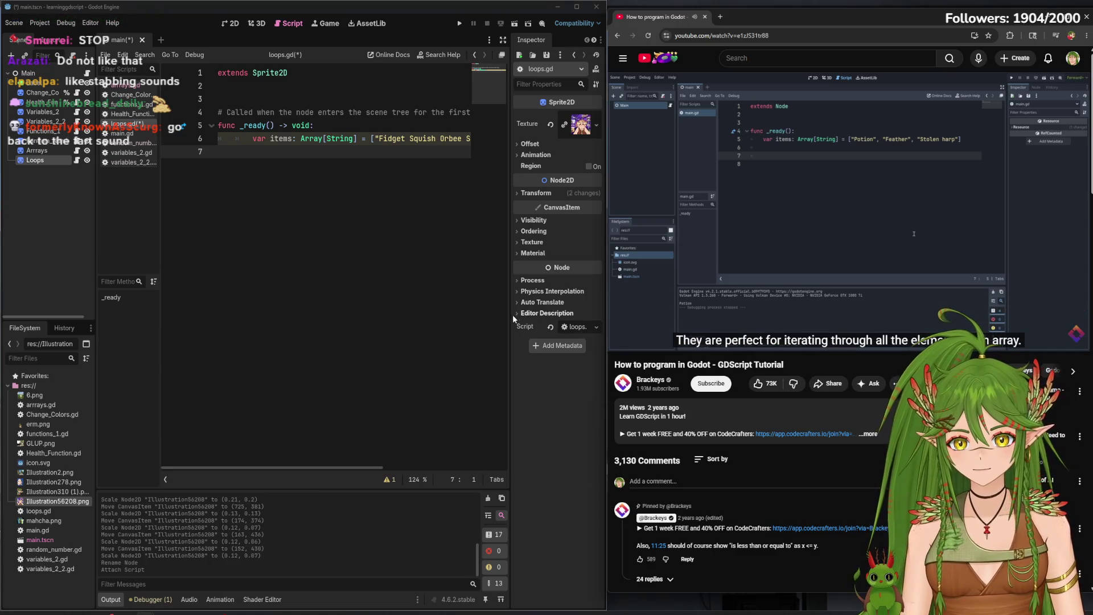
drag(93, 238, 95, 239)
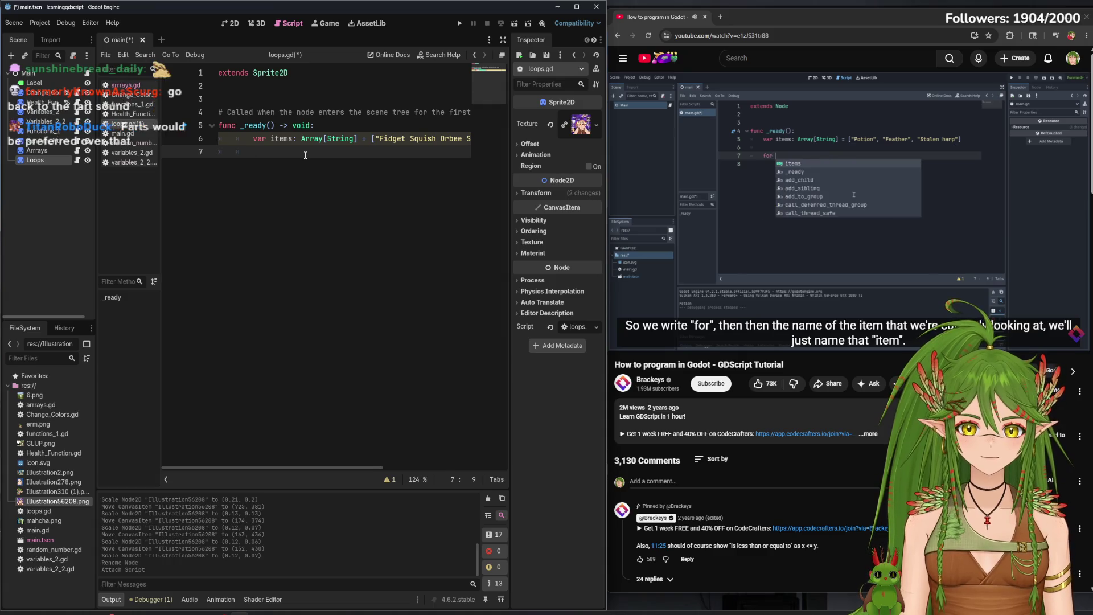
Add a 'for item in items:' loop that prints each item, then run the project and close the game.
key(Return)
key(Tab)
text(for ite)
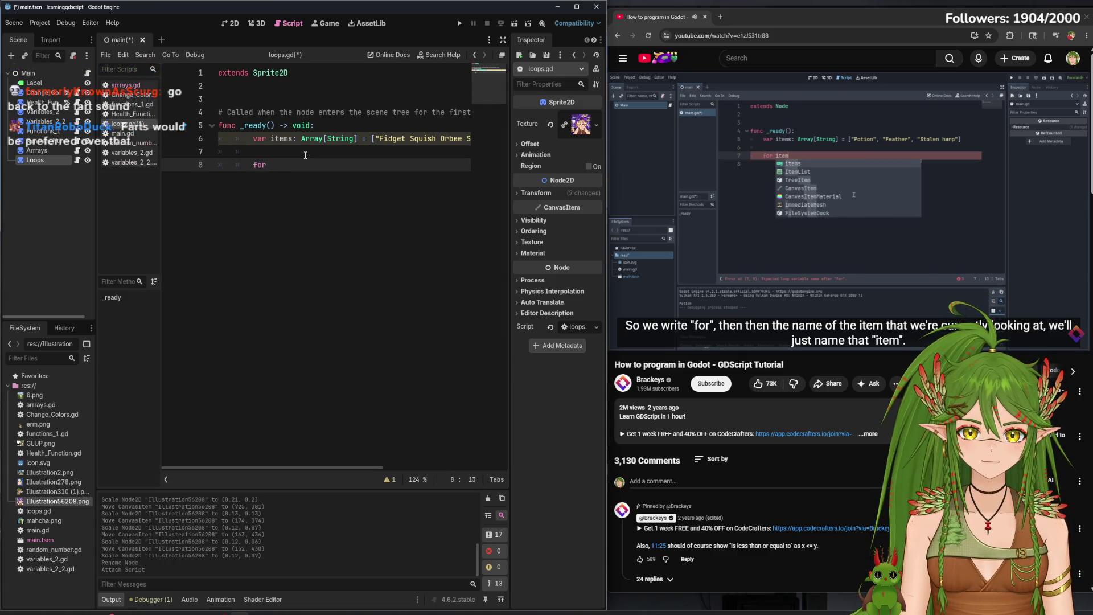
text(m)
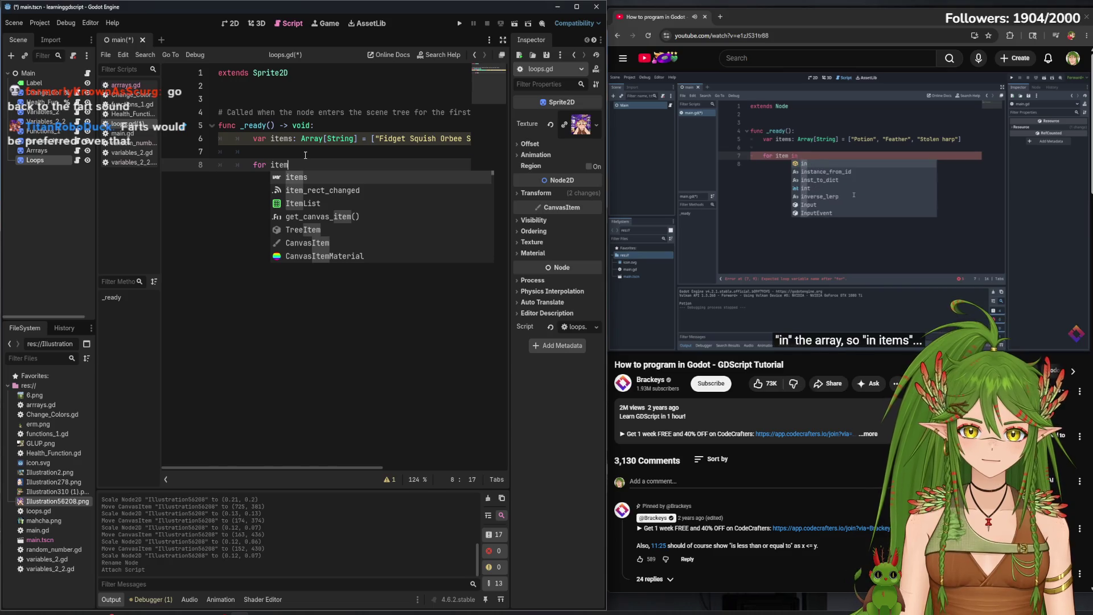
text( in ite)
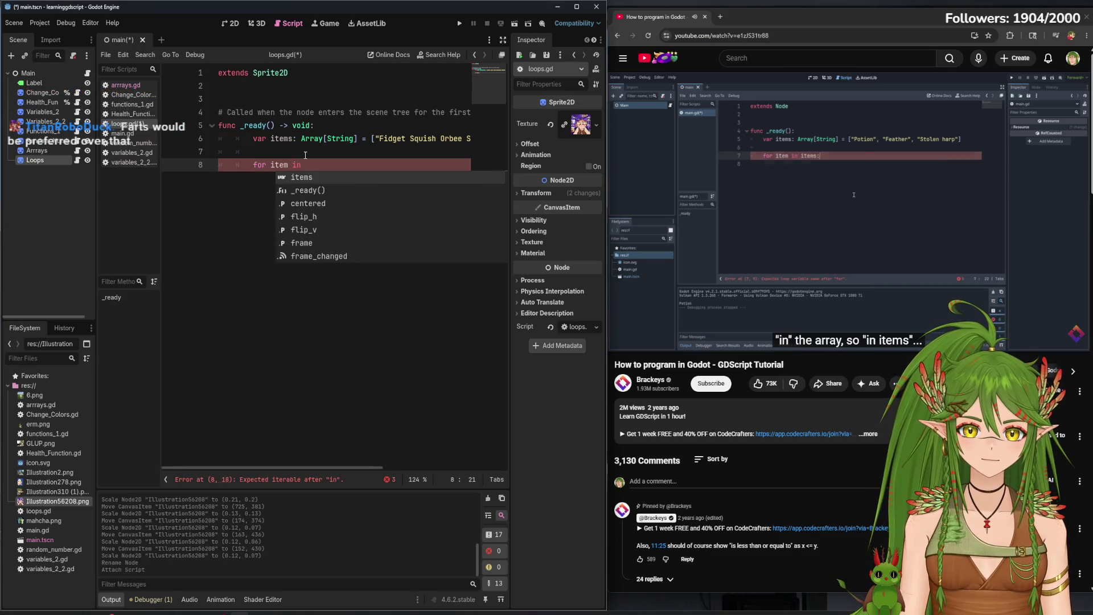
text(ms:)
key(Return)
text(p)
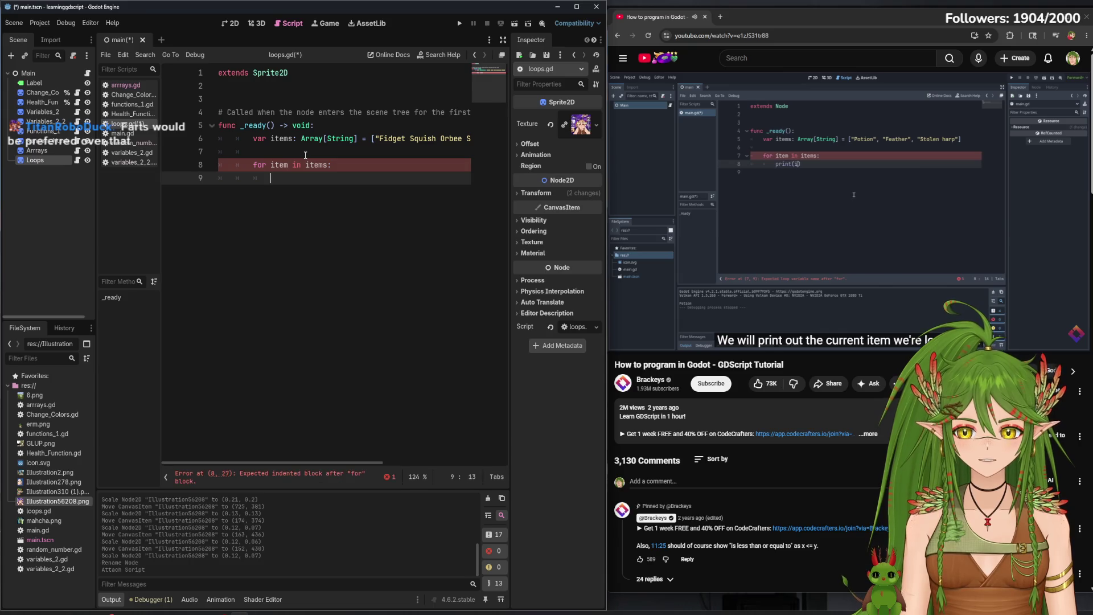
text(rint(item)
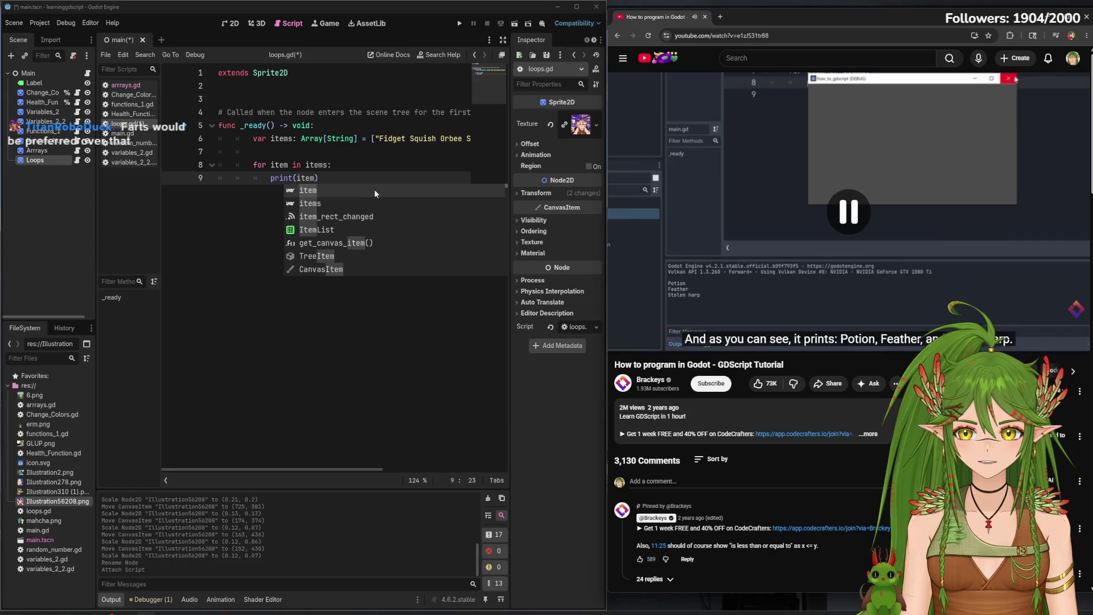
text())
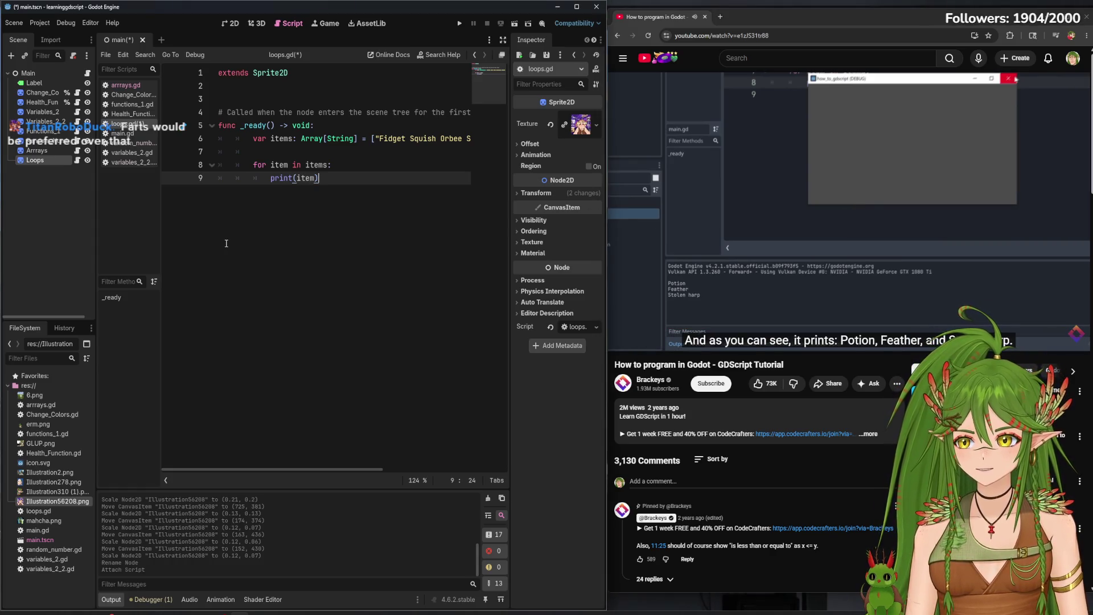
click(459, 24)
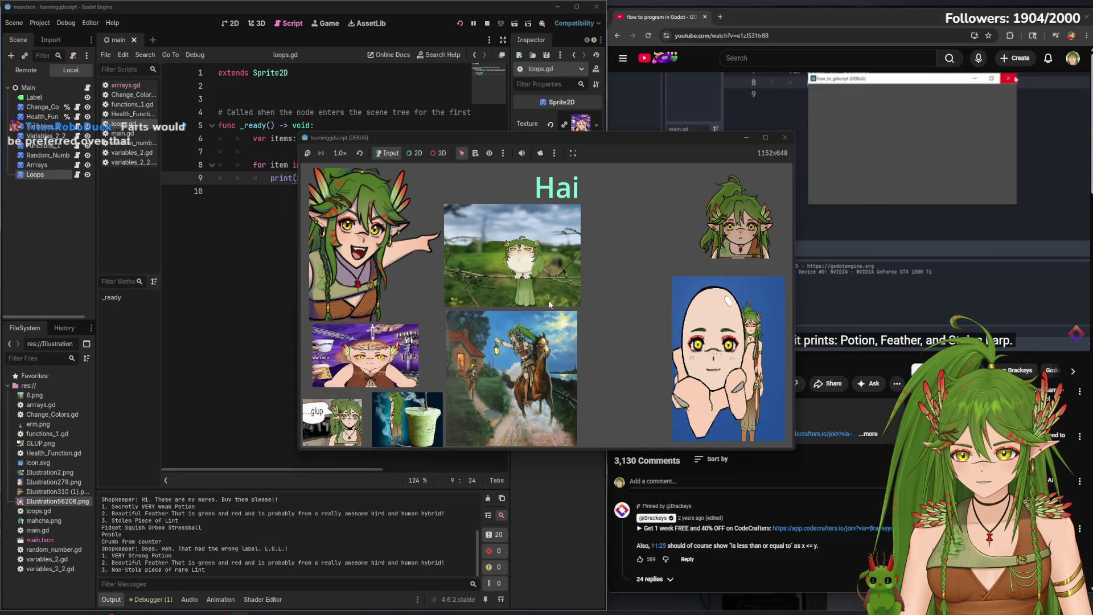
click(785, 137)
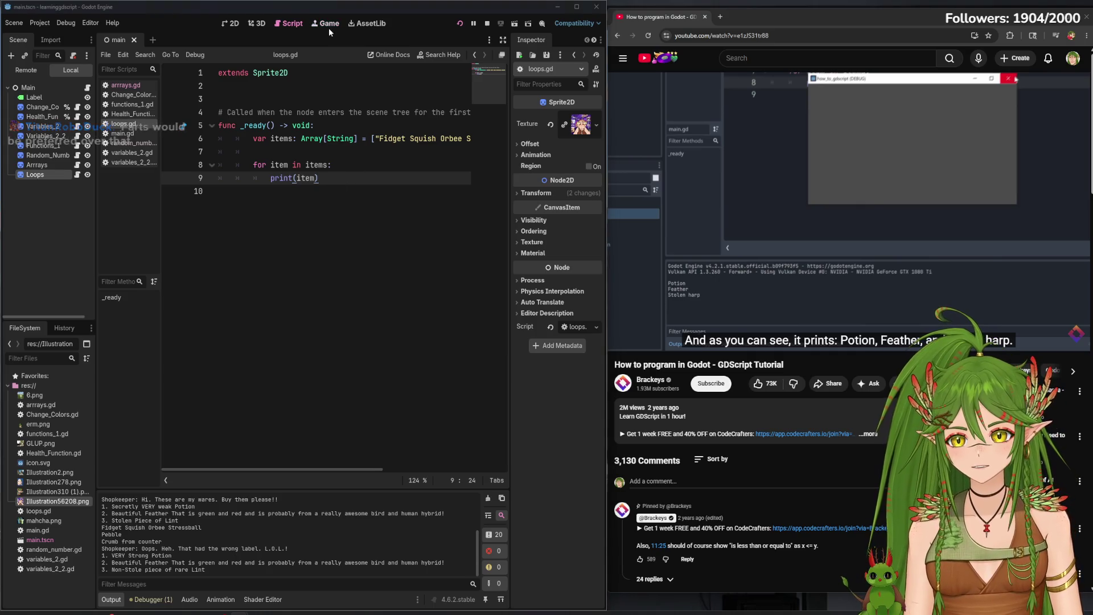
In arrrays.gd, toggle comments on lines 5–17 of the _ready function.
click(131, 104)
click(132, 114)
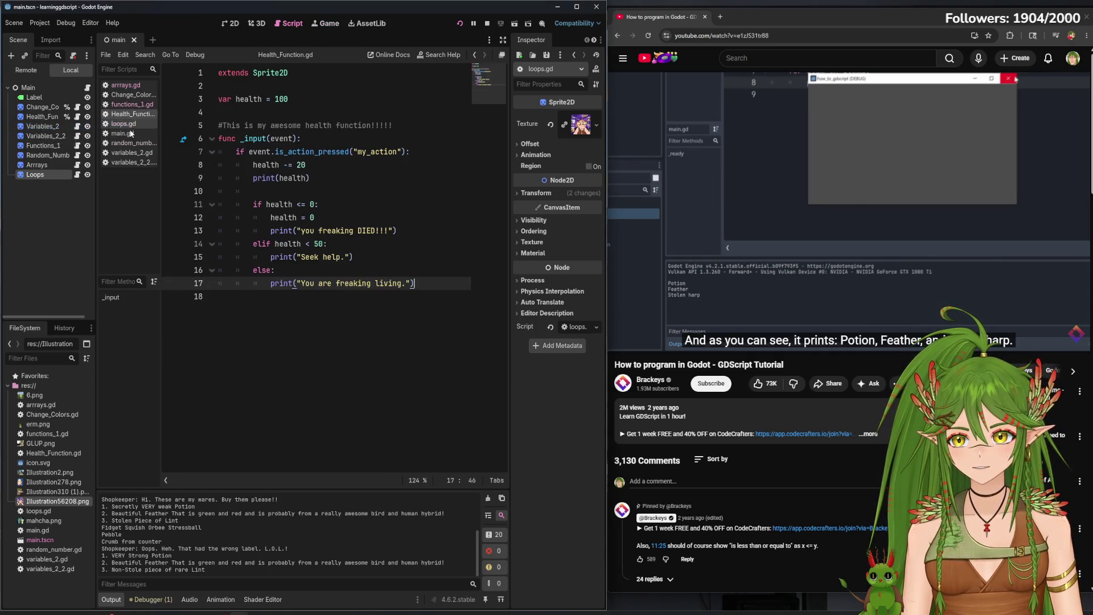
click(128, 85)
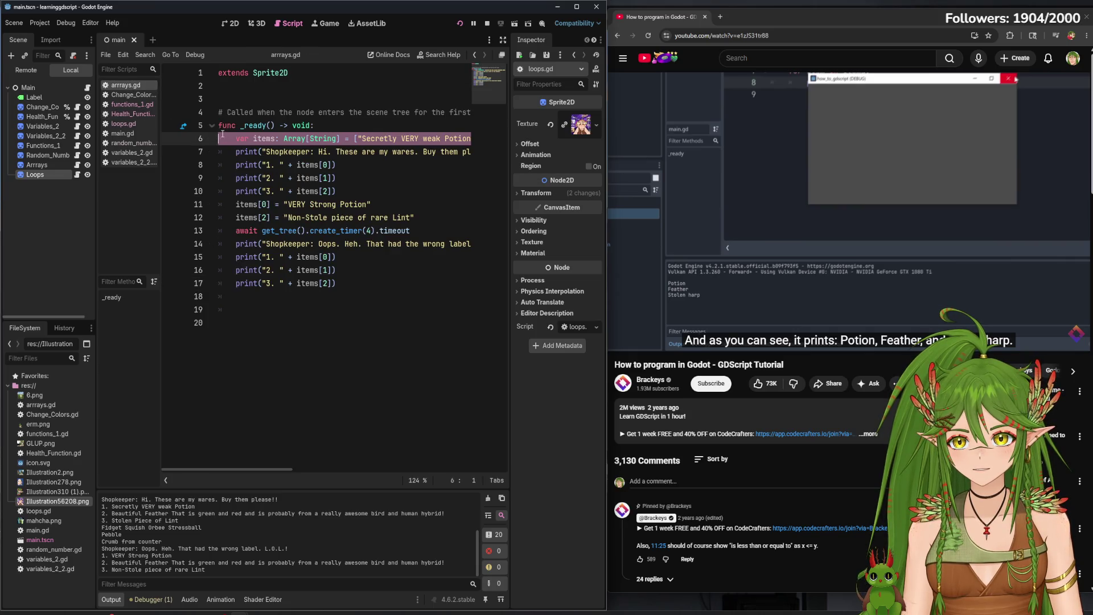
click(220, 126)
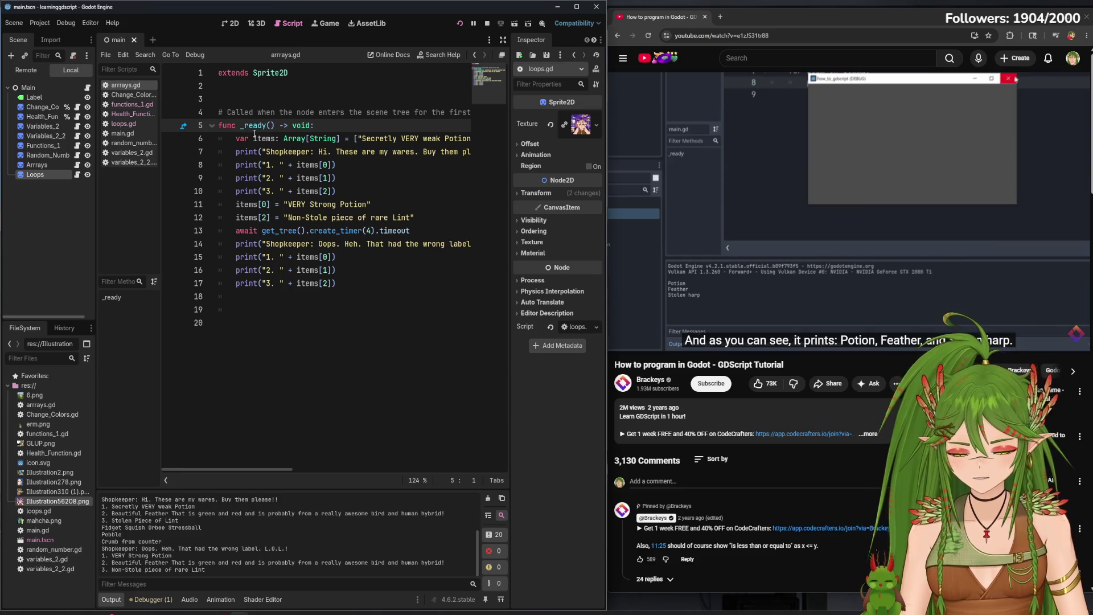
mouse_move(219, 125)
mouse_down()
mouse_move(341, 282)
mouse_move(326, 270)
mouse_up()
right_click(325, 270)
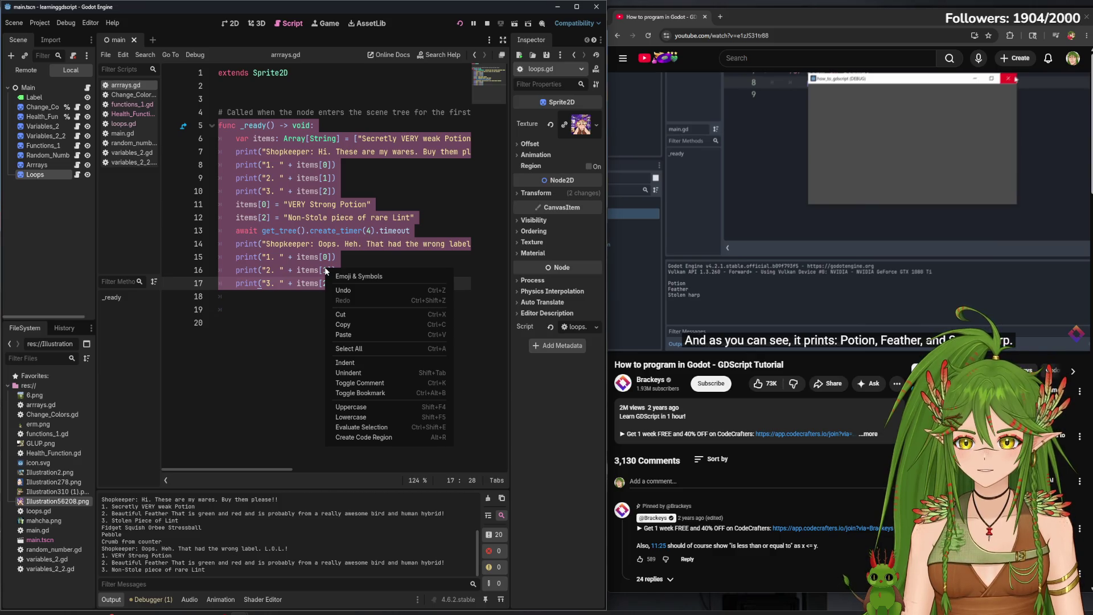
click(359, 383)
click(372, 323)
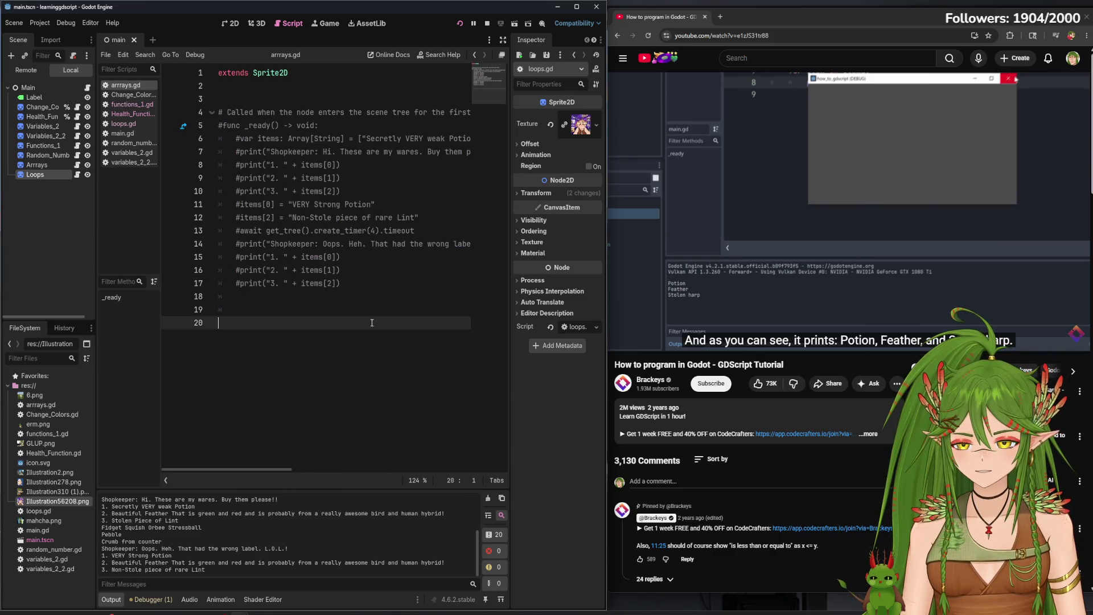
Add and then remove a pass placeholder on line 18, and return to loops.gd.
click(261, 296)
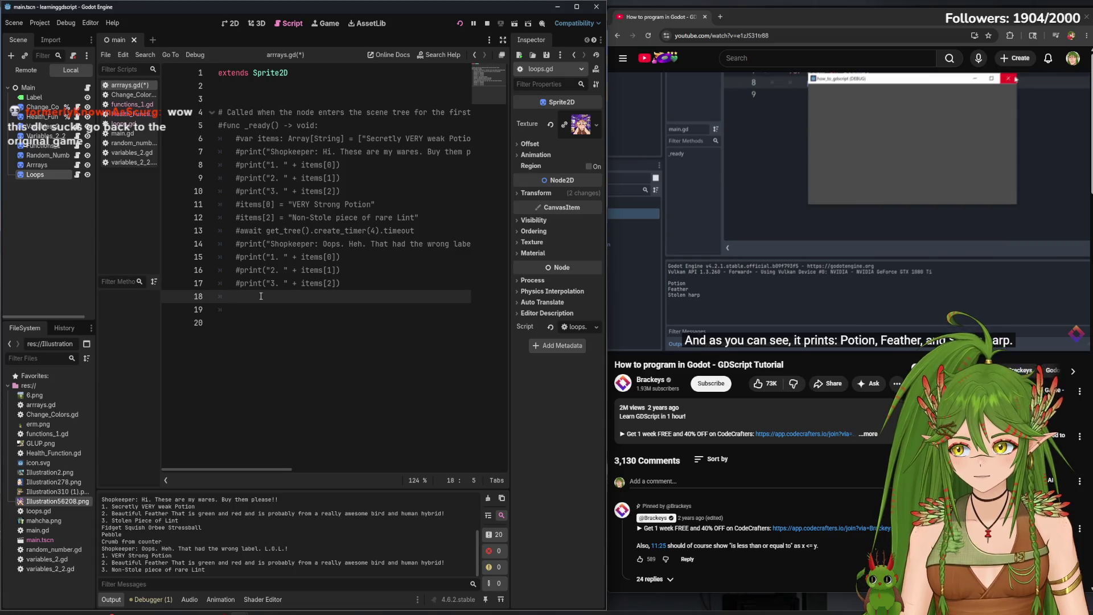
text(pass)
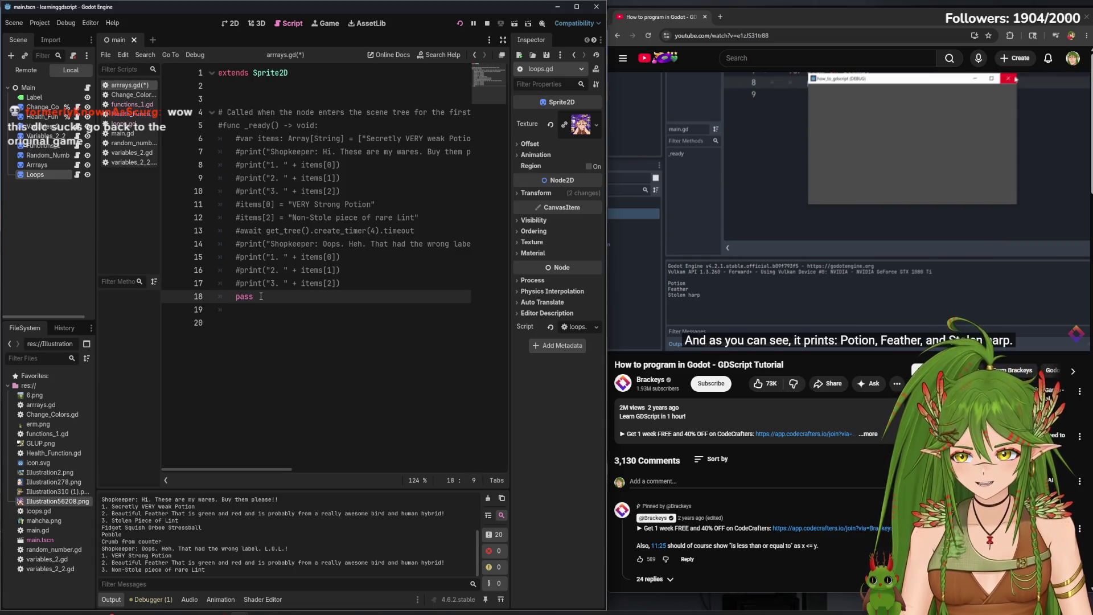
key(Down)
key(Down)
click(272, 299)
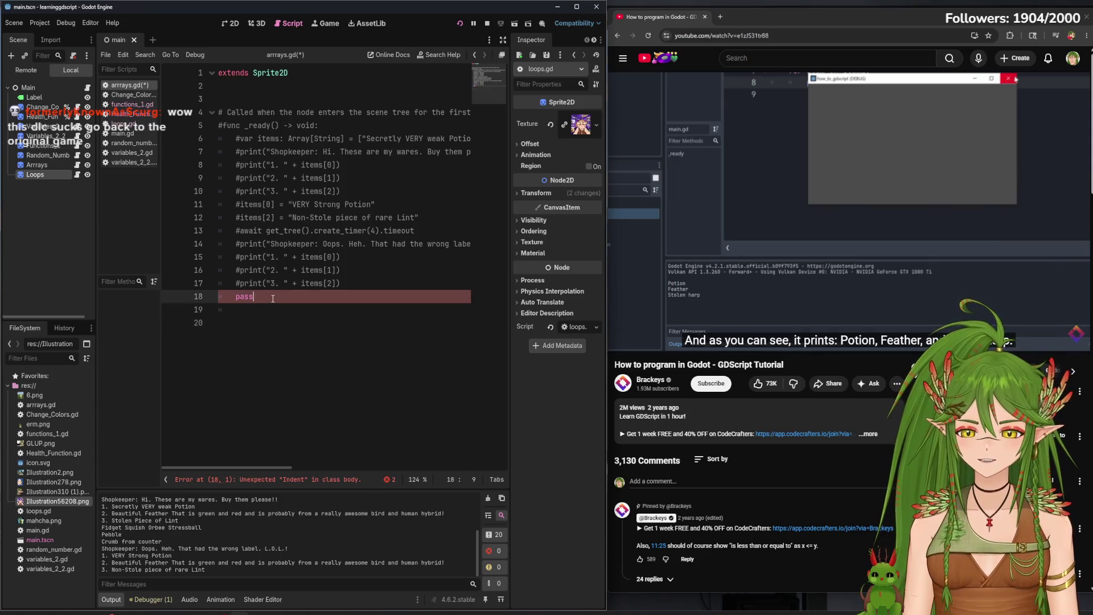
key(BackSpace)
key(BackSpace)
key(BackSpace)
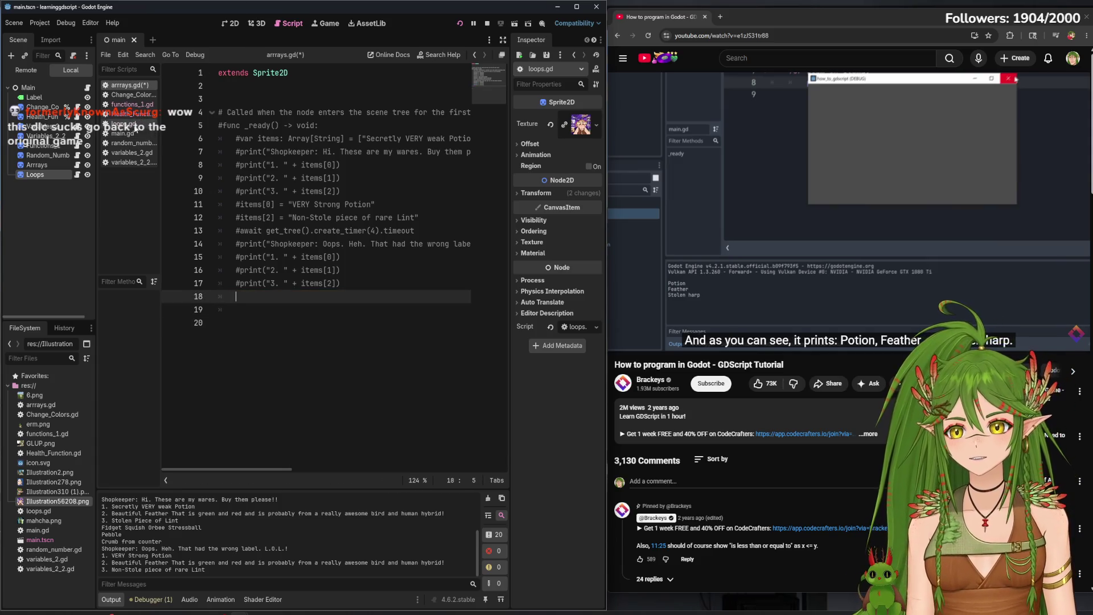
click(126, 124)
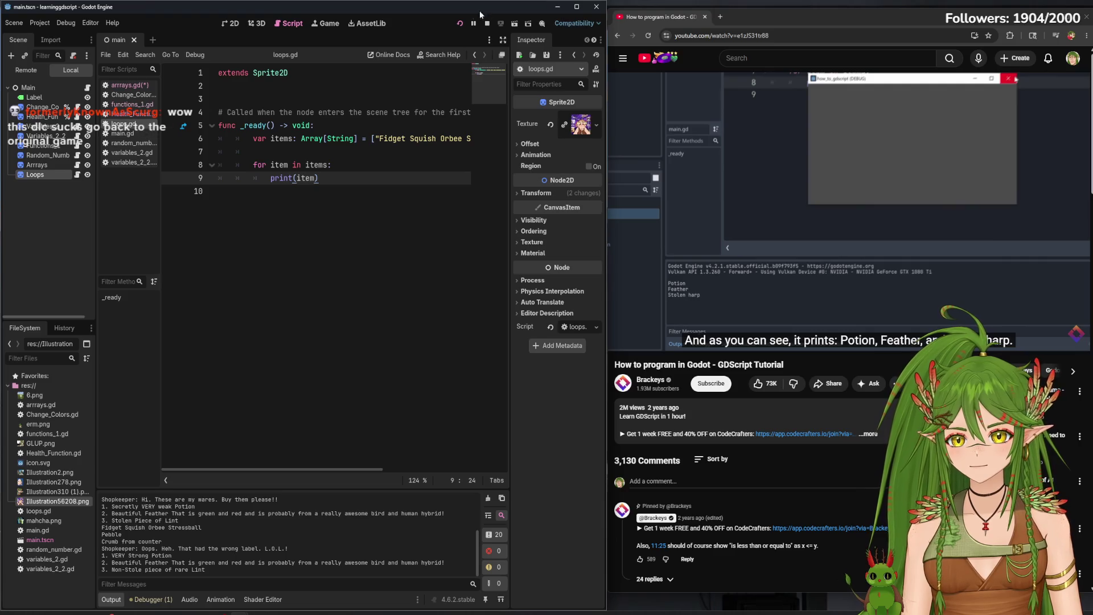
Run the project to check the loop output, close the game, and pause the tutorial.
click(460, 24)
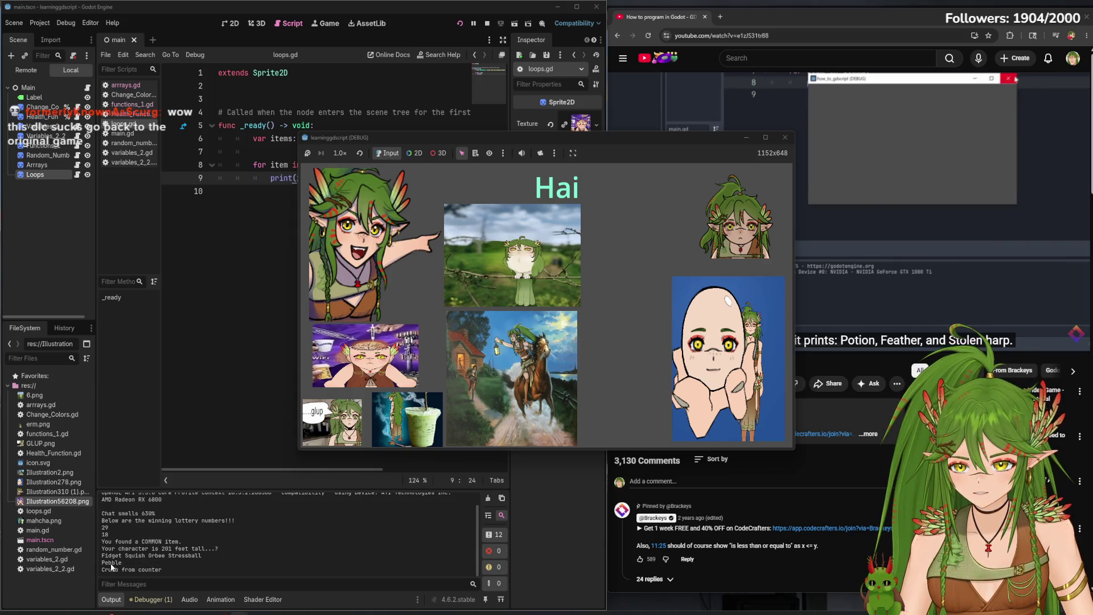
click(786, 137)
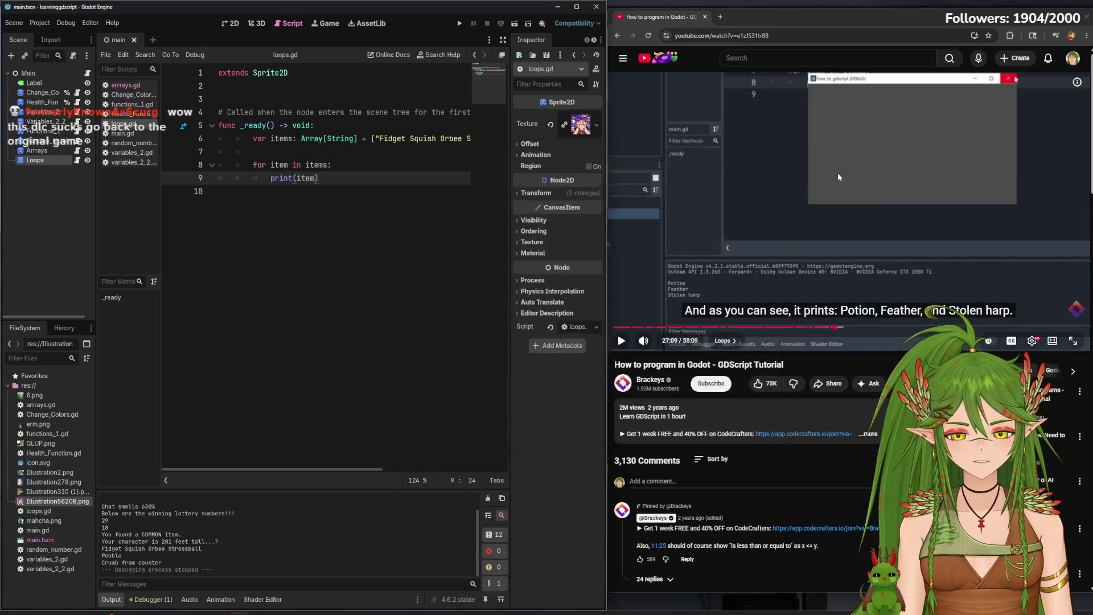
click(838, 172)
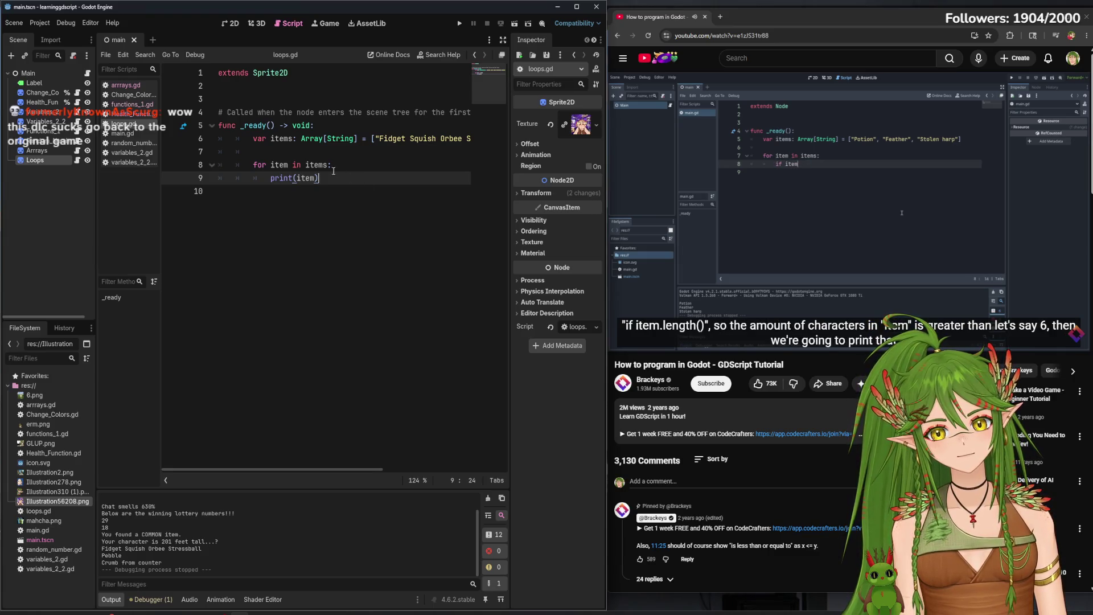
Wrap print(item) in an 'if item.length() > 6:' condition and run the project again.
drag(320, 178, 271, 178)
text(if item.)
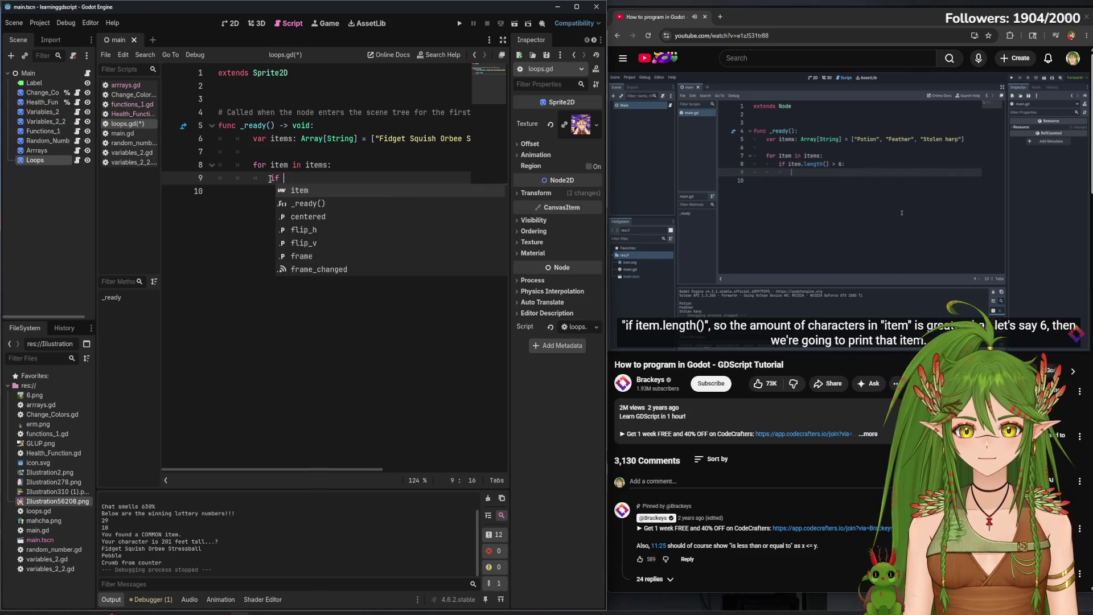
text(length()
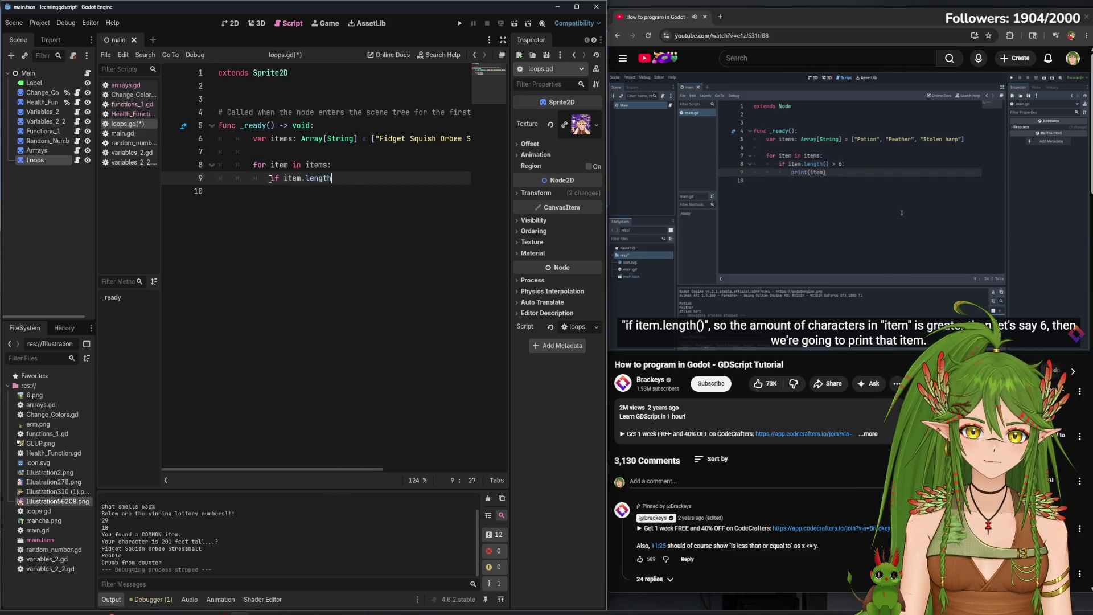
text() >)
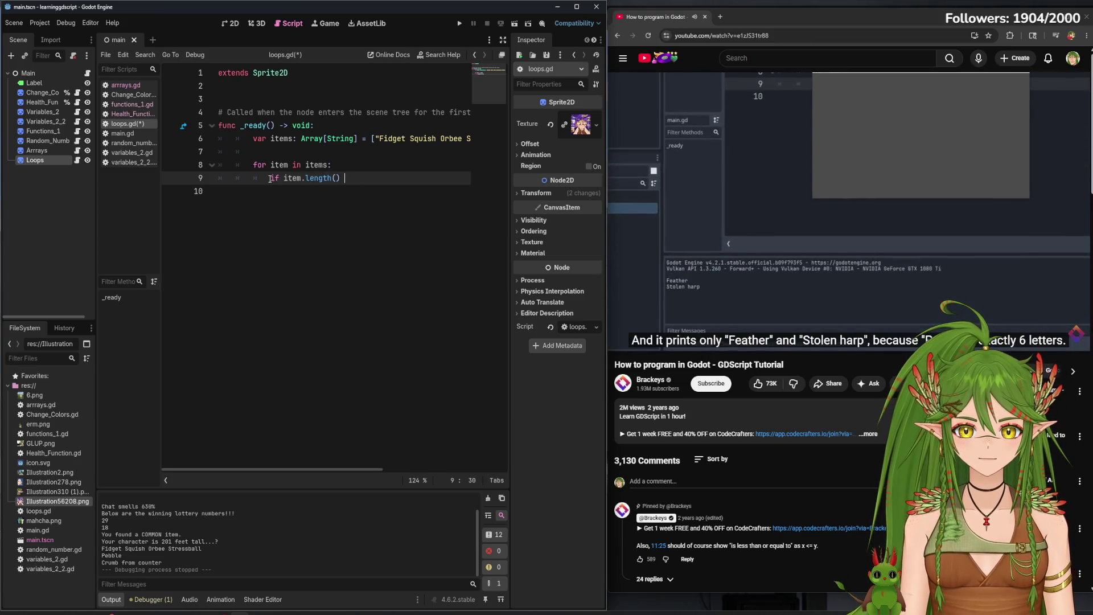
text( 6)
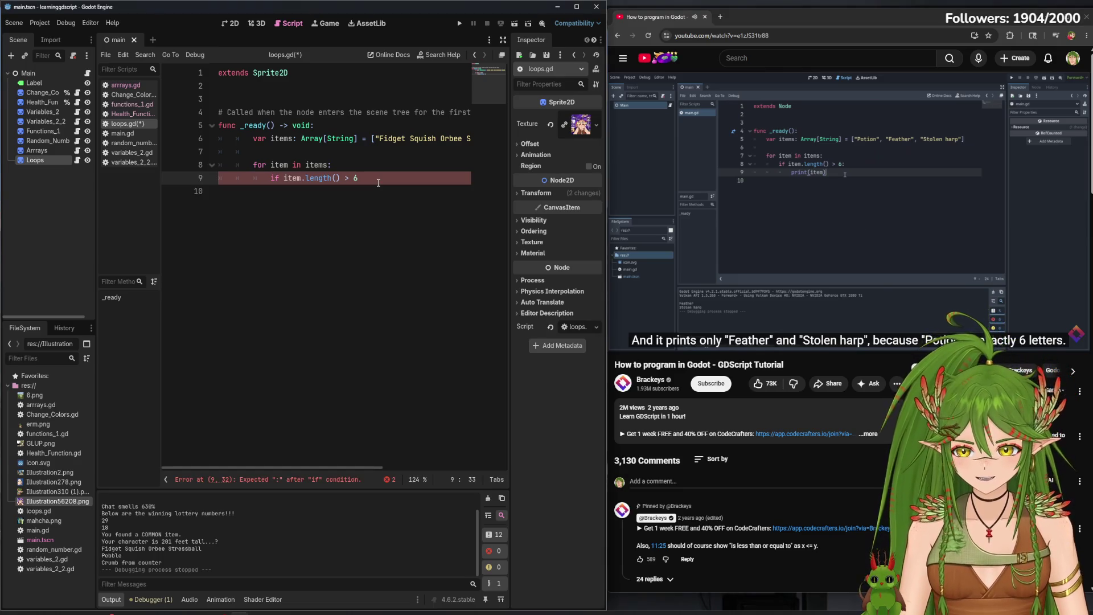
key(Return)
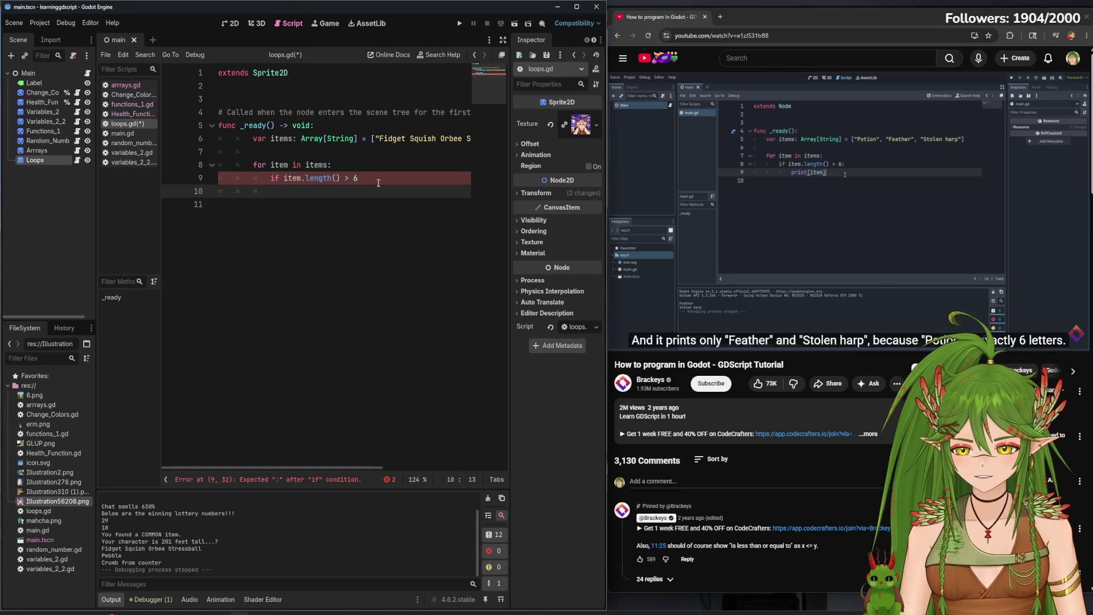
text(print(item)
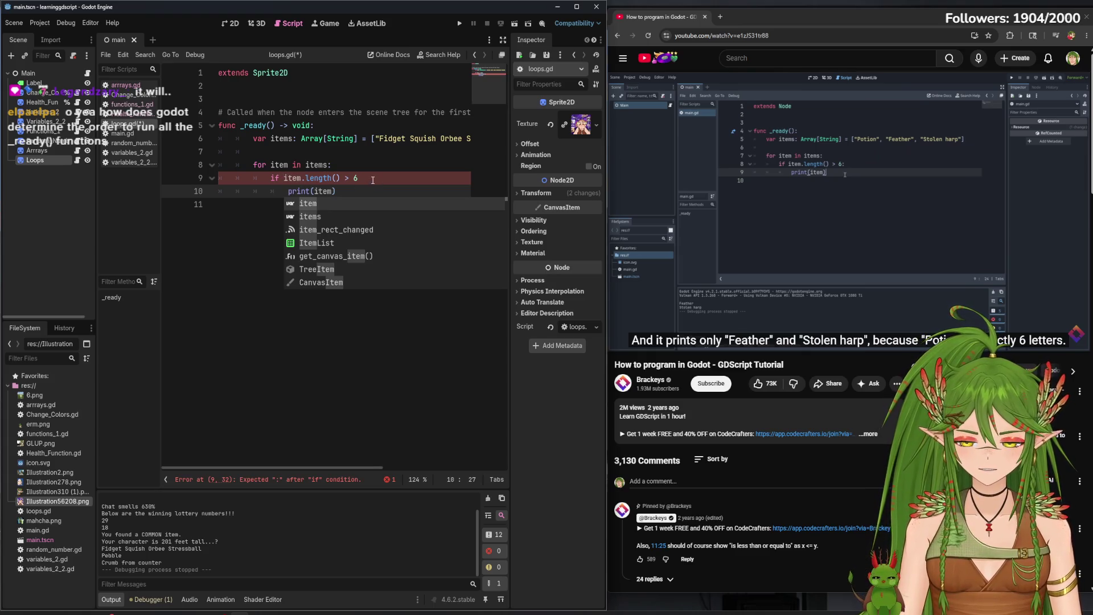
click(373, 180)
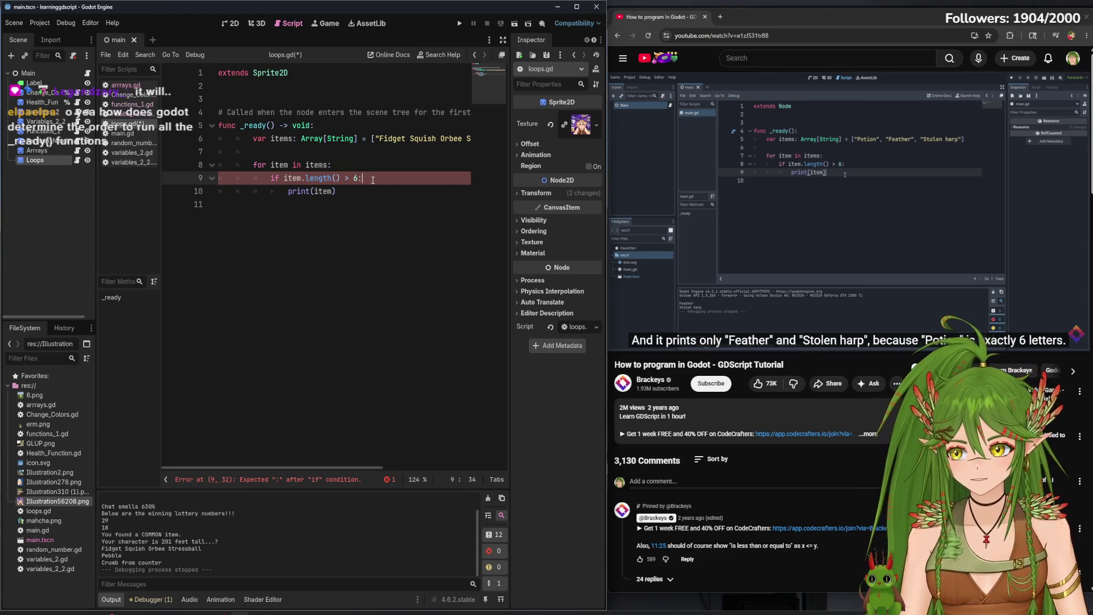
click(459, 25)
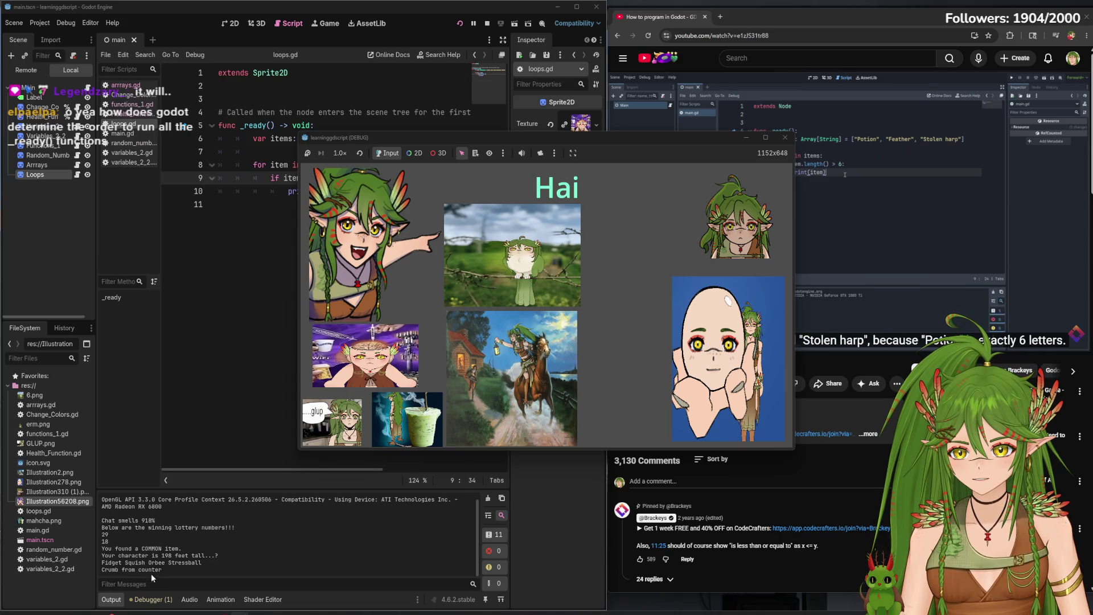
Close the test game, check the Output, and select the for loop on lines 8–10 in loops.gd.
click(785, 137)
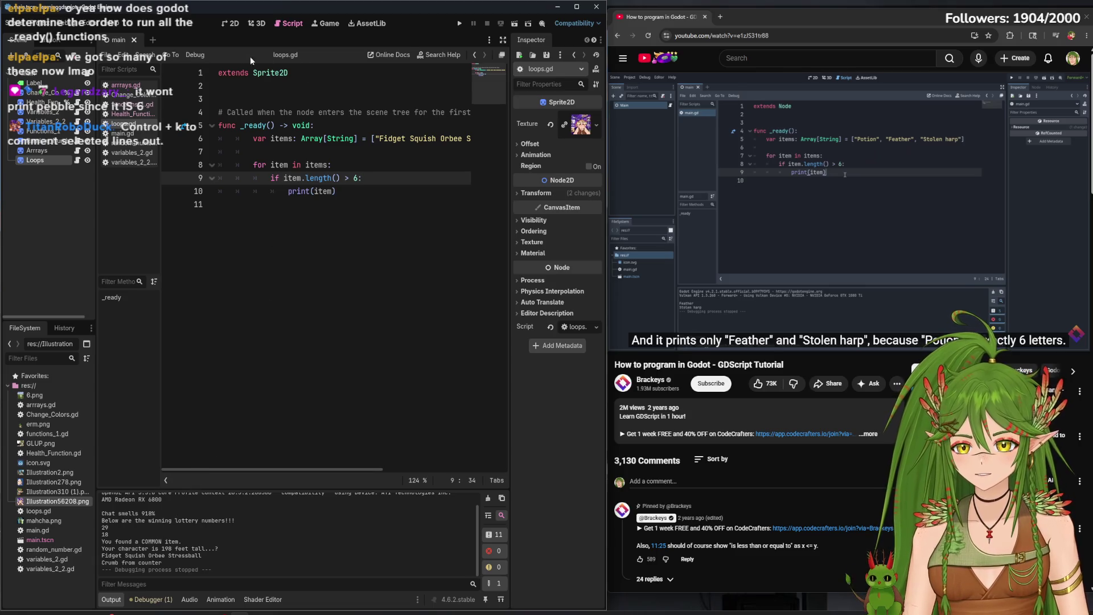
click(774, 174)
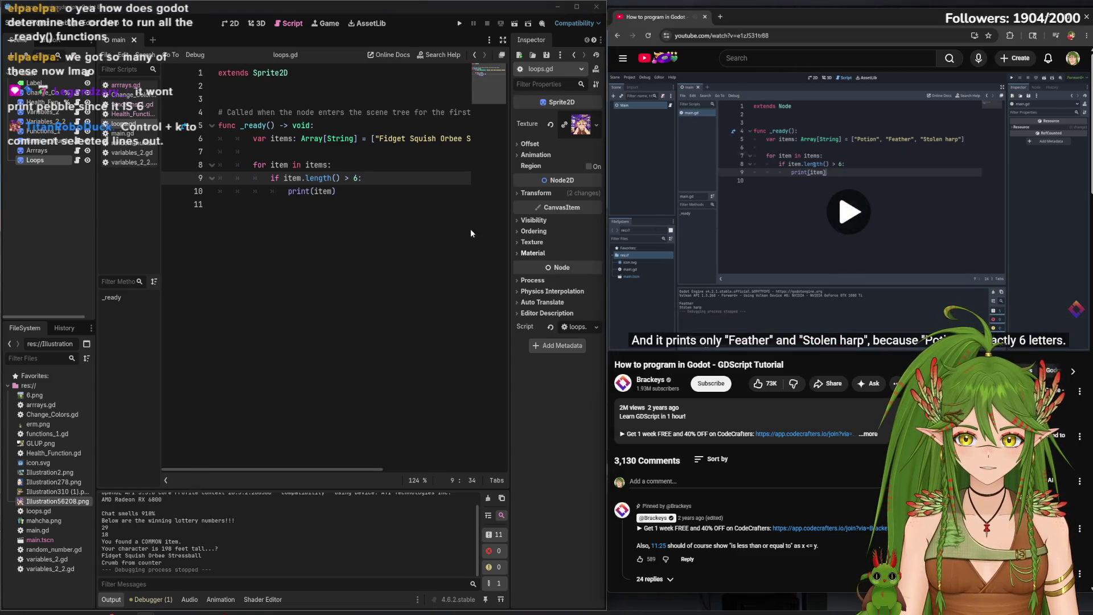
click(341, 191)
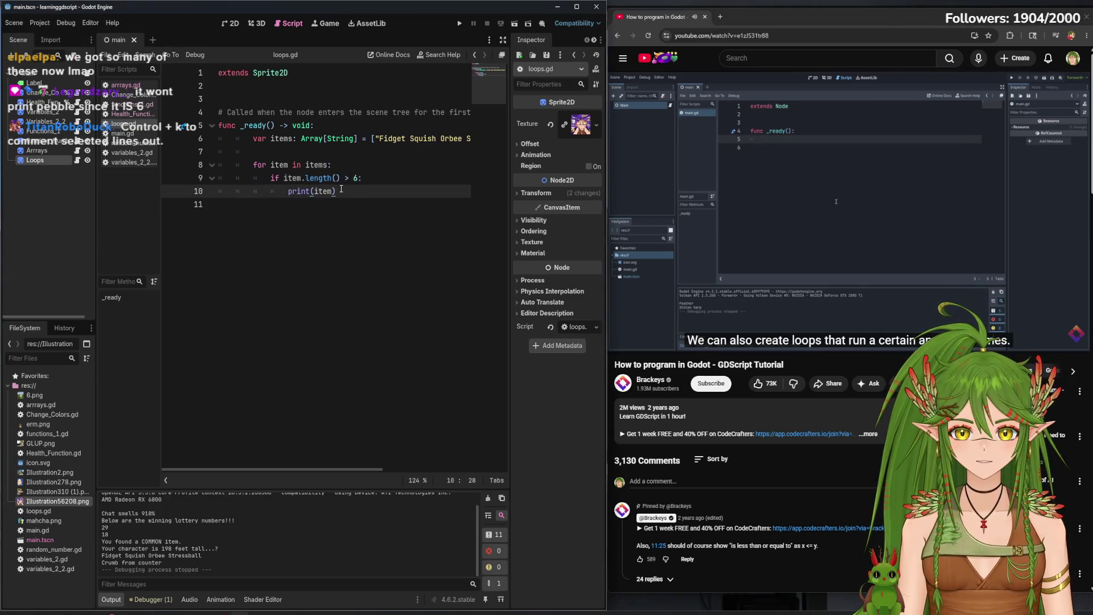
mouse_move(349, 470)
mouse_down()
mouse_move(460, 469)
mouse_move(303, 450)
mouse_up()
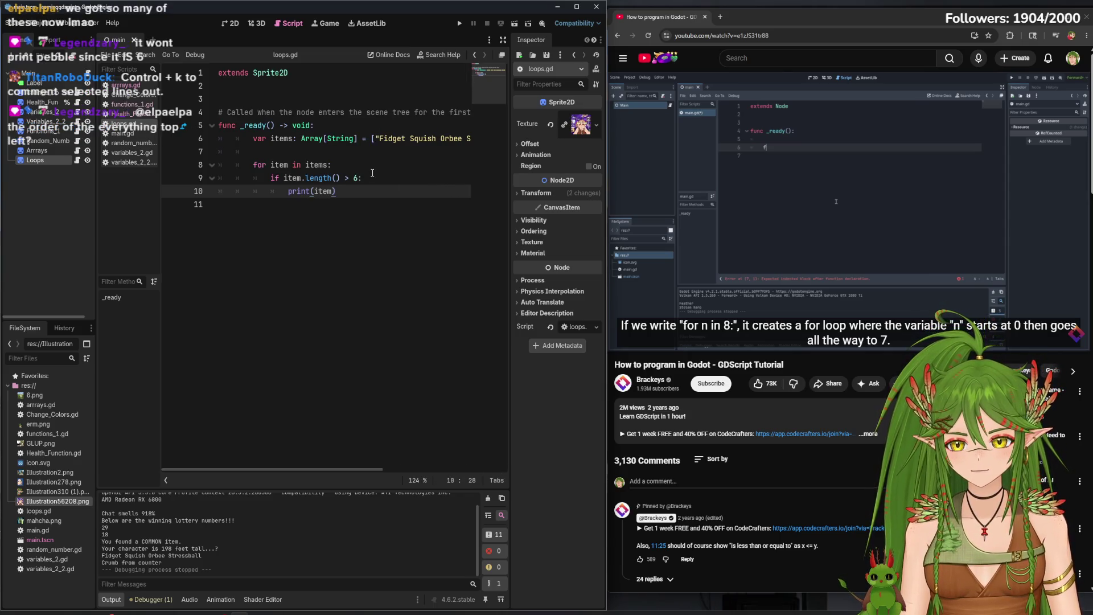
drag(333, 192, 215, 152)
key(ctrl+c)
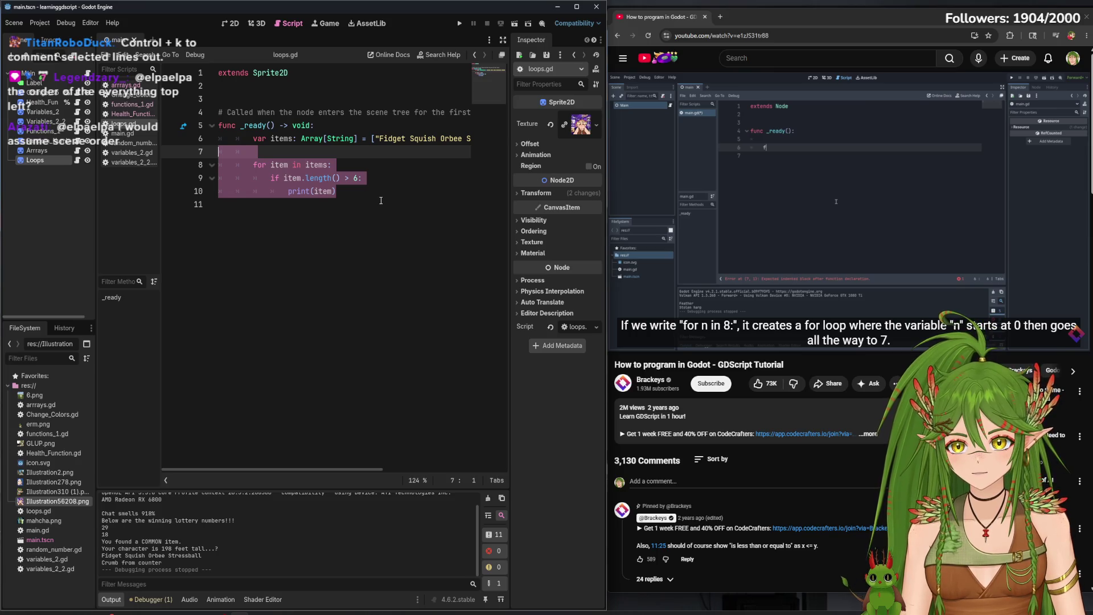
Delete loops.gd's for loop and arrays.gd's three numbered print lines, then select the commented shop code.
key(BackSpace)
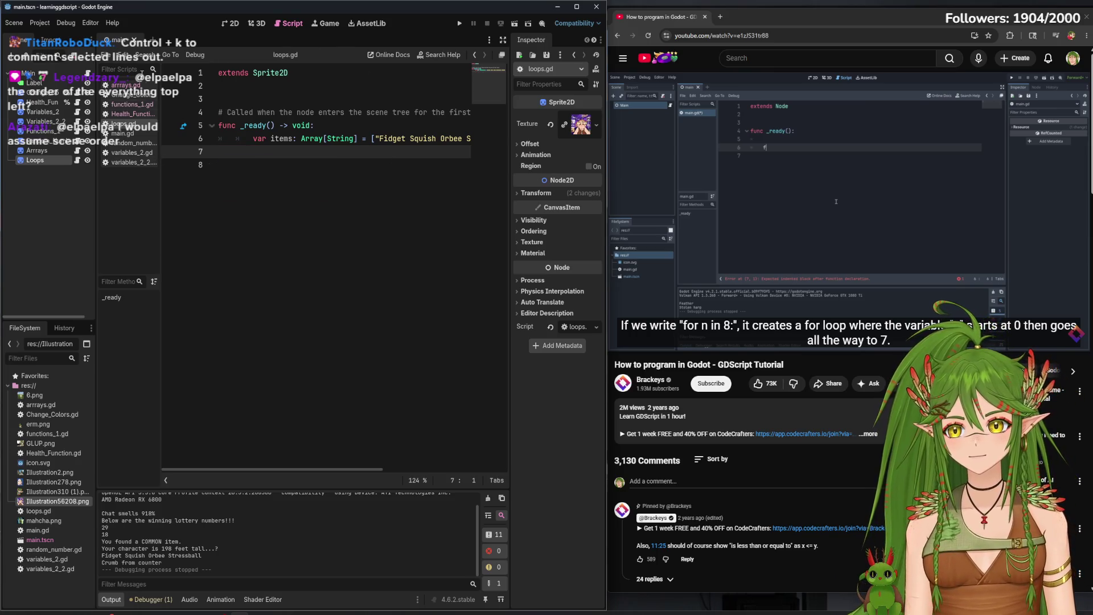
click(126, 84)
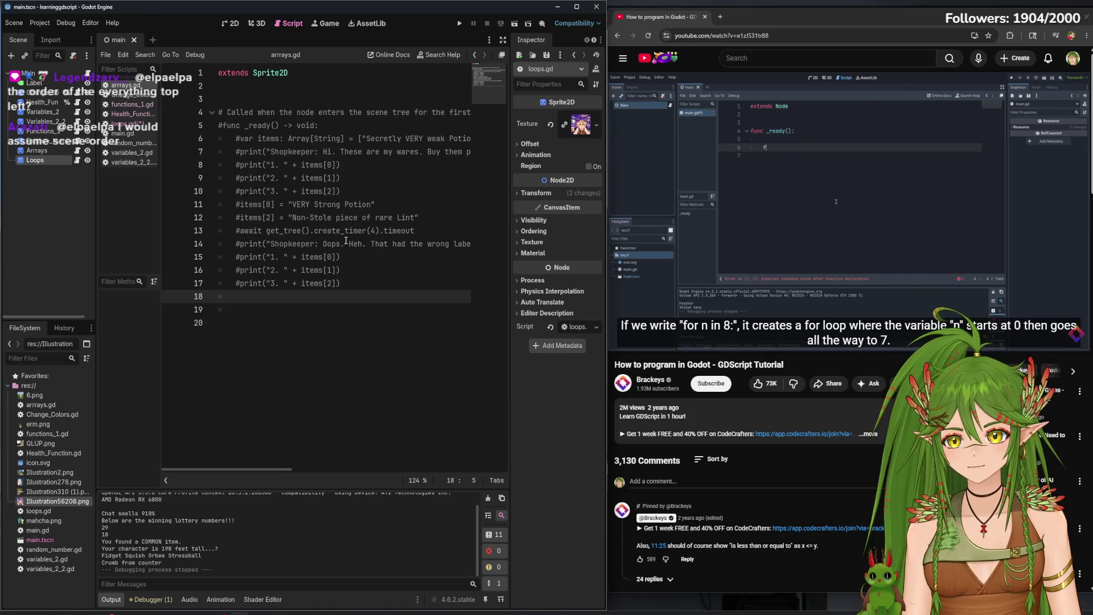
mouse_move(344, 191)
mouse_down()
mouse_move(245, 178)
mouse_move(228, 163)
mouse_up()
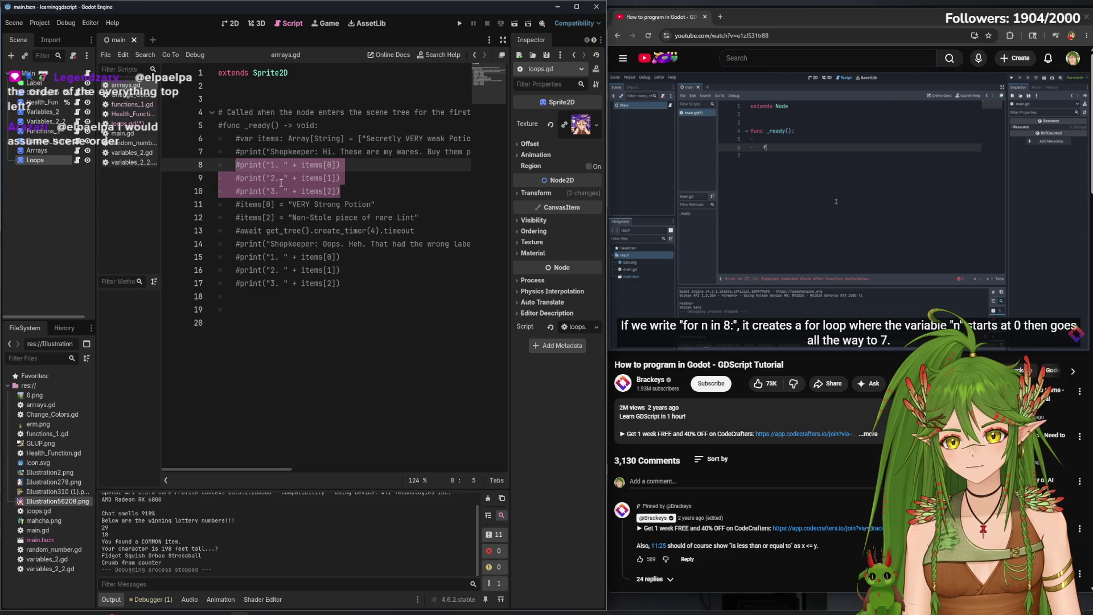
key(BackSpace)
mouse_move(341, 257)
mouse_down()
mouse_move(256, 216)
mouse_move(218, 112)
mouse_up()
right_click(271, 154)
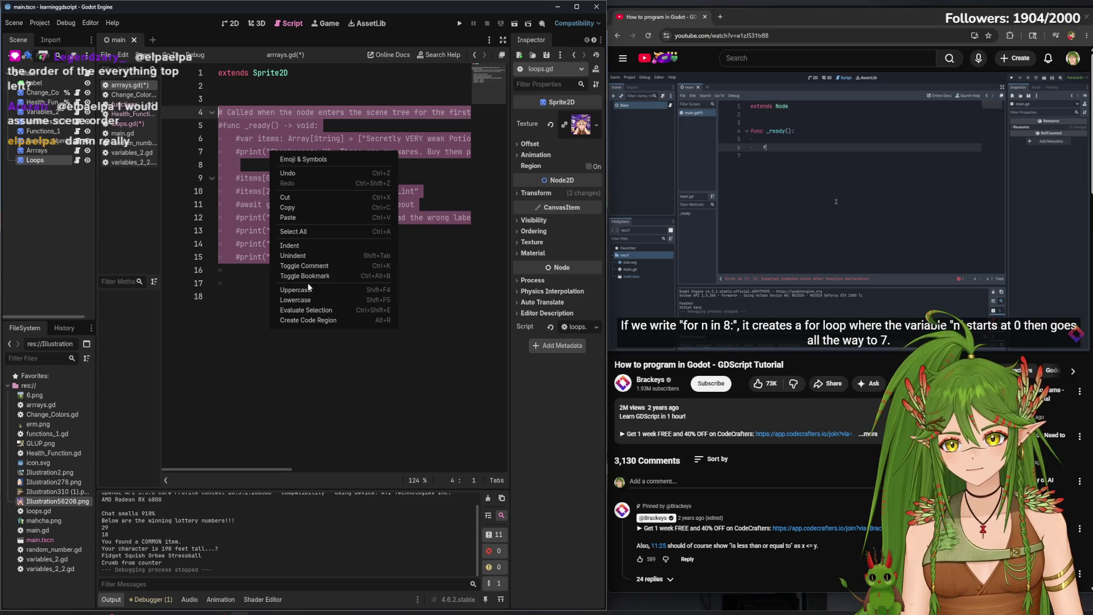
Uncomment the shop code and paste an item loop below the shopkeeper greeting, removing extra blank lines.
click(307, 266)
click(273, 168)
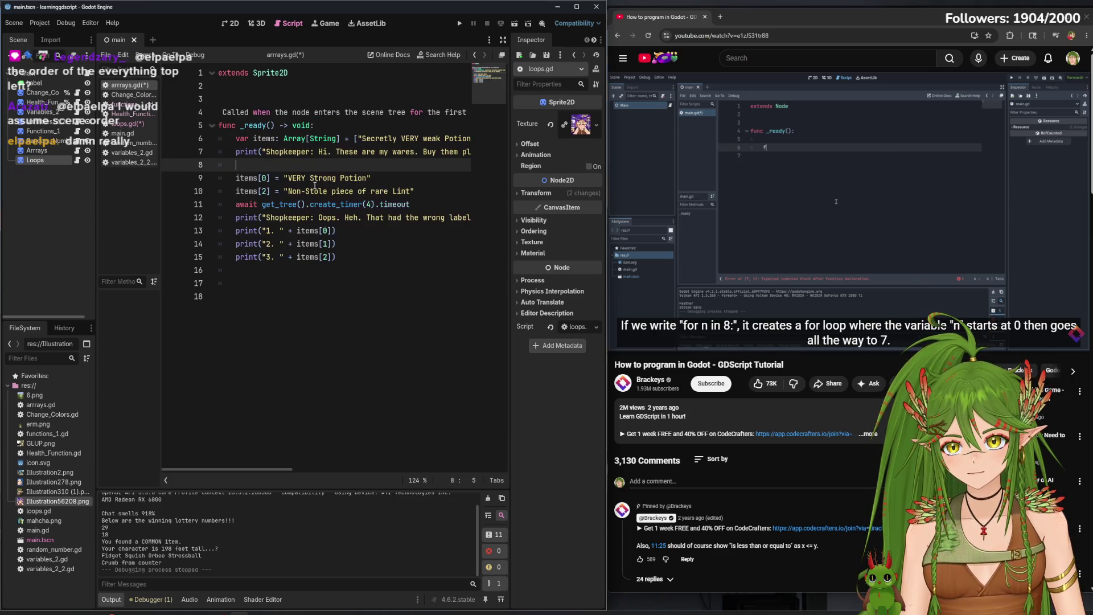
key(Return)
key(Return)
key(Up)
key(Up)
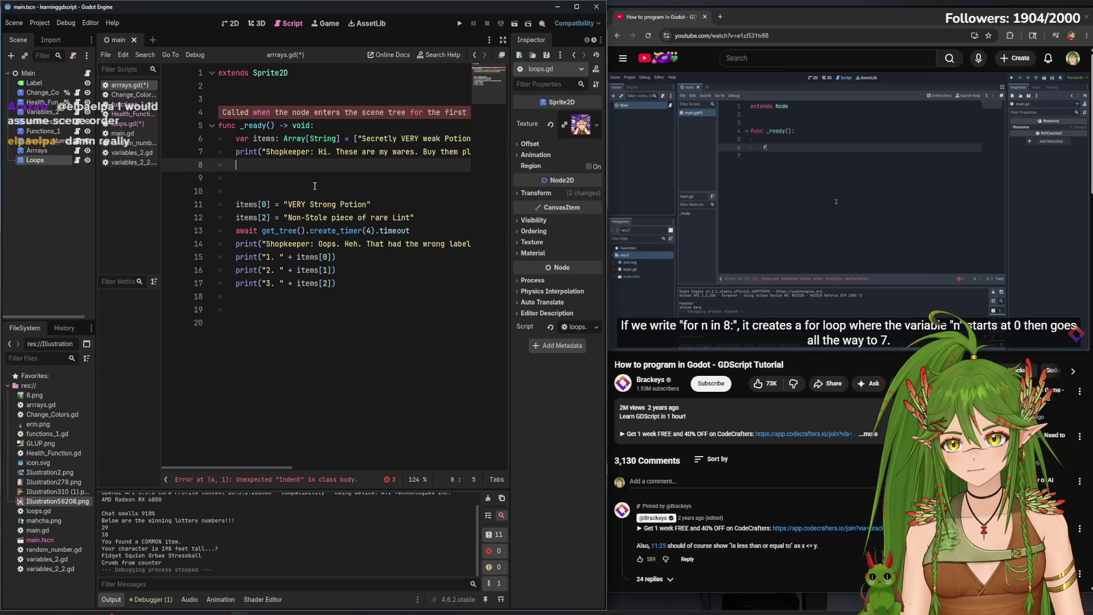
key(ctrl+v)
click(260, 161)
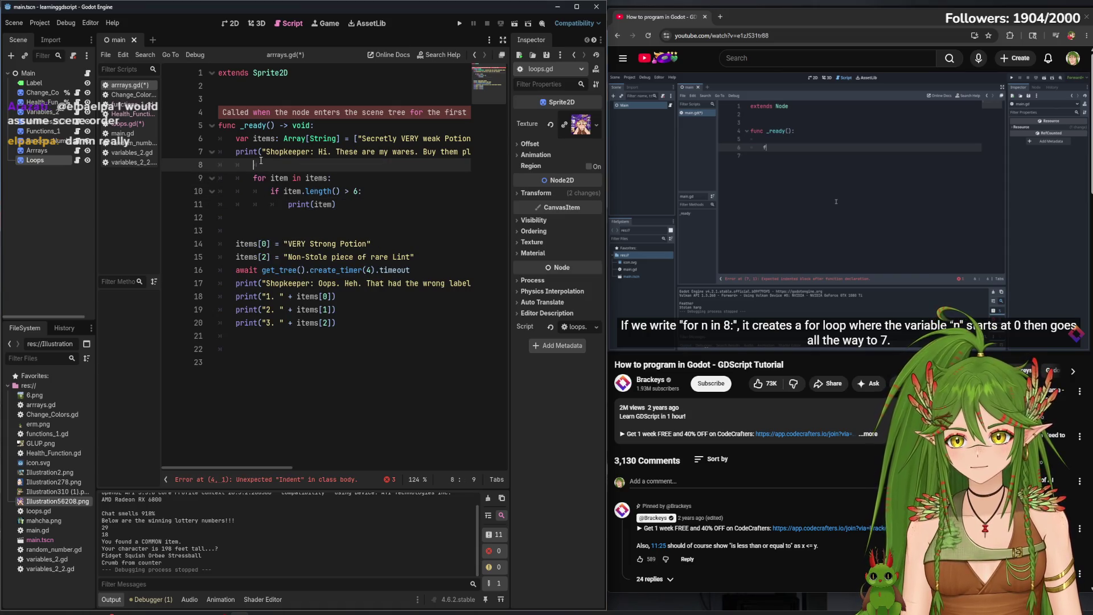
key(BackSpace)
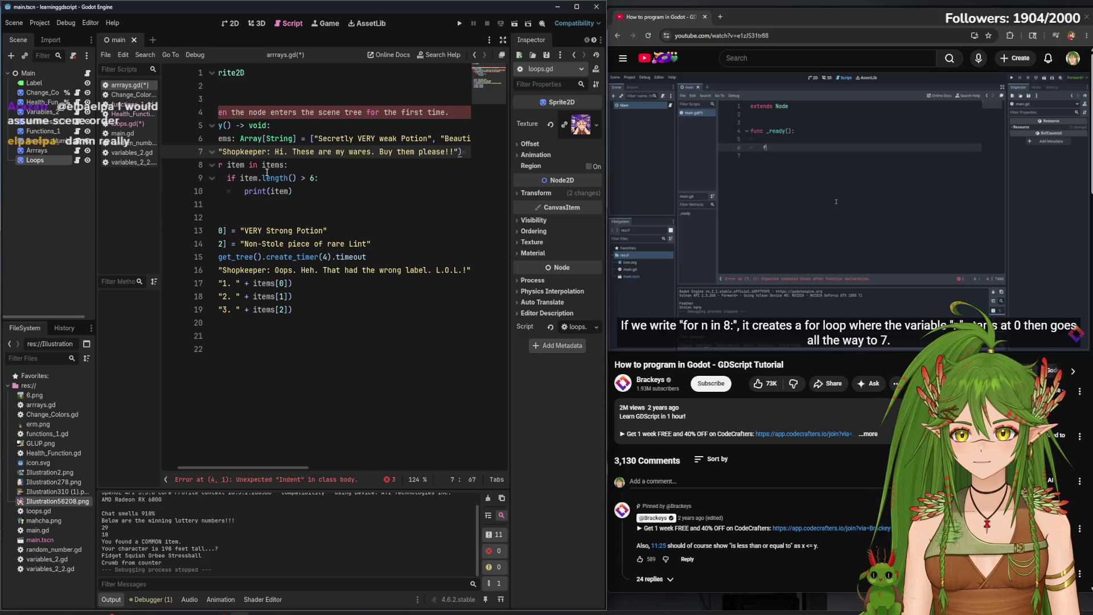
key(Return)
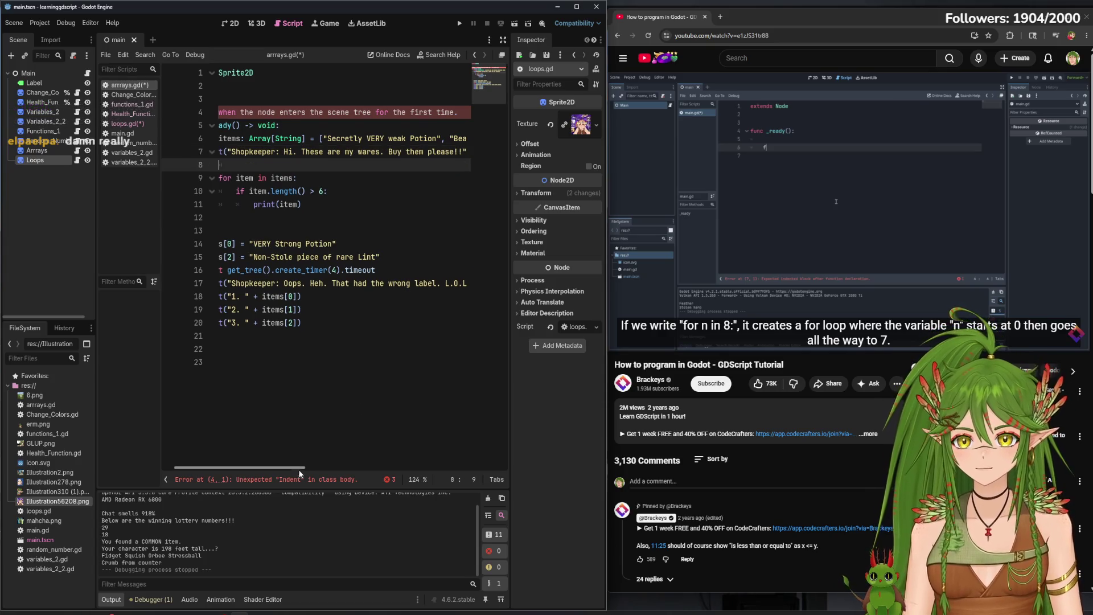
click(271, 227)
key(BackSpace)
key(BackSpace)
Remove the length > 6 check so the loop prints every item directly.
mouse_move(336, 310)
mouse_down()
mouse_move(244, 307)
mouse_move(231, 285)
mouse_up()
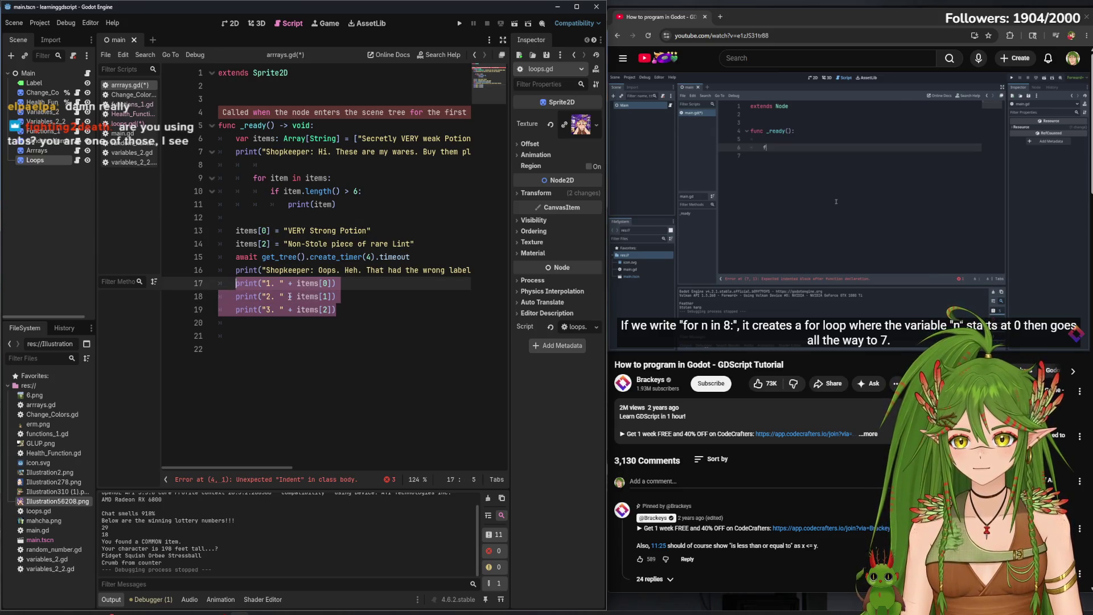
click(360, 179)
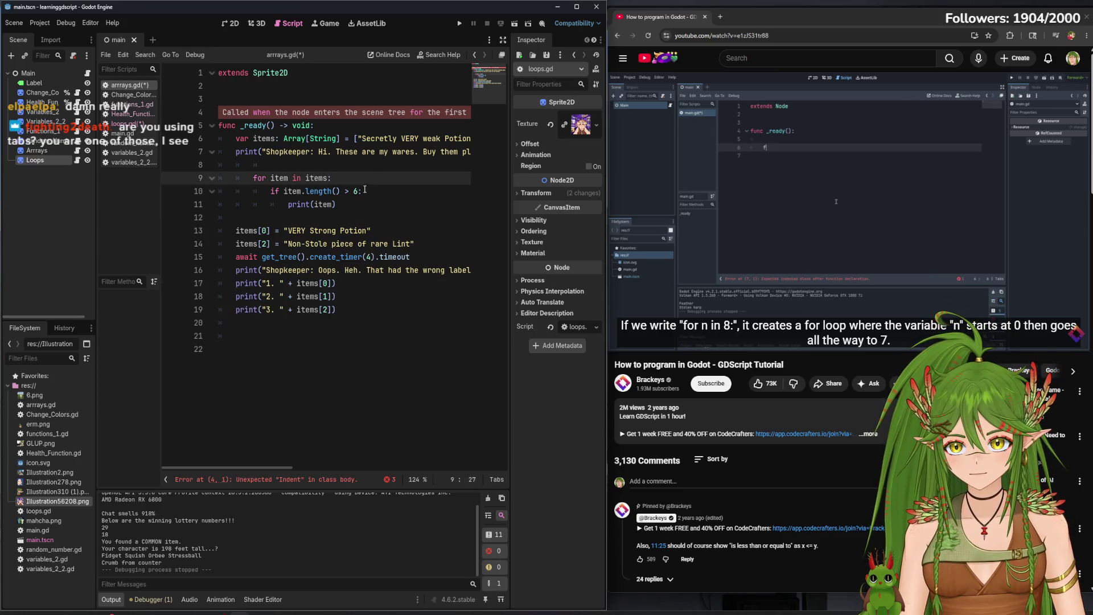
click(362, 192)
key(Left)
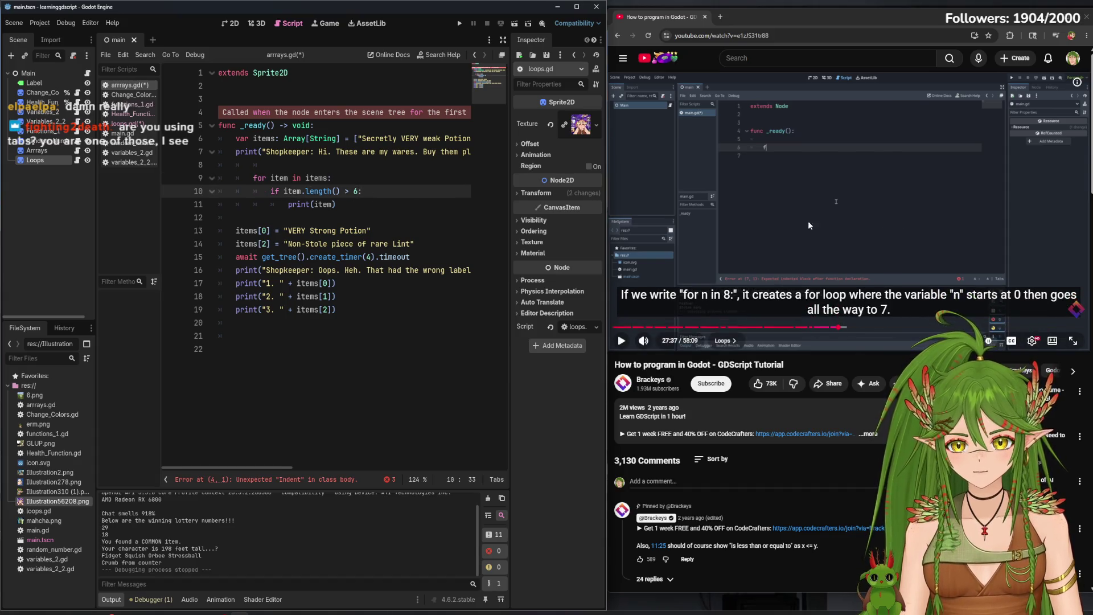
key(BackSpace)
key(ctrl+shift+Left)
key(ctrl+shift+Left)
key(ctrl+shift+Left)
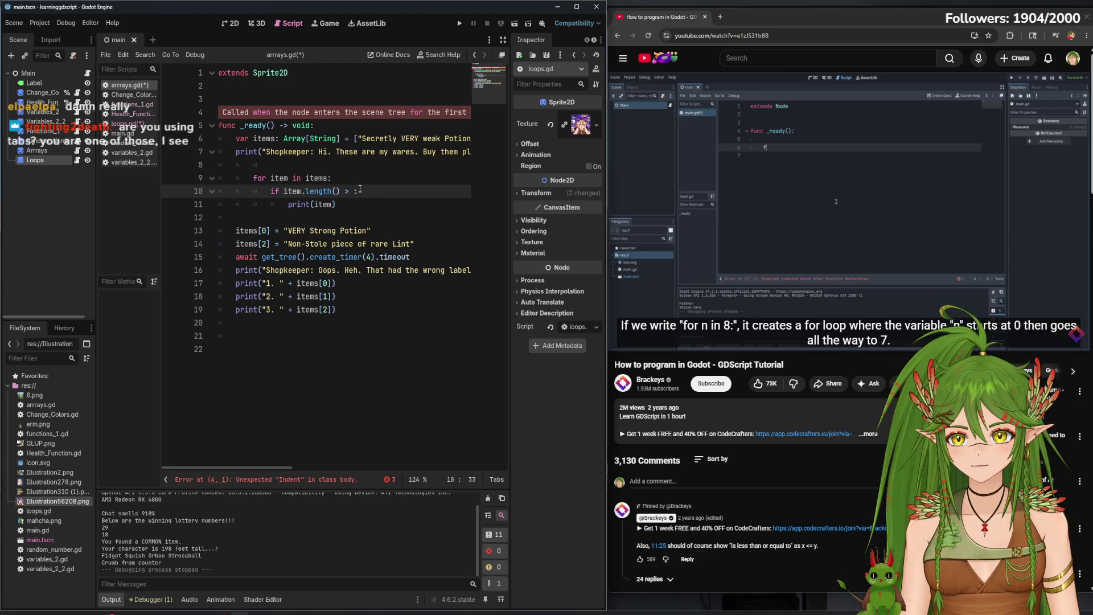
key(BackSpace)
key(Delete)
key(Delete)
key(Delete)
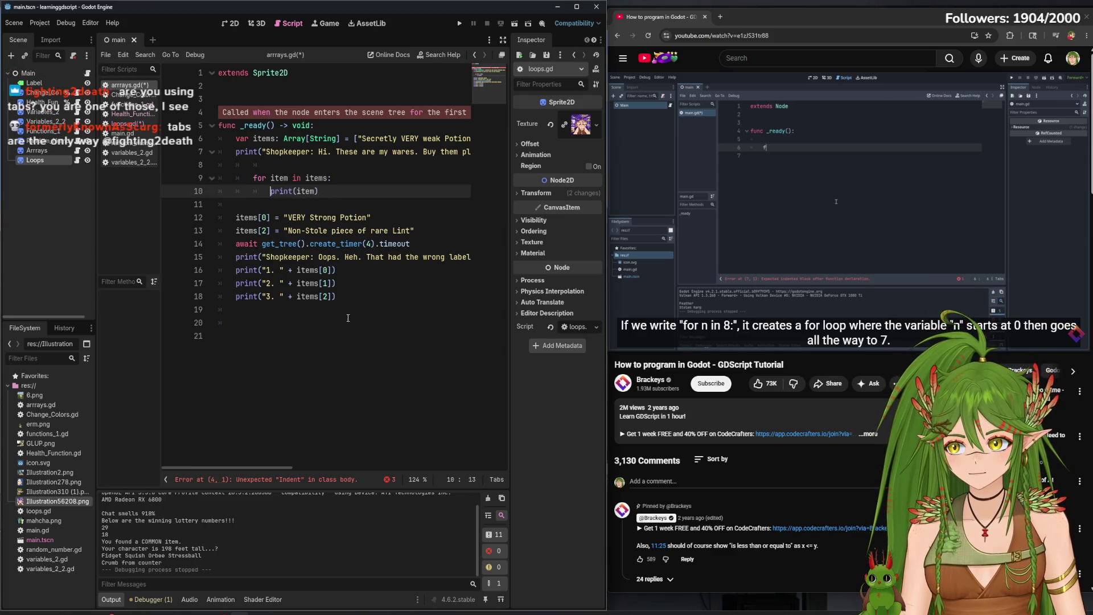
Turn line 4's node-entry line back into a comment with Ctrl+K.
drag(338, 191, 240, 177)
key(ctrl+c)
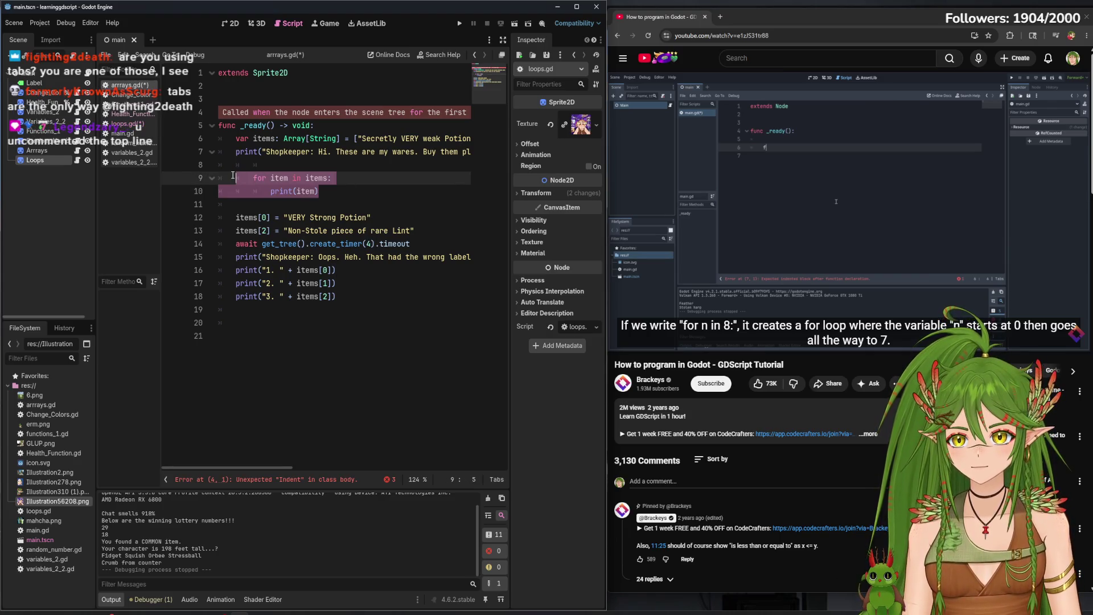
click(222, 112)
drag(220, 112, 502, 112)
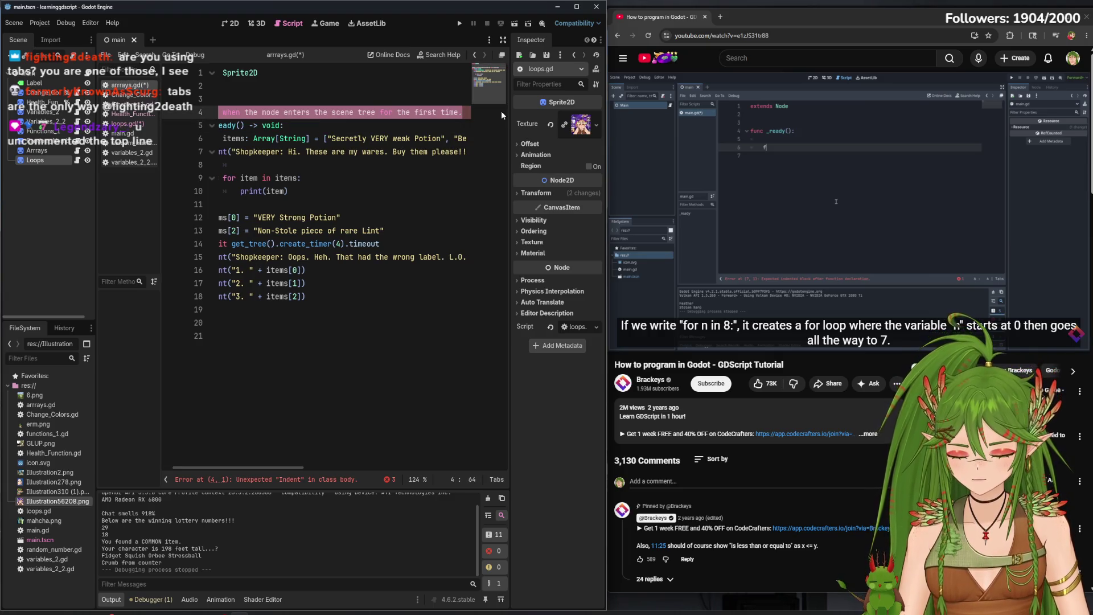
key(ctrl+k)
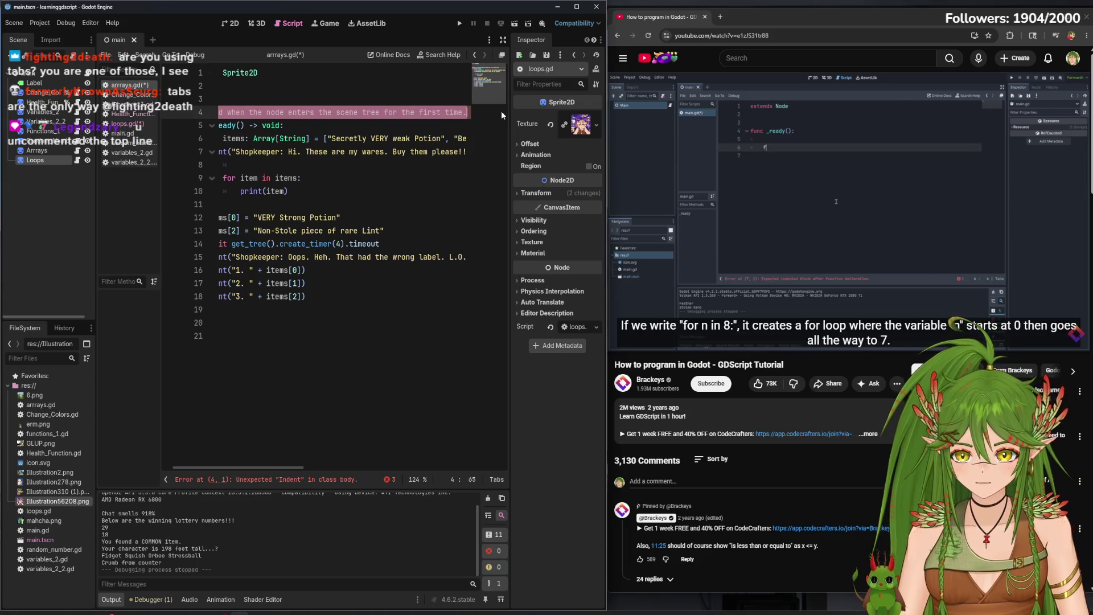
Copy the item loop and paste it over the three numbered print lines, with a blank line above.
click(337, 193)
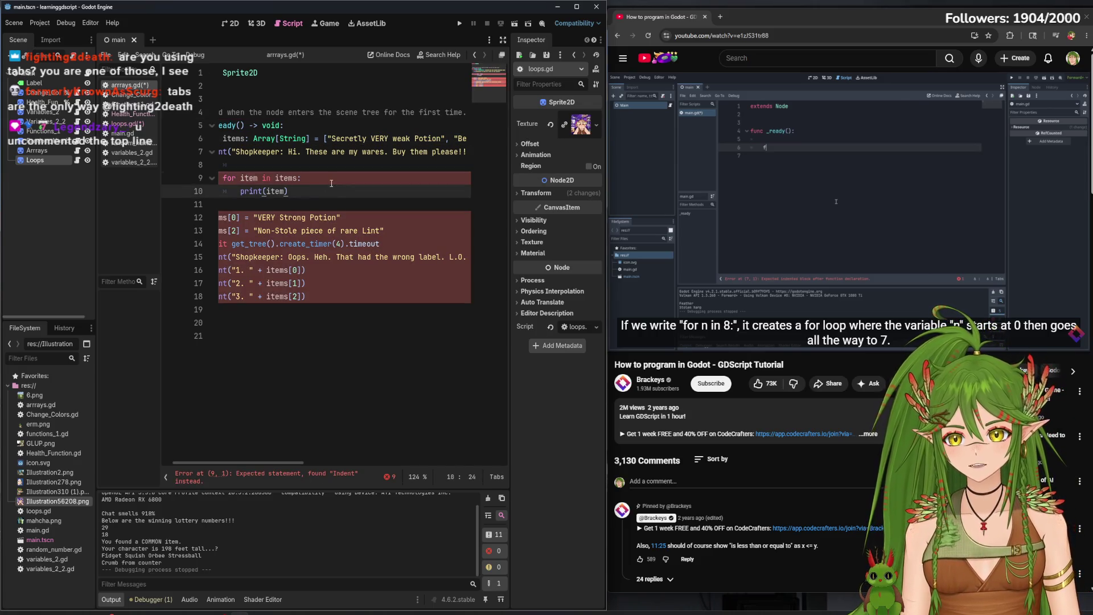
shift+click(269, 180)
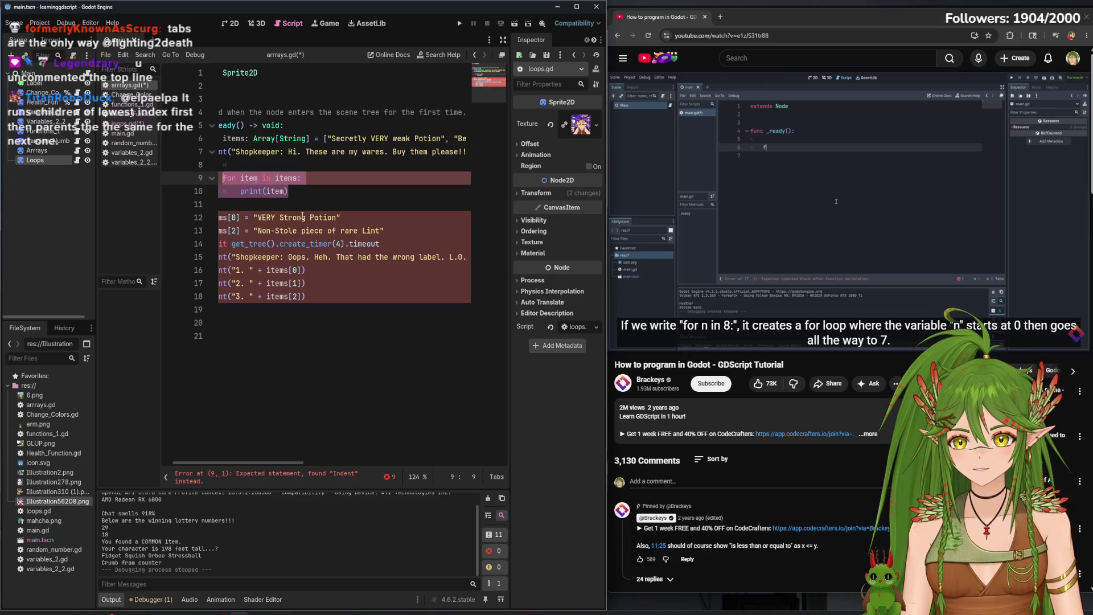
mouse_move(321, 301)
mouse_down()
mouse_move(268, 270)
mouse_move(218, 262)
mouse_up()
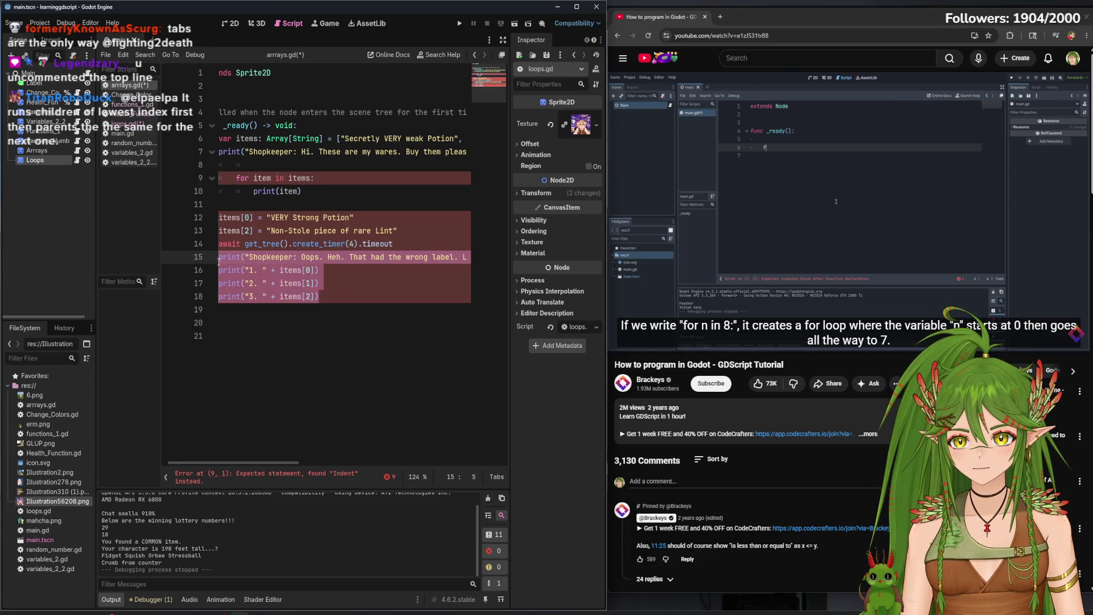
shift+click(218, 270)
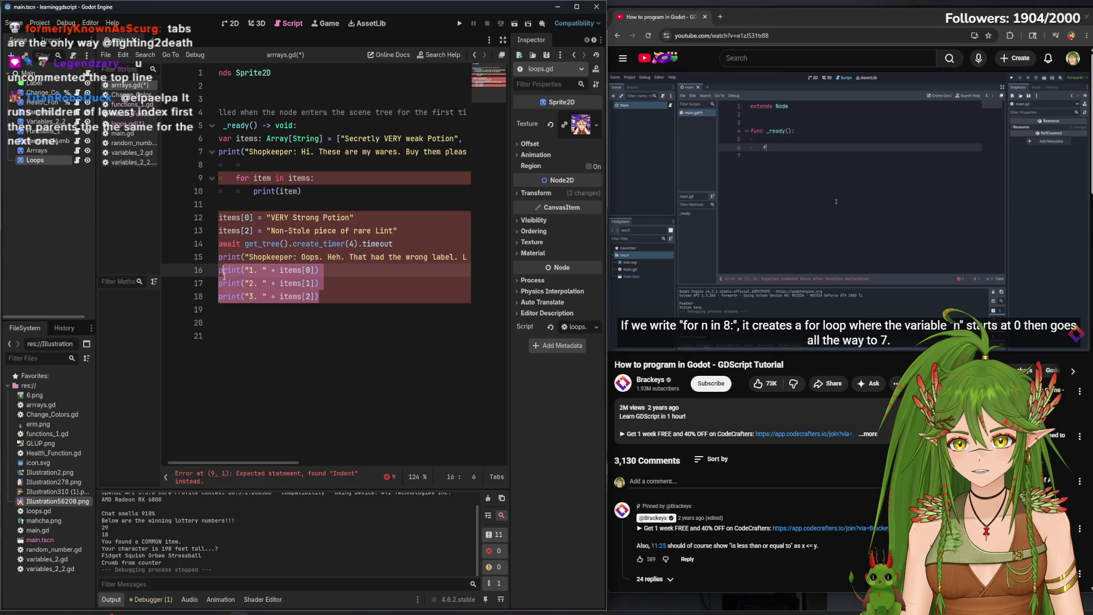
key(ctrl+v)
click(218, 270)
key(Return)
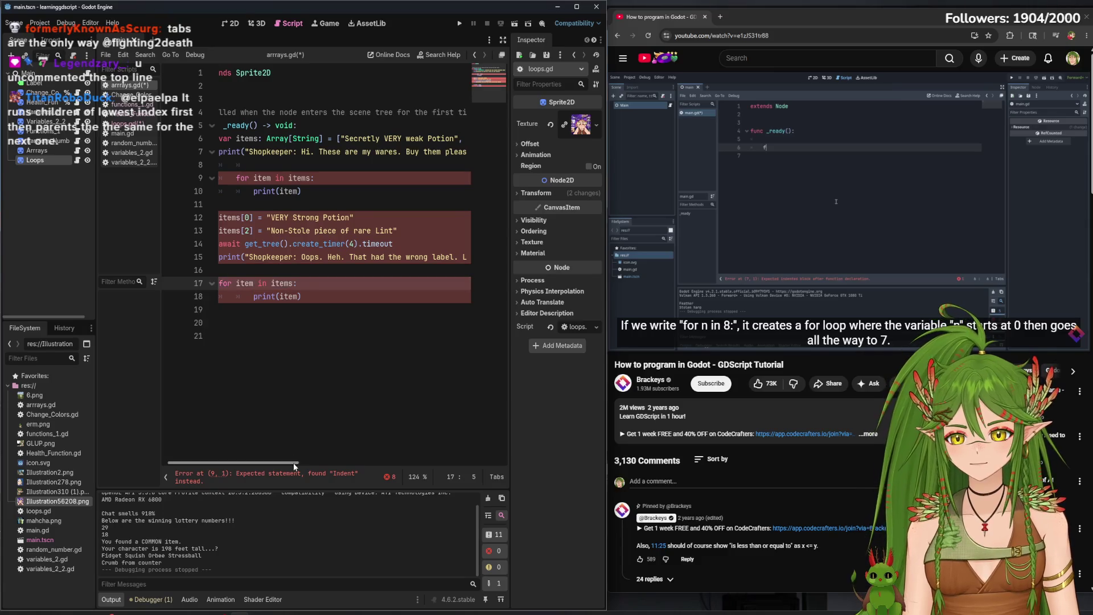
Remove the extra indent before the first loop and run the project.
drag(245, 463, 238, 462)
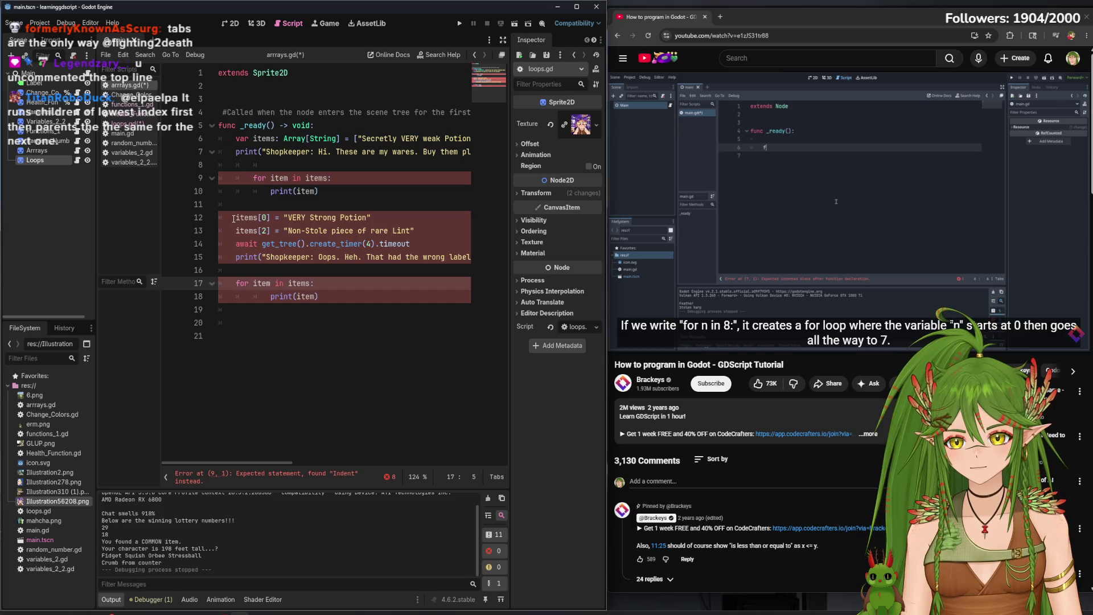
click(273, 166)
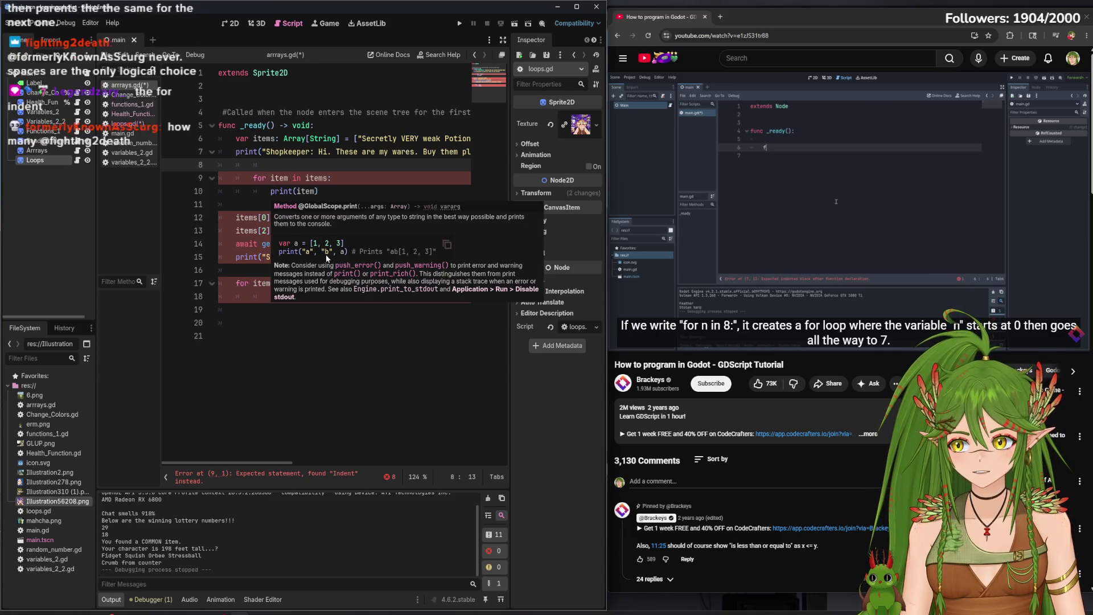
click(252, 178)
key(BackSpace)
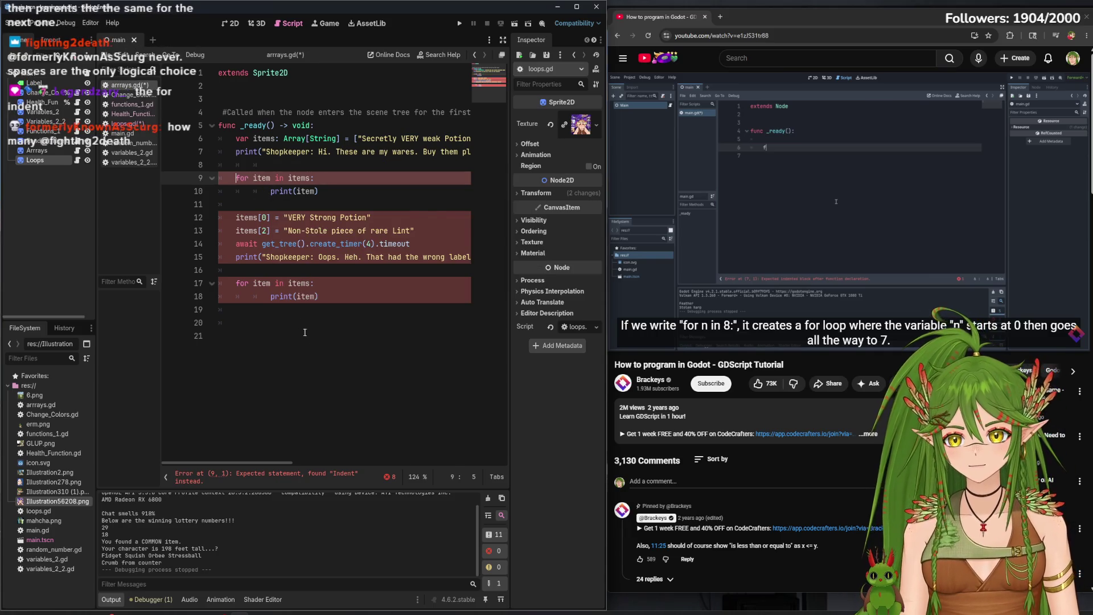
click(313, 369)
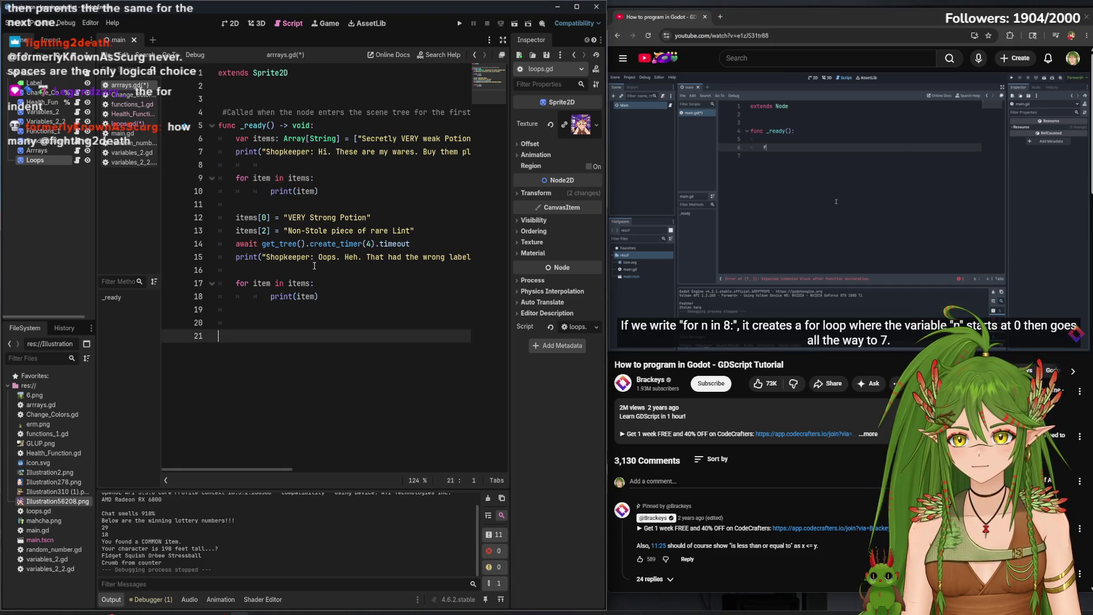
click(459, 24)
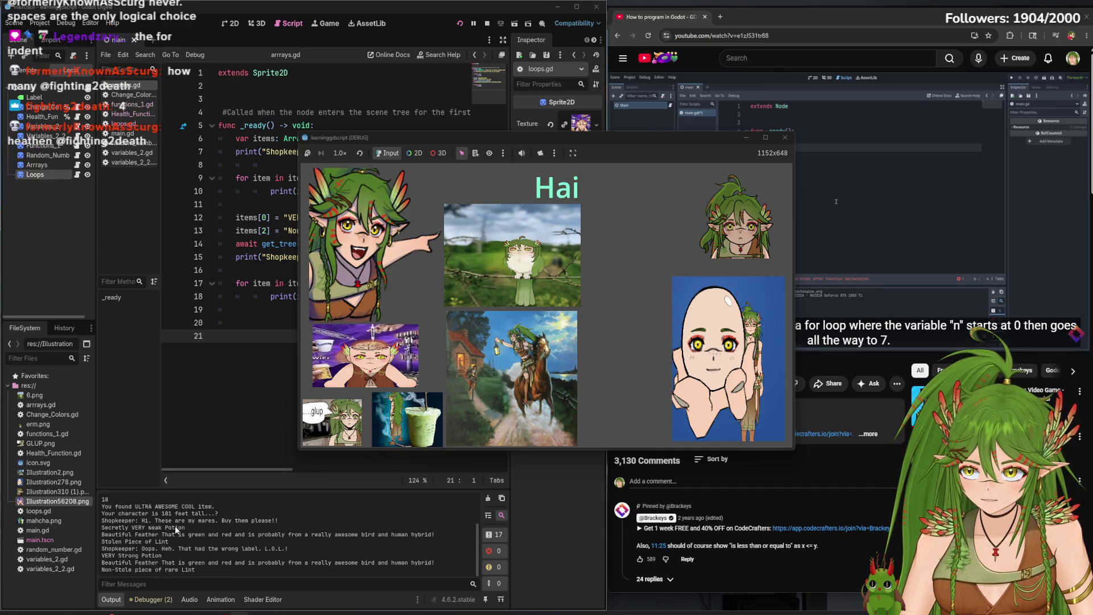
Close the game window and begin a "1." prefix before item in the second loop's print.
click(785, 138)
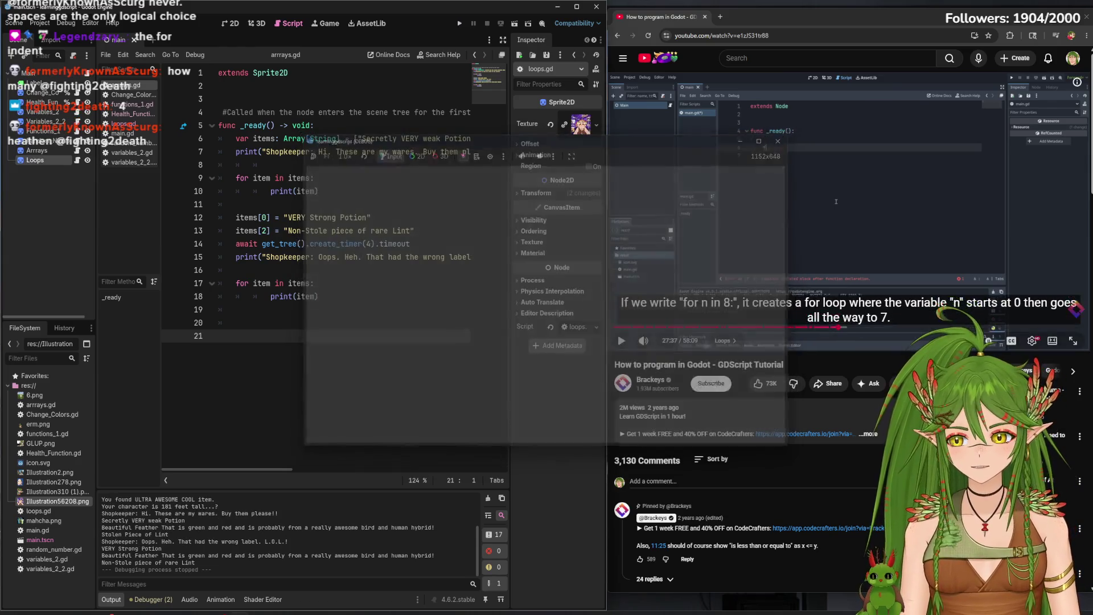
click(301, 298)
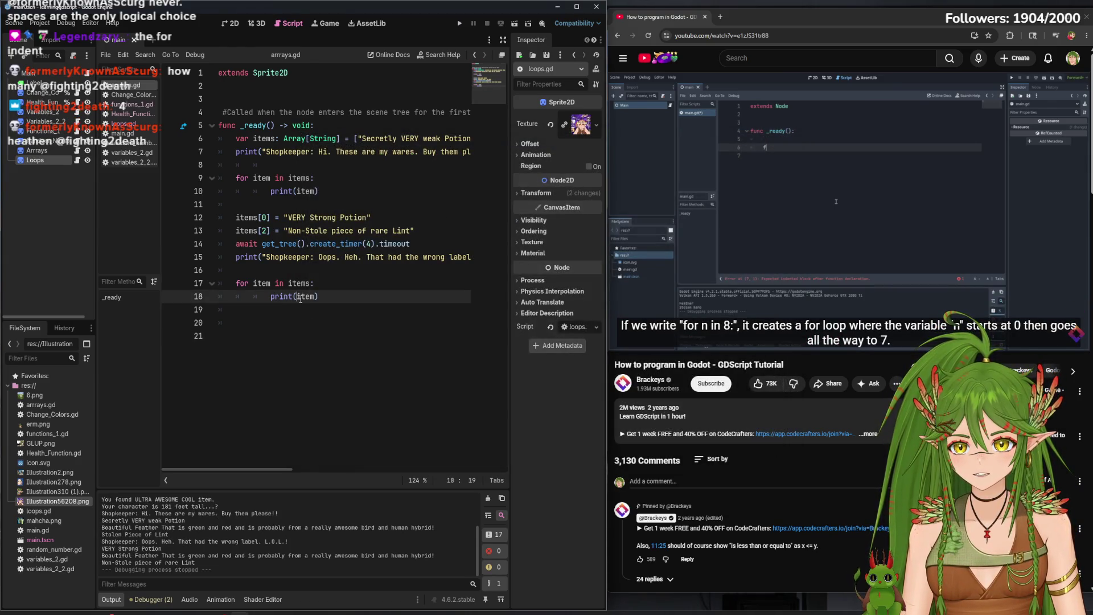
text(")
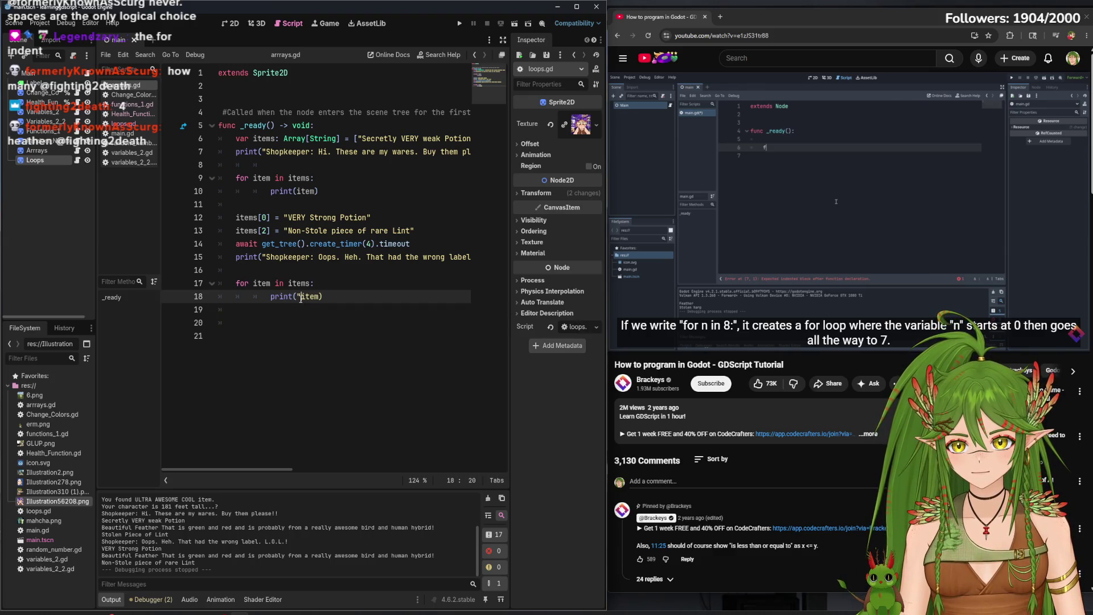
text(1.)
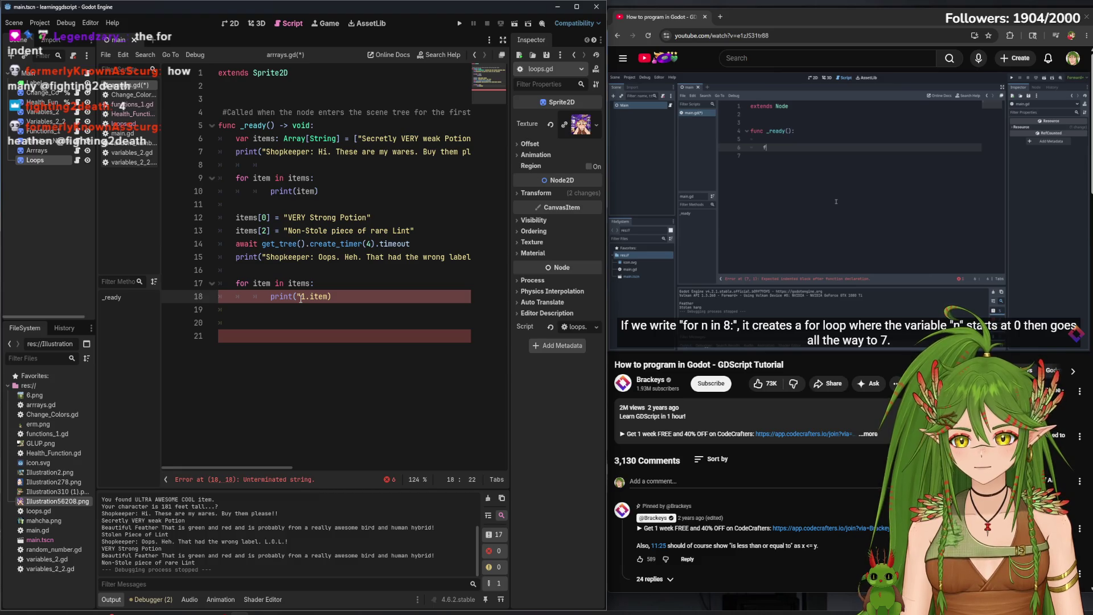
Change both loops' prints to print("* " + item).
key(BackSpace)
key(BackSpace)
text(* ")
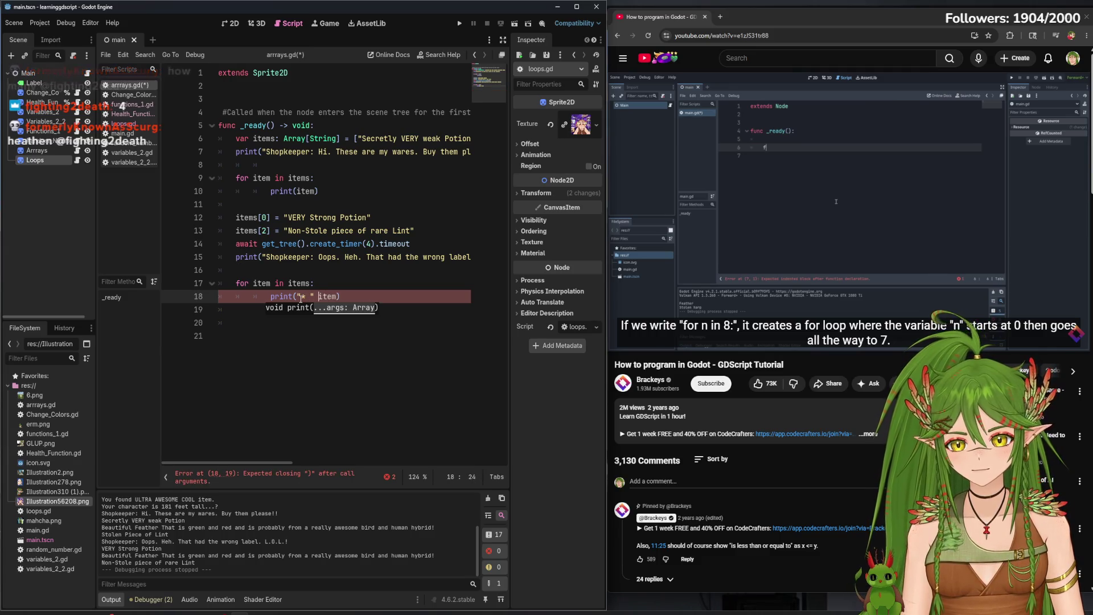
text( +)
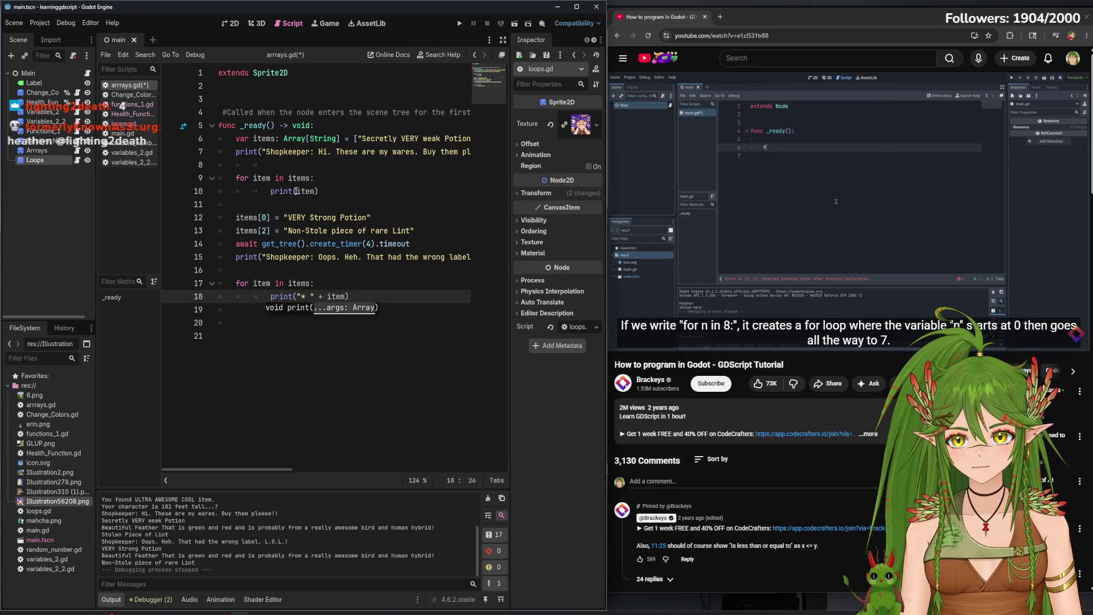
click(296, 191)
text(* ")
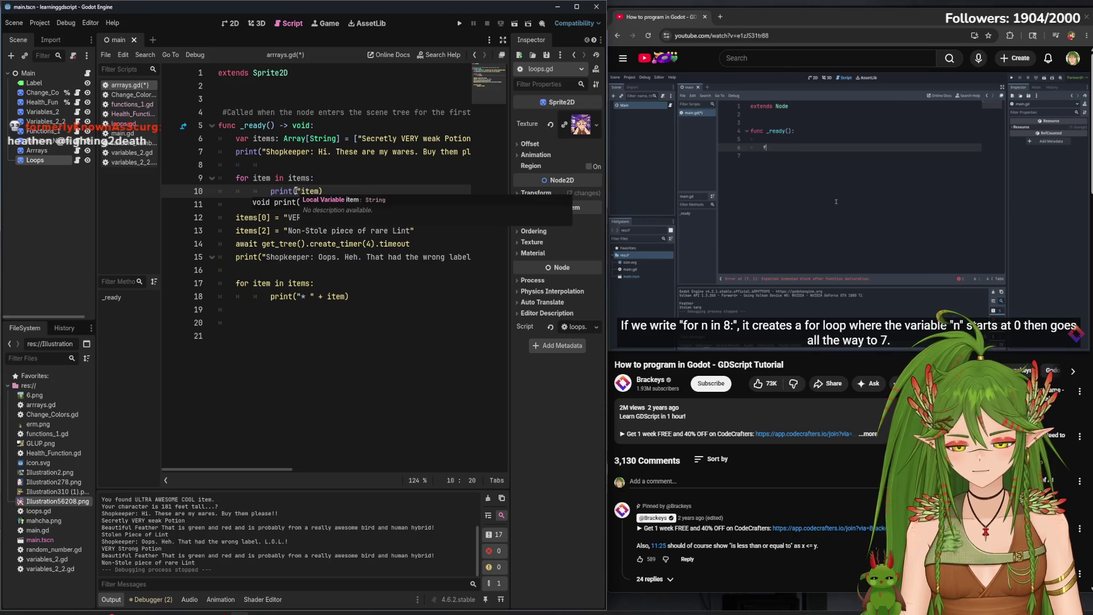
text( +)
Test-run the game, close it, and switch to loops.gd.
click(461, 24)
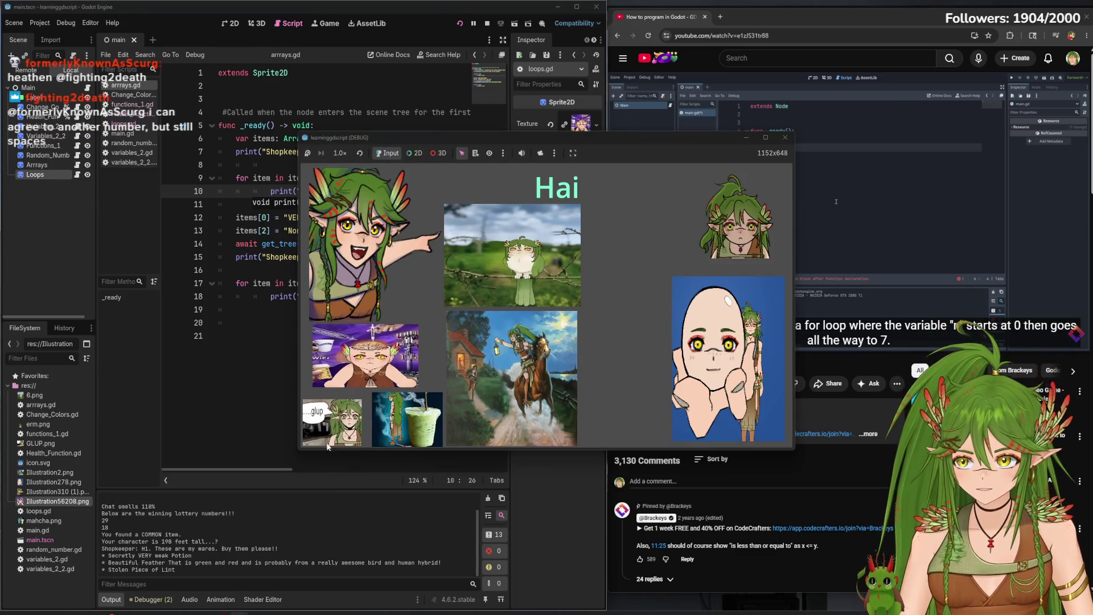
click(785, 137)
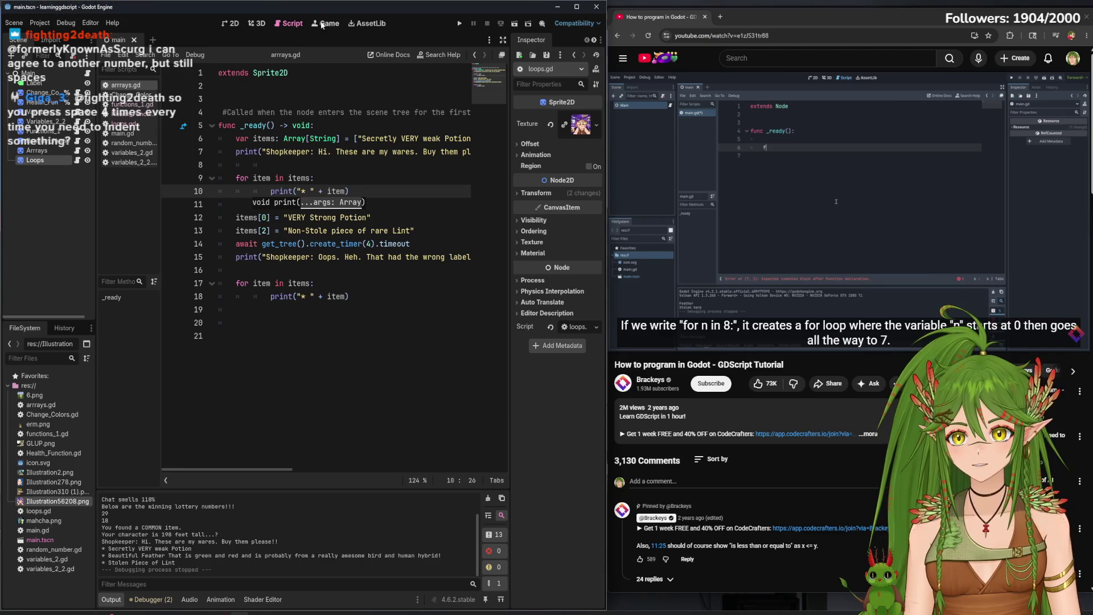
click(122, 123)
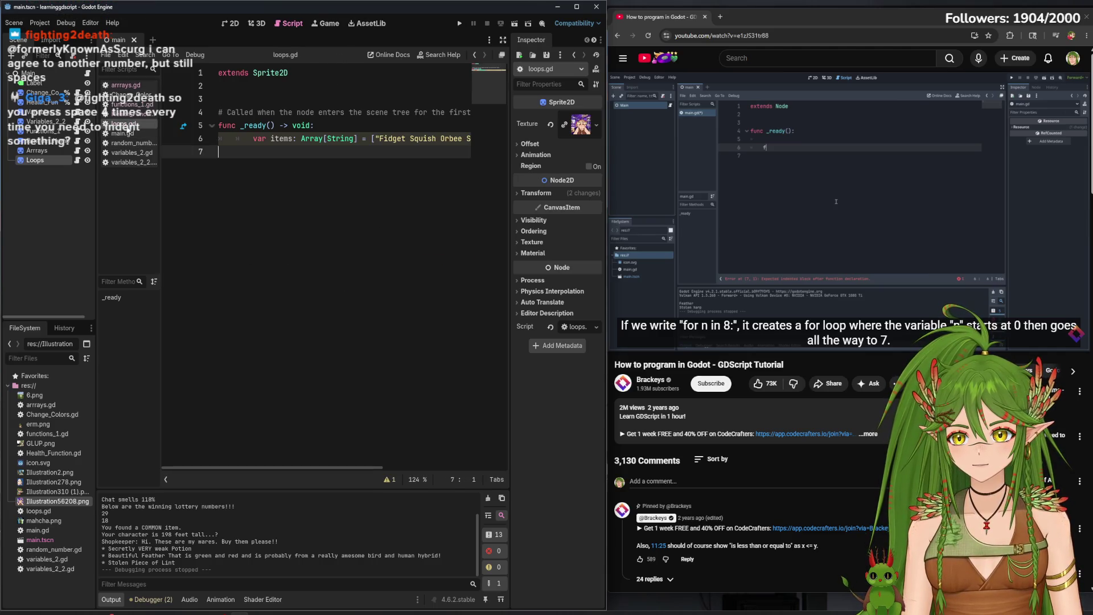
Copy Fidget Squish Orbee Stressball, Pebble and Crumb from counter from loops.gd onto arrrays.gd's items array.
mouse_move(374, 469)
mouse_down()
mouse_move(407, 464)
mouse_move(435, 437)
mouse_up()
mouse_move(245, 139)
mouse_down()
mouse_move(482, 141)
mouse_move(467, 139)
mouse_up()
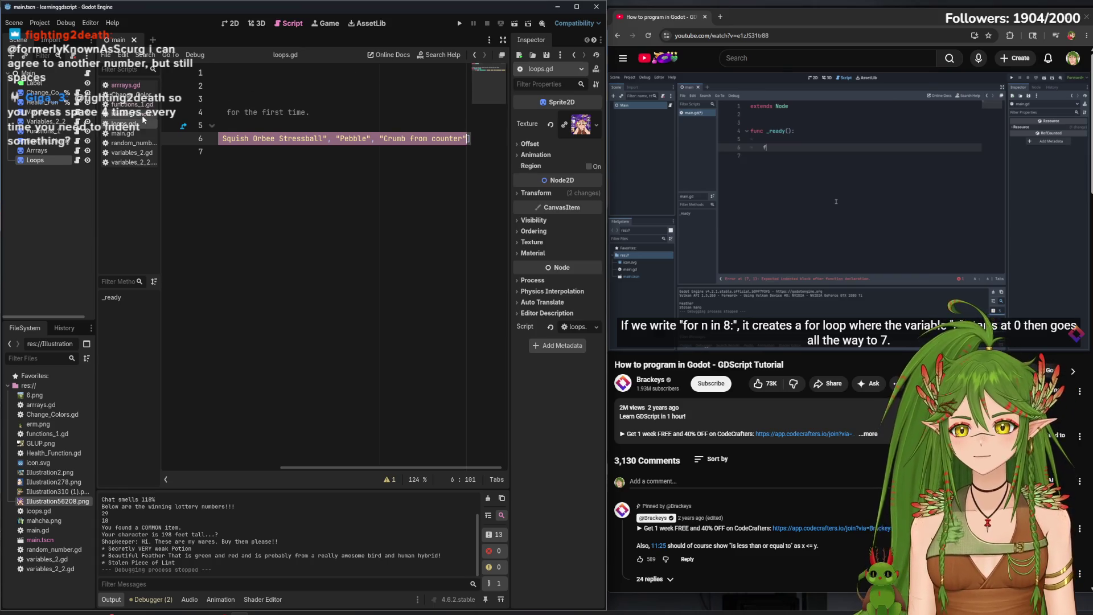
click(126, 85)
drag(285, 465, 517, 476)
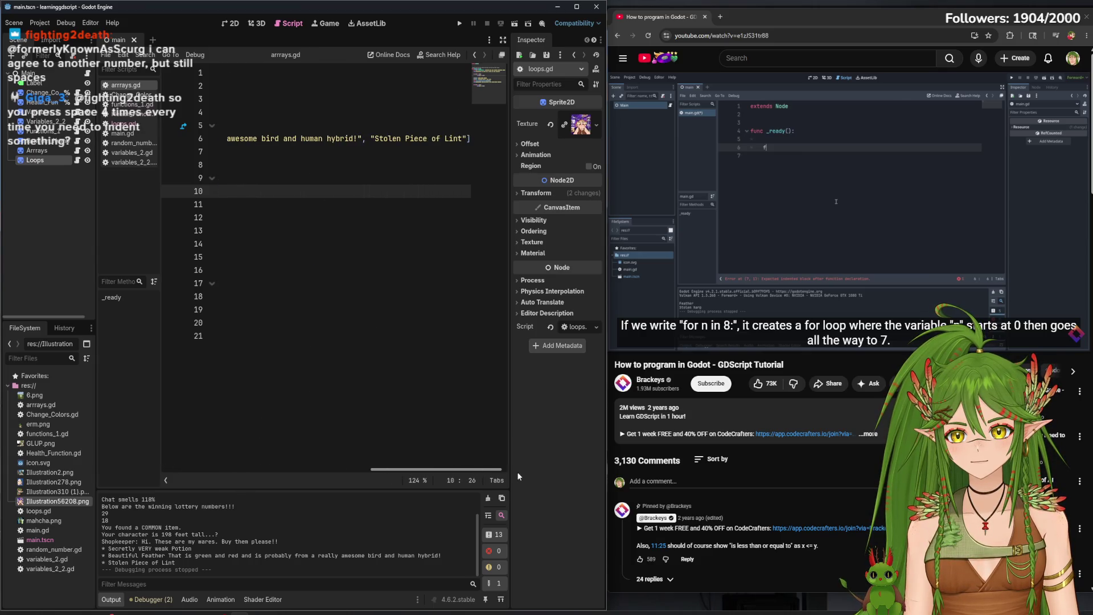
click(468, 138)
text(,)
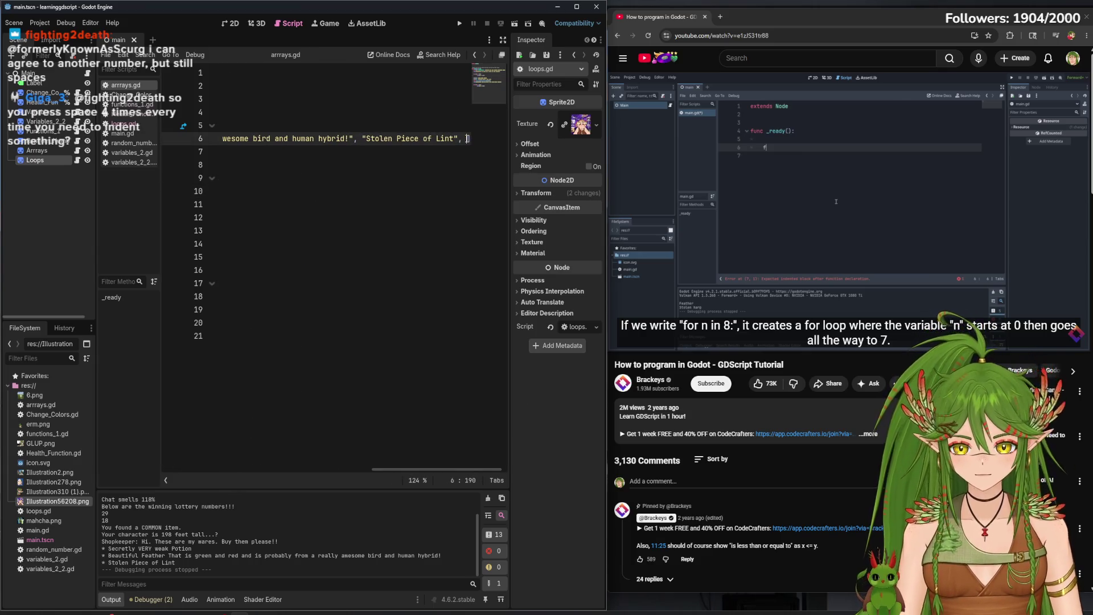
drag(437, 469, 190, 469)
Run the project to check all items print starred, close it, then launch it again.
click(460, 23)
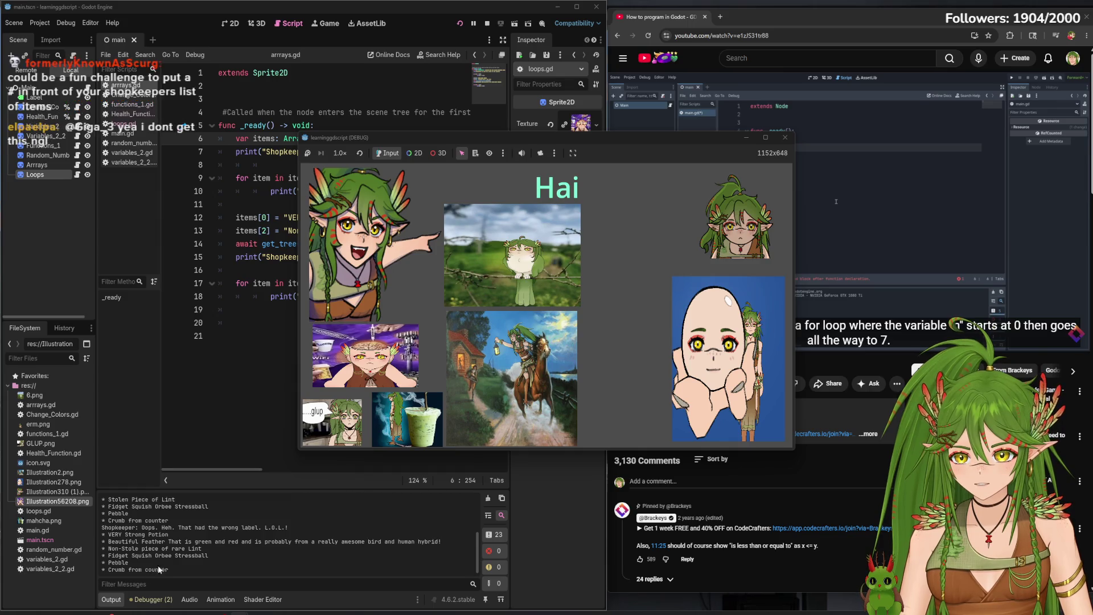
click(786, 139)
click(421, 231)
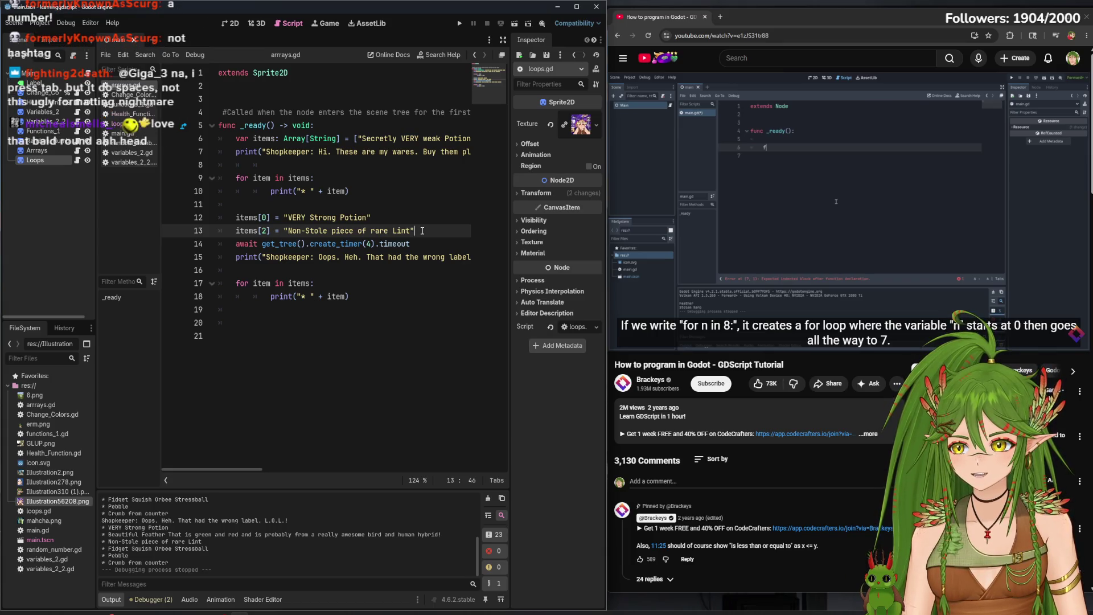
click(304, 191)
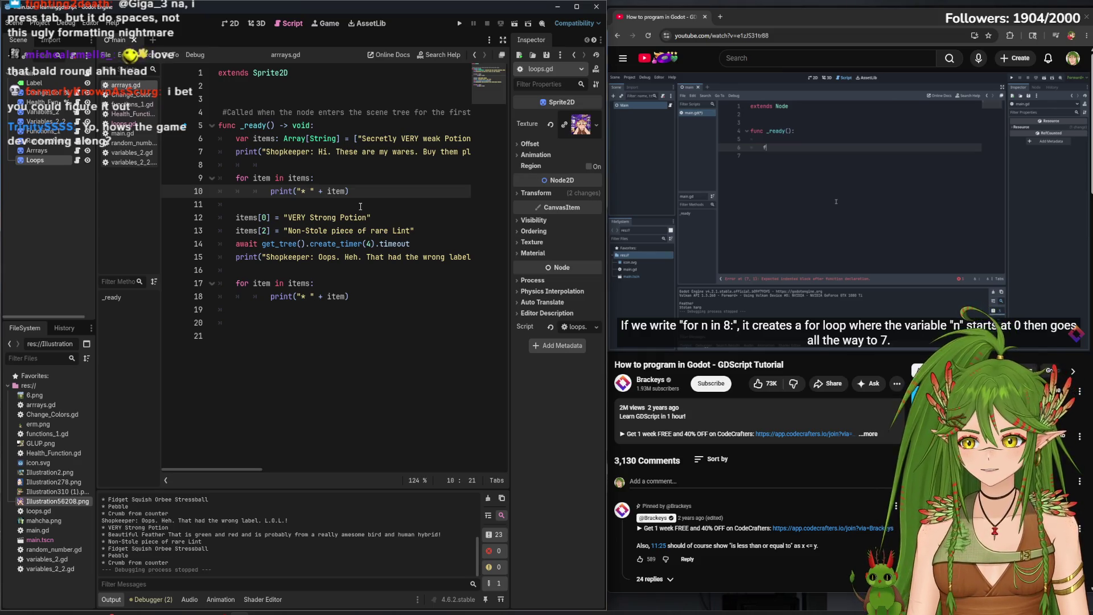
click(459, 24)
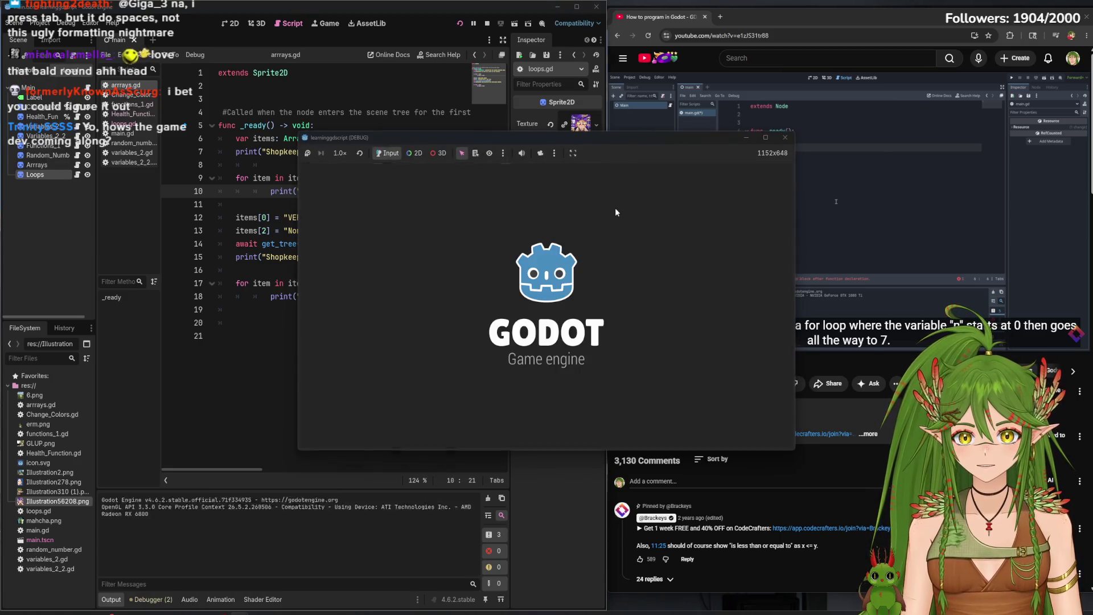
Move the game window aside, enlarge the output log, and restart the game.
drag(607, 139, 636, 81)
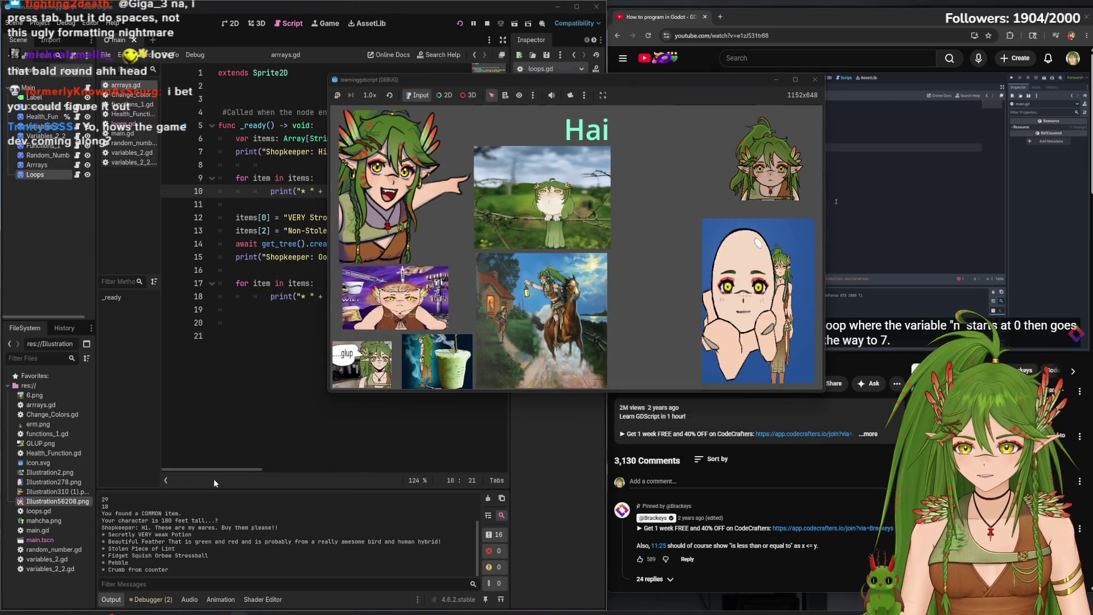
drag(303, 489, 325, 365)
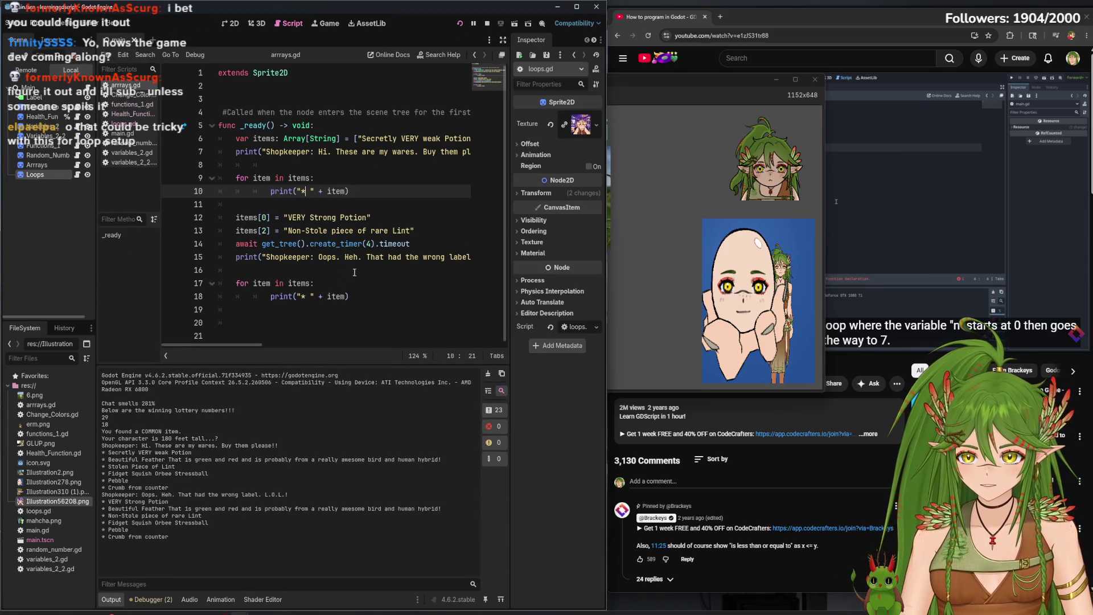
click(460, 24)
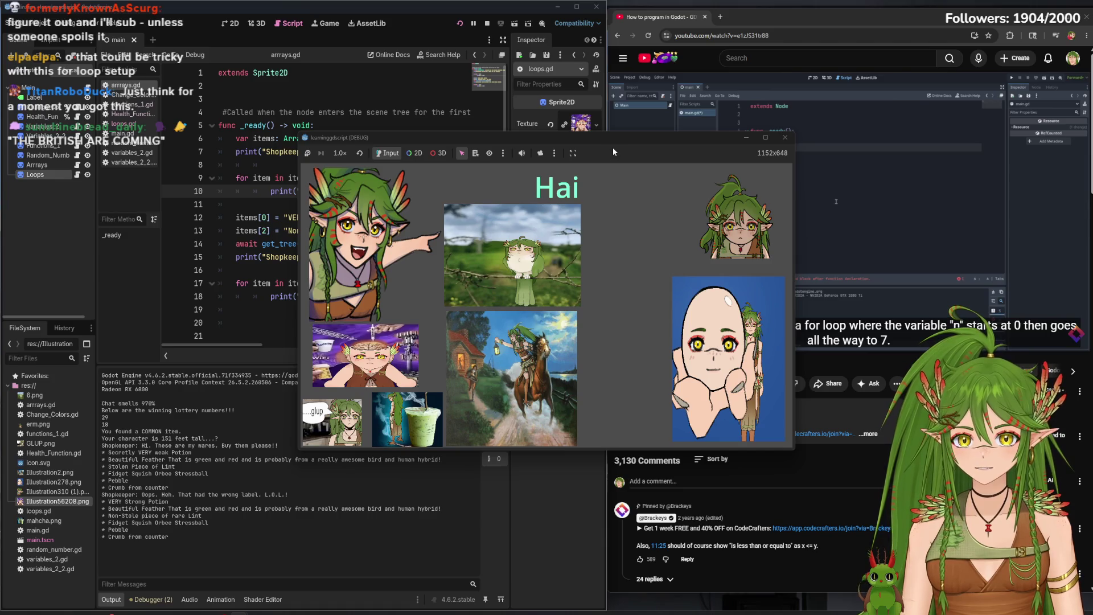
Jump repeatedly until the output reports "you freaking DIED!!!", then return to the editor.
key(space)
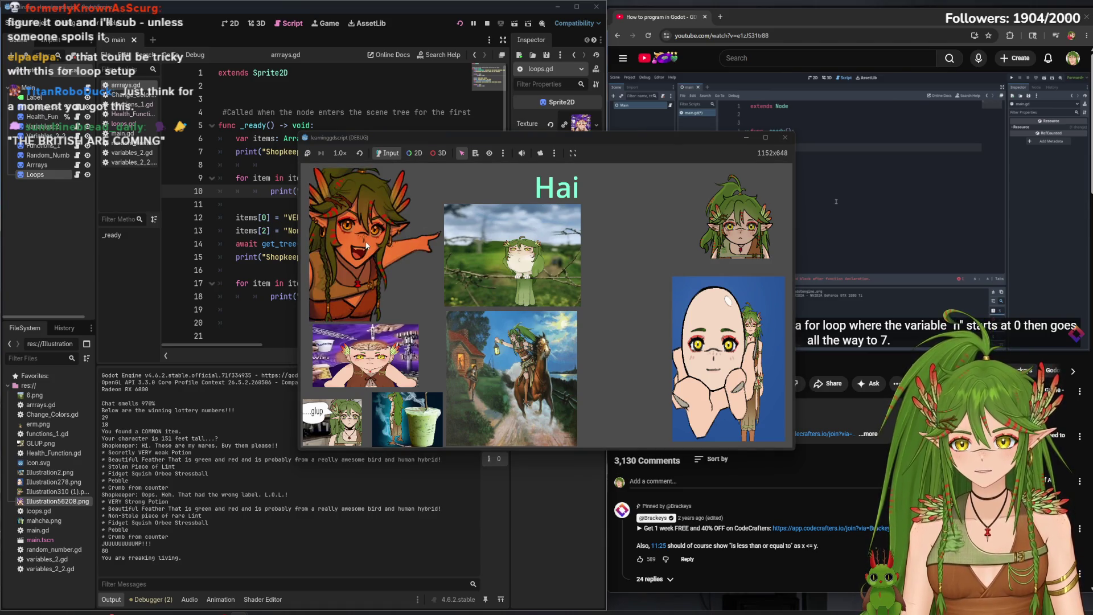
key(space)
key(space)
key(space)
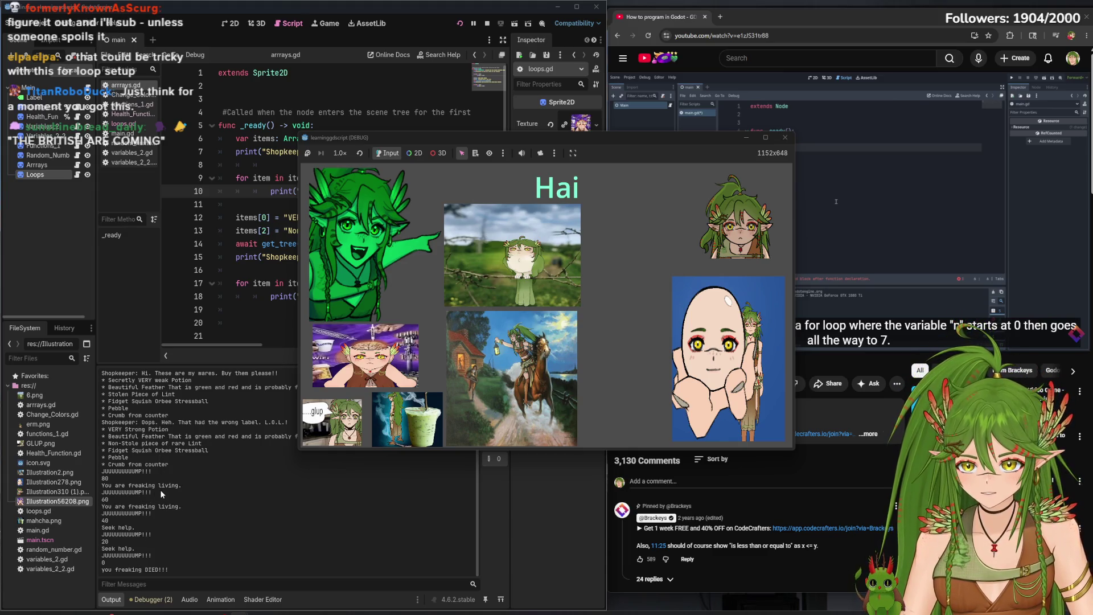
key(space)
key(space)
key(space)
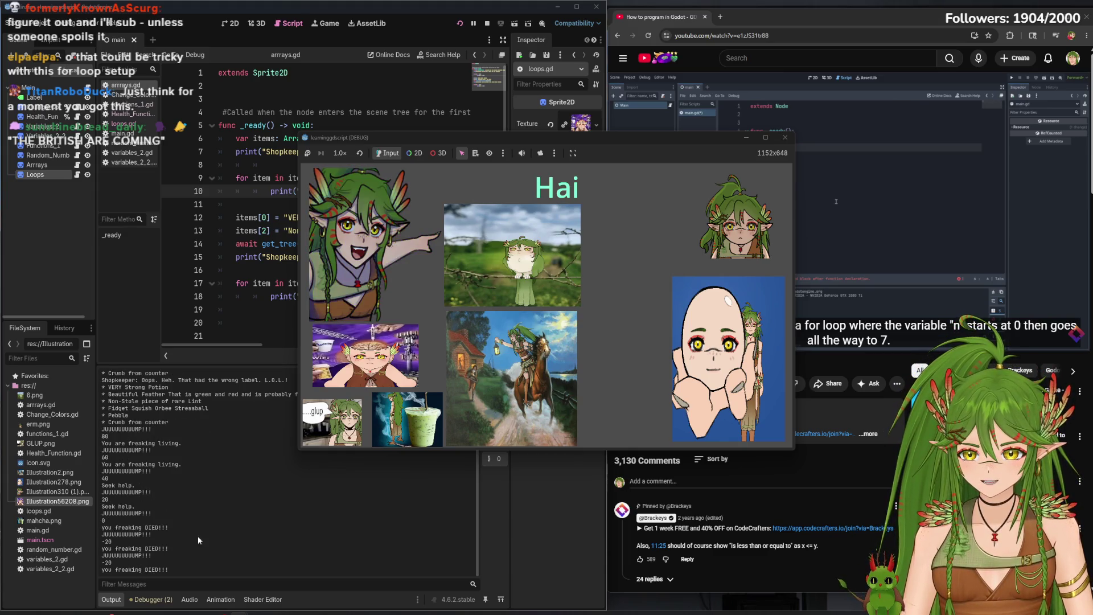
scroll(231, 540, up, 10)
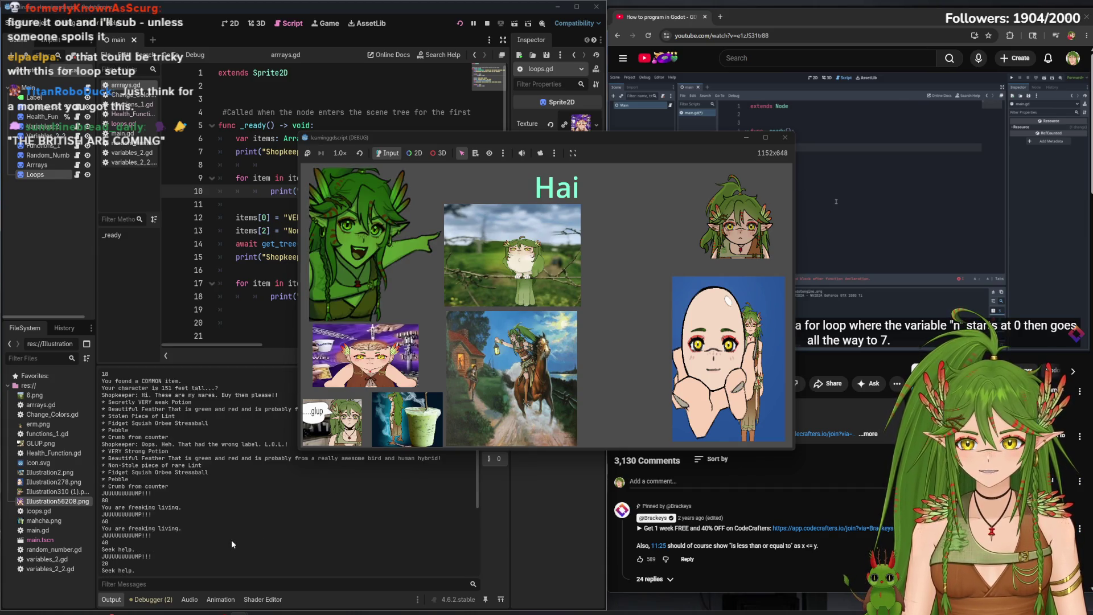
drag(102, 434, 318, 559)
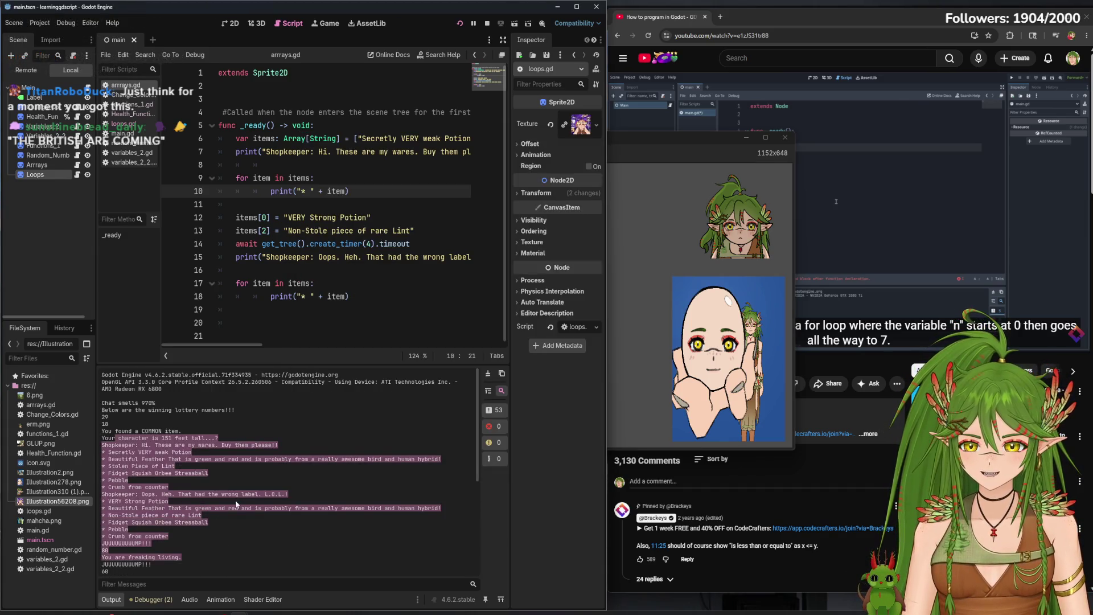
Bring the editor forward and select the 97% value in the output log.
click(131, 408)
double_click(151, 404)
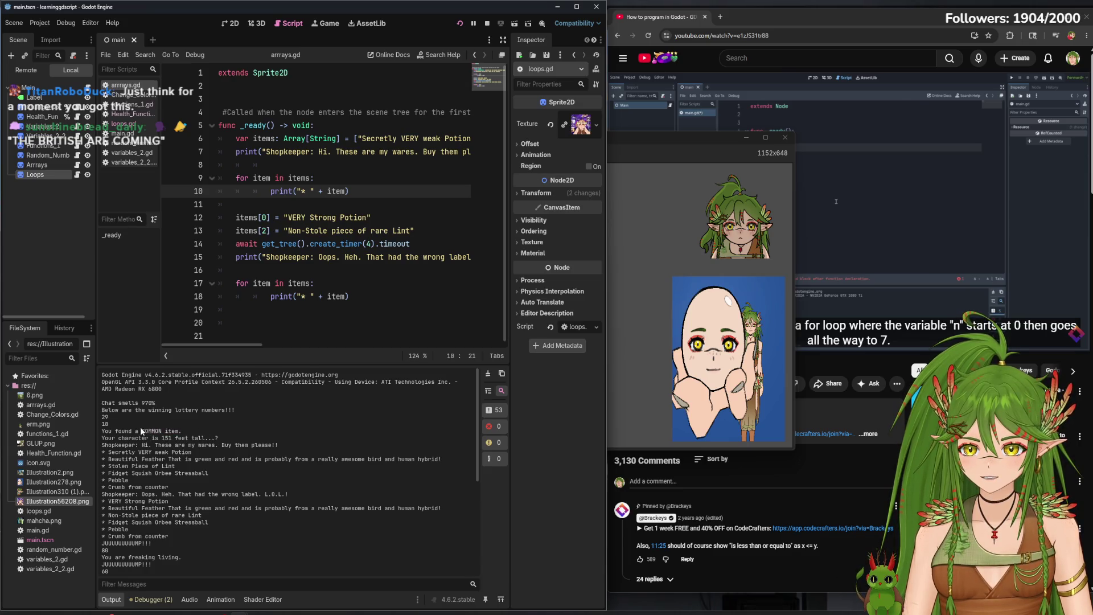
drag(141, 431, 183, 432)
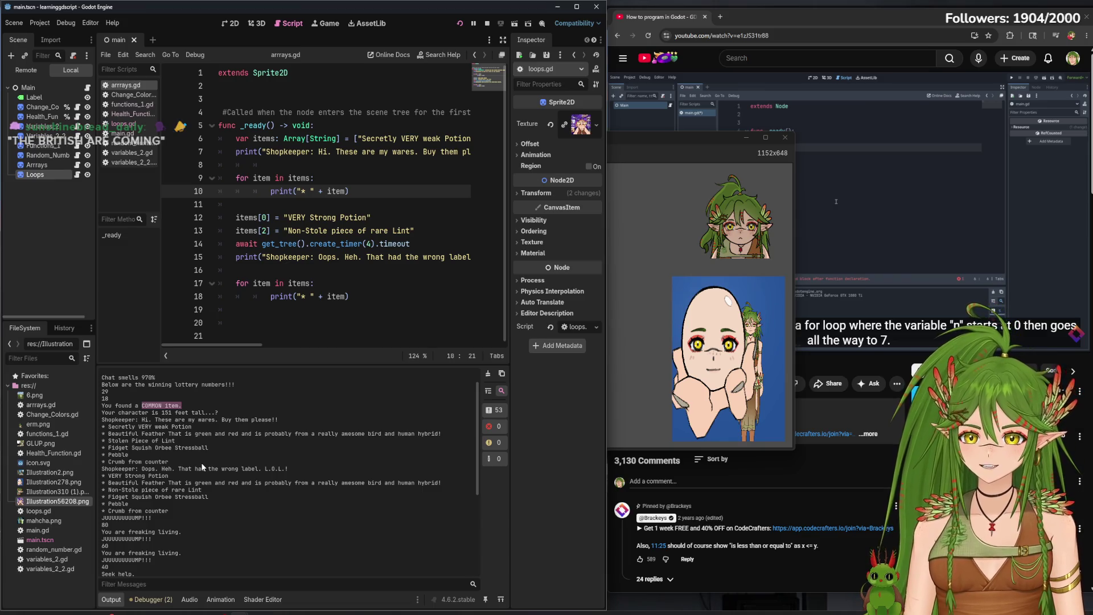
Shrink the output log to enlarge the code area and open functions_1.gd.
click(311, 191)
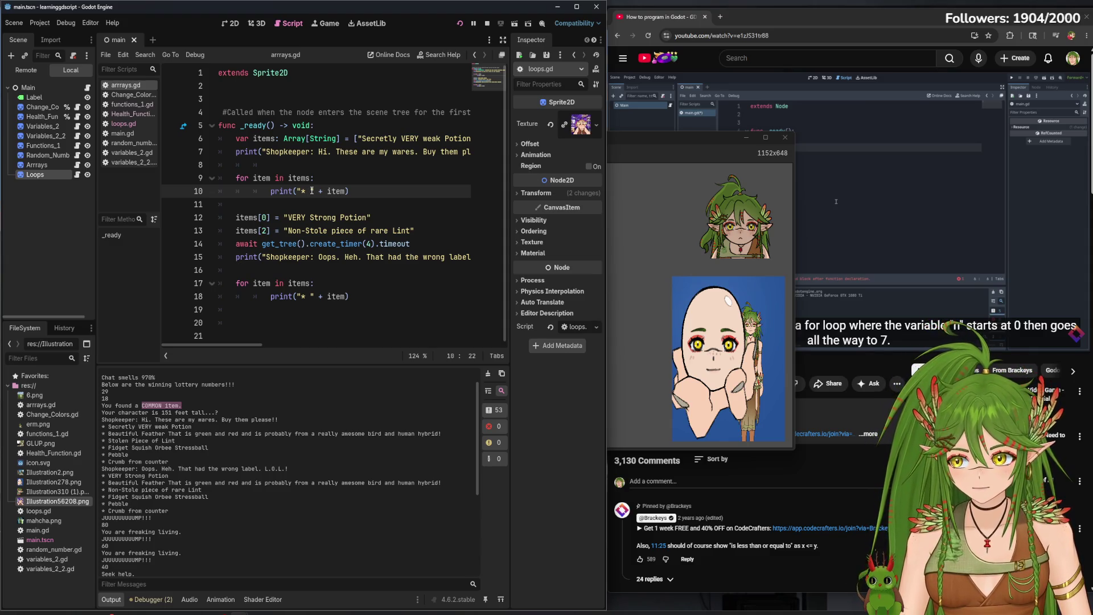
drag(265, 365, 266, 481)
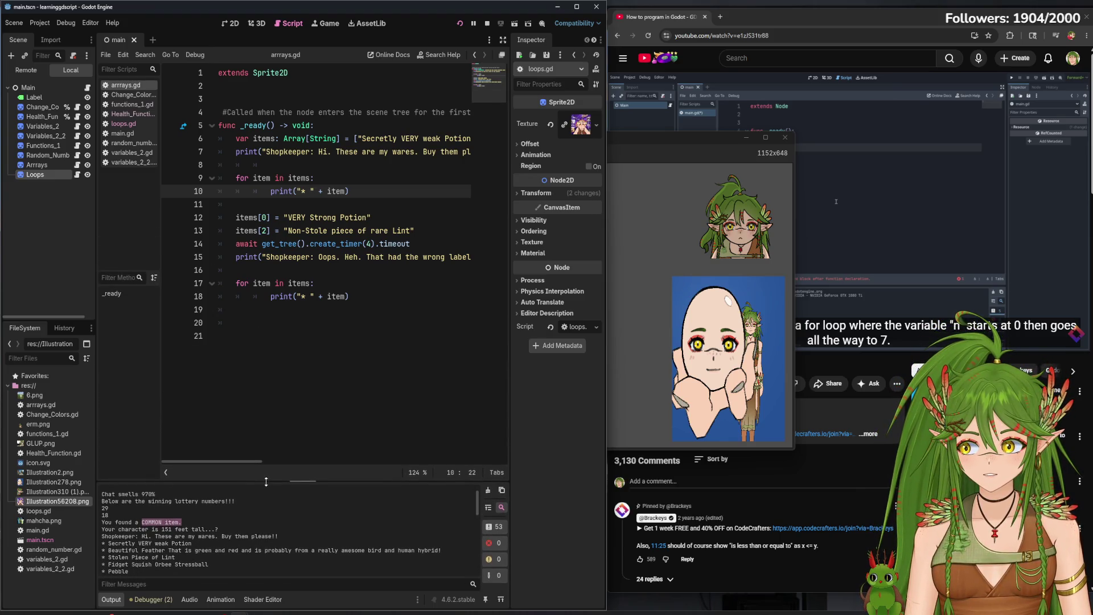
click(129, 104)
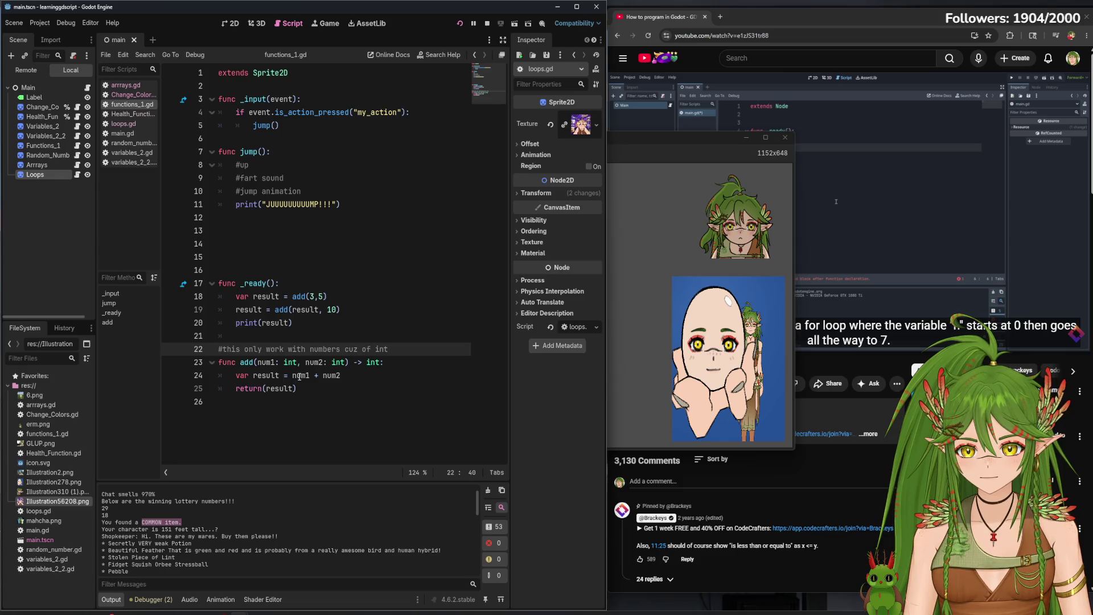
Review the item list in loops.gd, then return to arrrays.gd with the caret below extends Sprite2D.
mouse_move(298, 376)
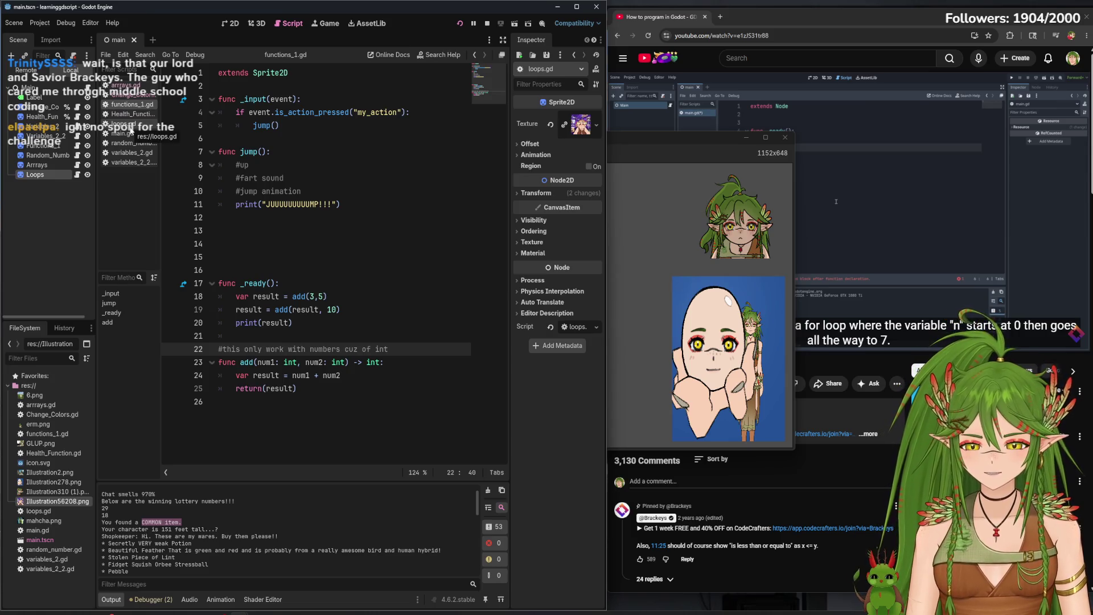
click(130, 129)
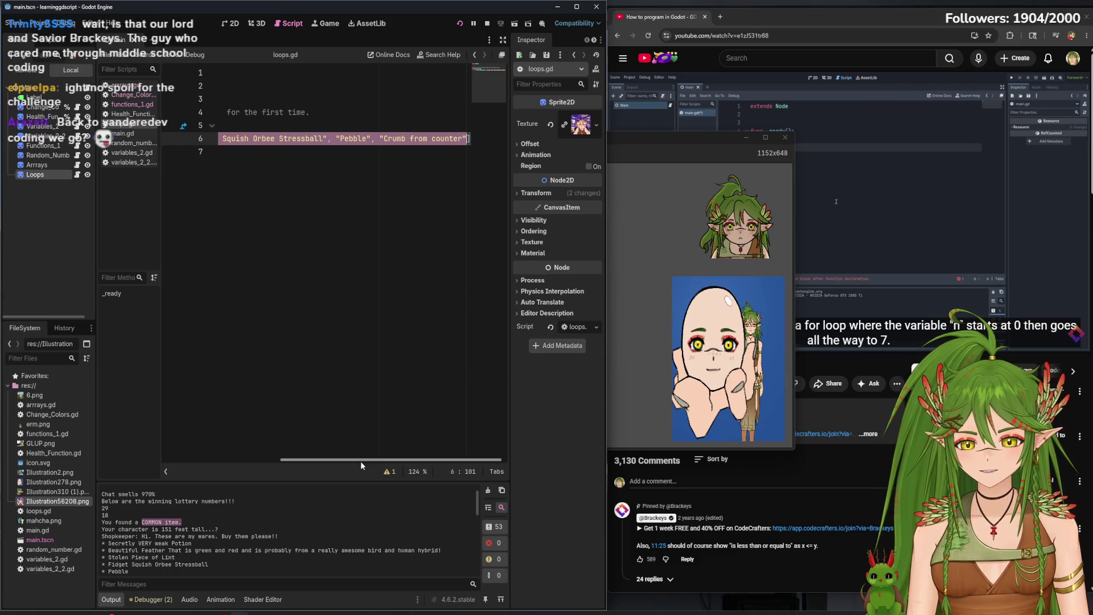
drag(361, 460, 218, 436)
click(126, 85)
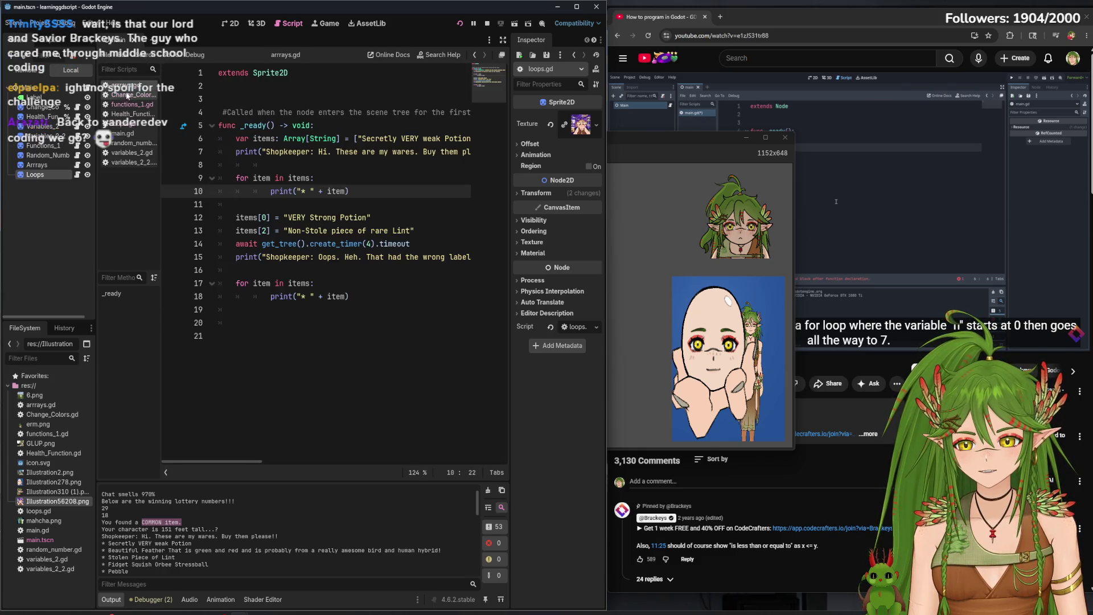
click(228, 95)
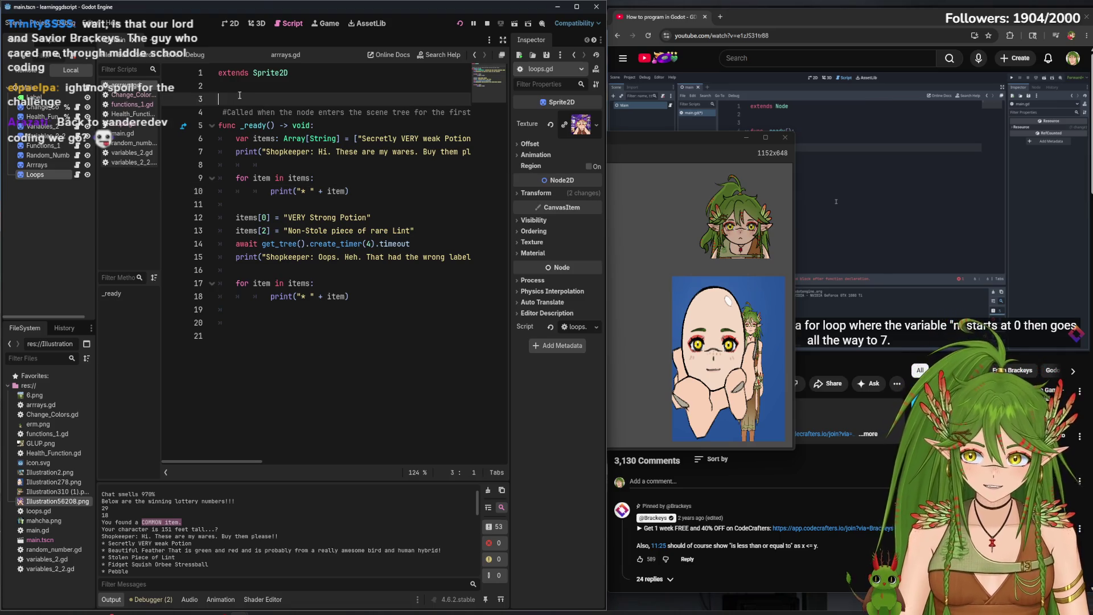
Add var num1 = 1 below extends Sprite2D and duplicate that declaration line.
mouse_move(250, 461)
mouse_down()
mouse_move(487, 485)
mouse_move(250, 464)
mouse_up()
key(Return)
key(Up)
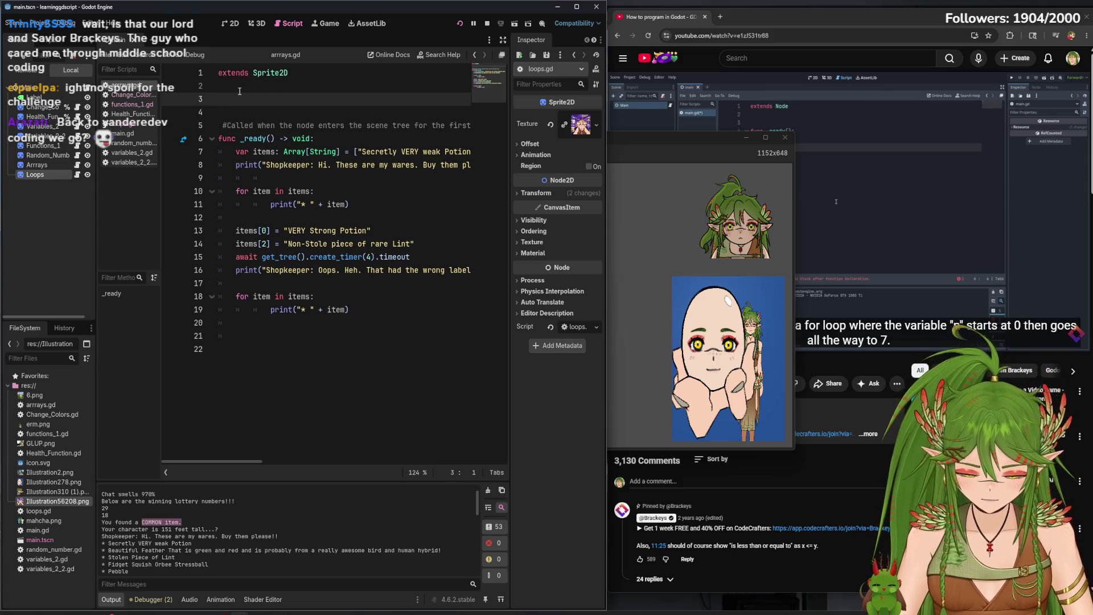
text(var)
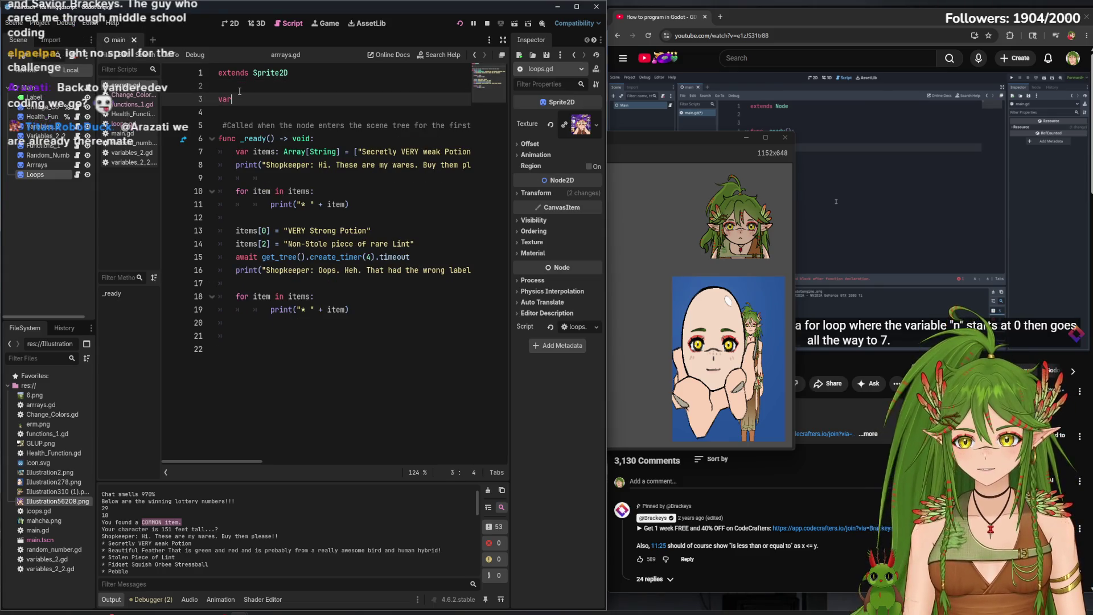
text( num1)
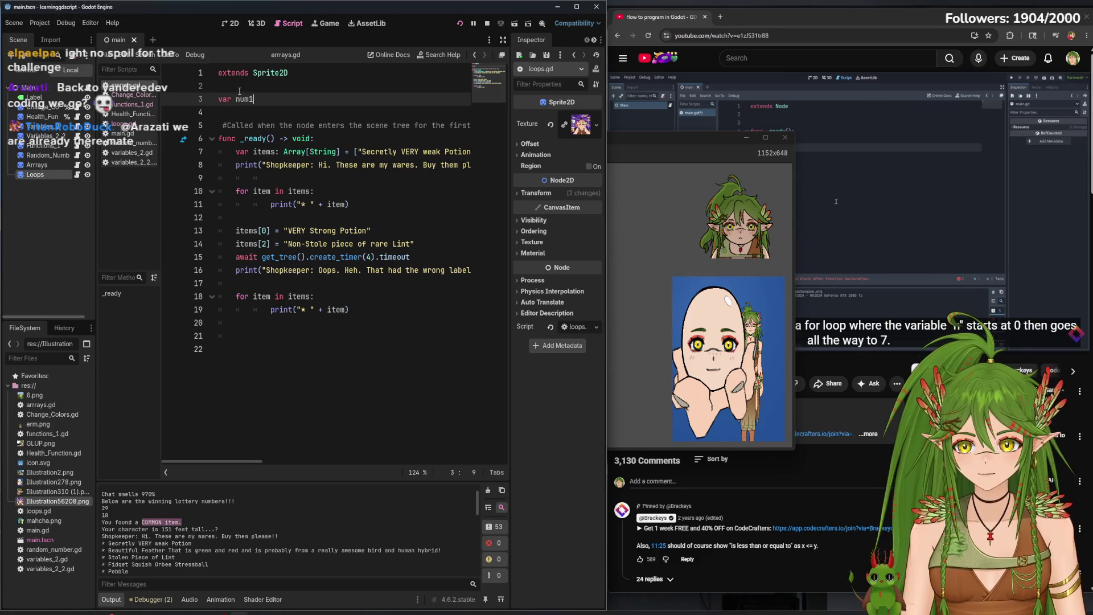
text( = 1)
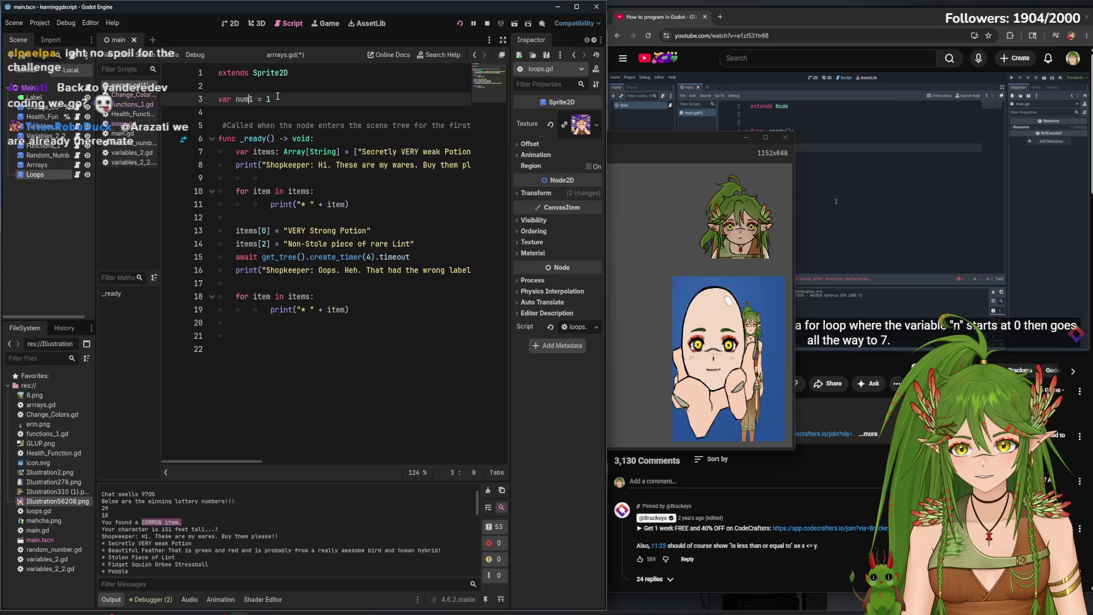
drag(278, 96, 201, 98)
key(ctrl+c)
key(ctrl+alt+Down)
key(ctrl+alt+Down)
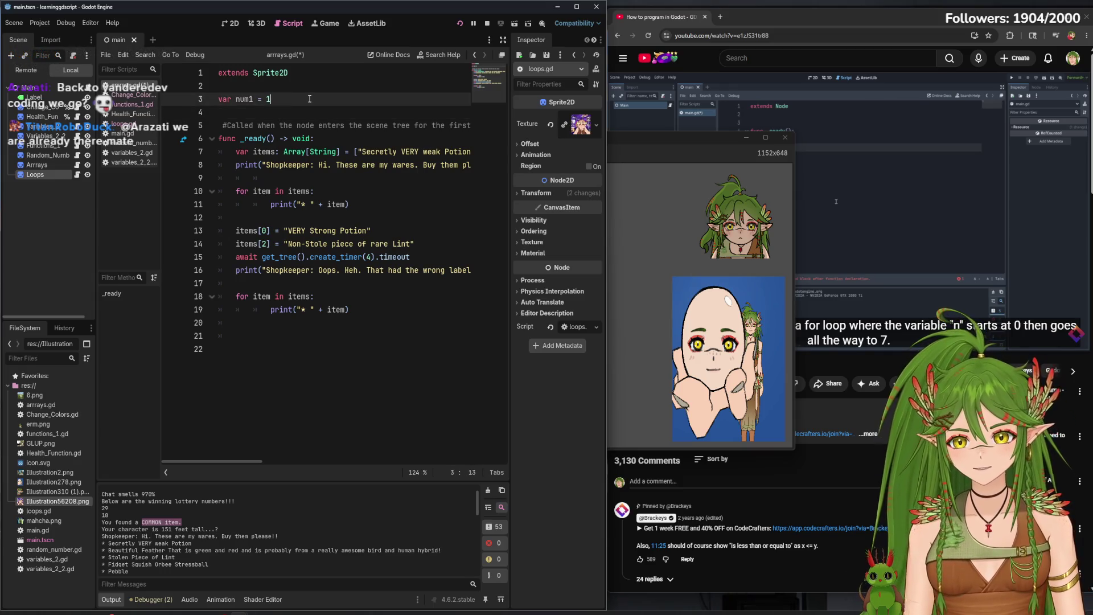
key(ctrl+alt+Down)
key(ctrl+alt+Down)
key(Return)
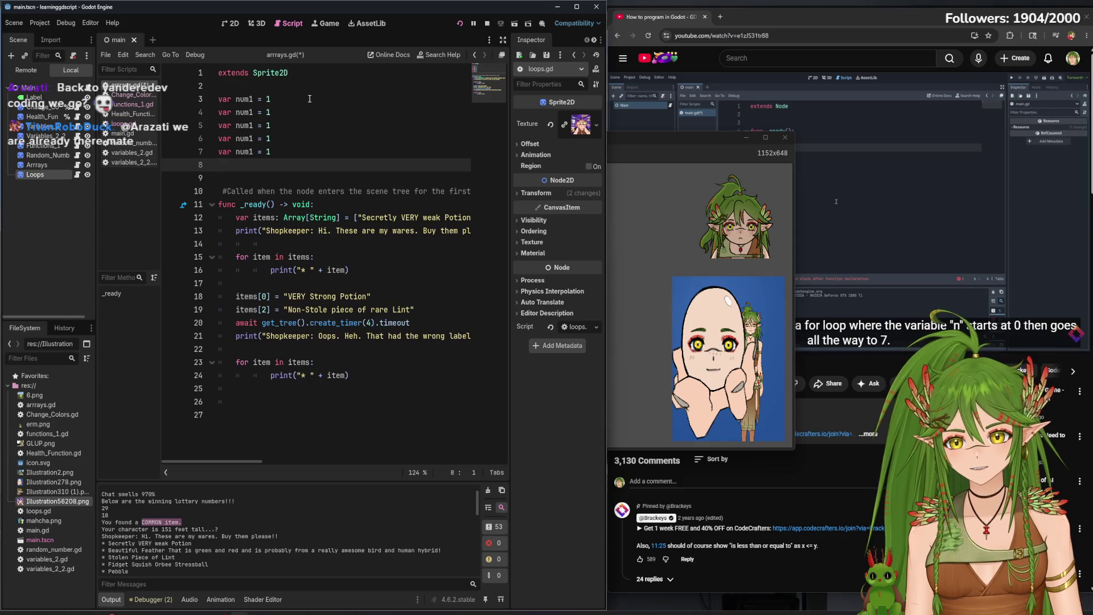
Change the duplicated declarations' values to 2 through 6.
click(285, 114)
key(BackSpace)
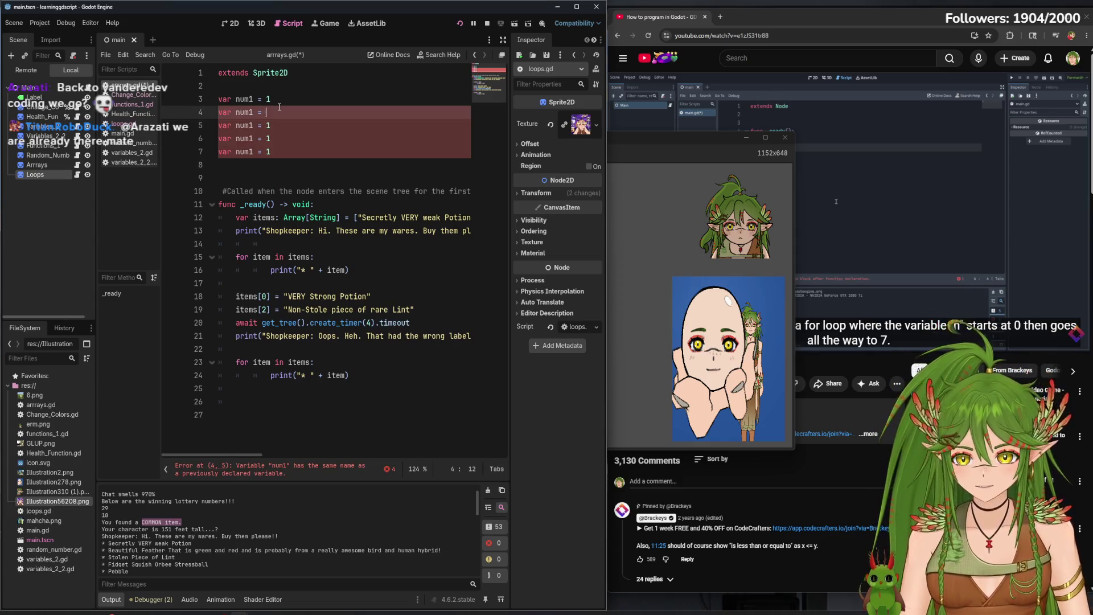
text(2)
key(Down)
key(Down)
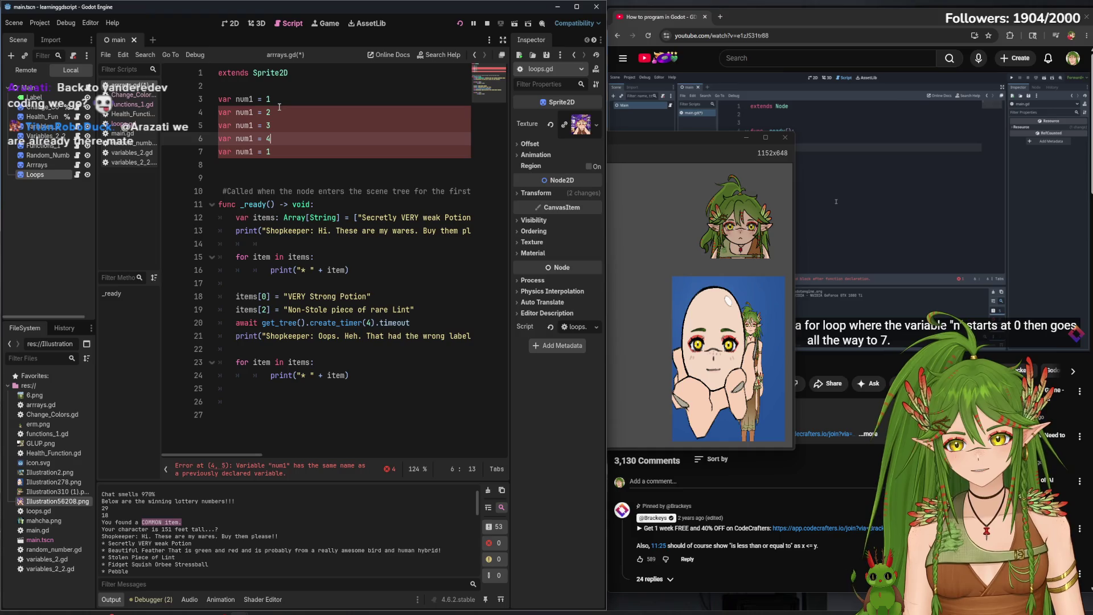
key(Down)
key(BackSpace)
text(5)
key(Down)
key(ctrl+v)
key(BackSpace)
text(6)
Rename the copied variables to num3, num4, num5 and num6.
click(252, 112)
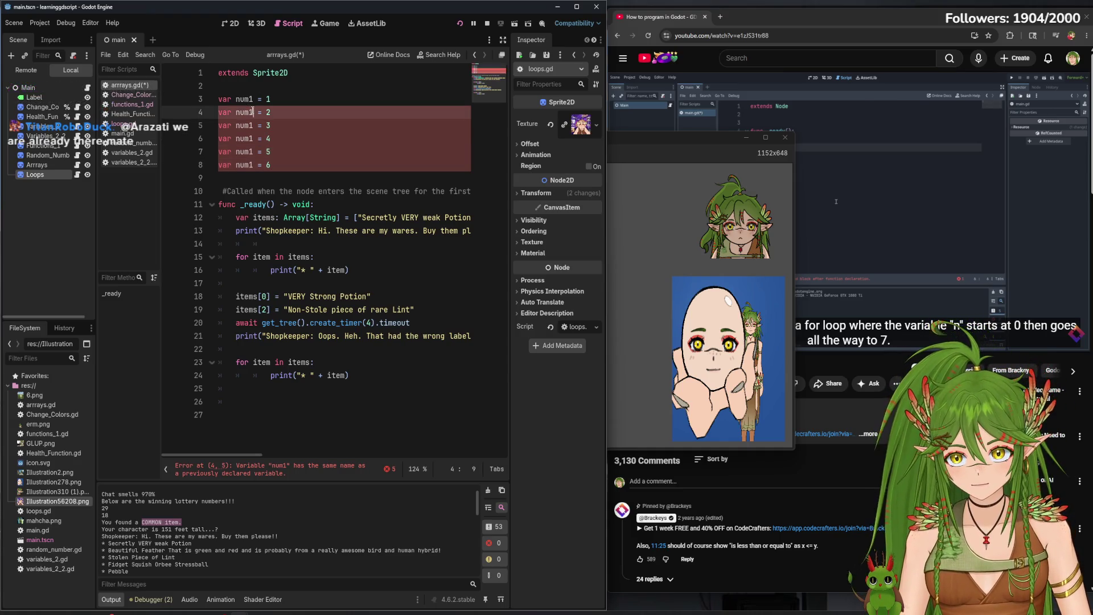
key(Down)
key(BackSpace)
text(3)
key(Down)
key(BackSpace)
text(4)
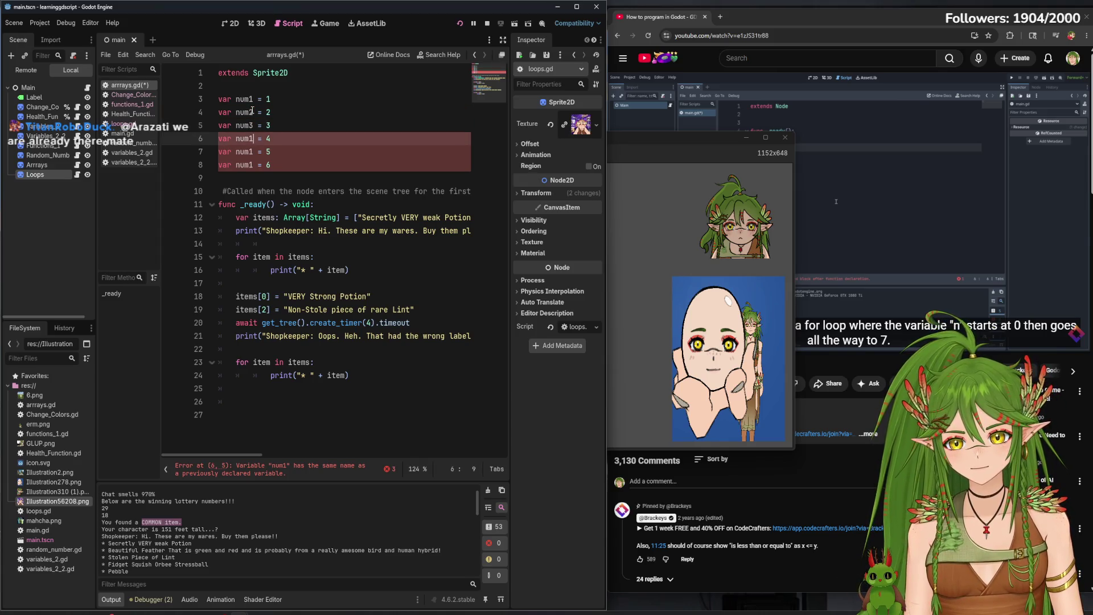
key(Down)
key(BackSpace)
text(5)
key(Down)
key(BackSpace)
text(6)
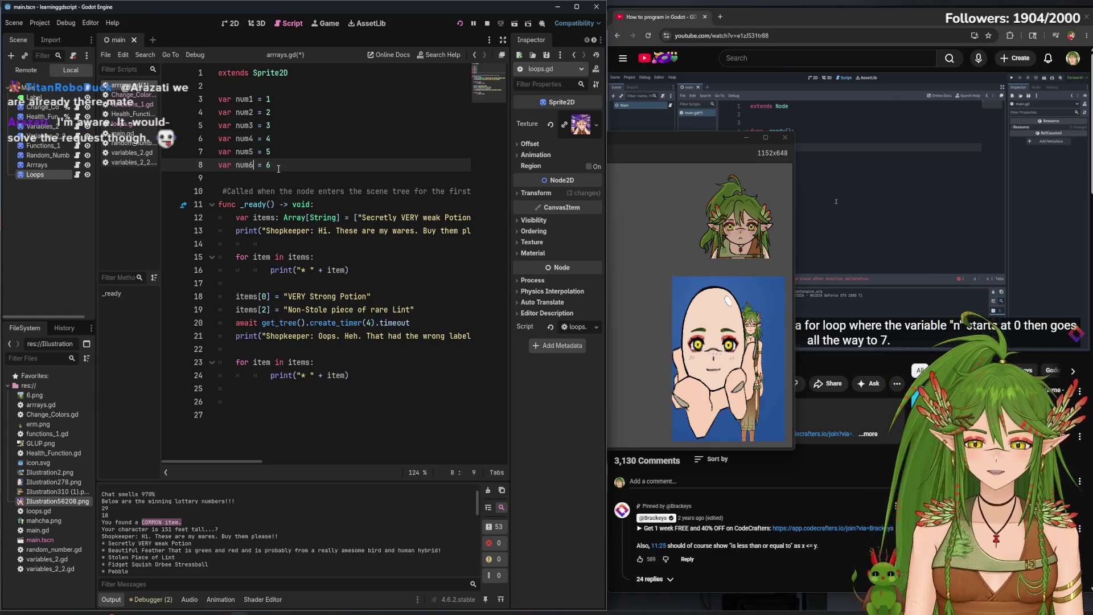
Select the num2 through num6 declarations.
drag(274, 165, 227, 113)
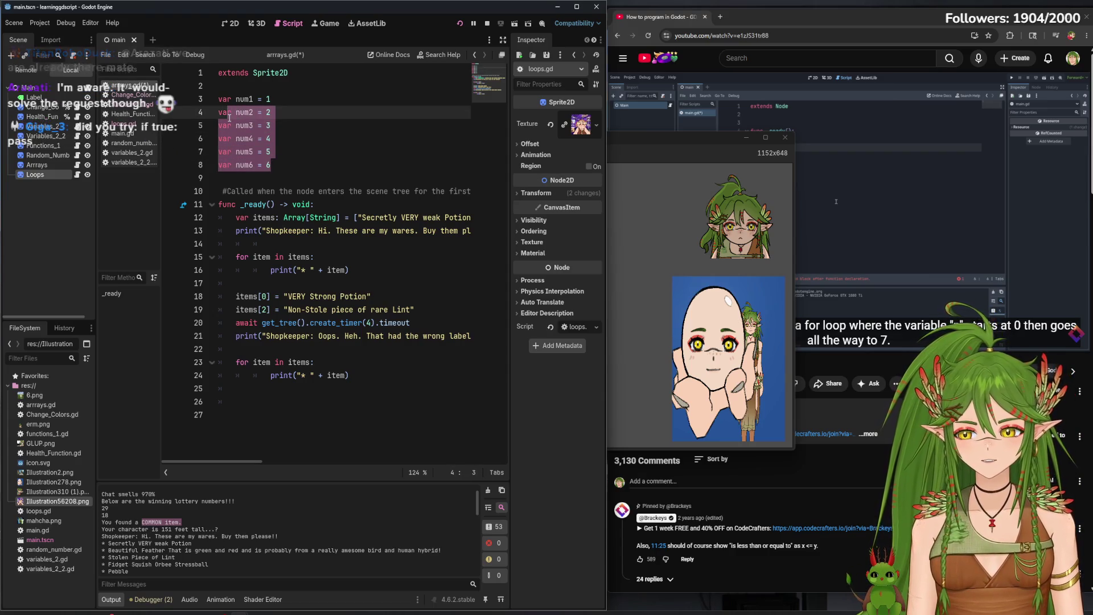
click(272, 125)
click(272, 162)
mouse_move(273, 161)
mouse_down()
mouse_move(247, 127)
mouse_move(216, 114)
mouse_up()
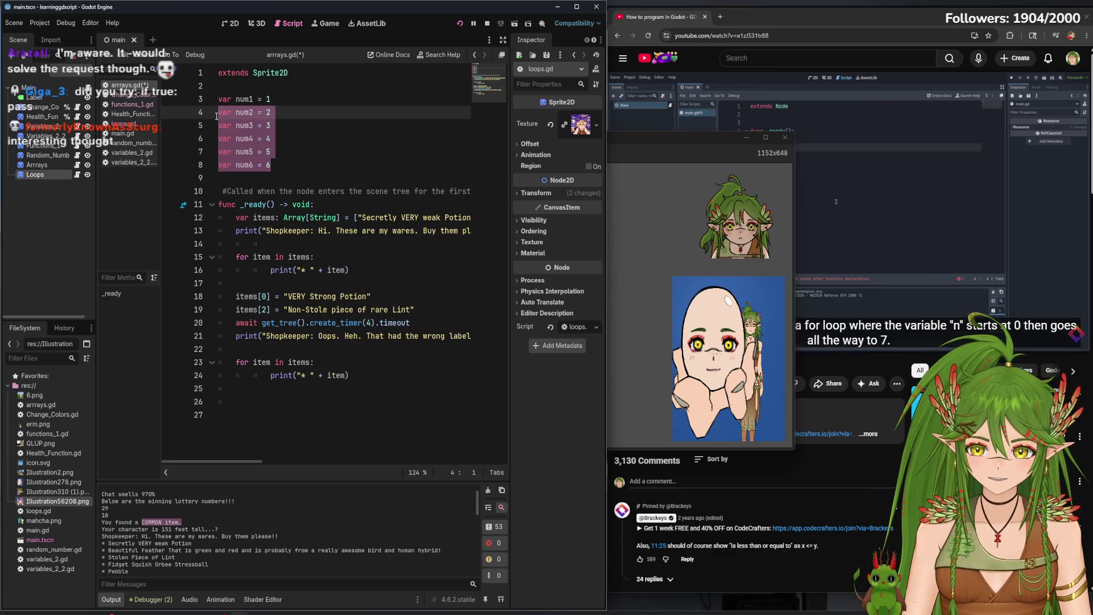
Delete the "* " star string from the first loop's print call.
click(307, 269)
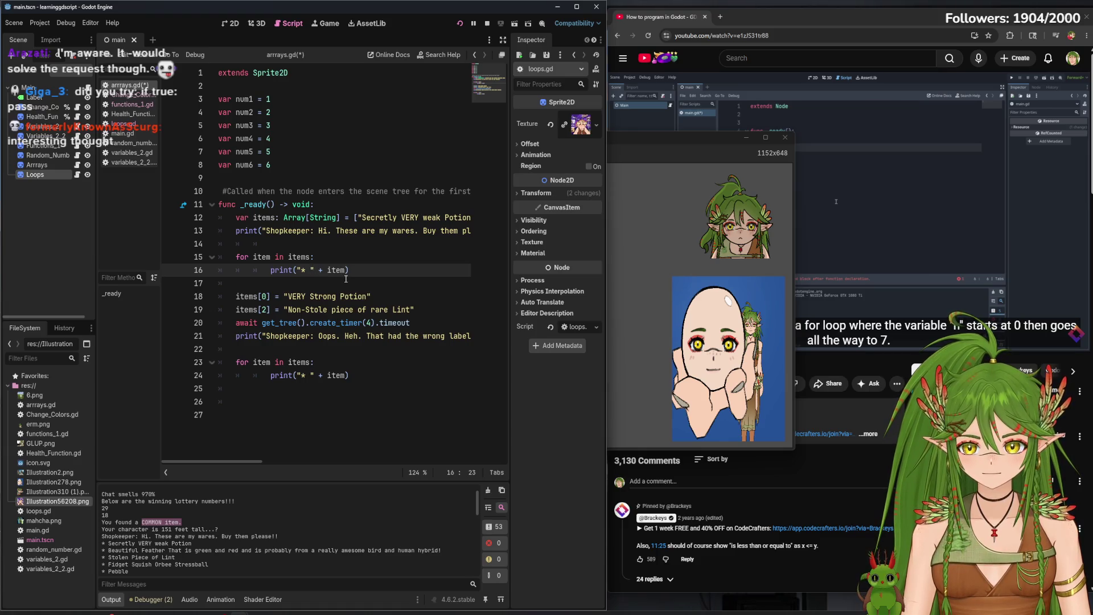
key(BackSpace)
key(BackSpace)
key(Delete)
key(Delete)
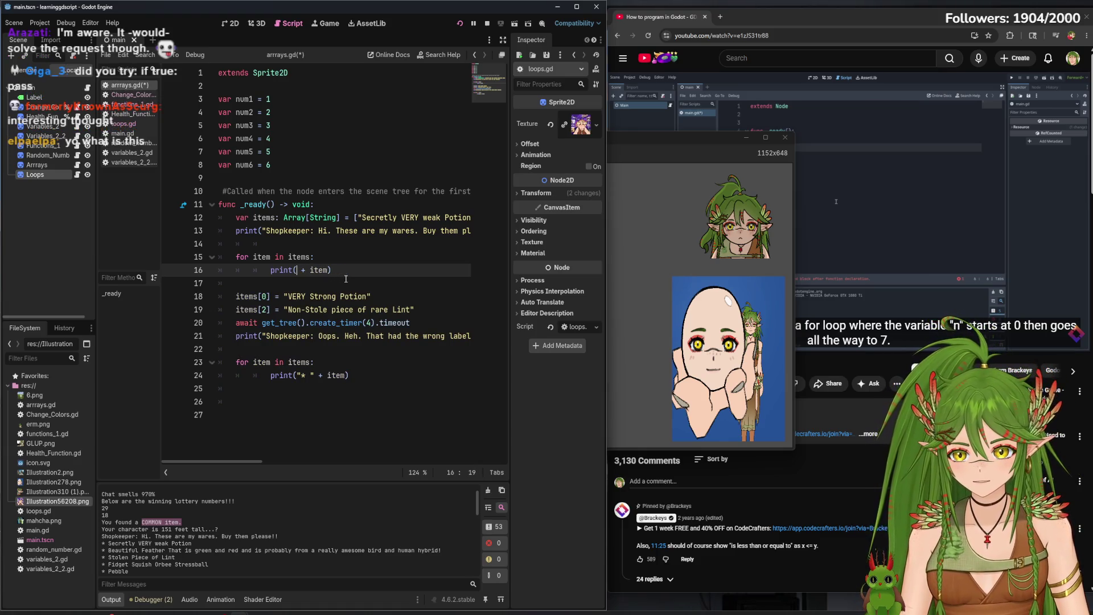
Type num1 into the print call in place of the star, then select the six num declarations.
text(num)
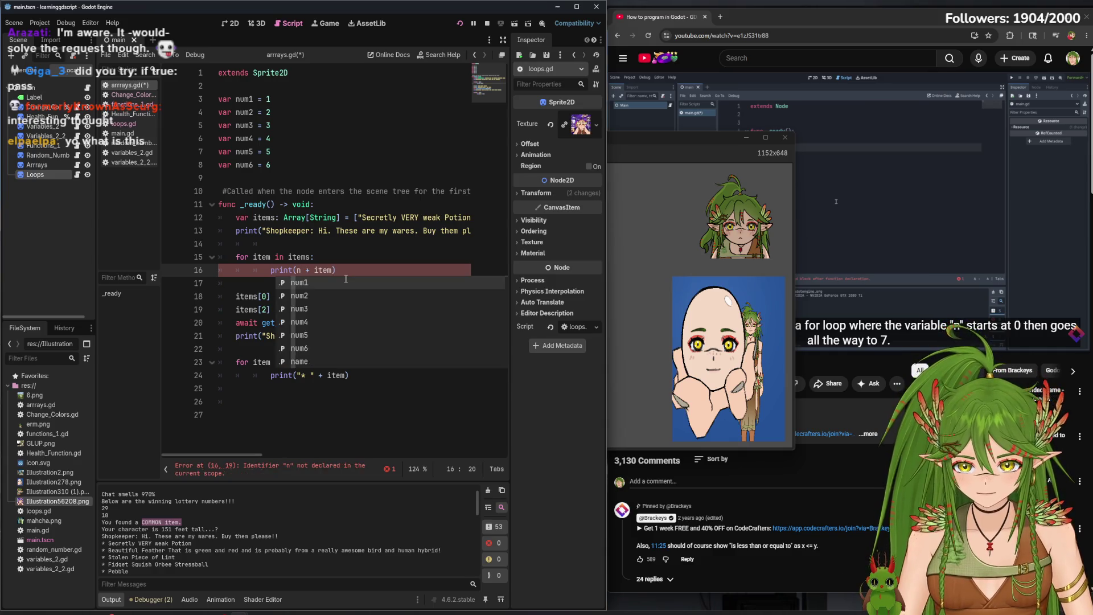
text(1)
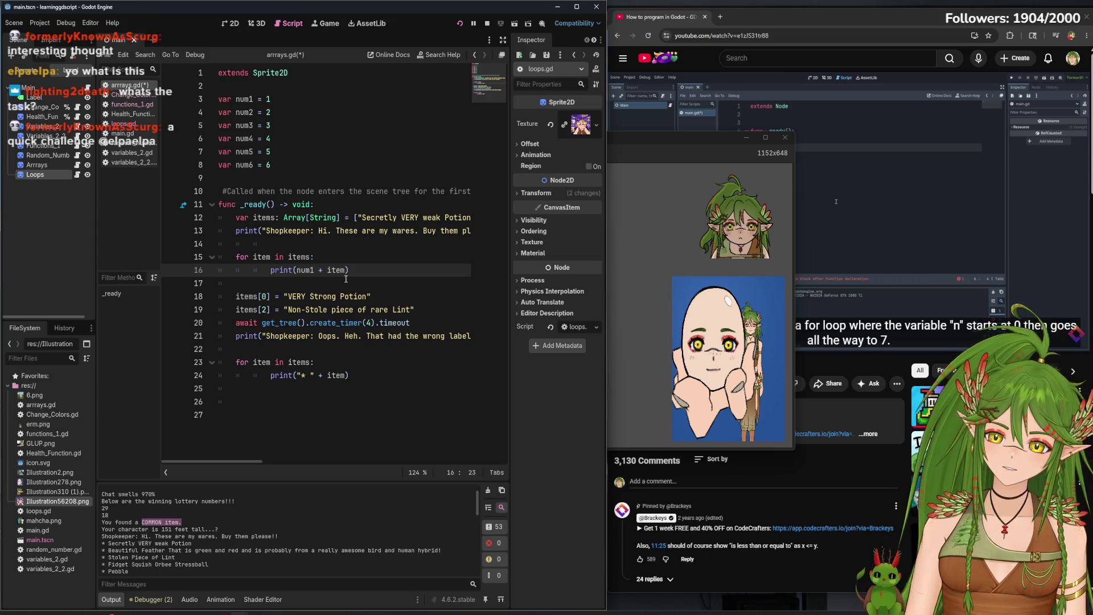
drag(272, 165, 215, 97)
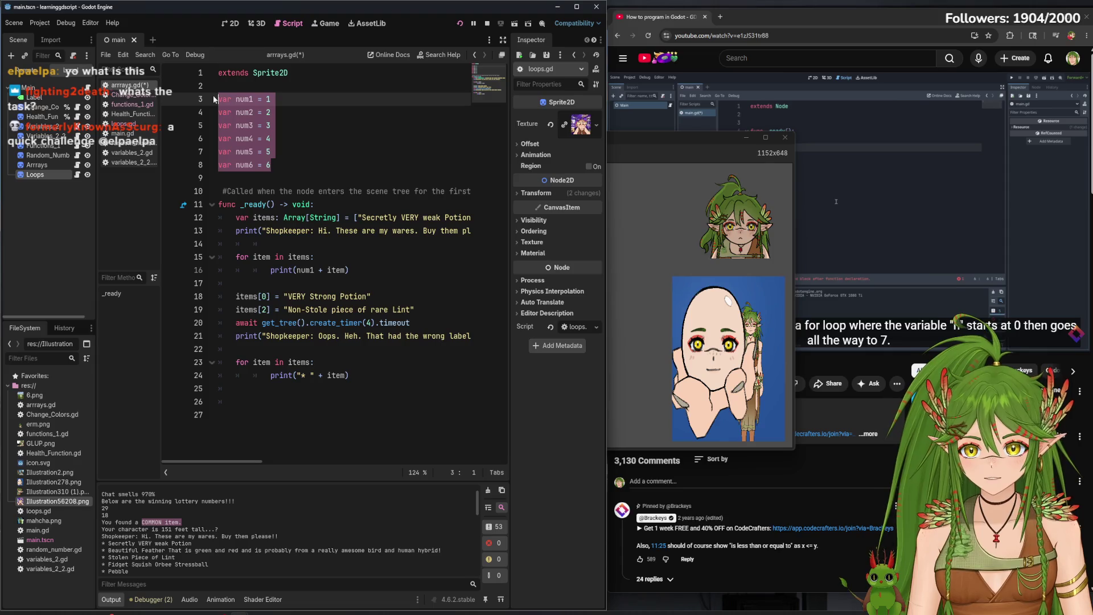
Delete the six num declarations and write range(1, 6) on the freed line.
key(BackSpace)
text(inrange)
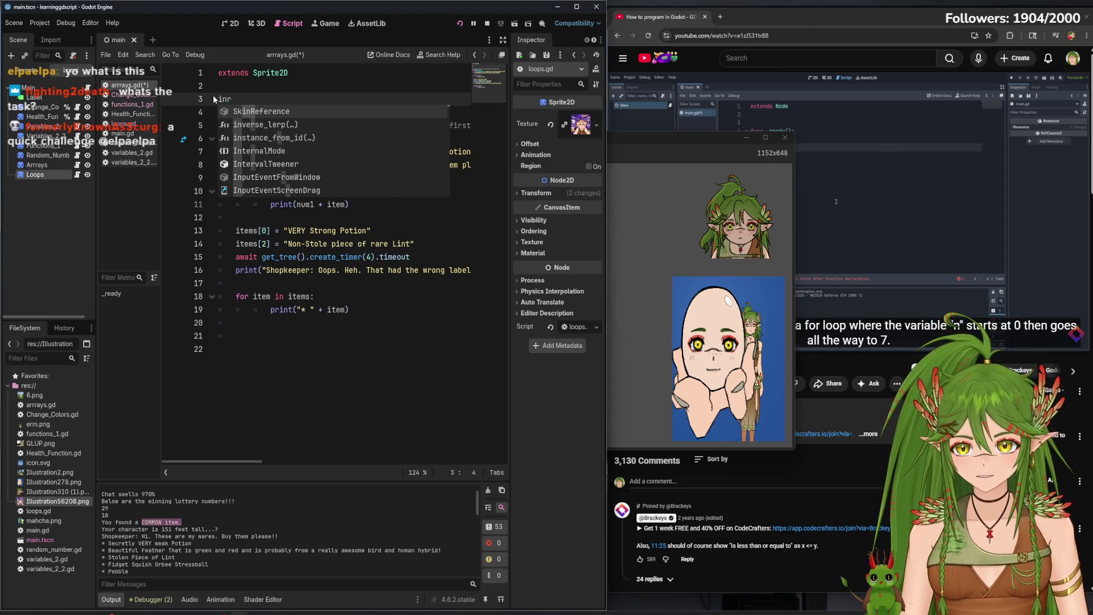
key(BackSpace)
key(BackSpace)
key(BackSpace)
text(./r)
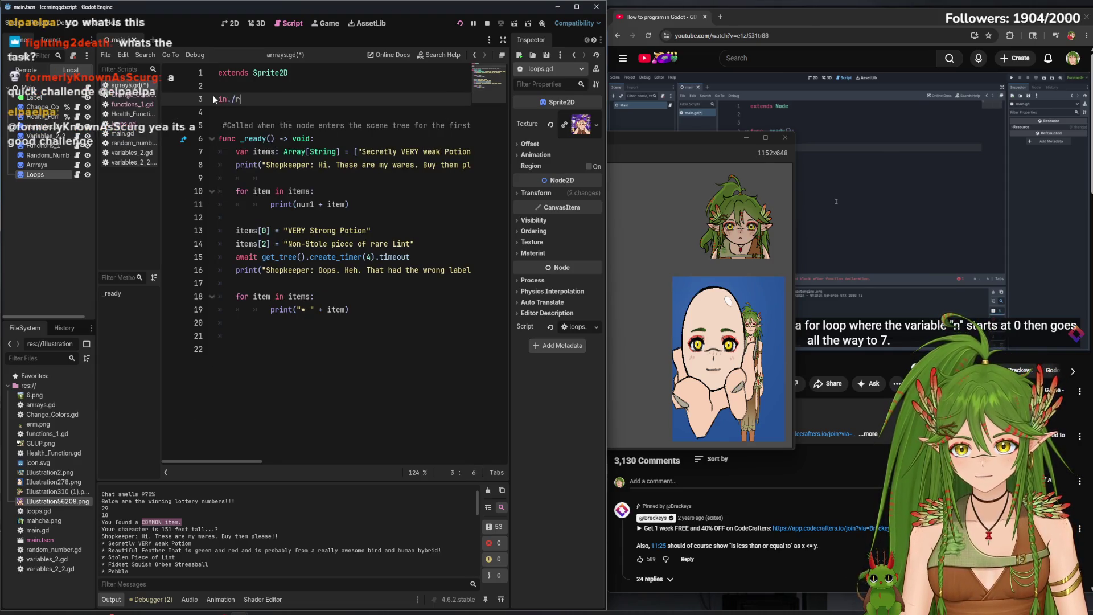
text(ange)
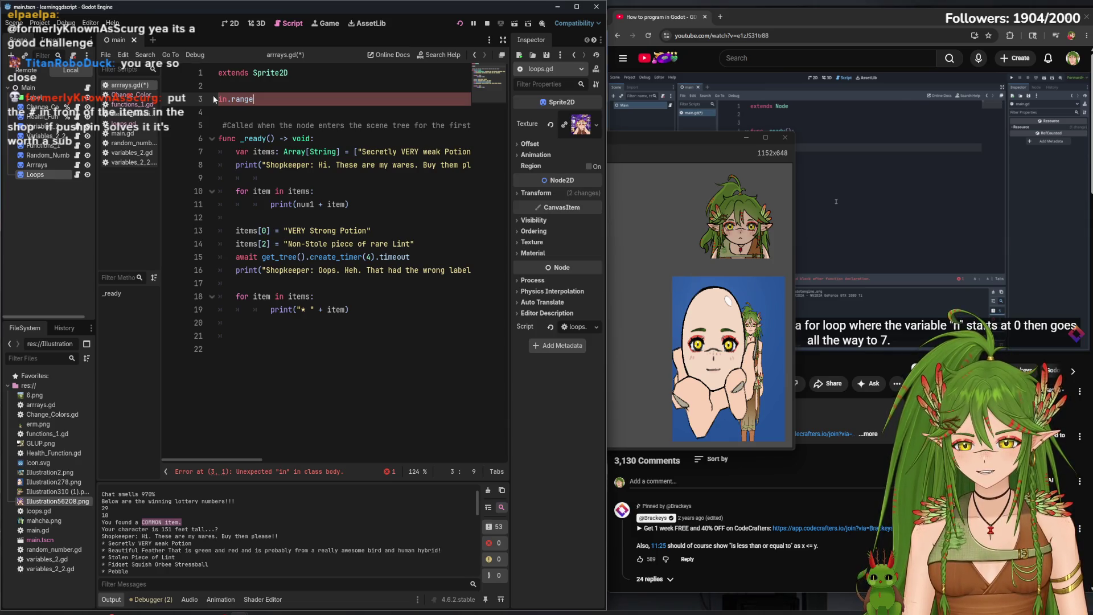
key(BackSpace)
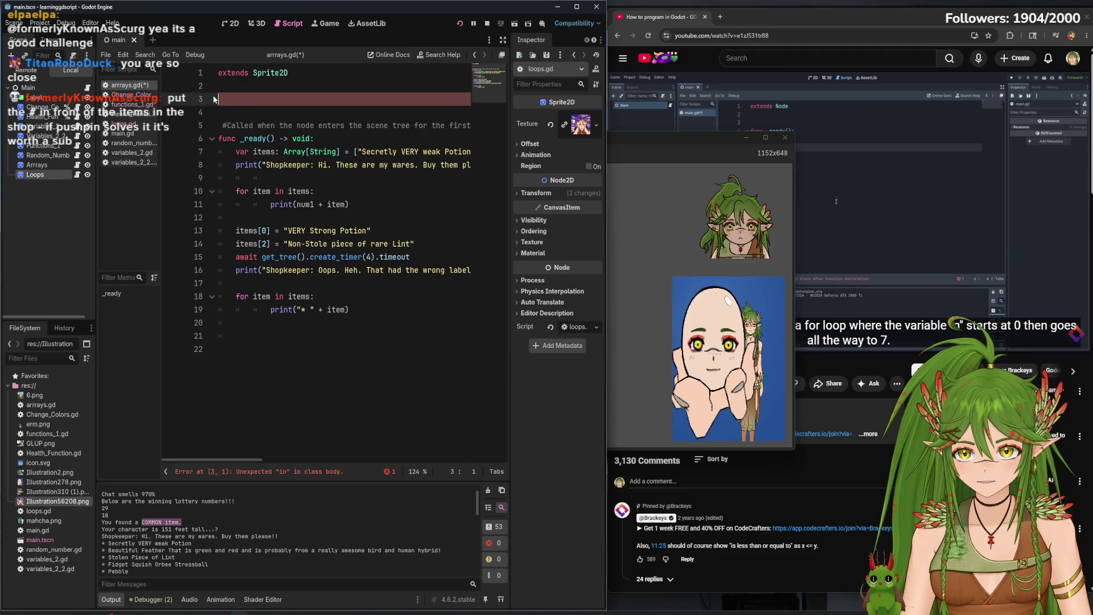
text(ge)
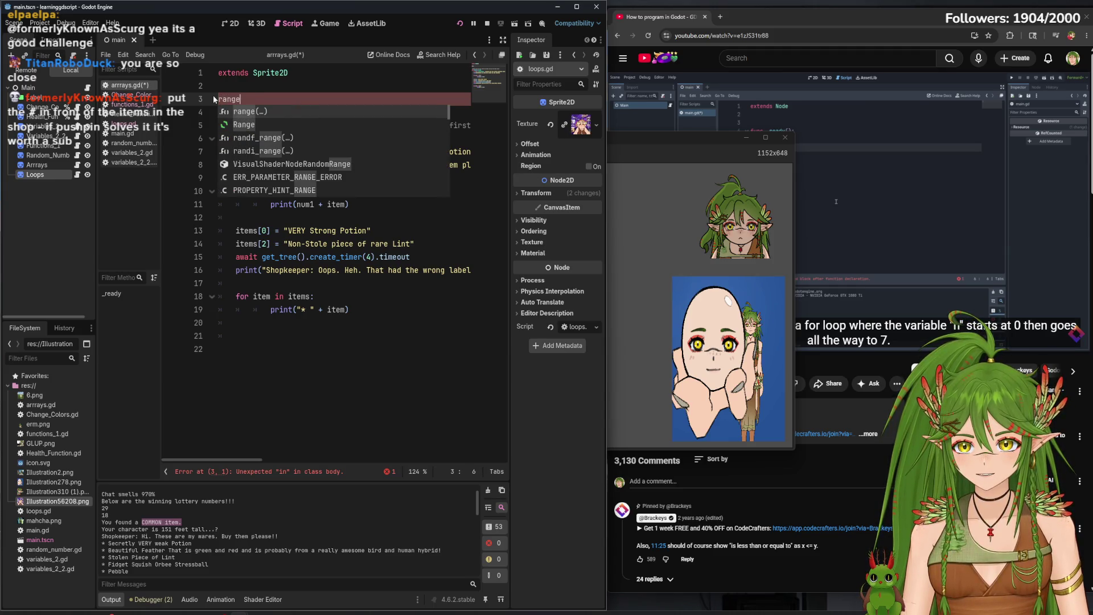
click(275, 111)
text(1)
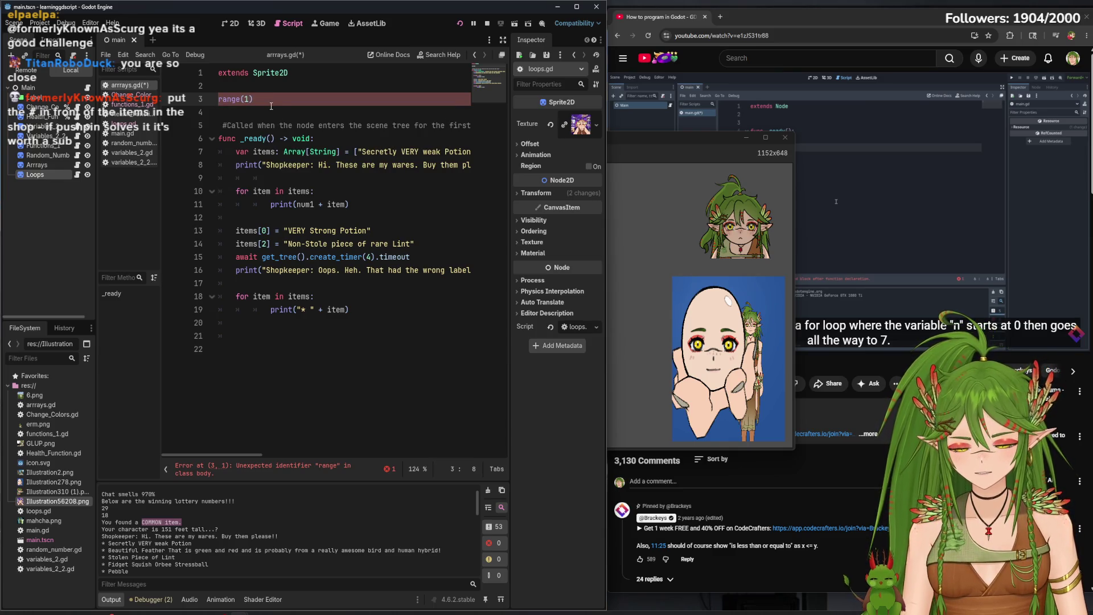
text(, 6)
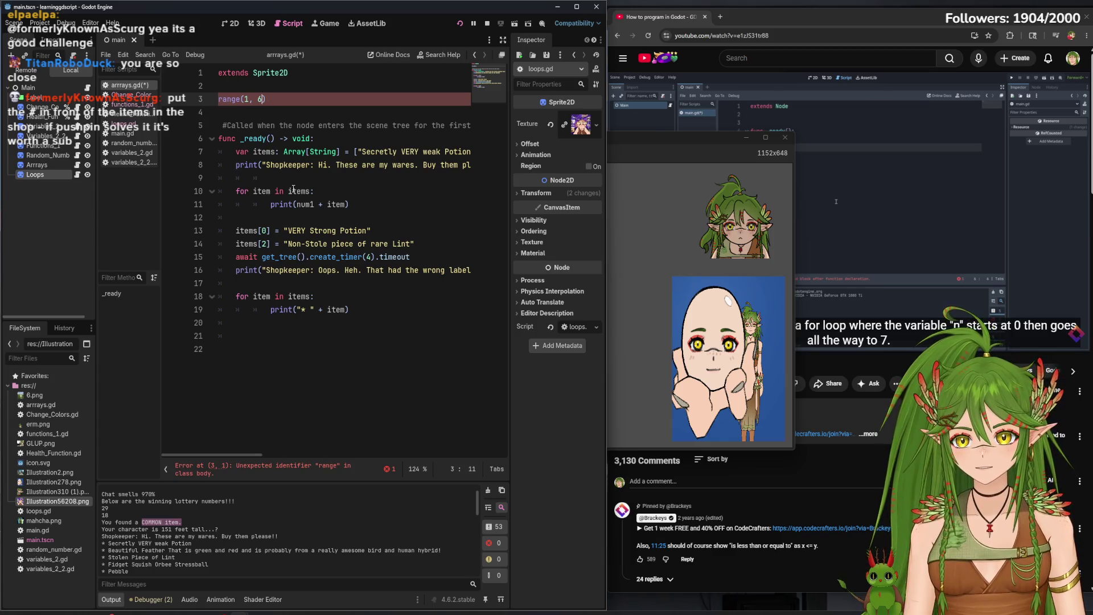
Remove that range(1, 6) line and start a new indented line under the first for item in items: header.
click(314, 204)
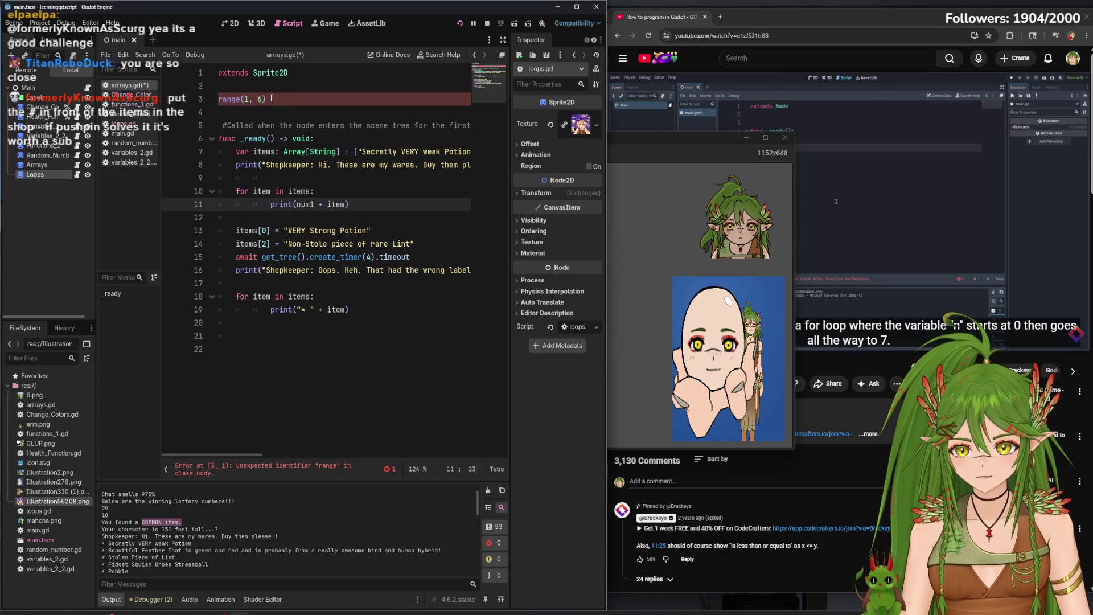
drag(267, 98, 218, 98)
key(ctrl+c)
key(BackSpace)
key(BackSpace)
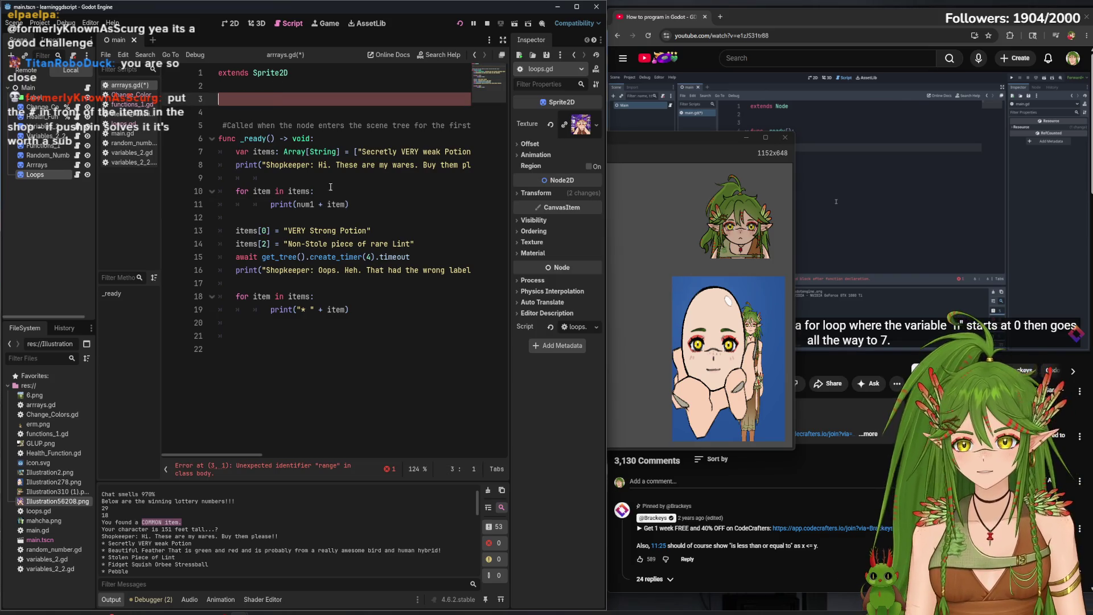
click(331, 177)
key(Return)
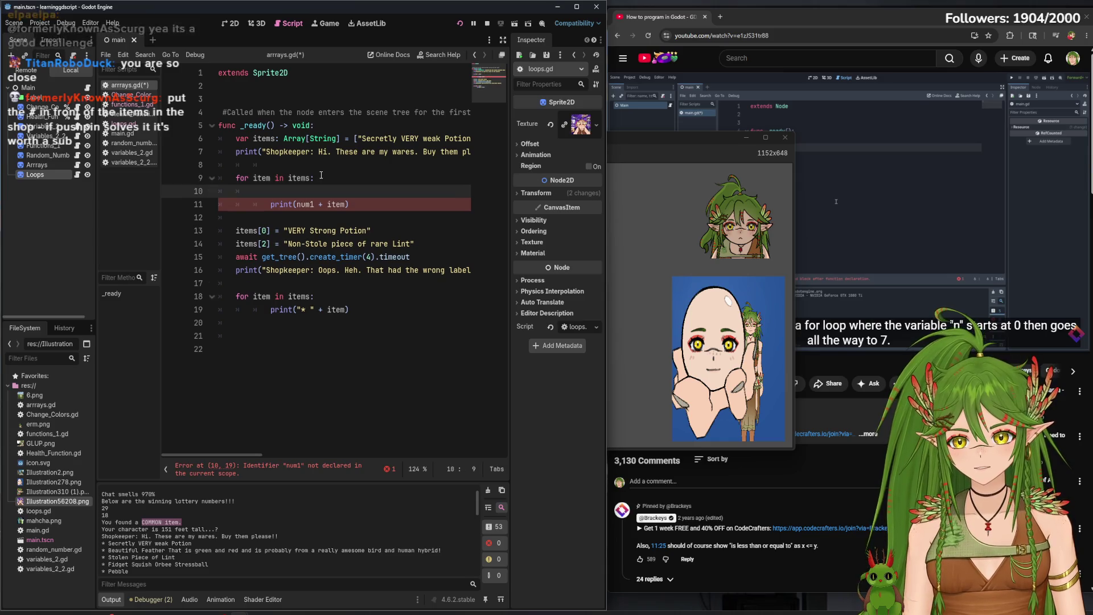
Paste range(1, 6) into the loop and replace num1 in the print with range(1, 6).
key(ctrl+v)
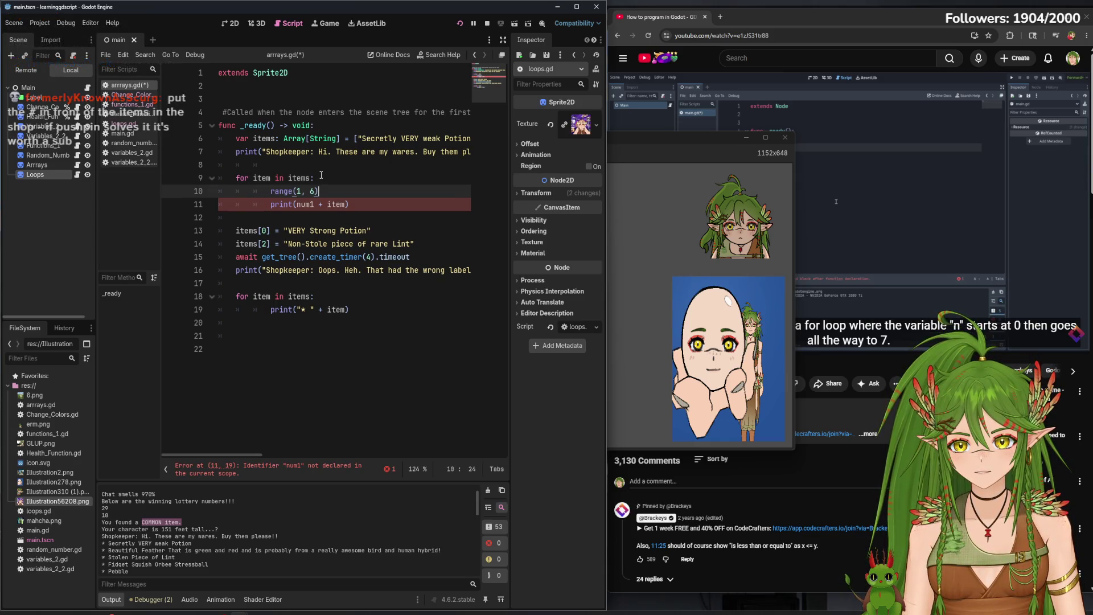
text(:)
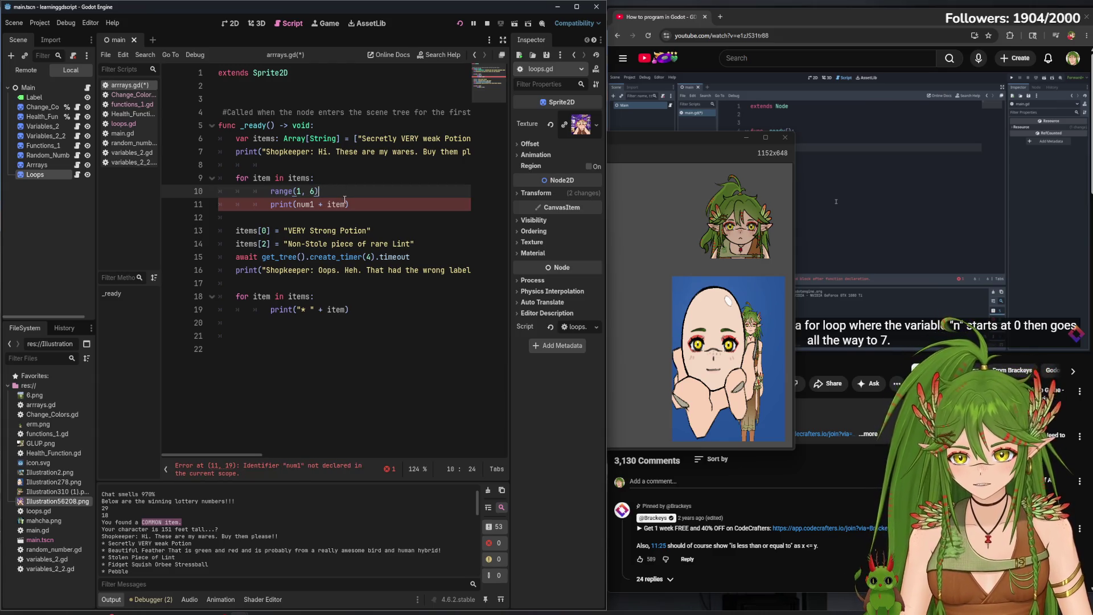
click(317, 204)
key(BackSpace)
key(BackSpace)
key(BackSpace)
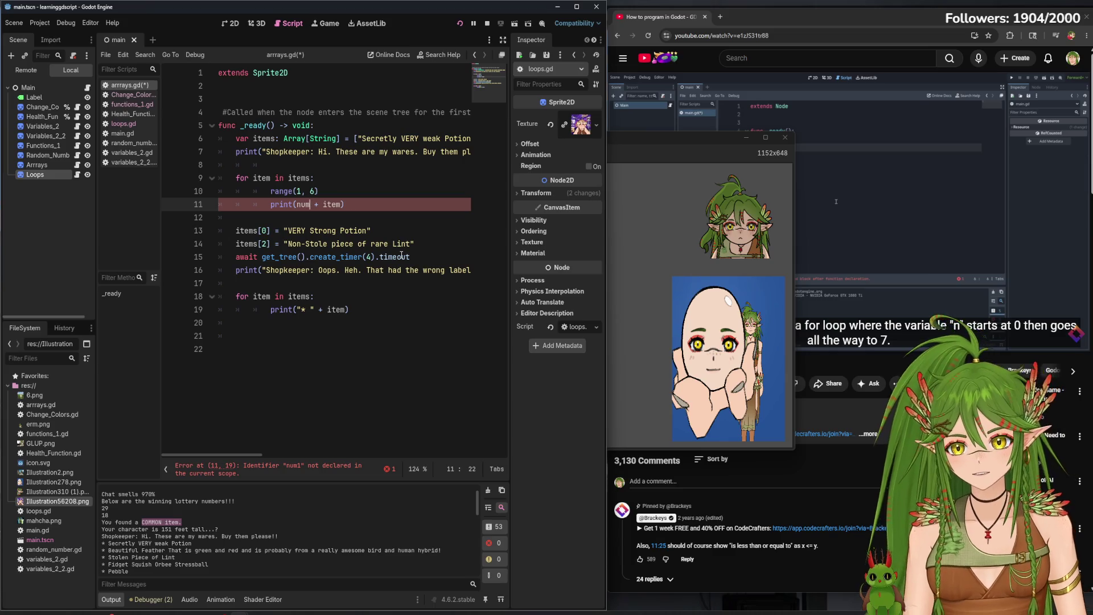
key(BackSpace)
text(r)
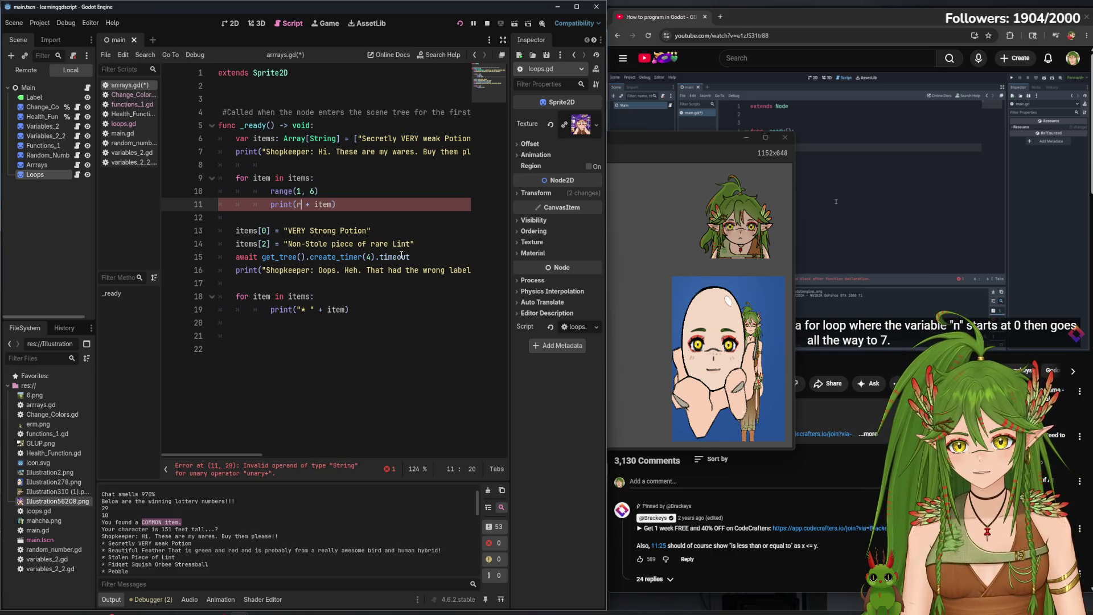
text(ange)
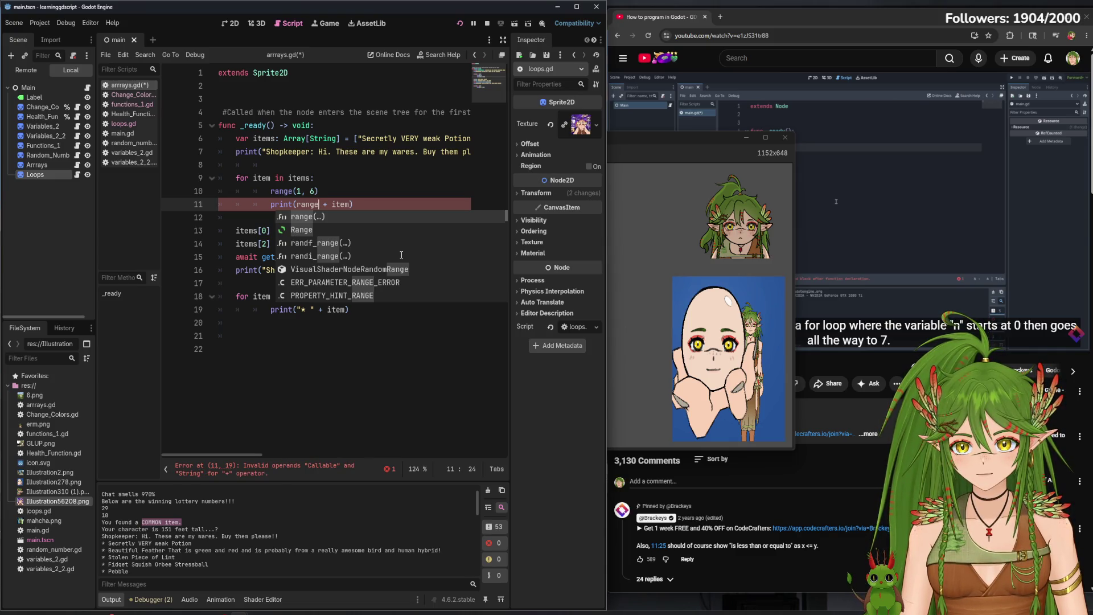
text((1, 6)
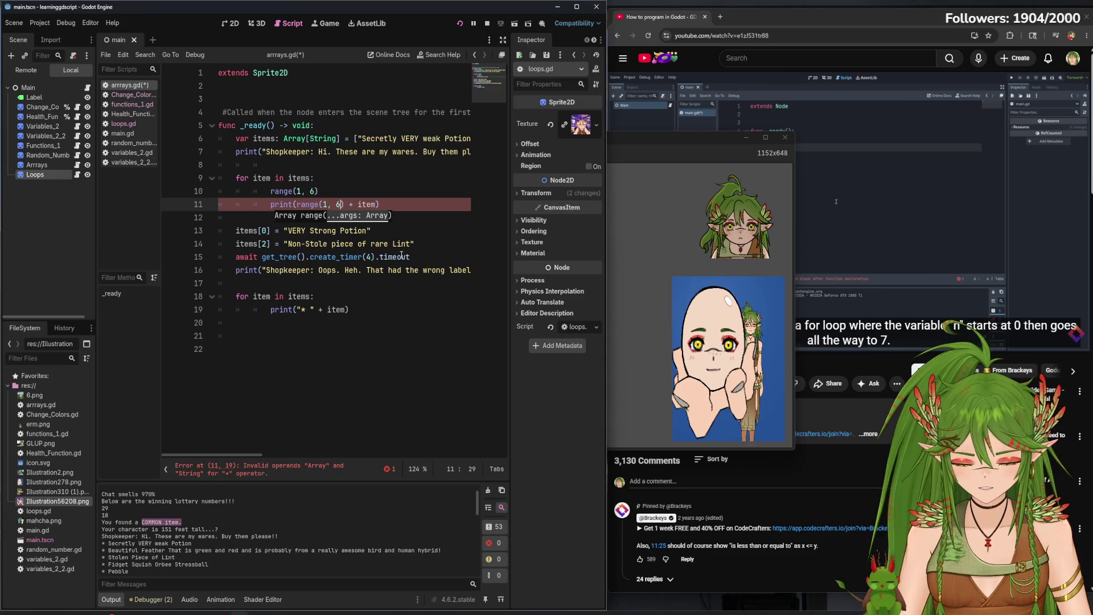
click(417, 257)
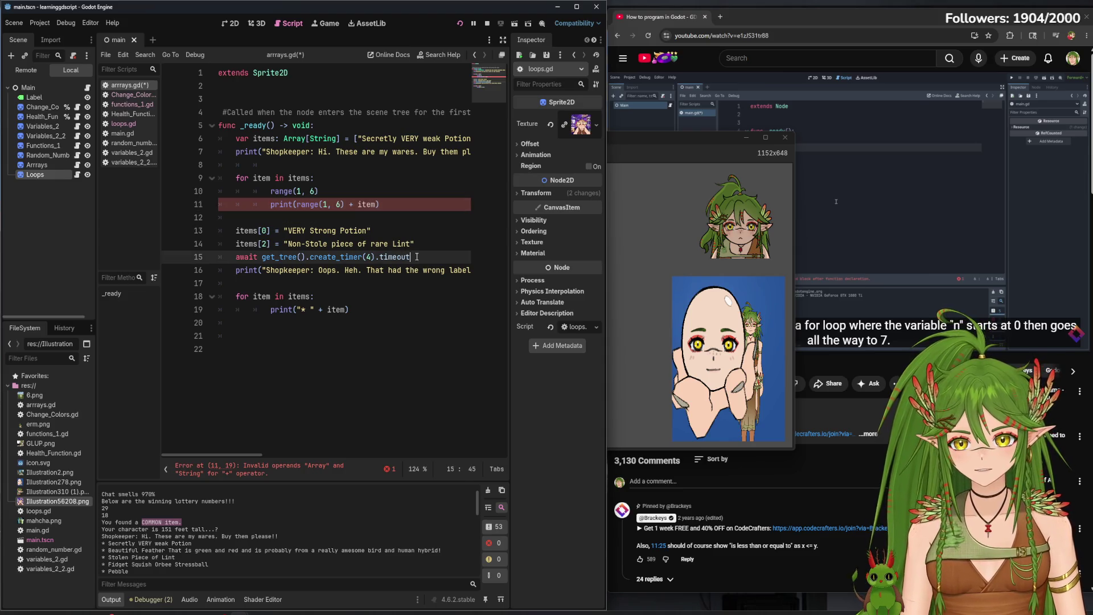
click(337, 205)
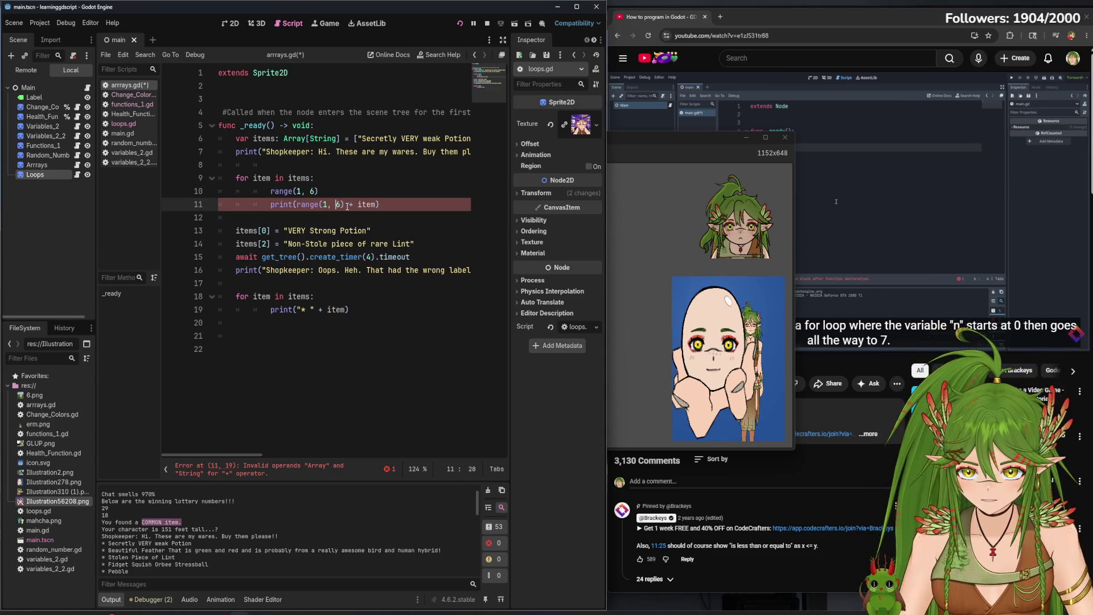
Replace the plus before item with , ".", so the print reads range(1, 6), ".", item.
click(353, 204)
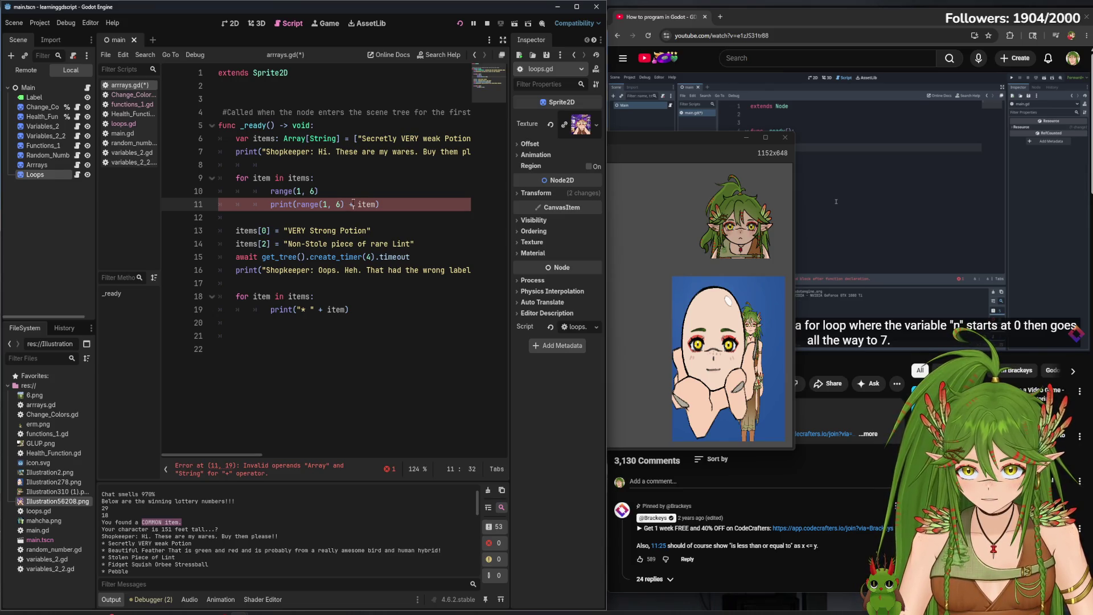
key(BackSpace)
key(BackSpace)
text(,)
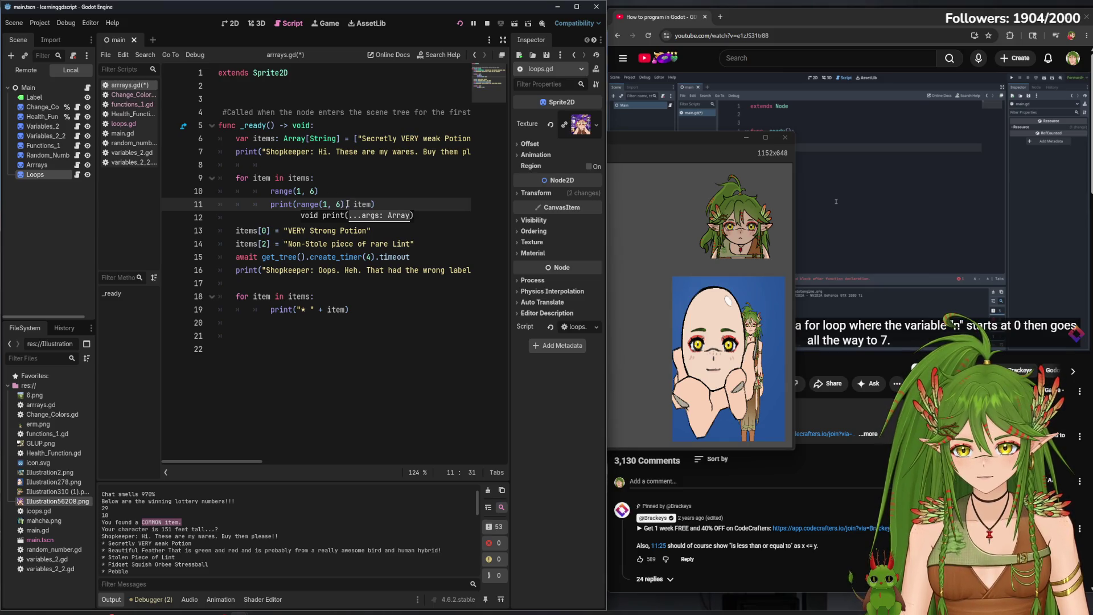
text( "." )
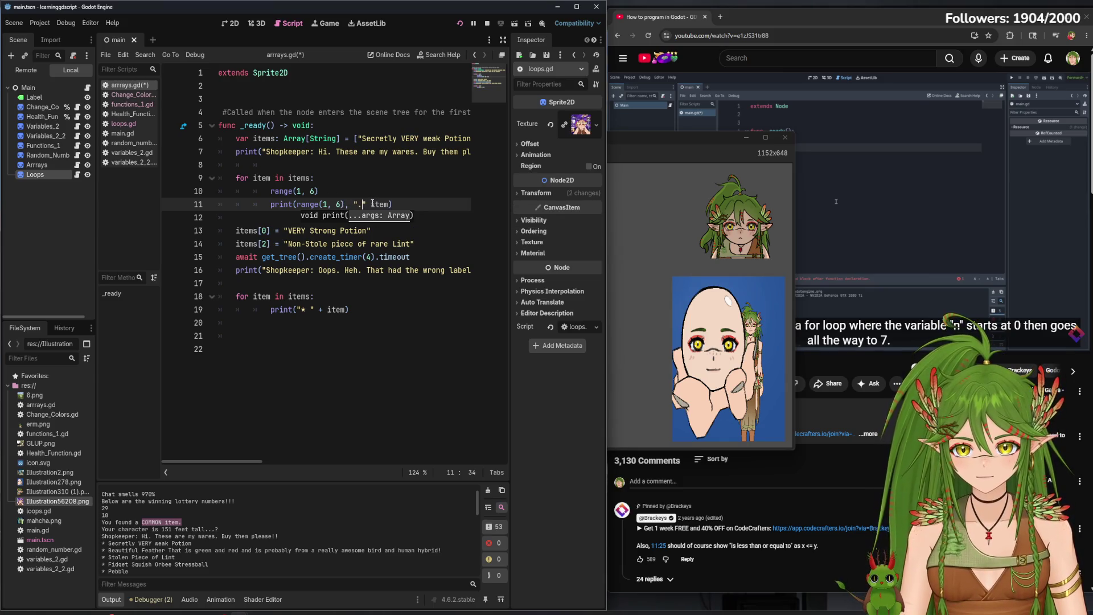
text(,)
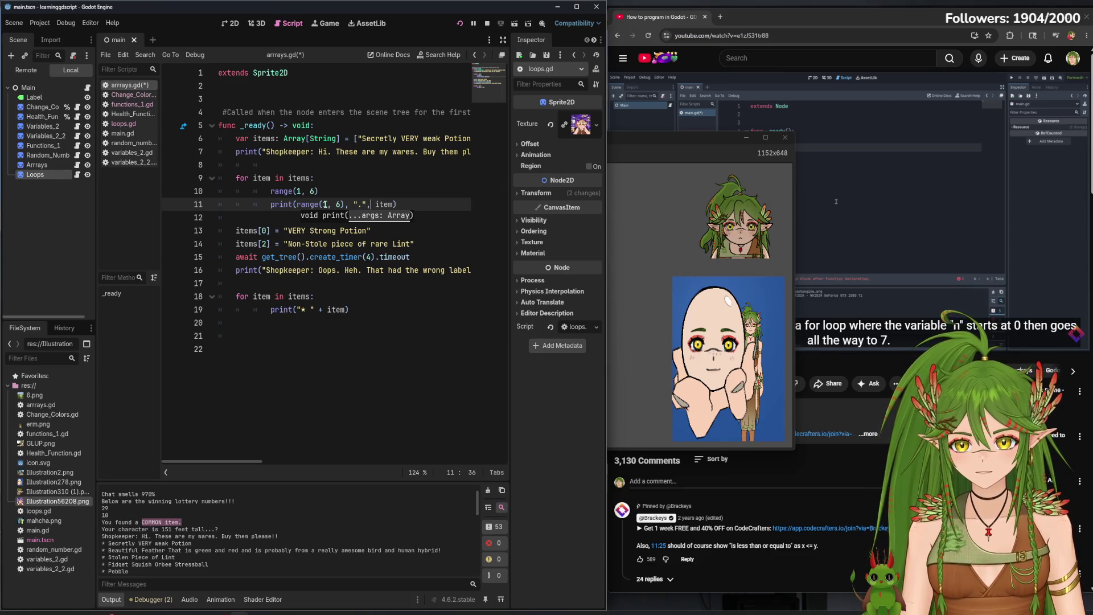
drag(319, 191, 283, 191)
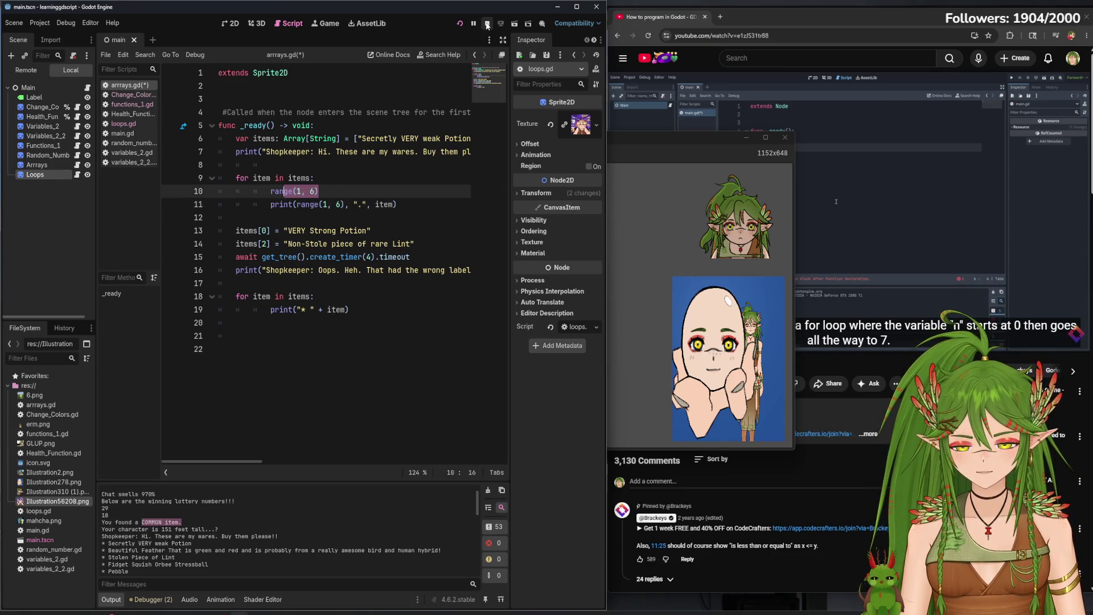
Run the project with F5, check the items printed after [1, 2, 3, 4, 5]., then close the game.
click(487, 24)
key(F5)
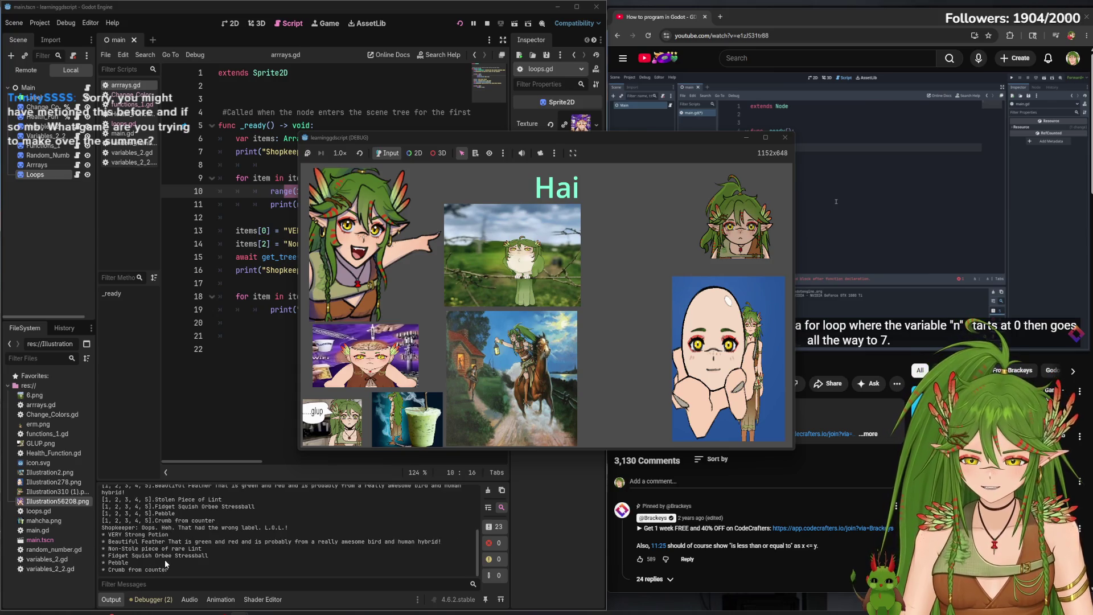
scroll(168, 553, up, 2)
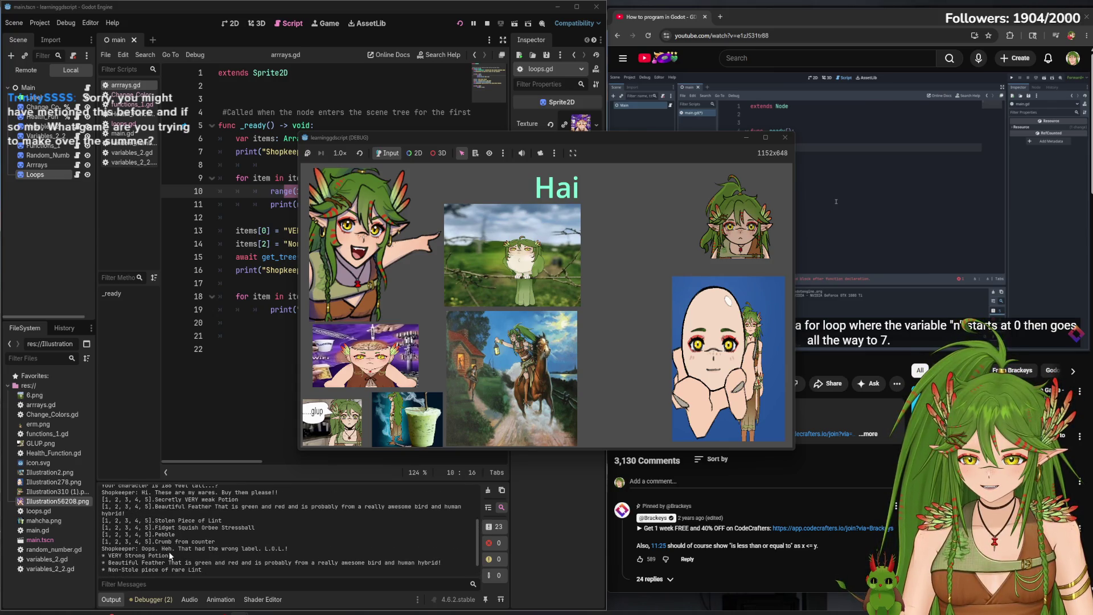
click(786, 140)
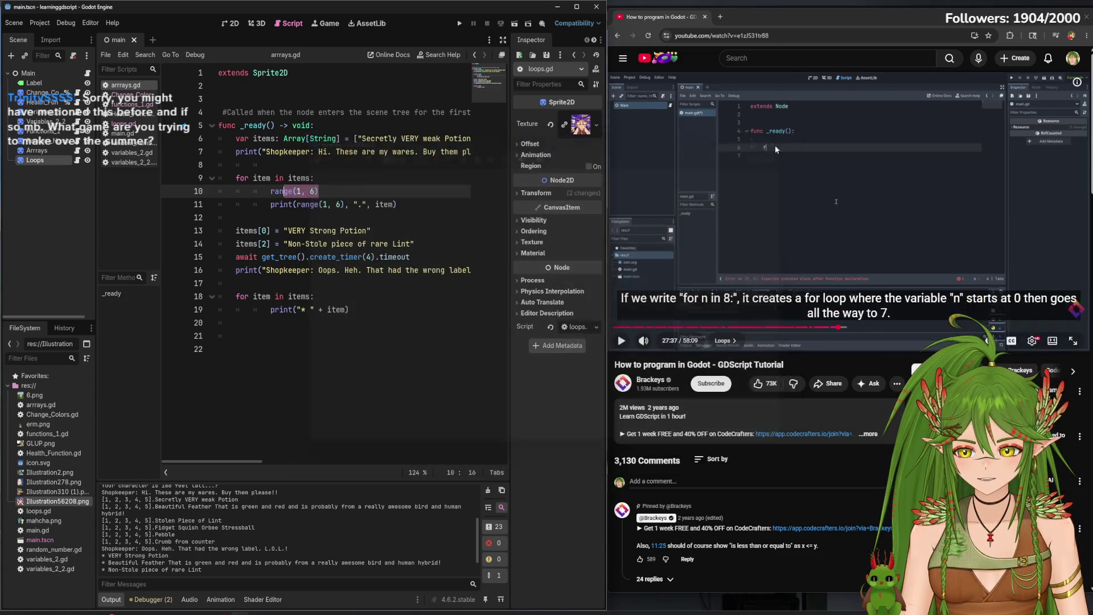
Change the print's call to range(1, 7) and delete the leftover range(1, 6) line above it.
click(343, 204)
key(BackSpace)
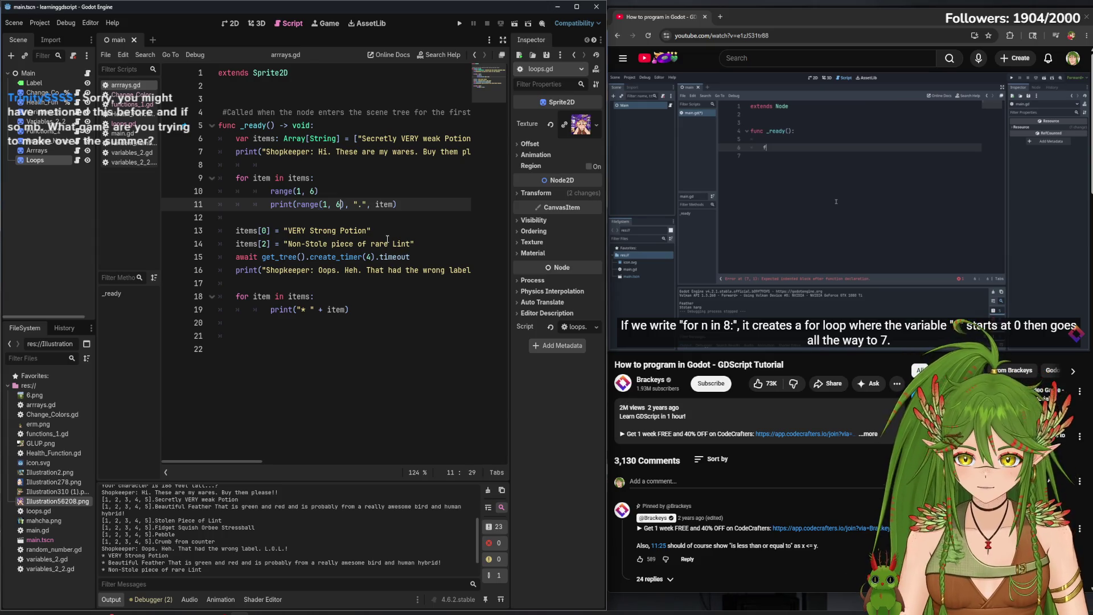
text(7)
drag(319, 191, 270, 192)
key(BackSpace)
key(BackSpace)
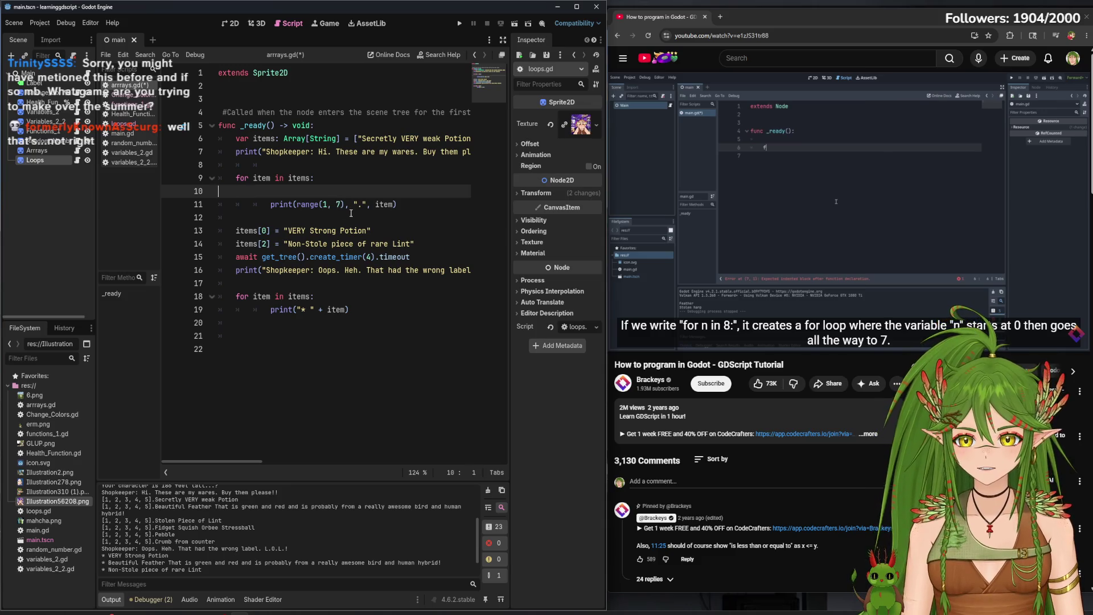
key(BackSpace)
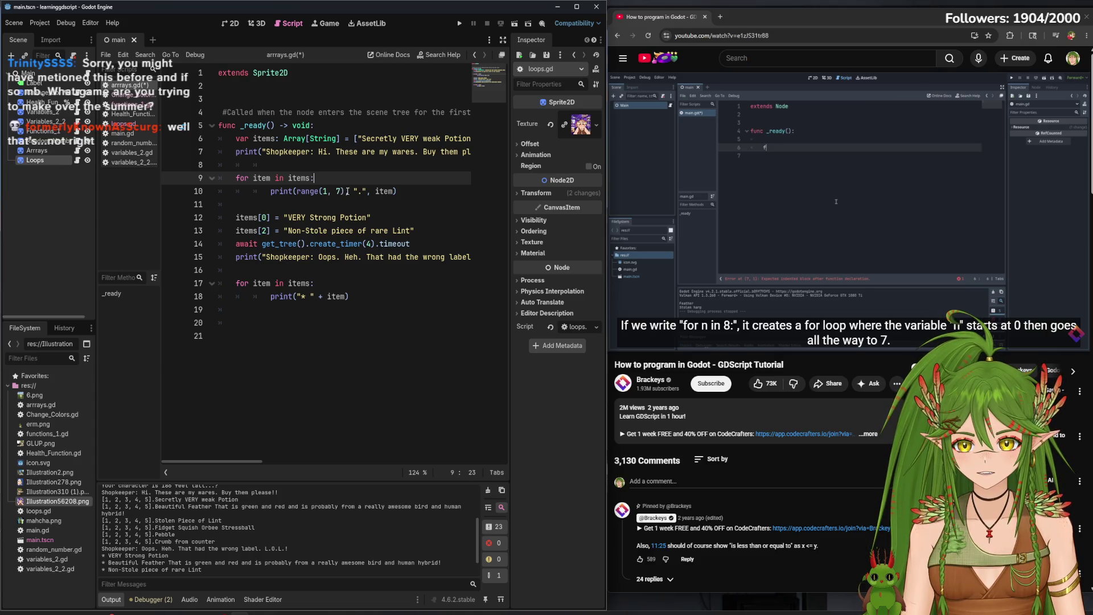
Select range(1, 7) in the print line to read its documentation.
click(345, 191)
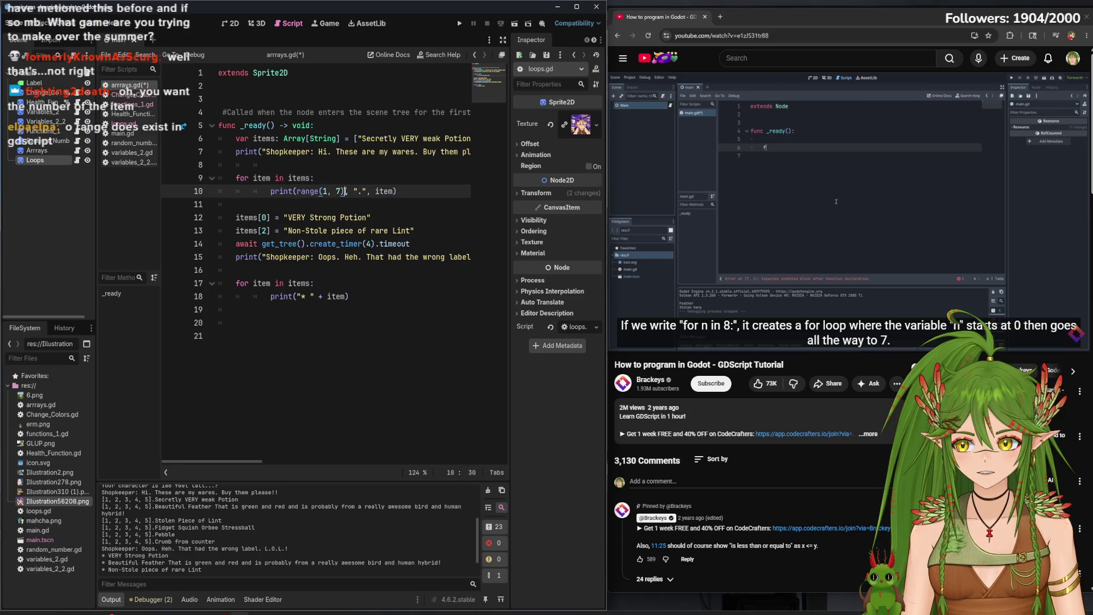
drag(345, 191, 295, 191)
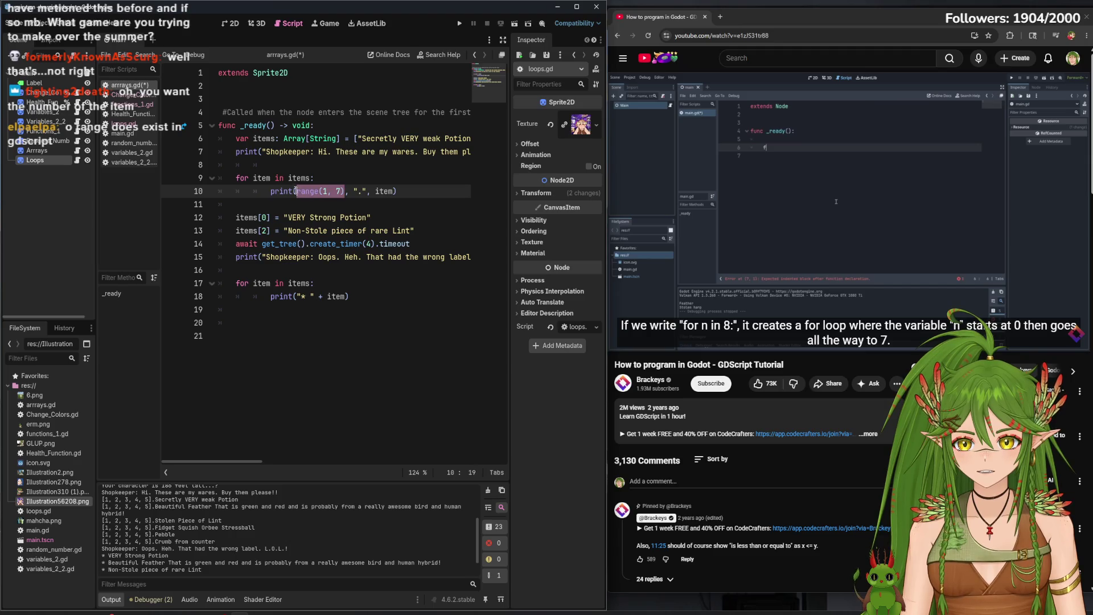
mouse_move(295, 192)
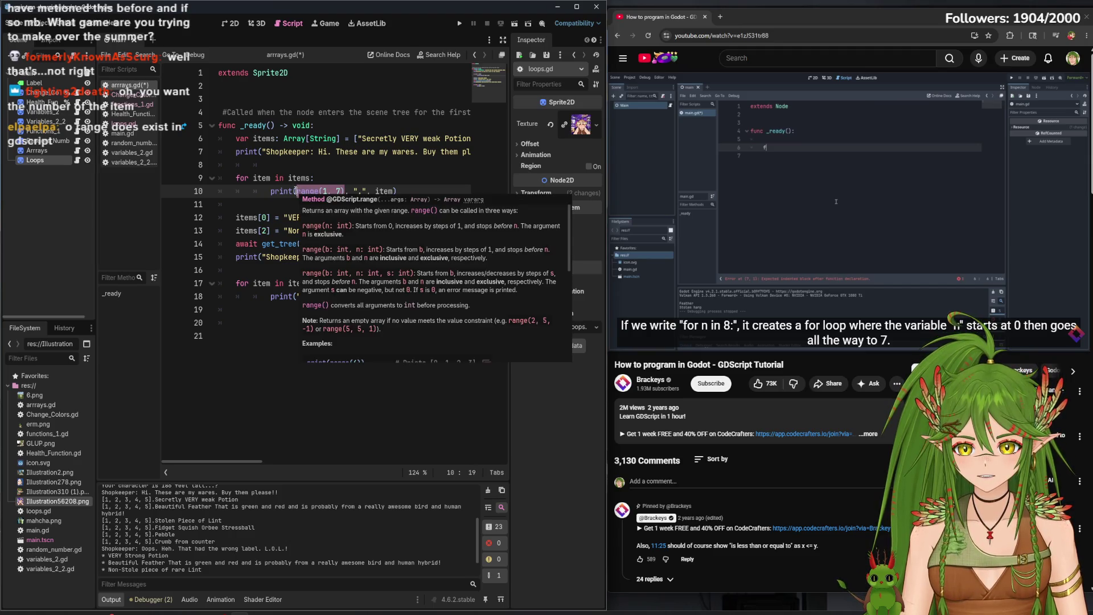
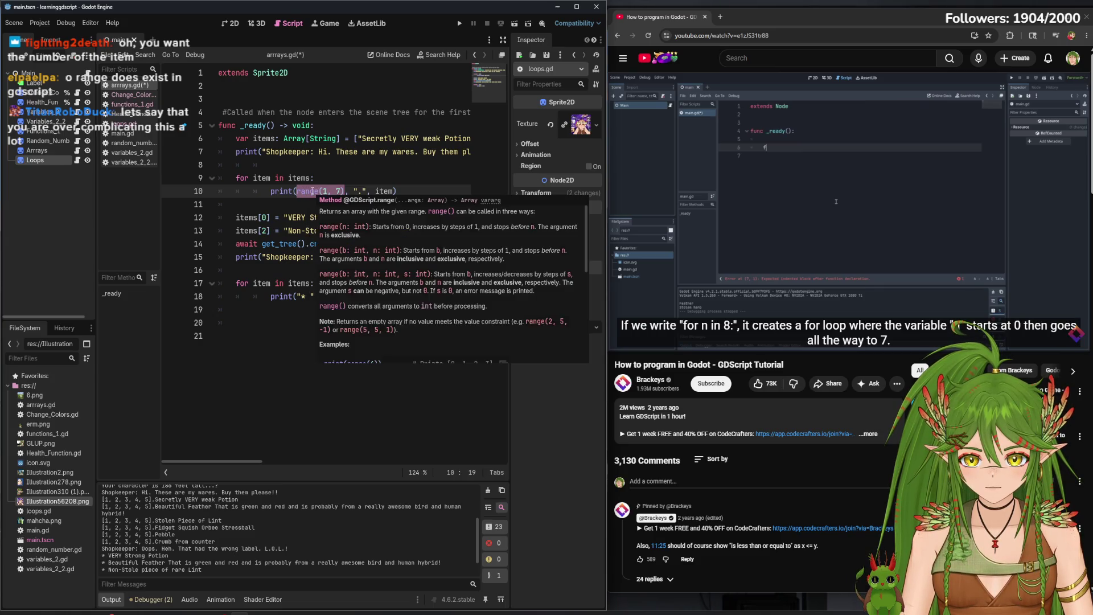
Replace range's start argument 1 on line 10 with 'n:'.
click(329, 190)
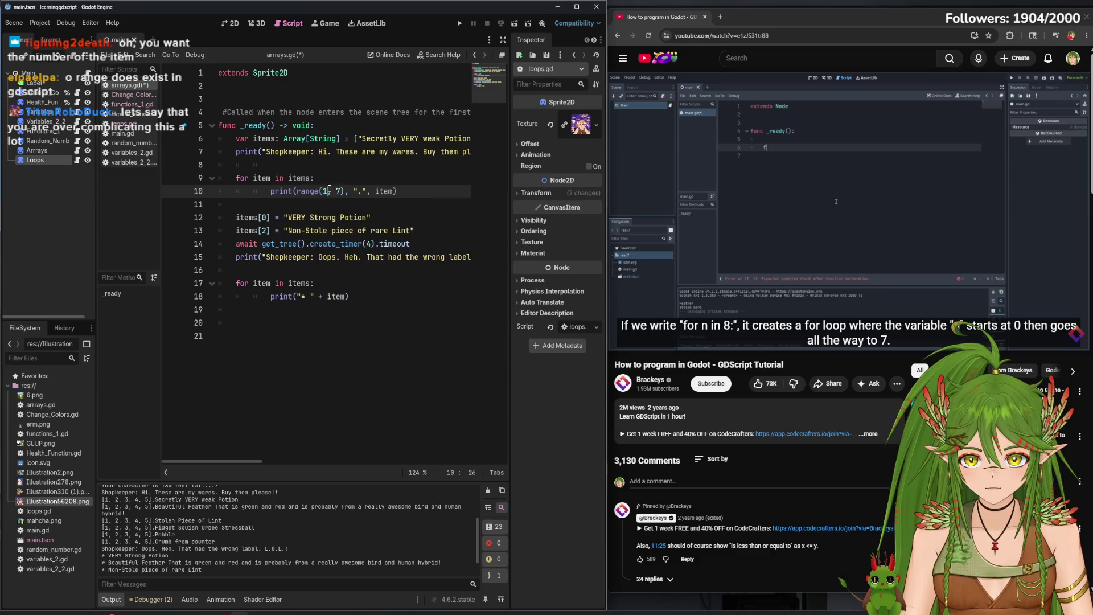
key(BackSpace)
key(BackSpace)
text(n)
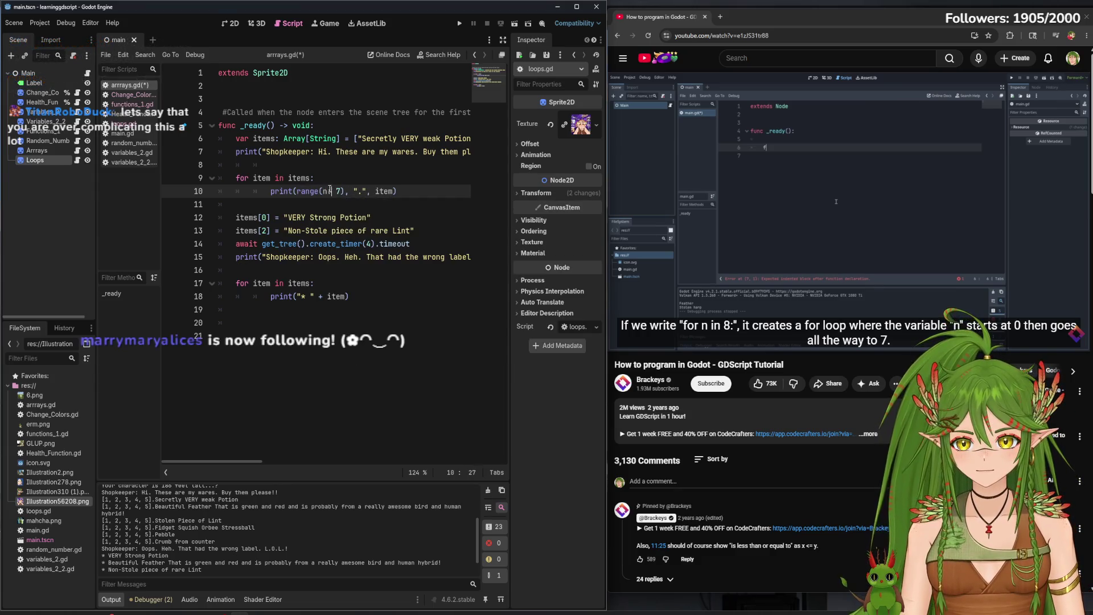
text(,)
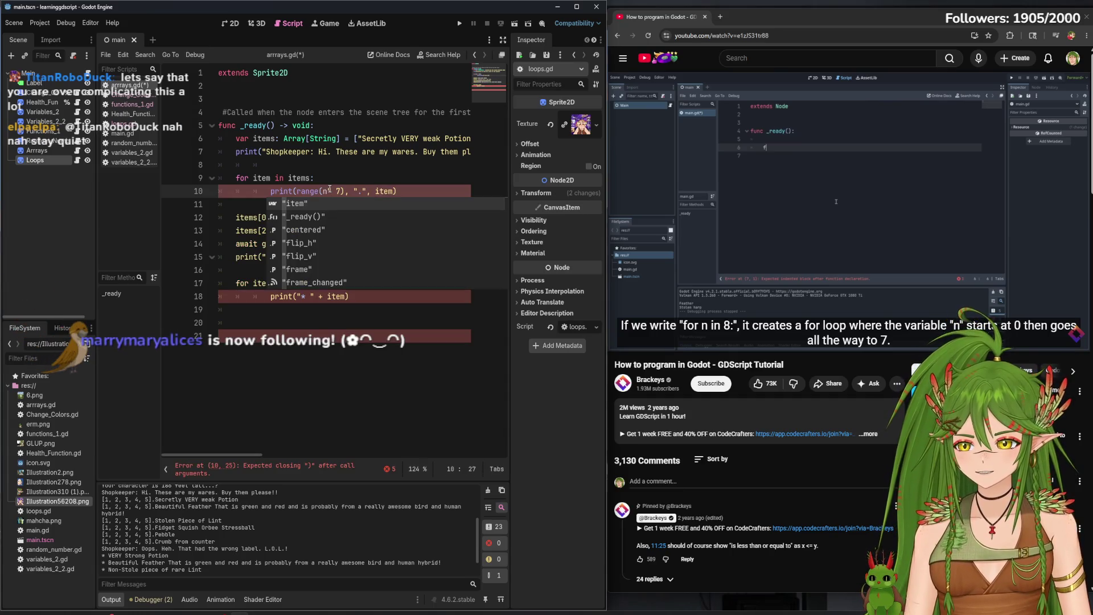
key(BackSpace)
text(:)
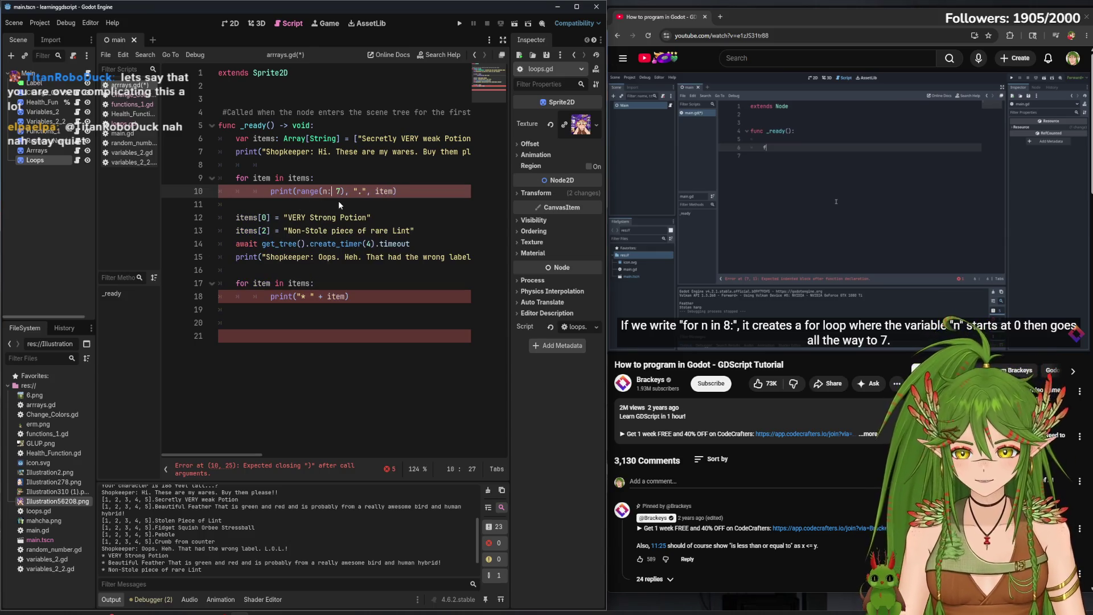
click(343, 205)
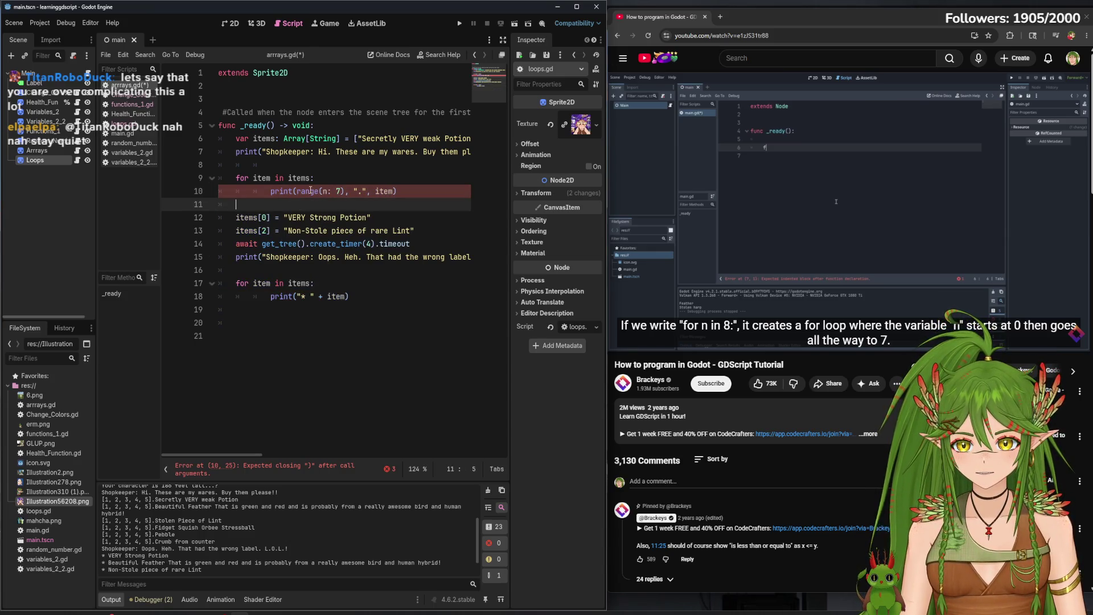
Rework the arguments so the call reads range(7: int).
click(326, 192)
key(Delete)
text(7)
click(339, 190)
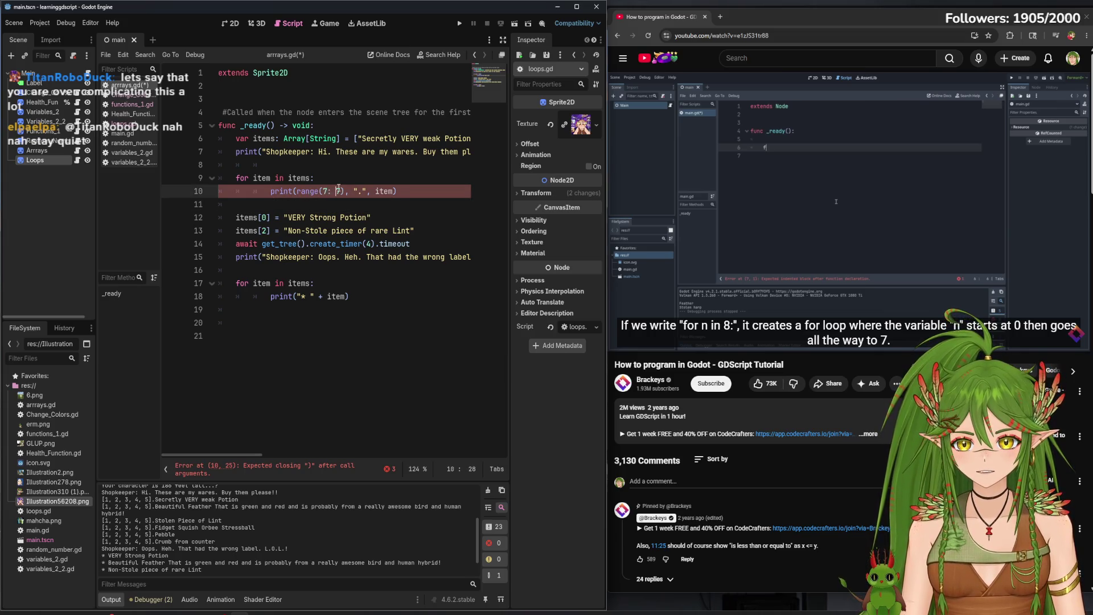
key(Delete)
text(int)
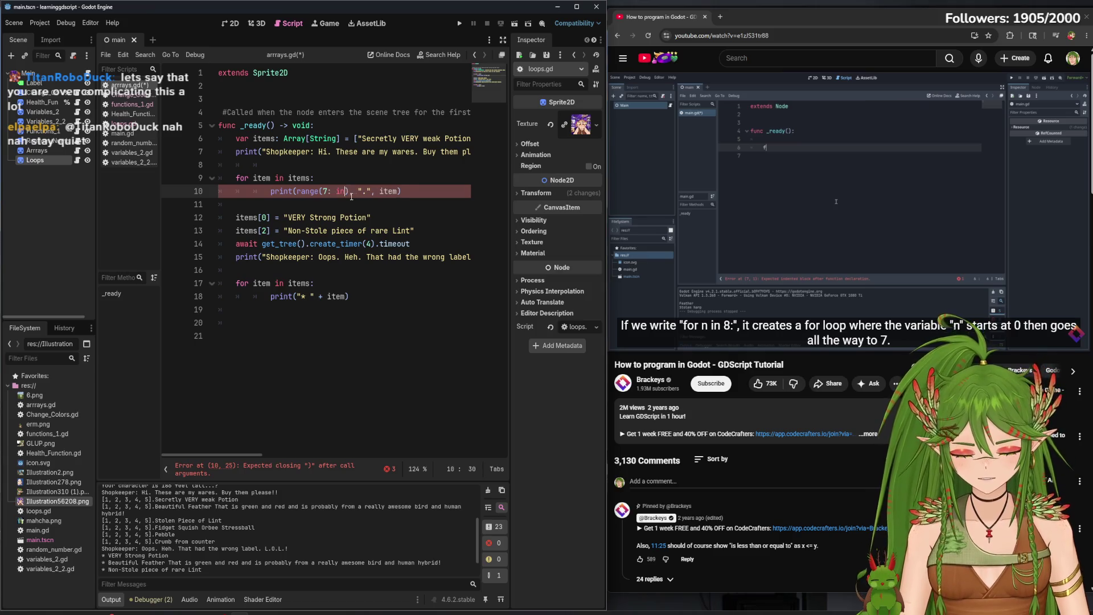
click(354, 208)
mouse_move(306, 190)
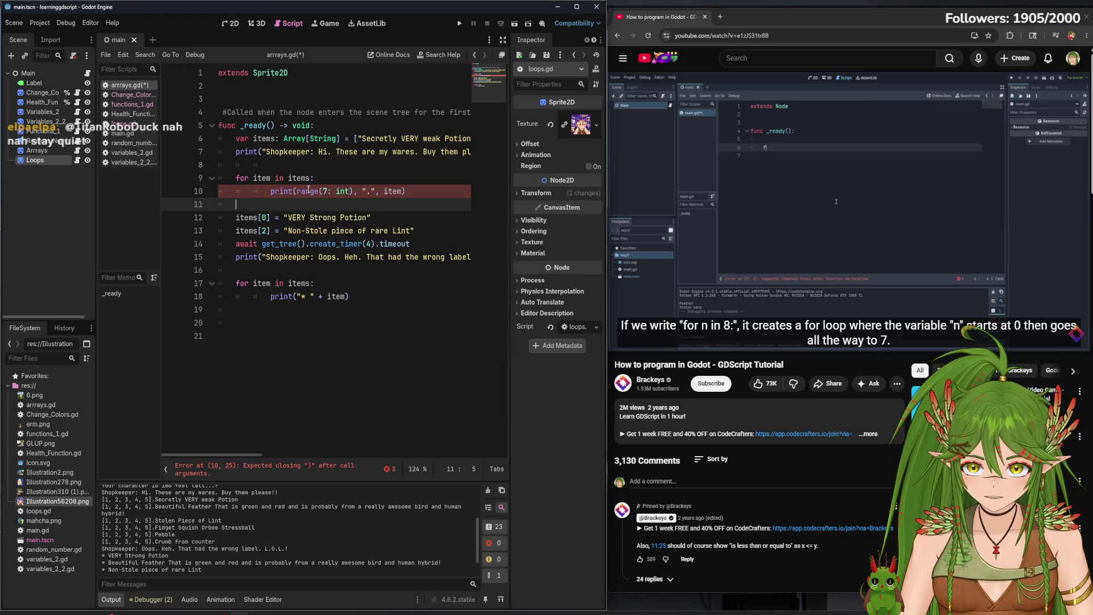
mouse_move(306, 191)
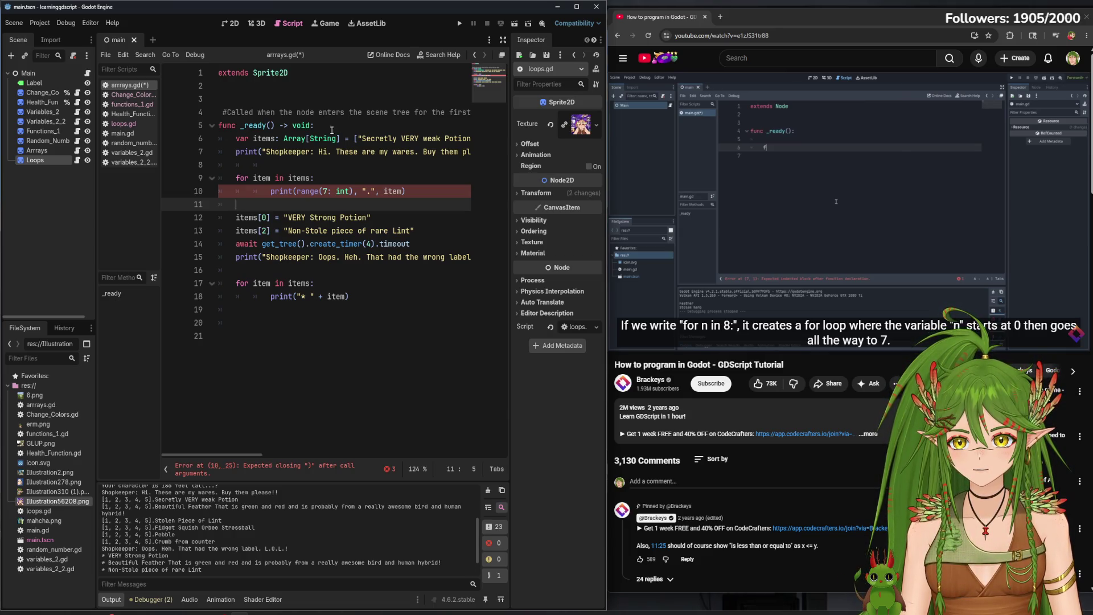
Add var numbers: Array[Int] = ["1", "2", "3", "4", "5", "6"] under func _ready.
click(323, 125)
key(Return)
text(var )
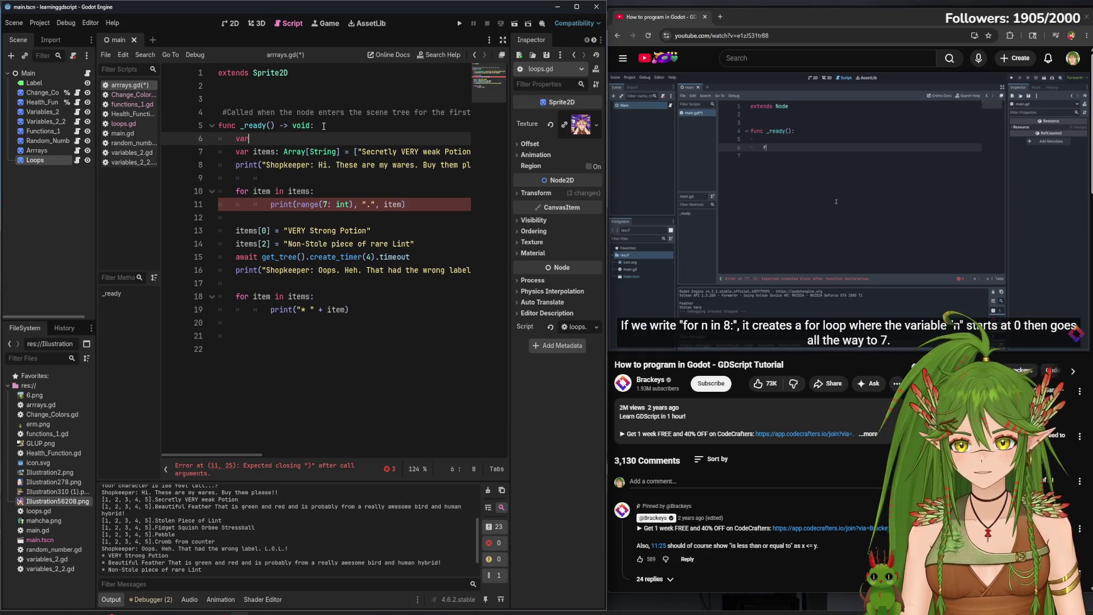
text(numbers: )
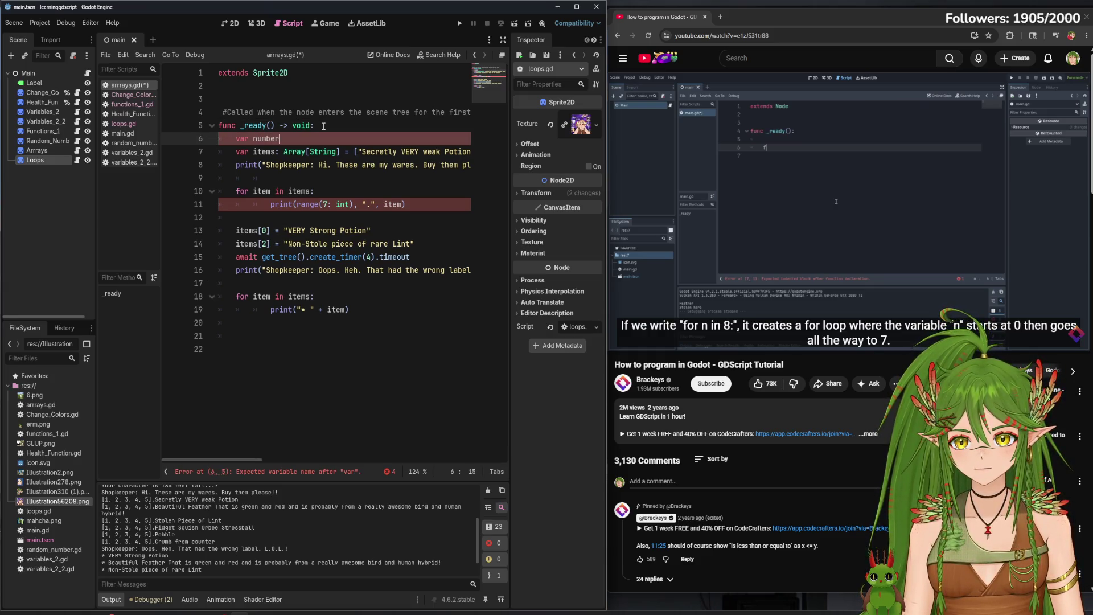
text(Array)
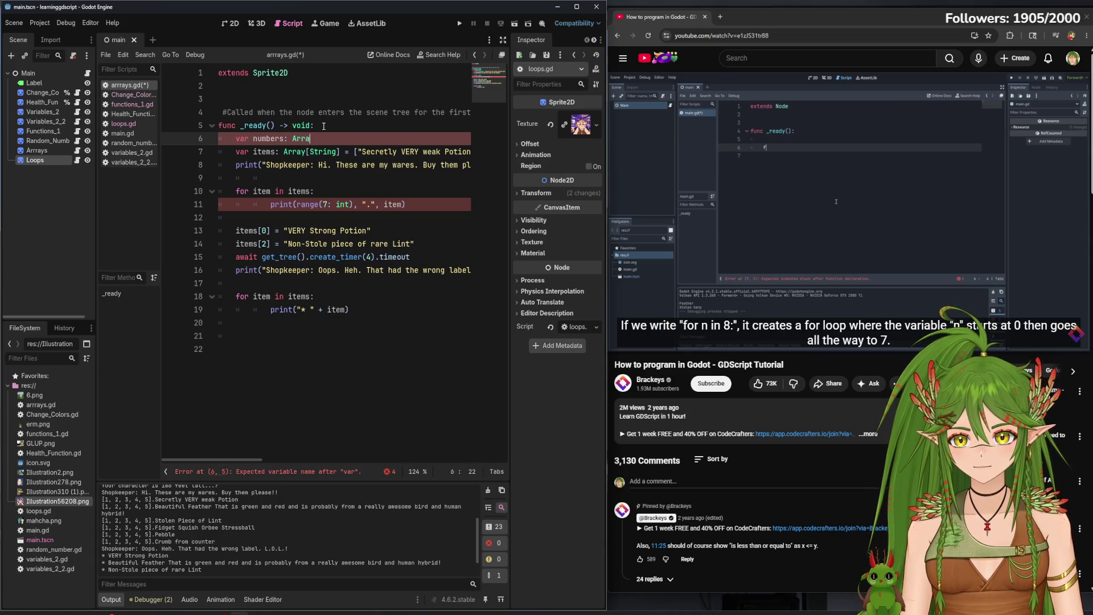
text([)
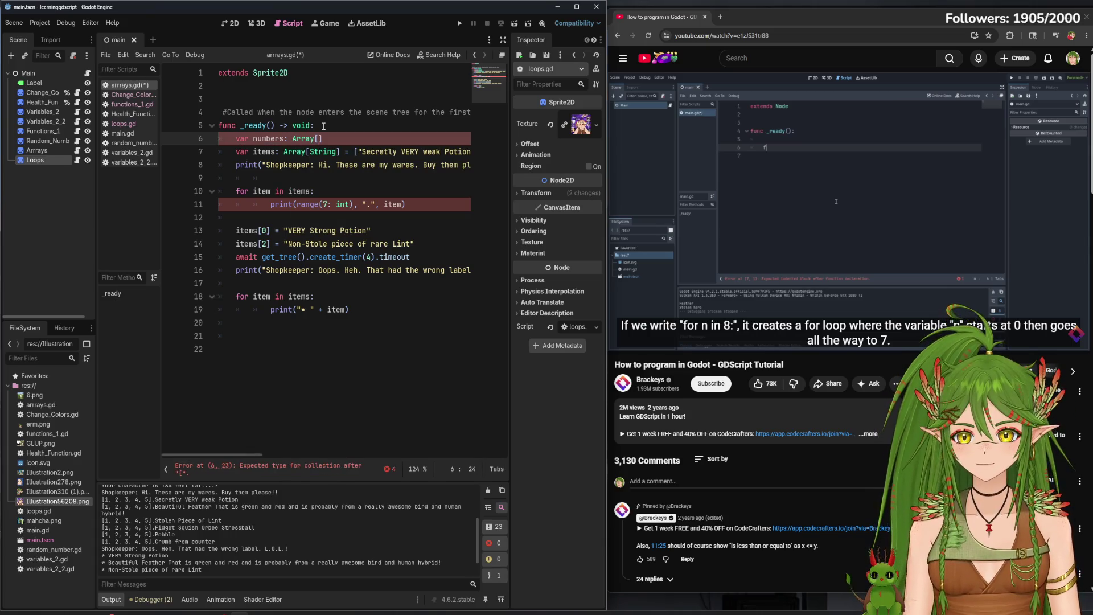
text(Int])
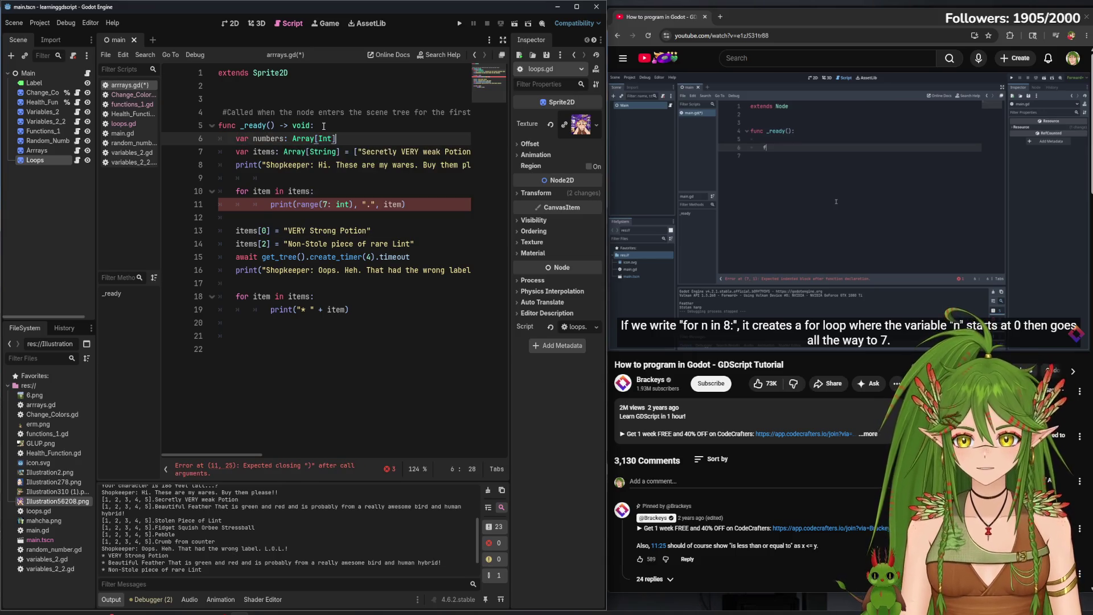
text( = [1,)
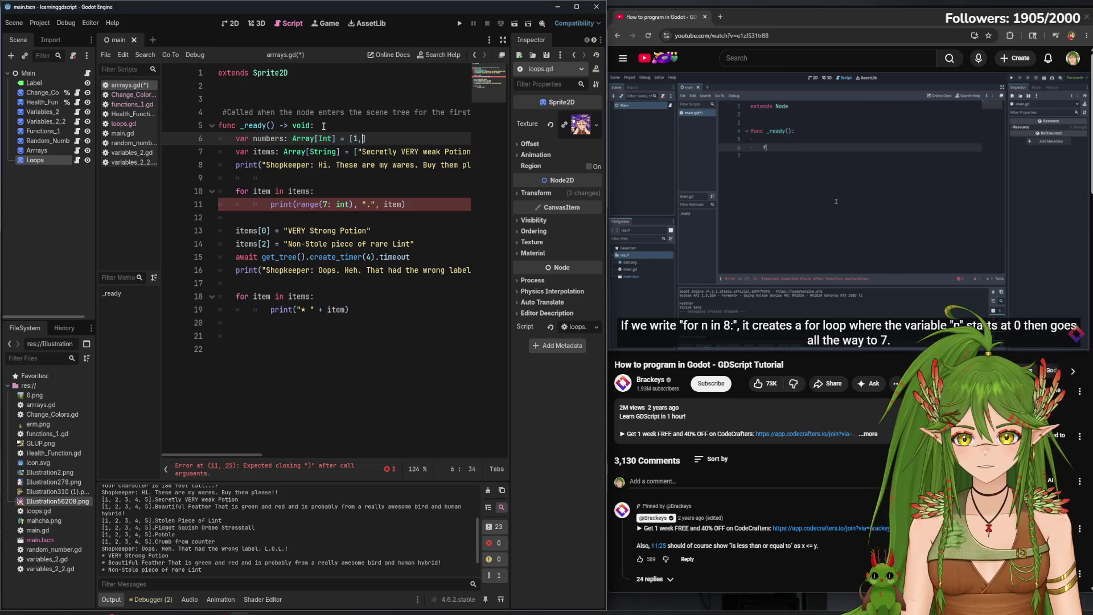
key(BackSpace)
text("1", "2")
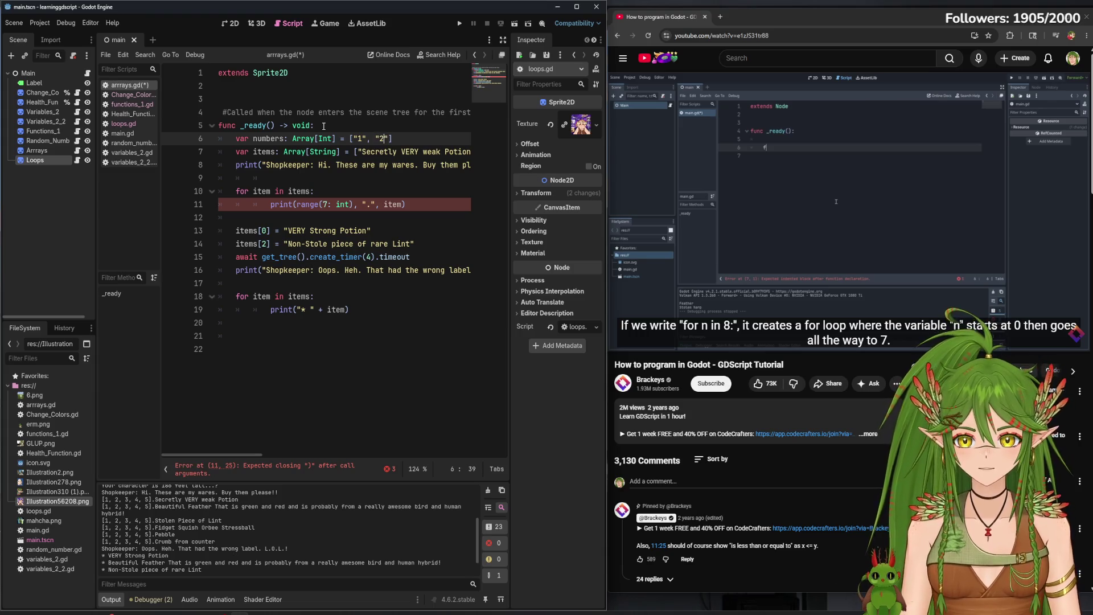
text(, "3")
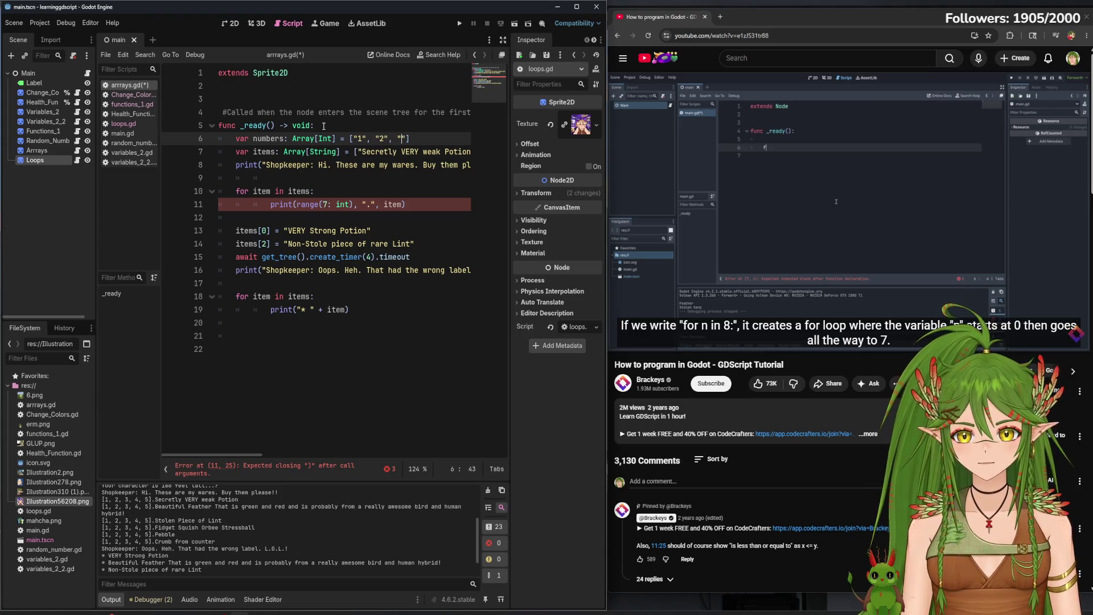
text(, "4")
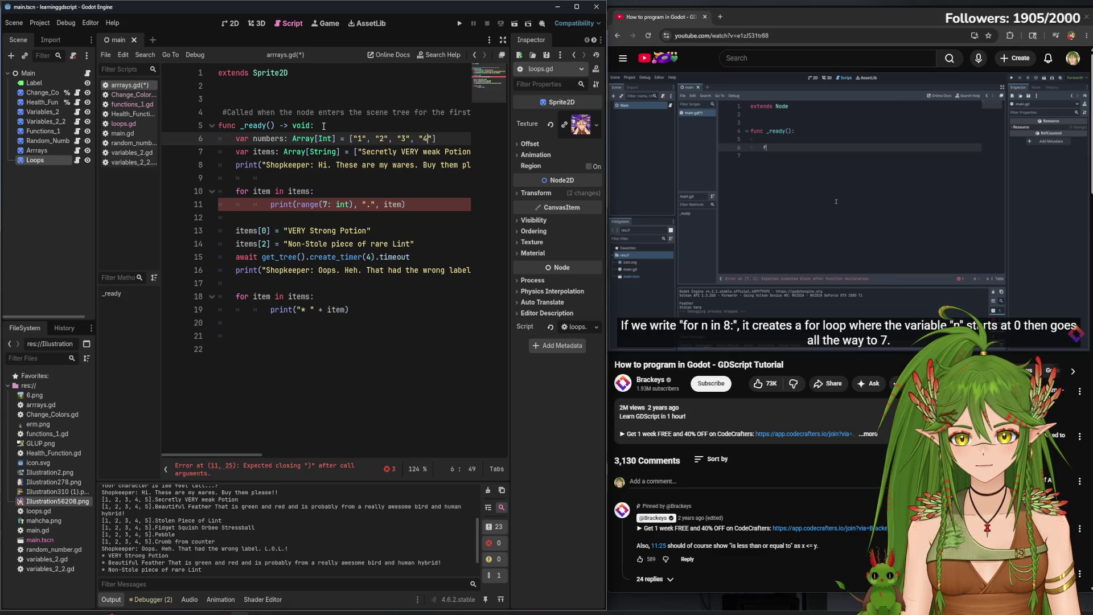
text(, "5",)
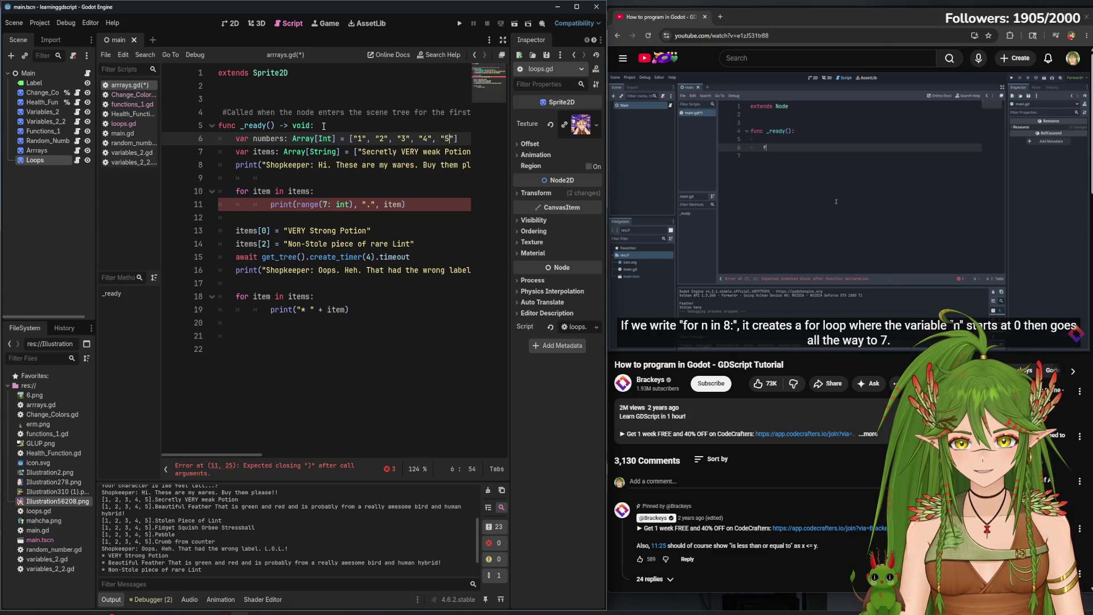
text( "6)
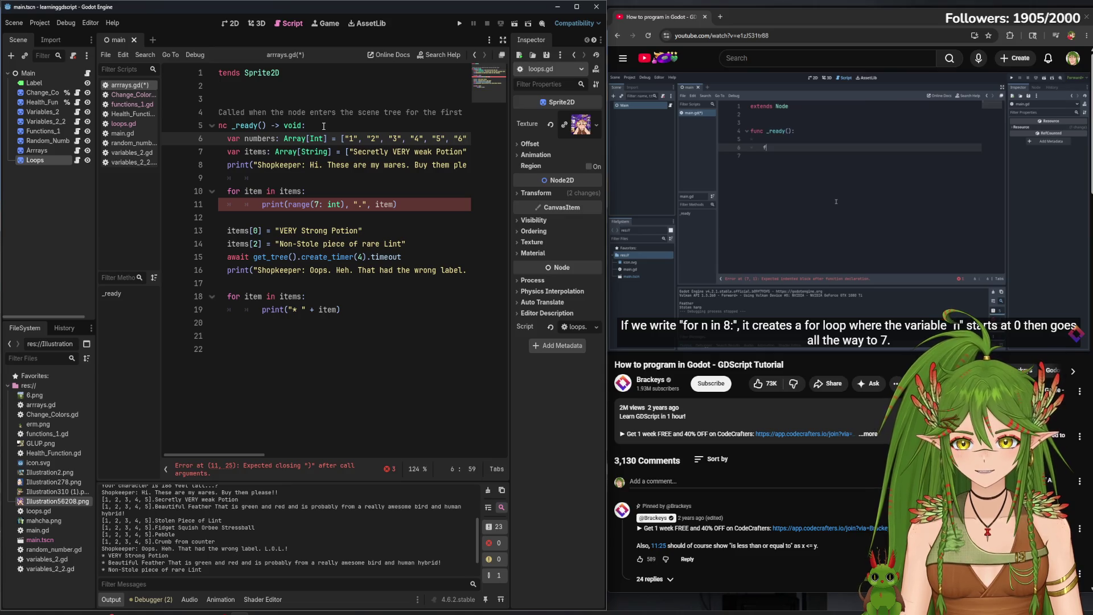
text(")
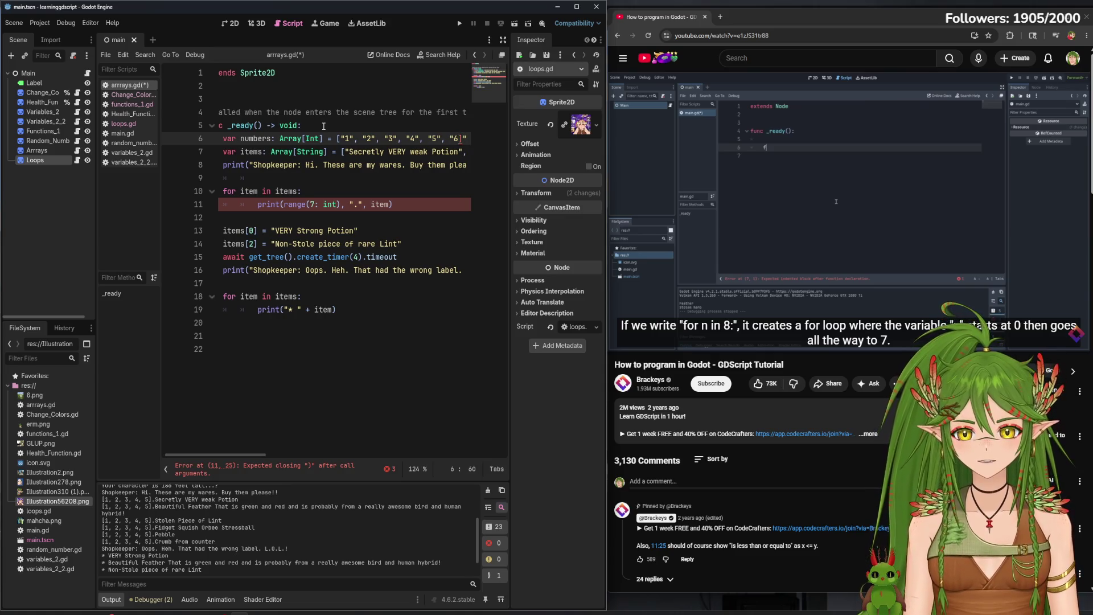
text(])
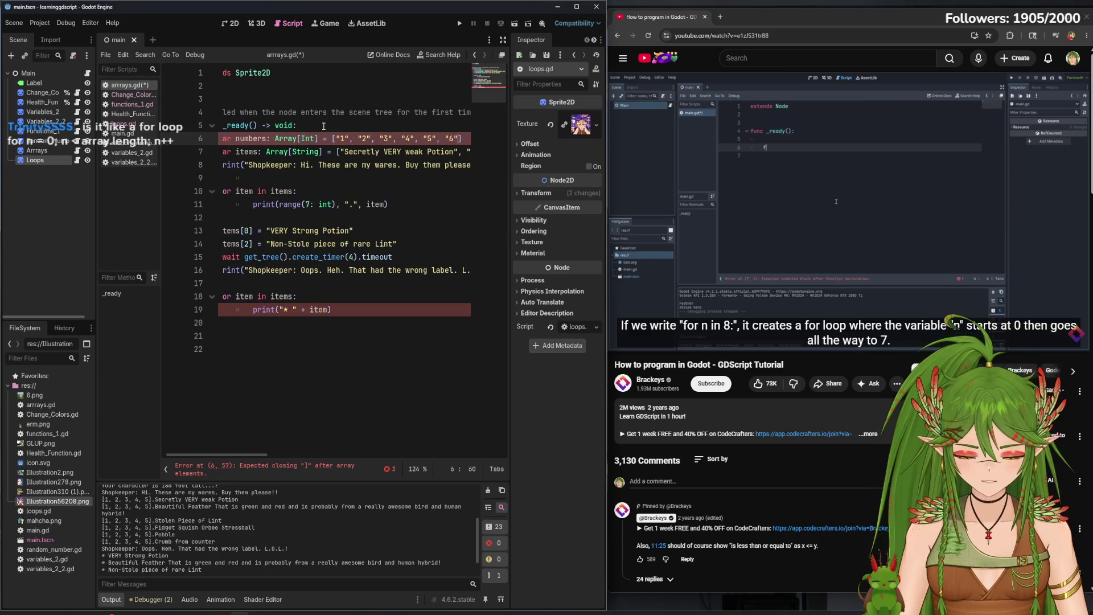
Add a period after each numbers entry so they read "1." through "6.".
click(344, 213)
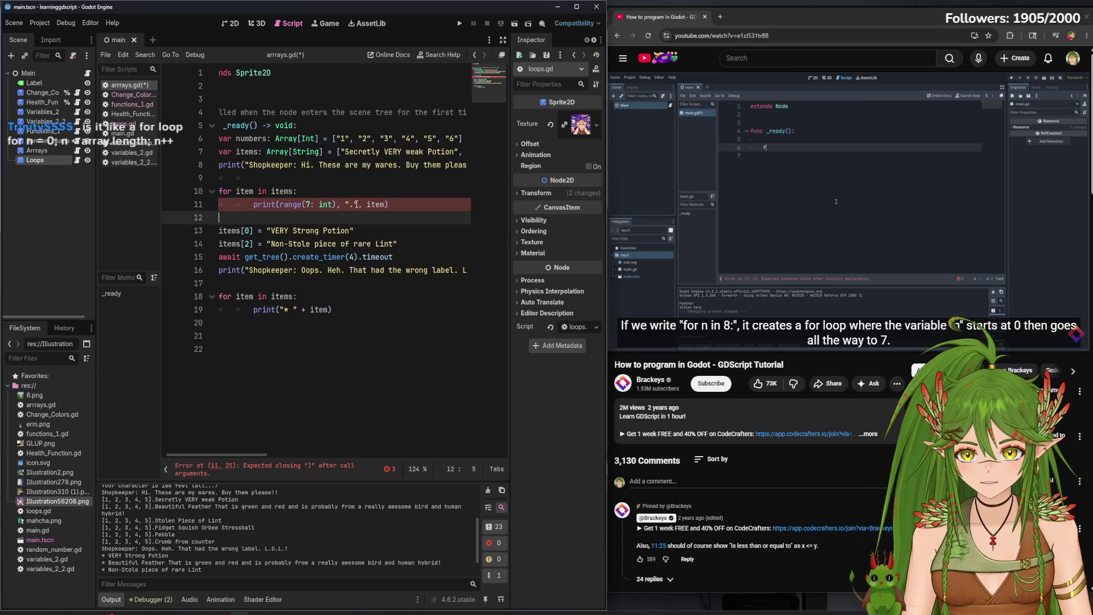
click(345, 204)
click(347, 138)
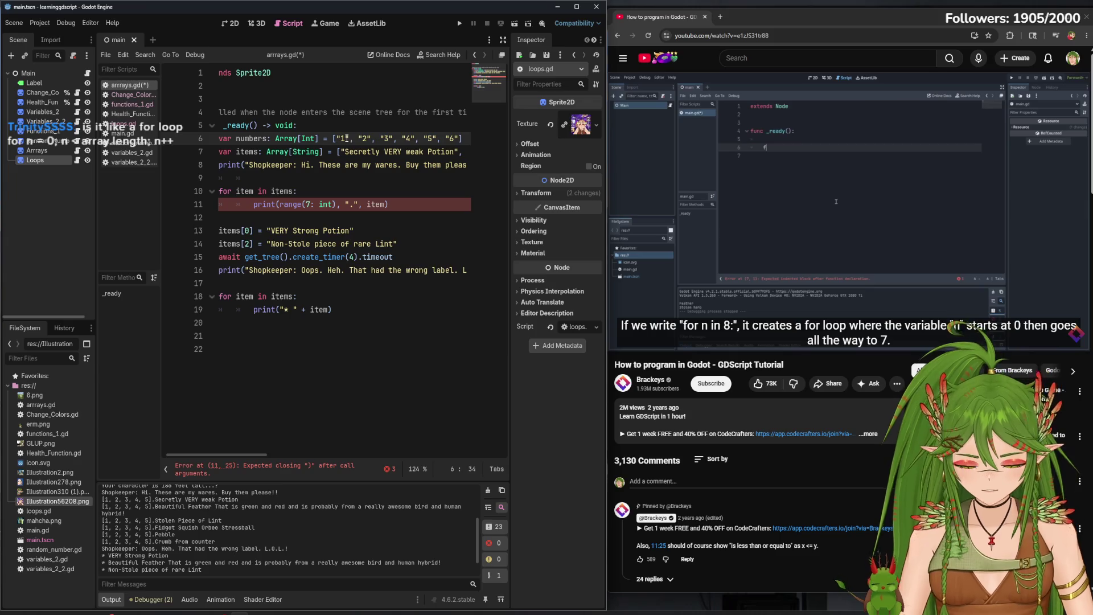
text(.)
click(371, 142)
text(.)
text(.)
click(422, 138)
text(.)
click(448, 138)
text(.)
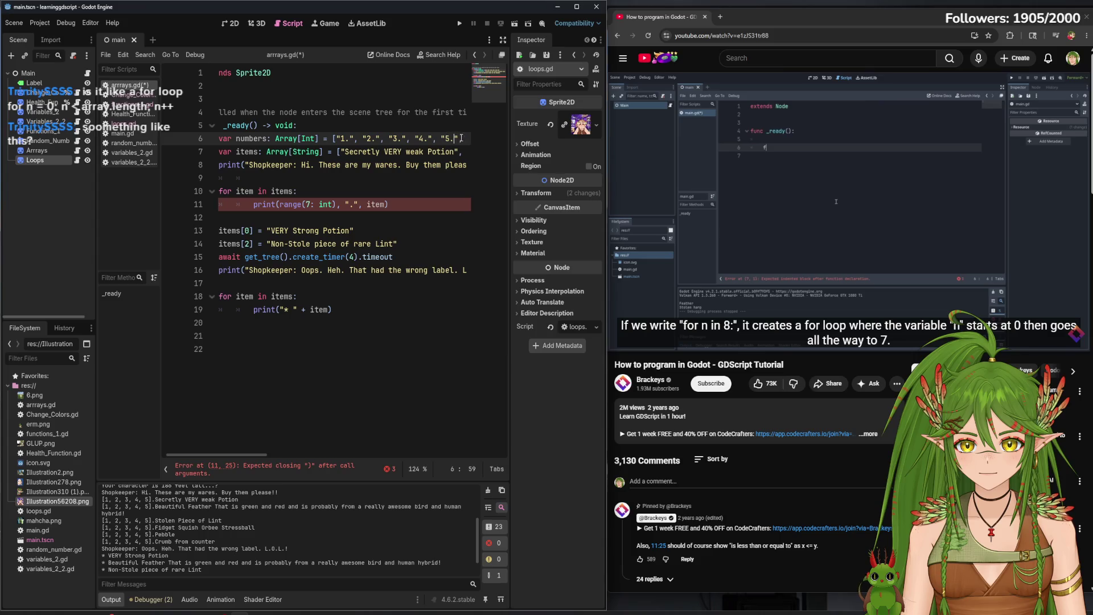
click(468, 138)
text(.)
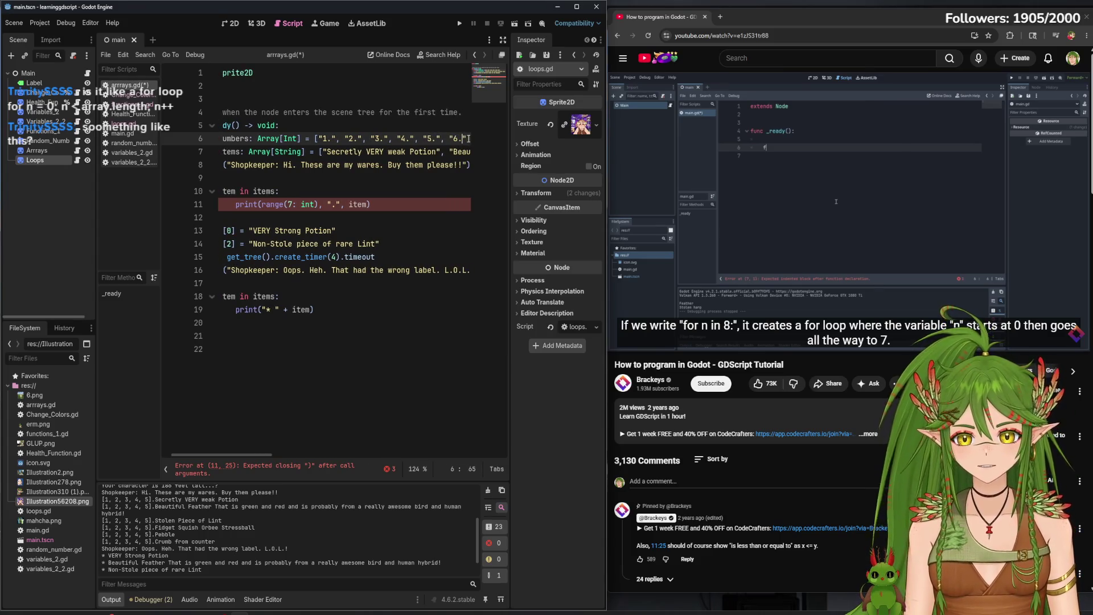
Replace the range argument in line 11's print with numbers + item.
drag(337, 204, 269, 203)
text(numbers)
click(300, 204)
key(BackSpace)
text(+)
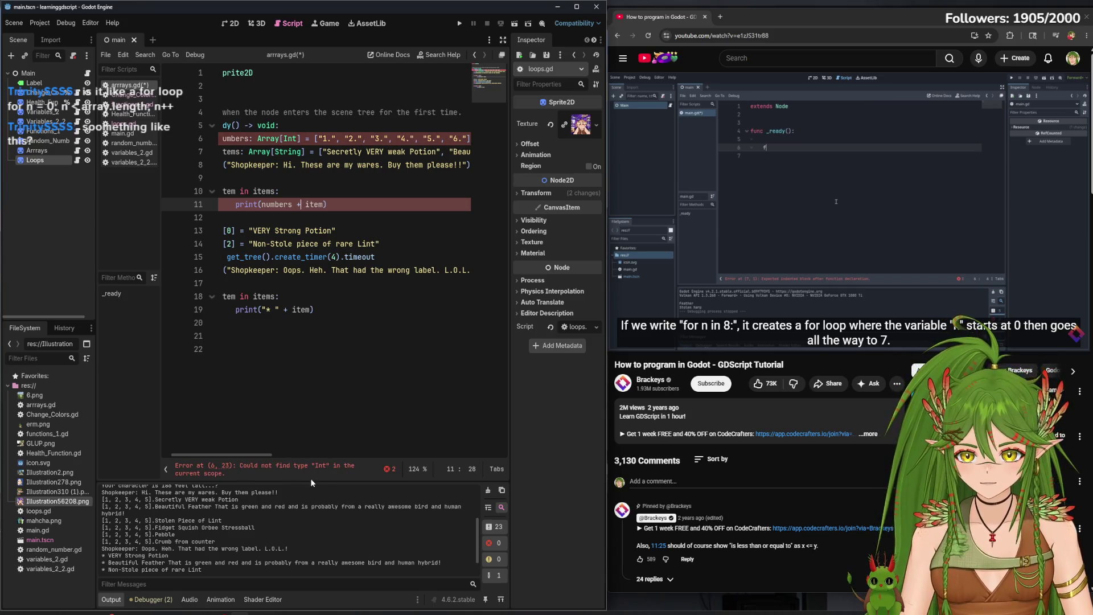
Remove Int from the declaration, leaving Array[], and show the Array class documentation.
click(298, 139)
key(BackSpace)
key(BackSpace)
key(BackSpace)
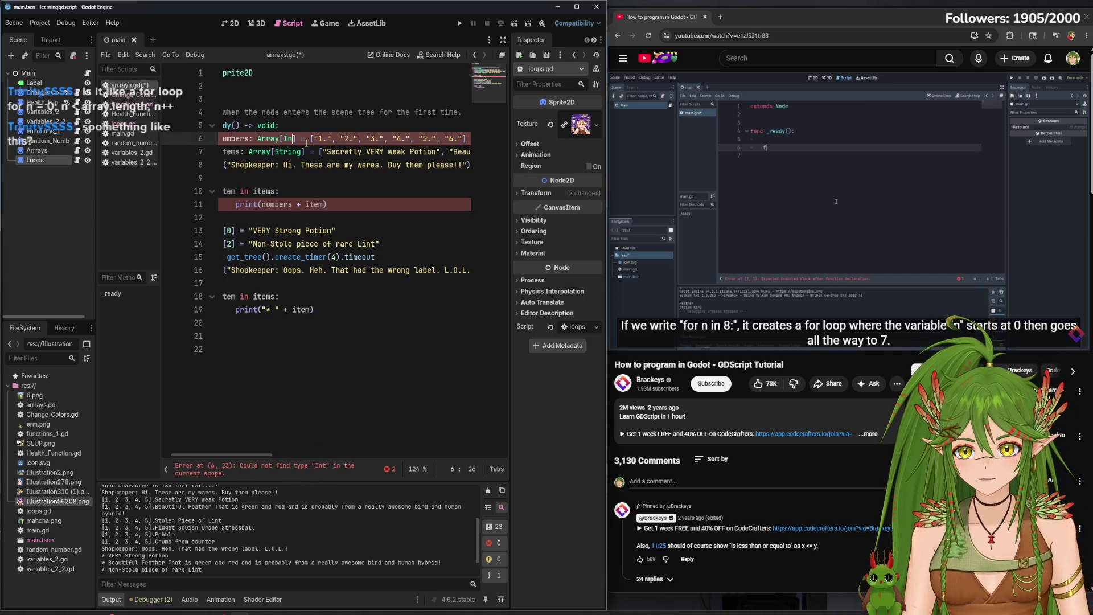
text(])
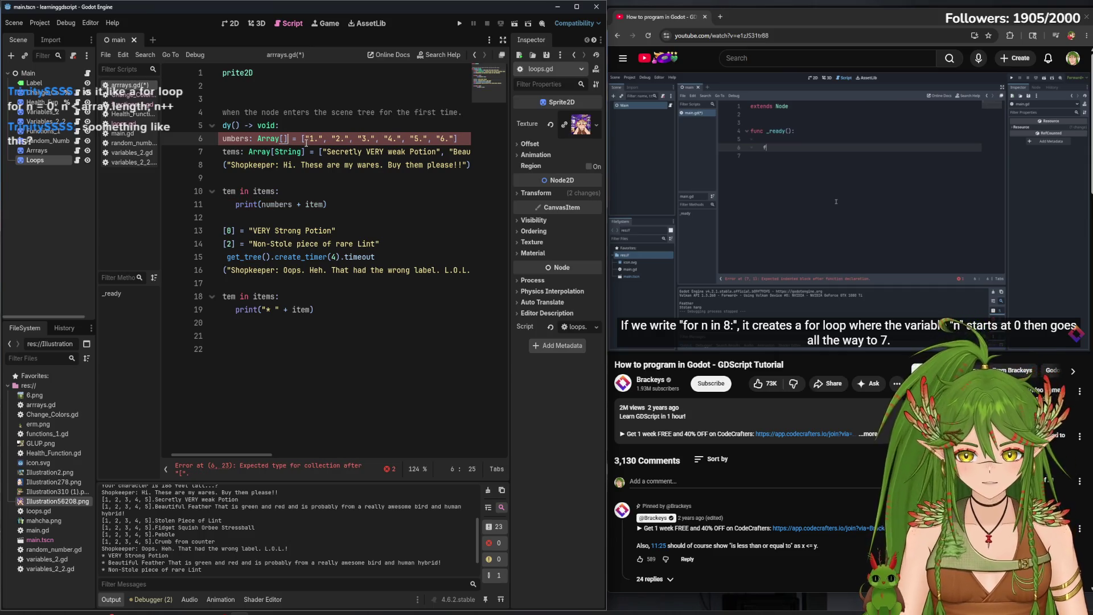
click(331, 175)
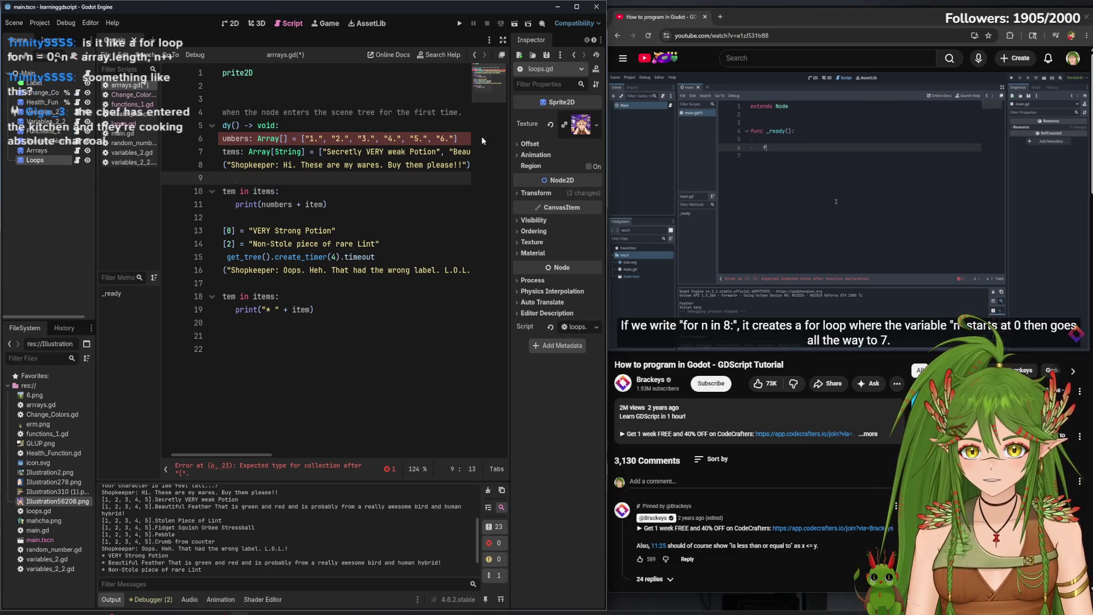
click(464, 136)
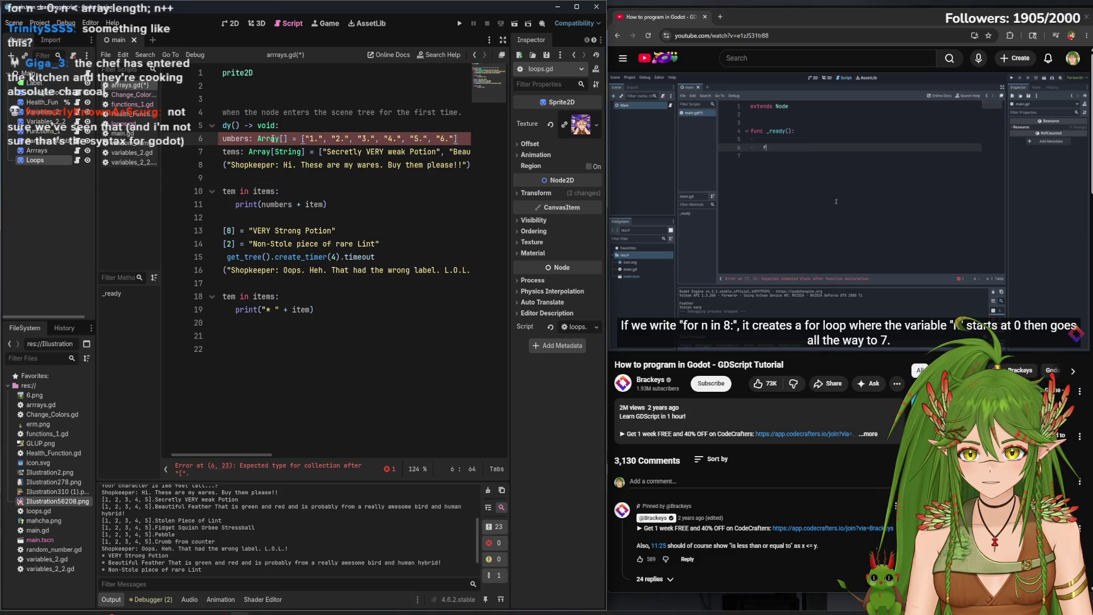
mouse_move(272, 138)
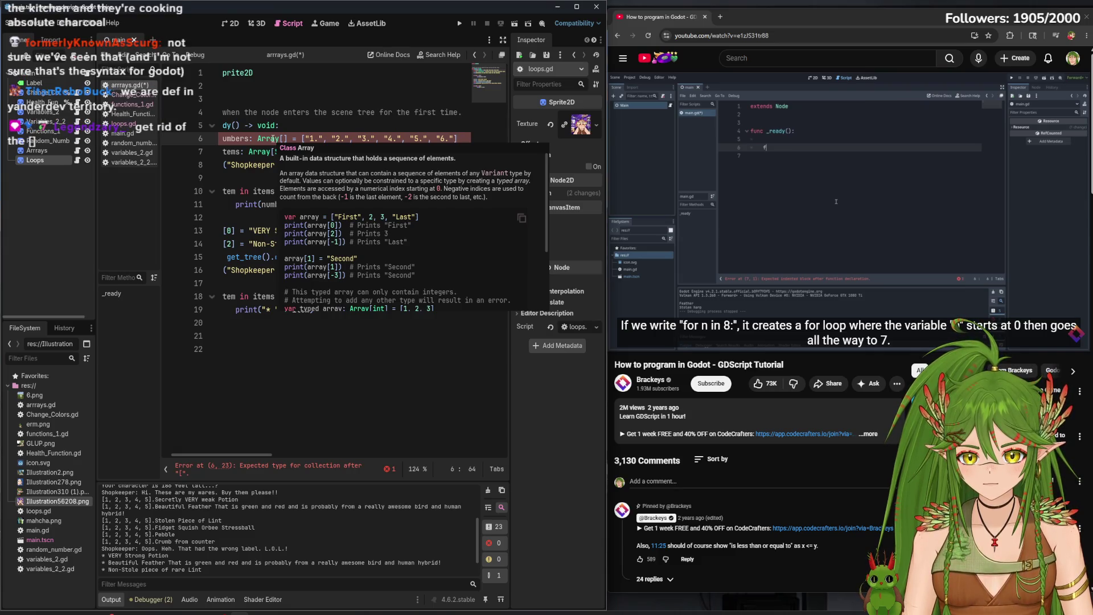
Type the numbers array as Array[int].
click(283, 139)
text(int)
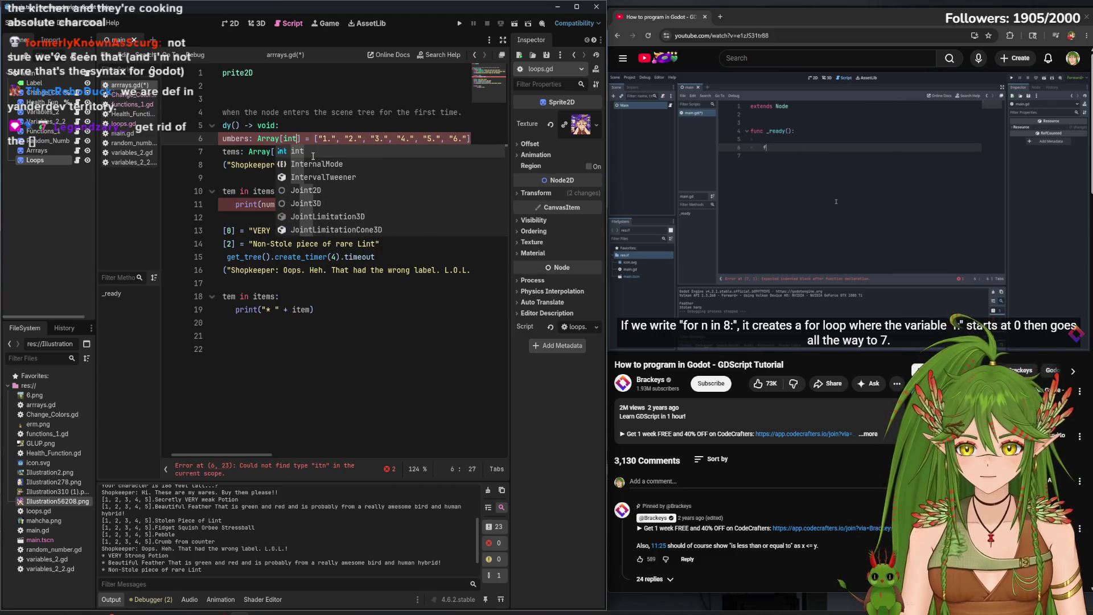
click(309, 126)
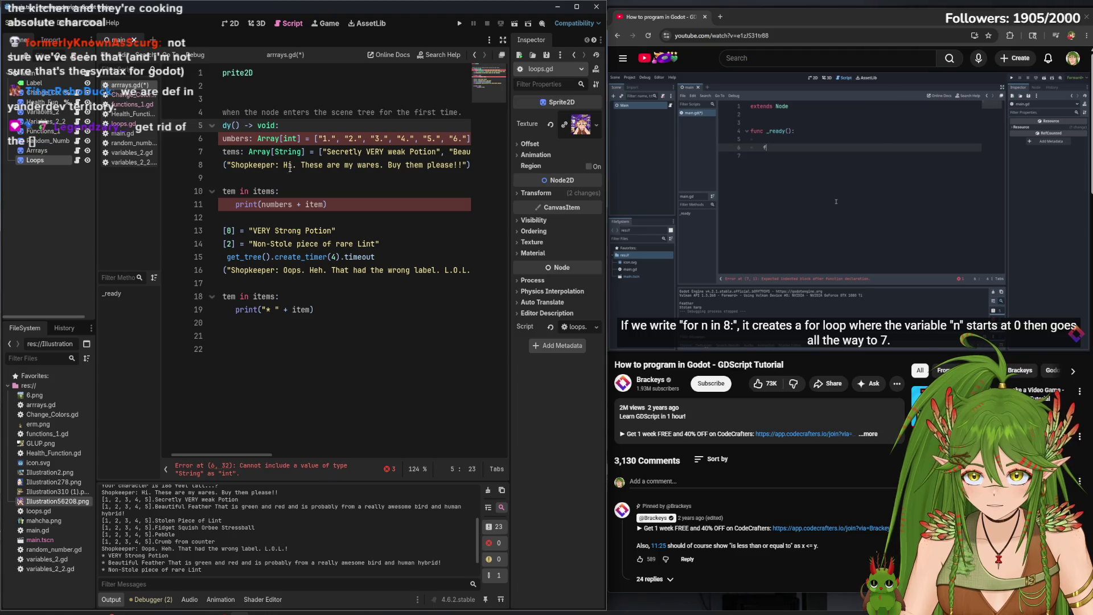
Delete the trailing dots so the entries read "1" through "6".
click(331, 137)
key(Delete)
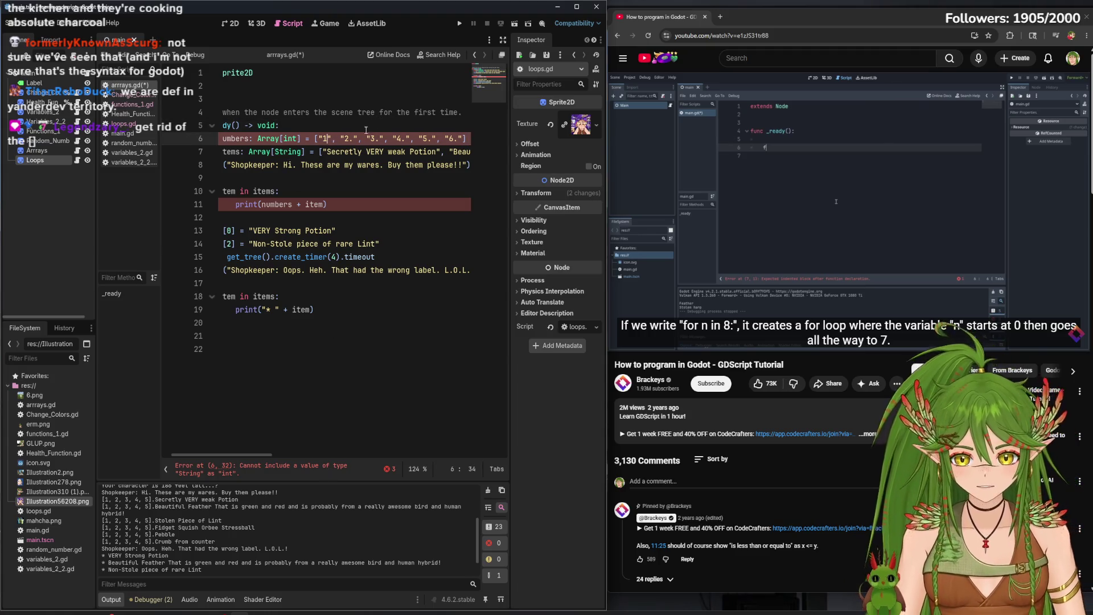
click(354, 139)
key(BackSpace)
click(400, 139)
key(BackSpace)
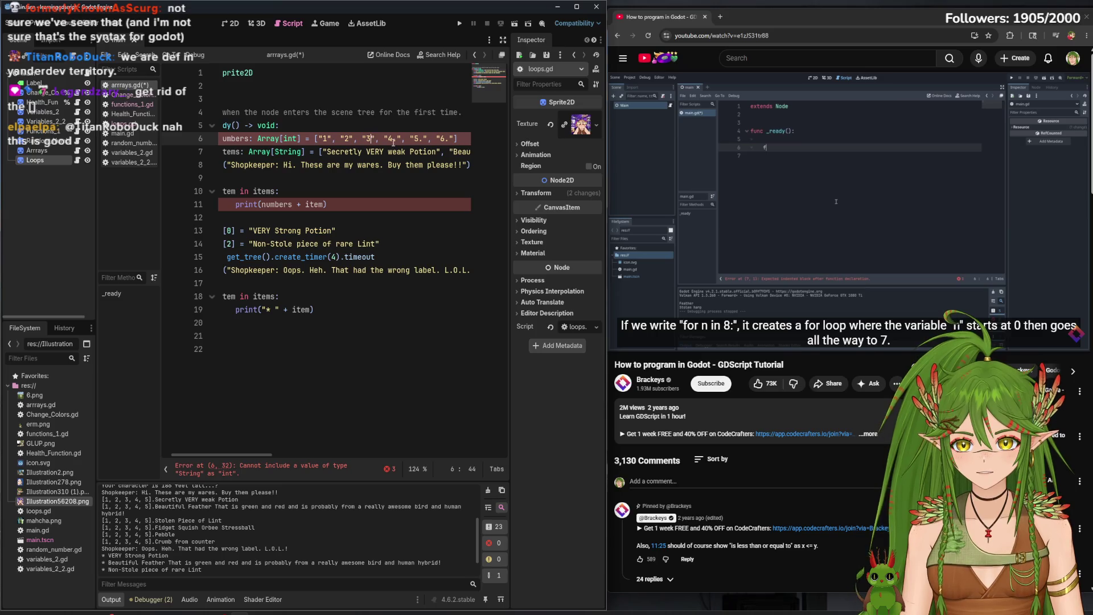
click(452, 138)
key(BackSpace)
click(426, 138)
key(BackSpace)
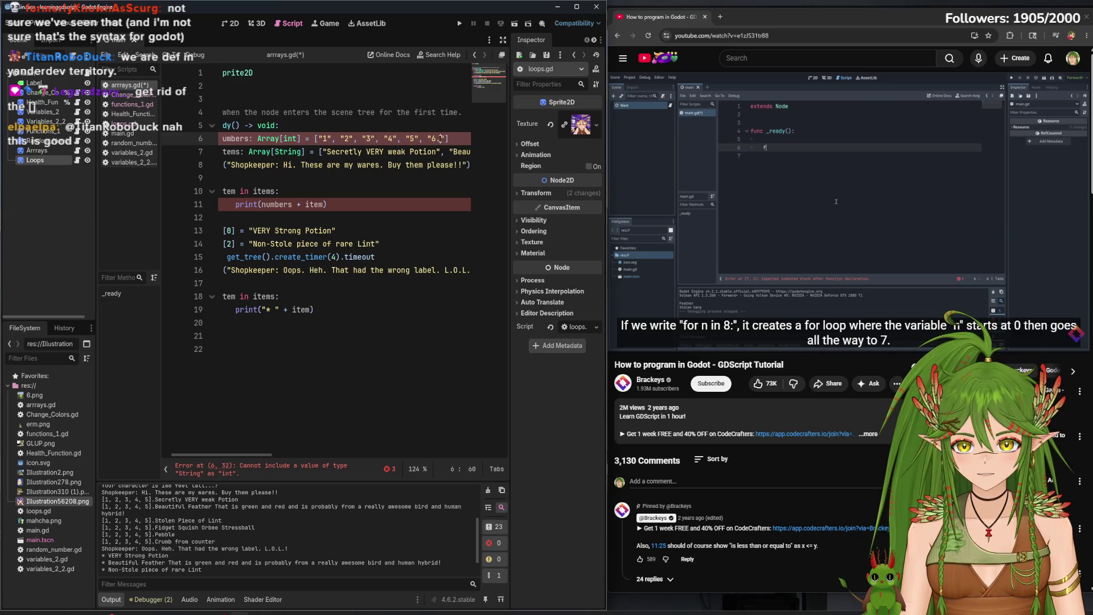
click(363, 196)
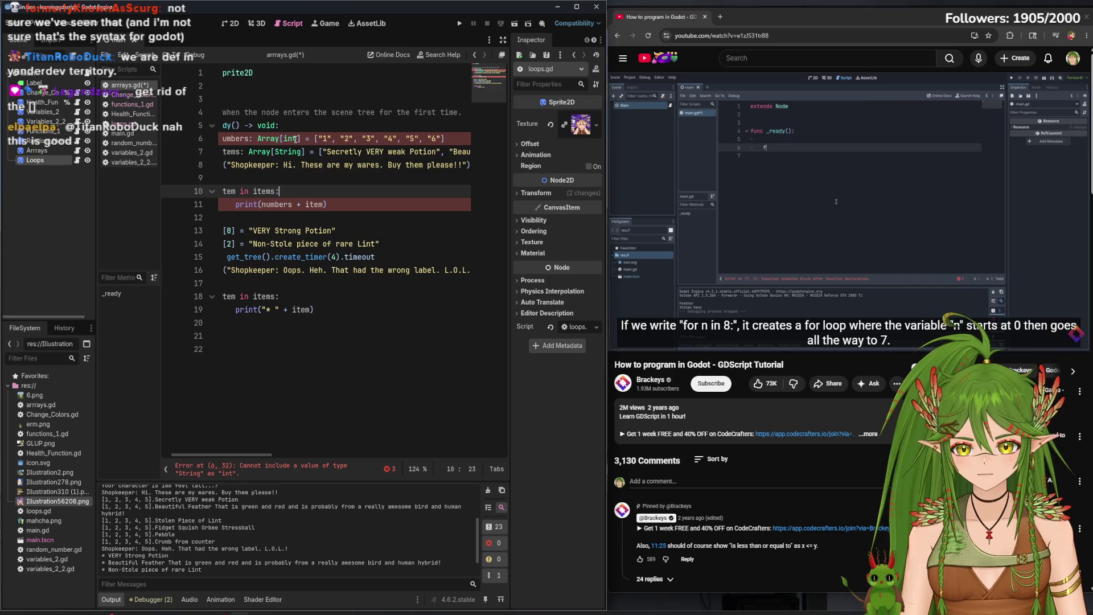
mouse_move(294, 139)
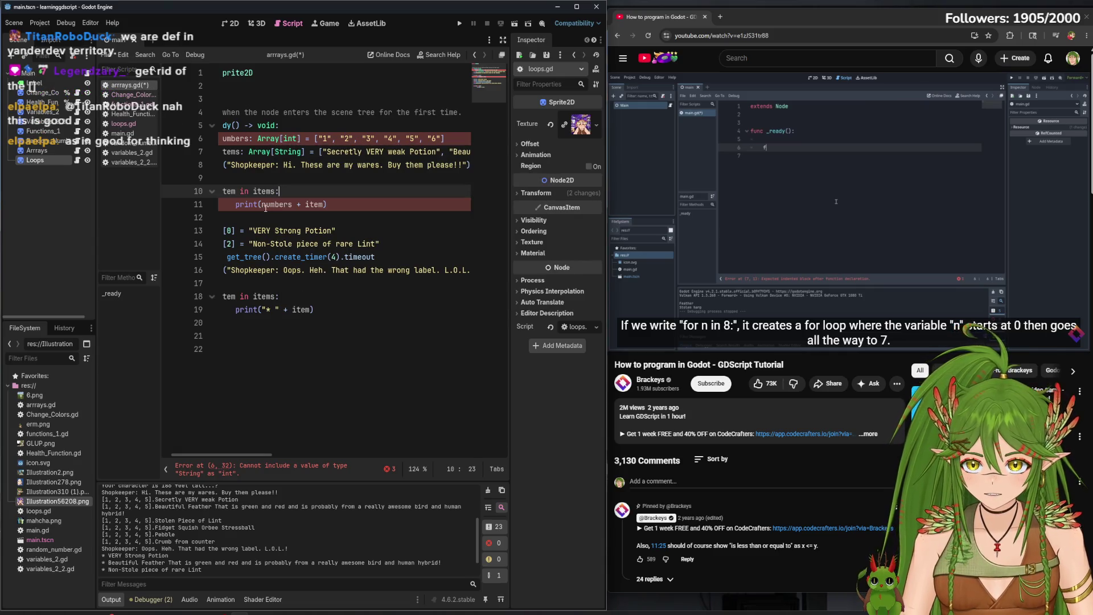
mouse_move(276, 207)
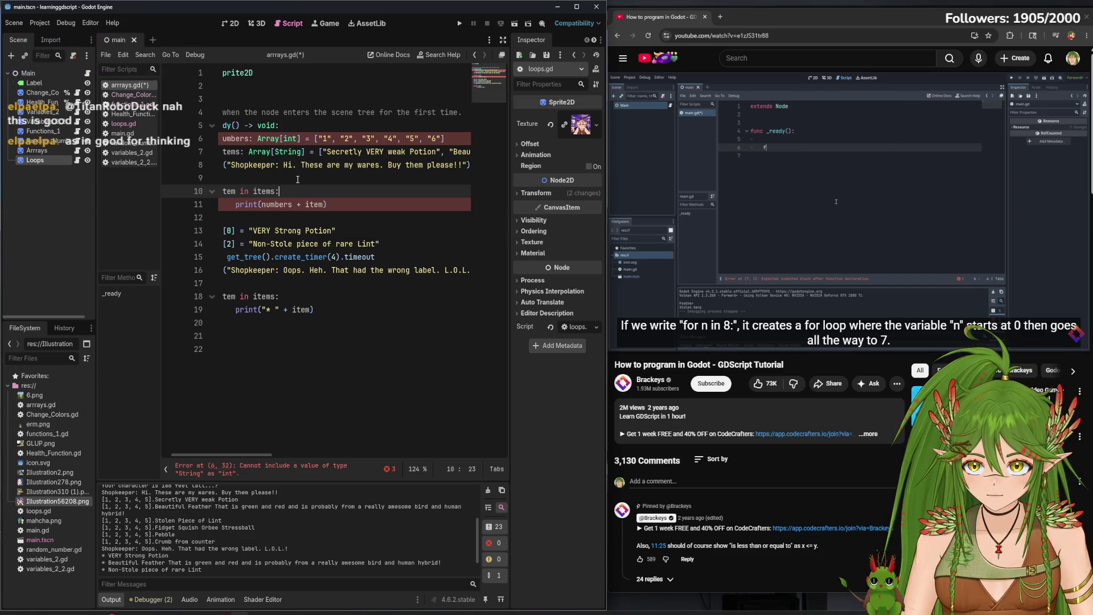
drag(267, 454, 244, 452)
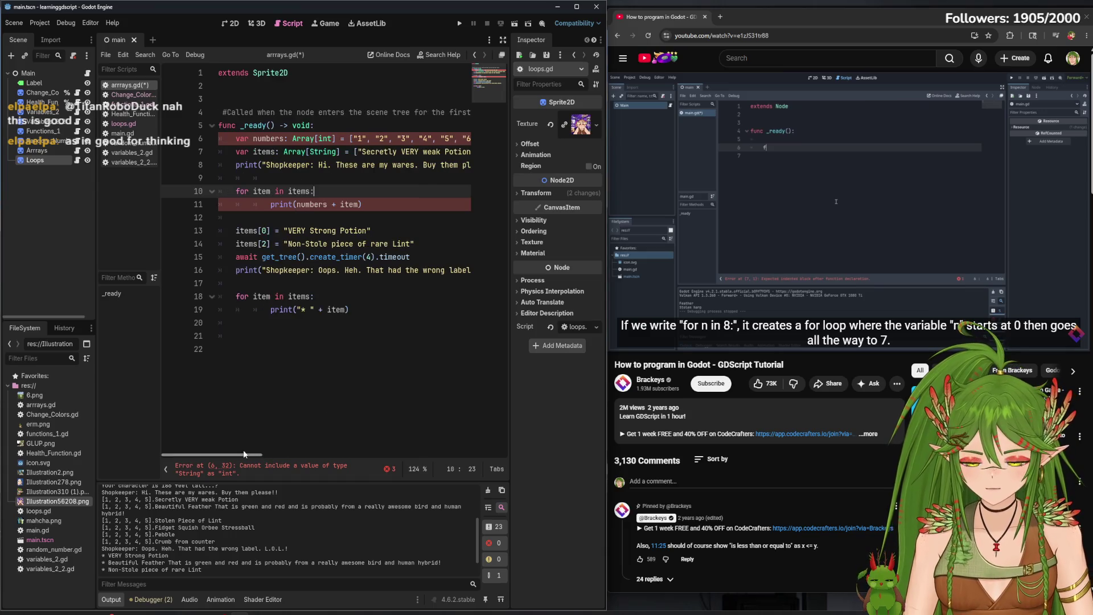
Make line 10 'for item in items and number in numbers' and print number + item.
click(307, 191)
key(Right)
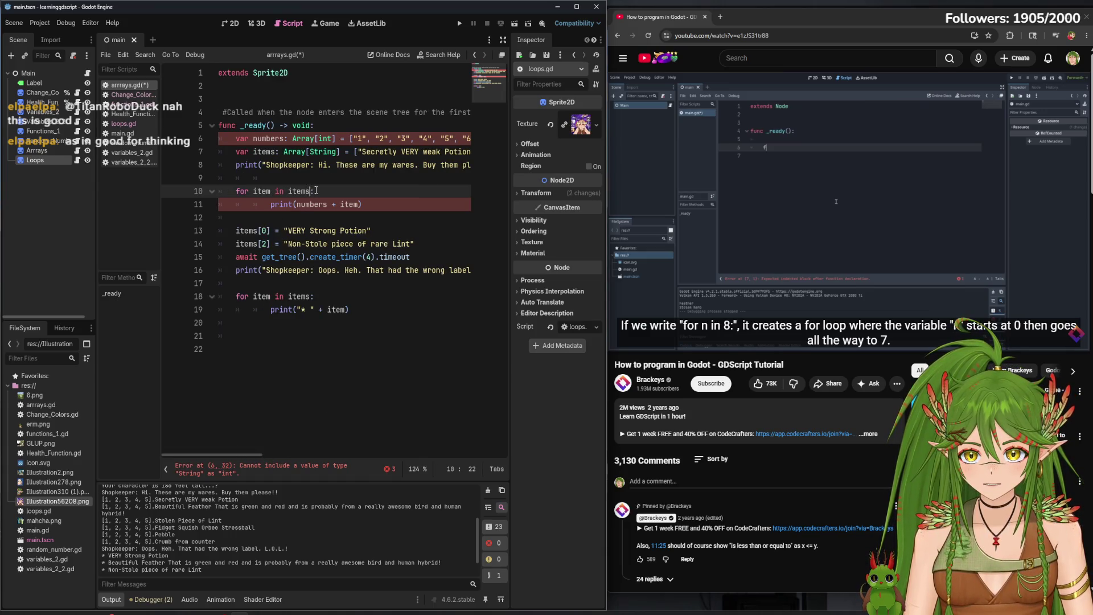
text(and numb)
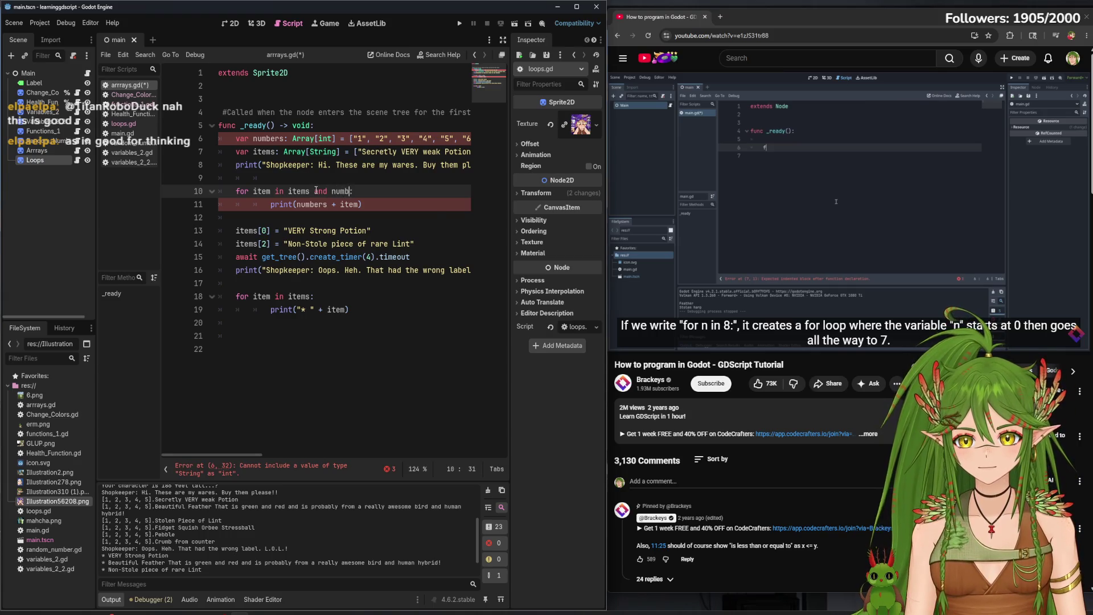
text(er in nu)
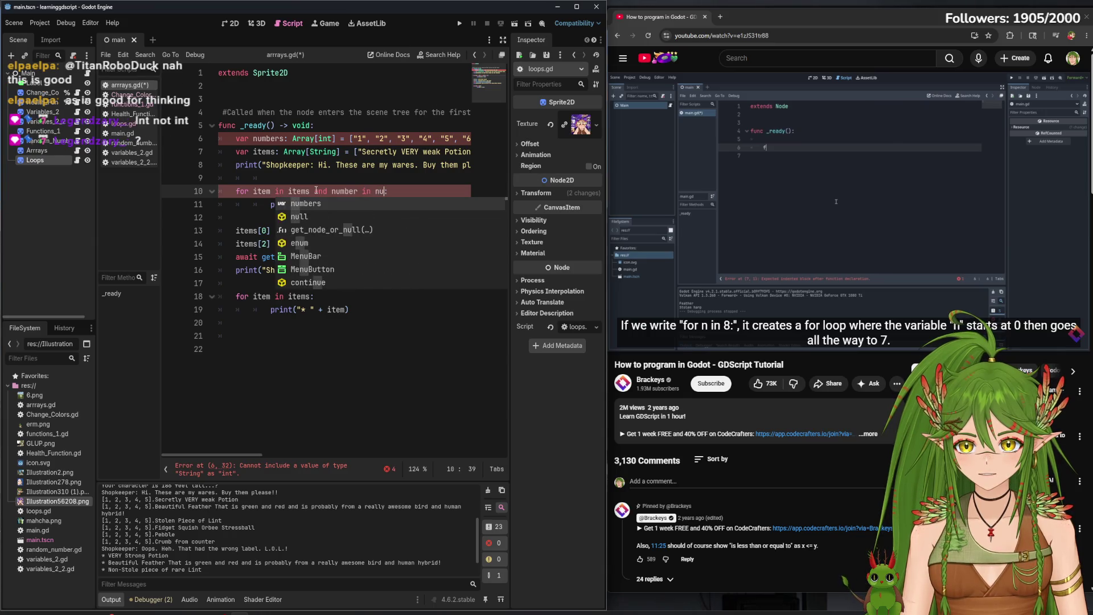
text(mbers)
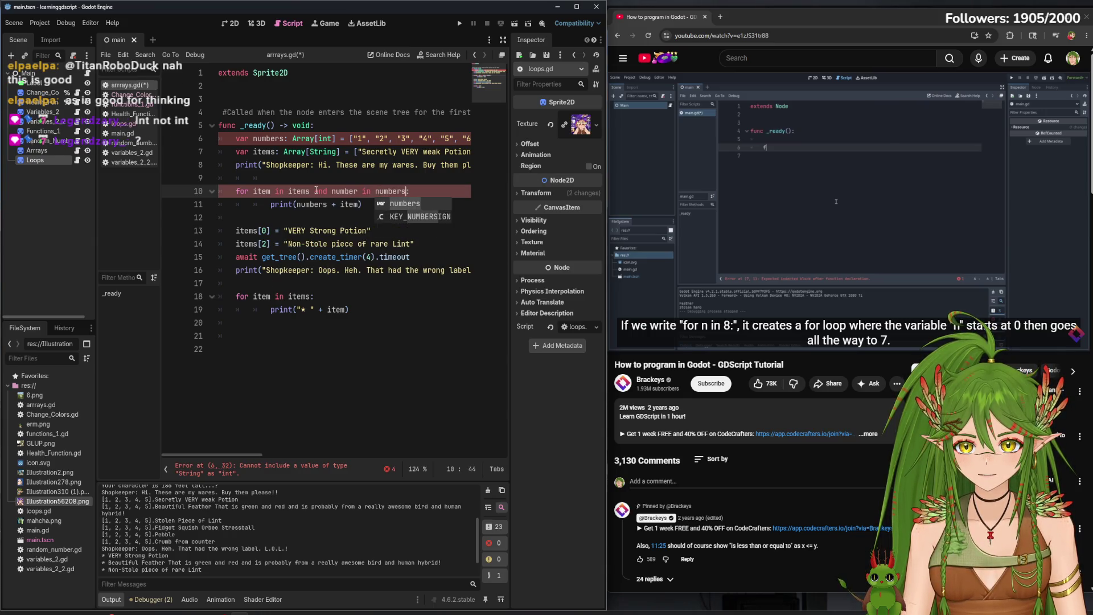
click(327, 205)
key(BackSpace)
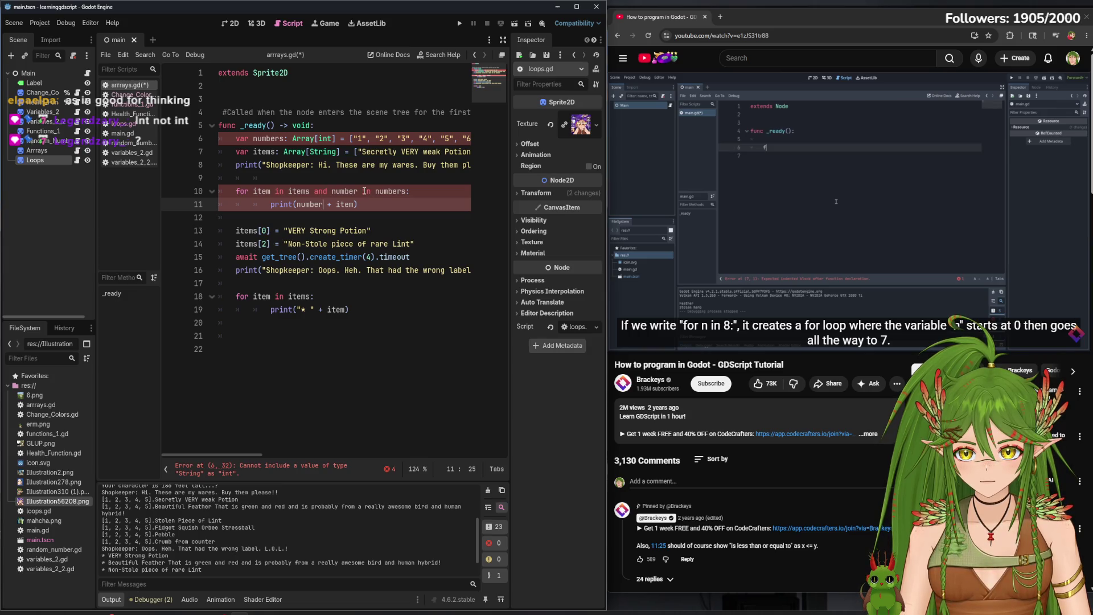
Change the element type to Int, then remove it to leave Array[].
click(335, 138)
key(Right)
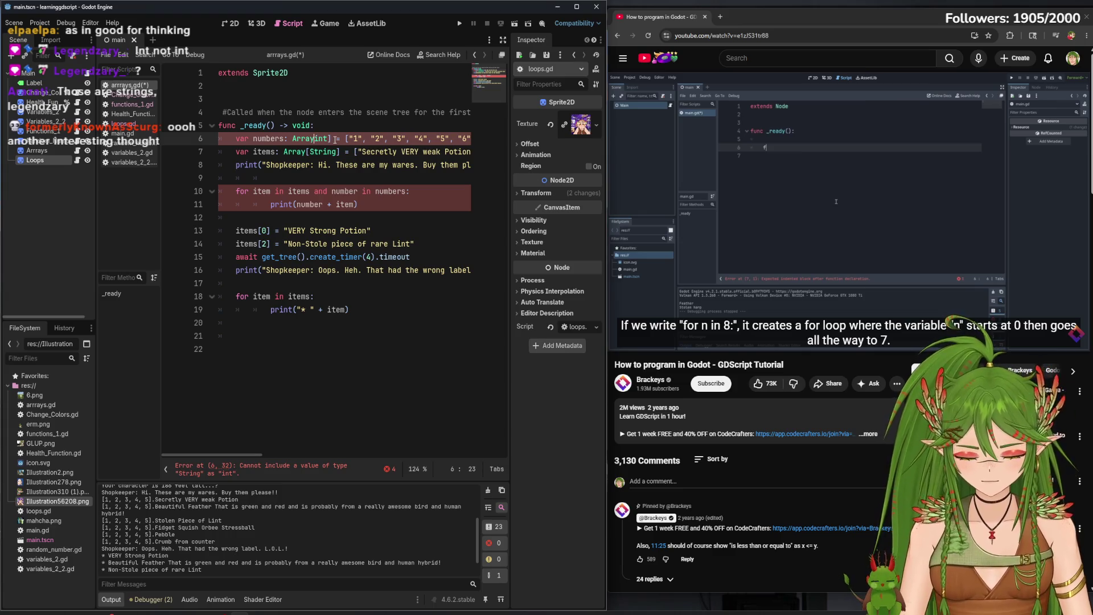
key(BackSpace)
text(I)
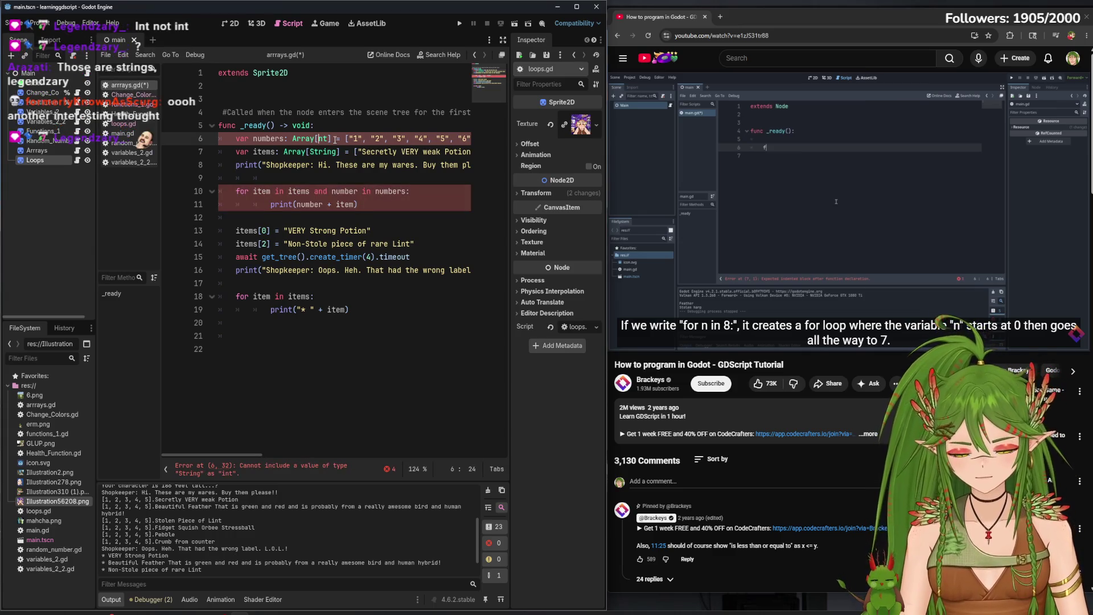
click(254, 176)
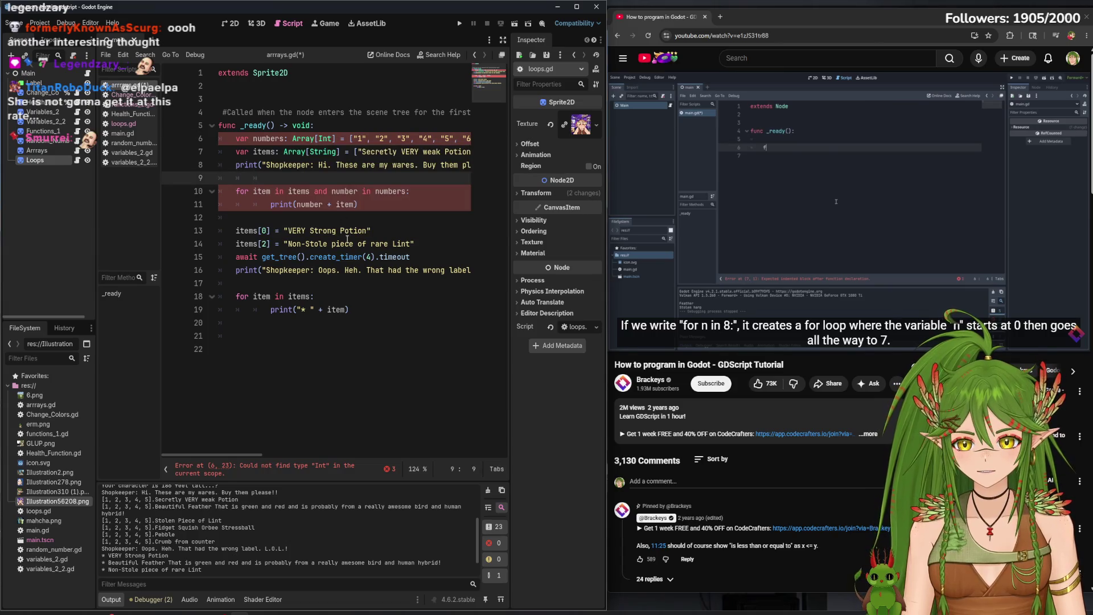
click(332, 139)
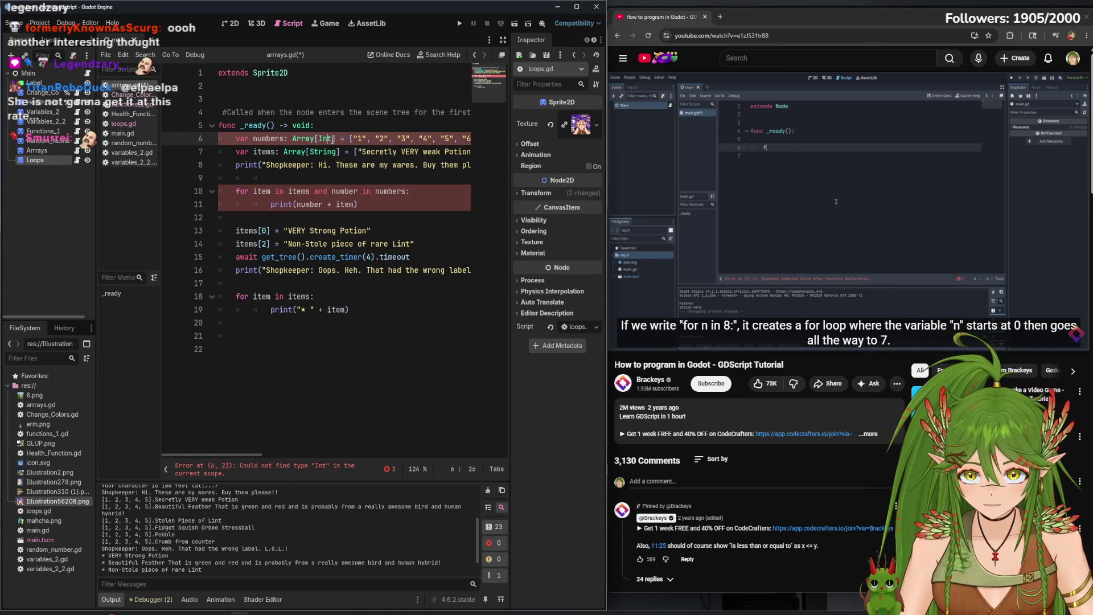
key(BackSpace)
key(BackSpace)
key(BackSpace)
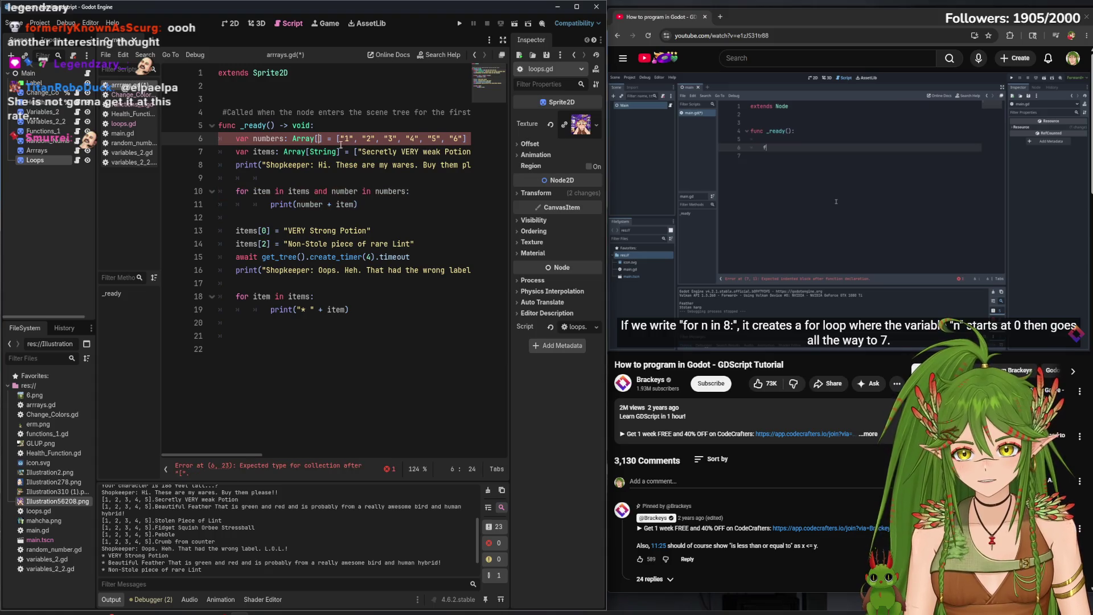
click(407, 346)
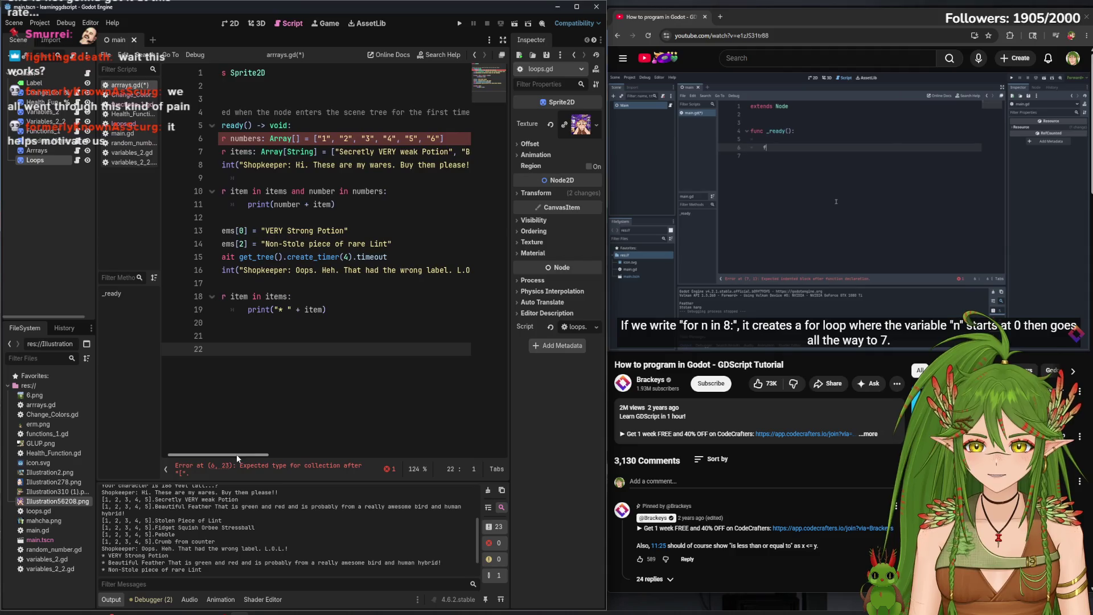
mouse_move(228, 453)
mouse_down()
mouse_move(493, 467)
mouse_move(190, 439)
mouse_move(491, 481)
mouse_move(175, 456)
mouse_move(253, 473)
mouse_up()
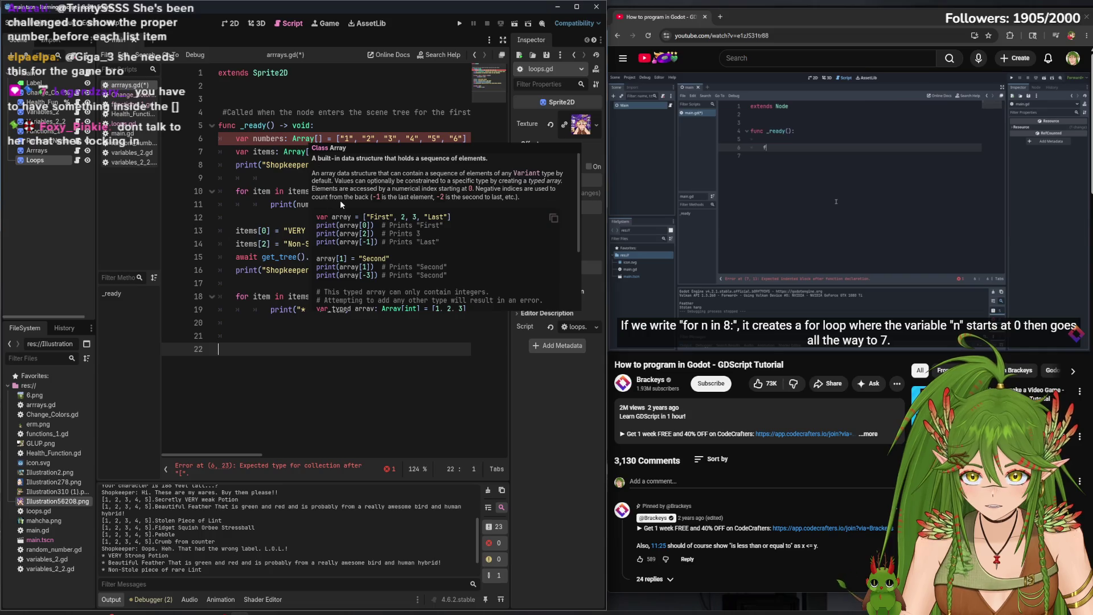
scroll(341, 205, down, 3)
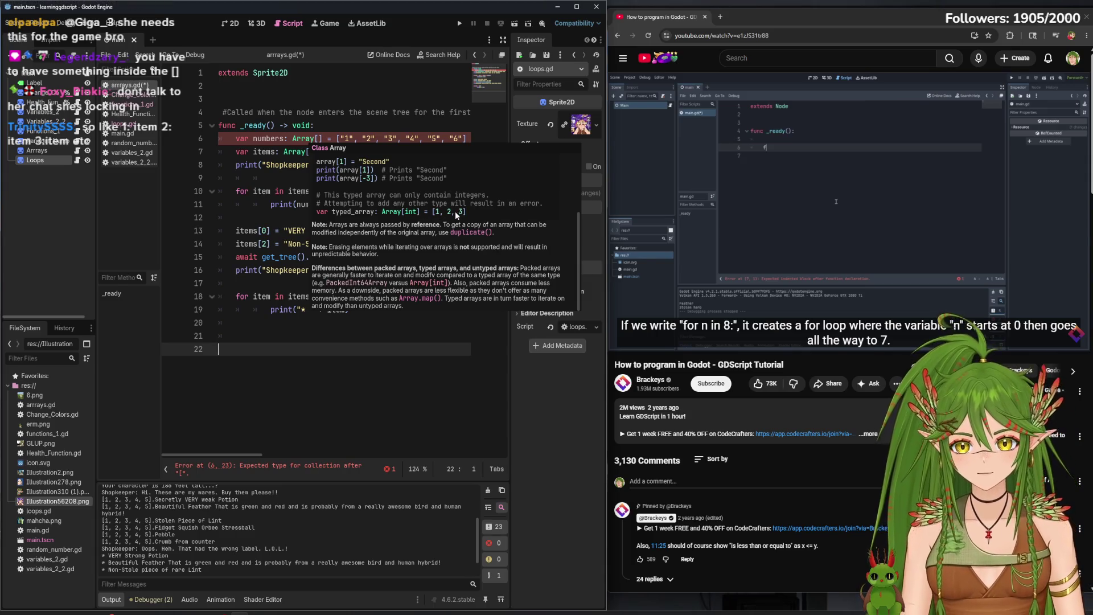
scroll(448, 228, up, 3)
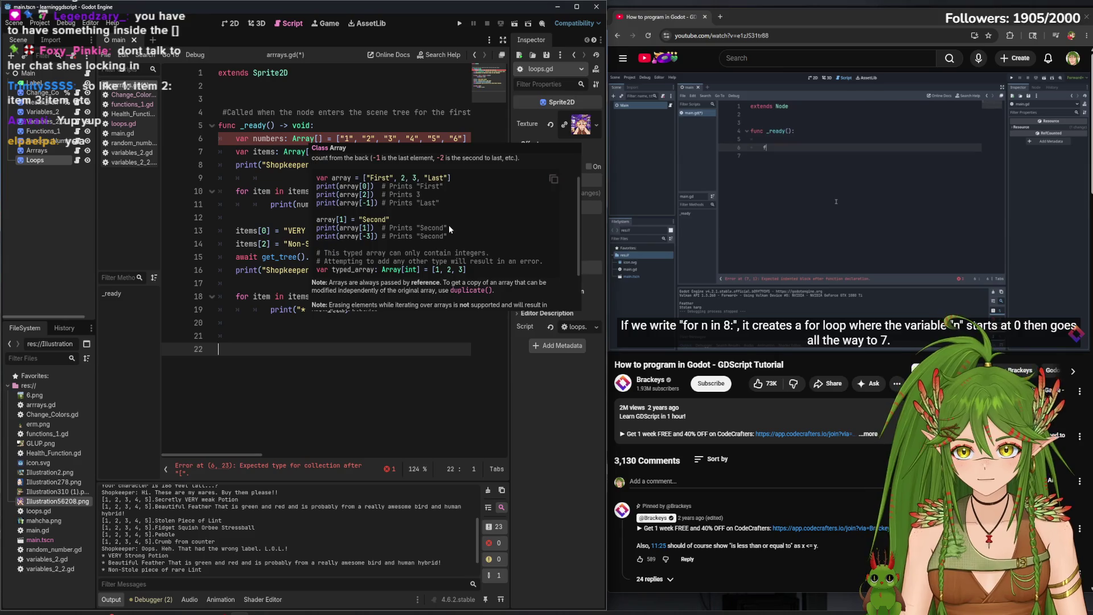
scroll(449, 228, up, 2)
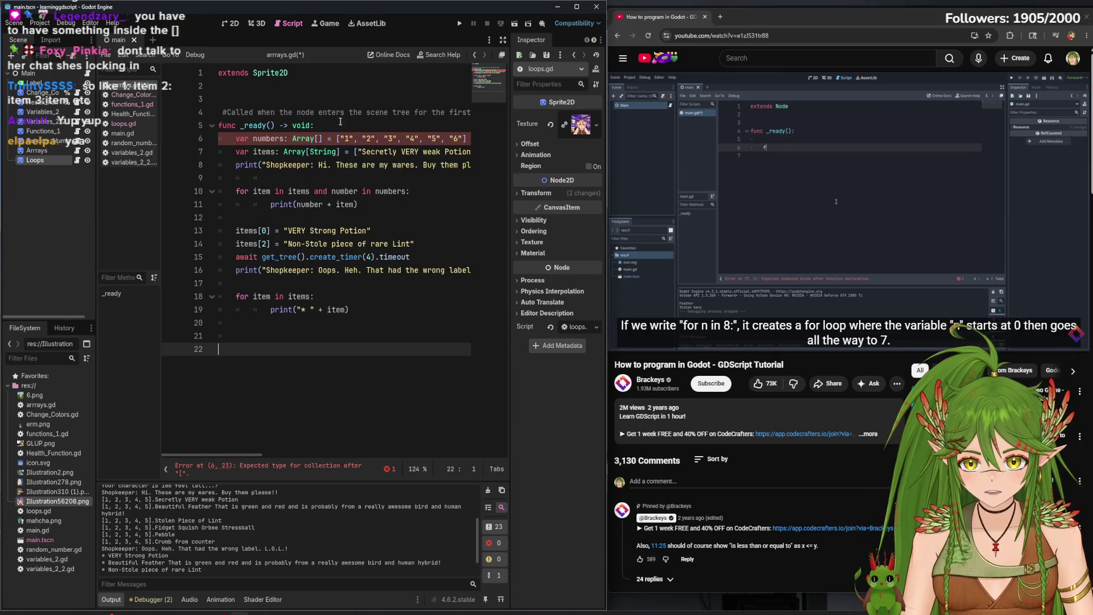
Strip the quotes from values 1, 2 and 3 in numbers.
click(345, 139)
key(BackSpace)
key(Right)
key(Delete)
click(359, 139)
key(Delete)
key(Right)
key(Delete)
key(Right)
key(Right)
key(Delete)
key(Right)
key(Delete)
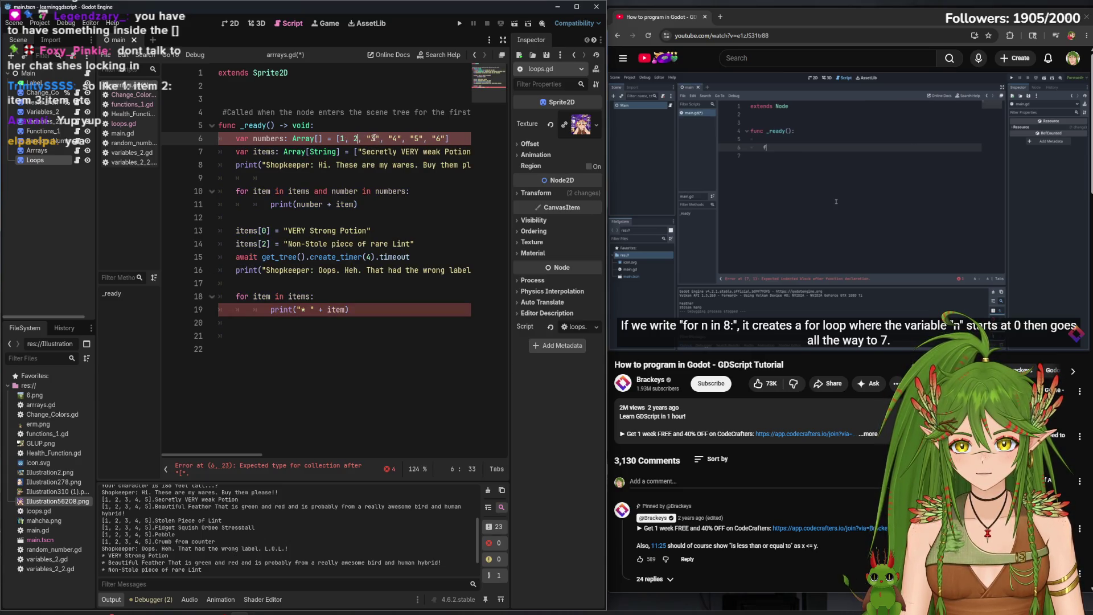
key(Delete)
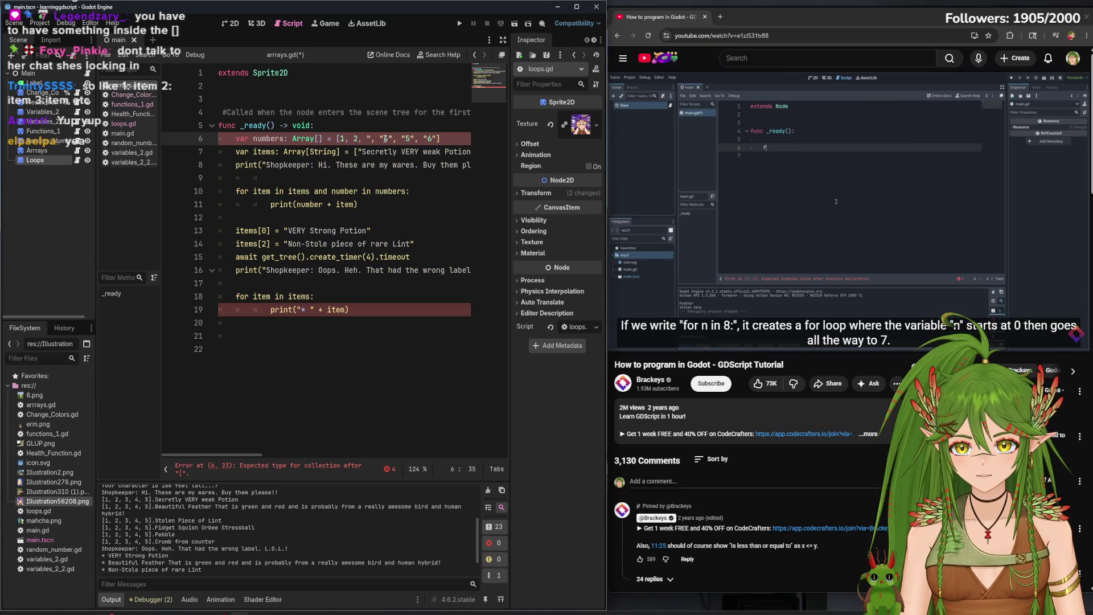
key(Right)
key(Right)
key(Delete)
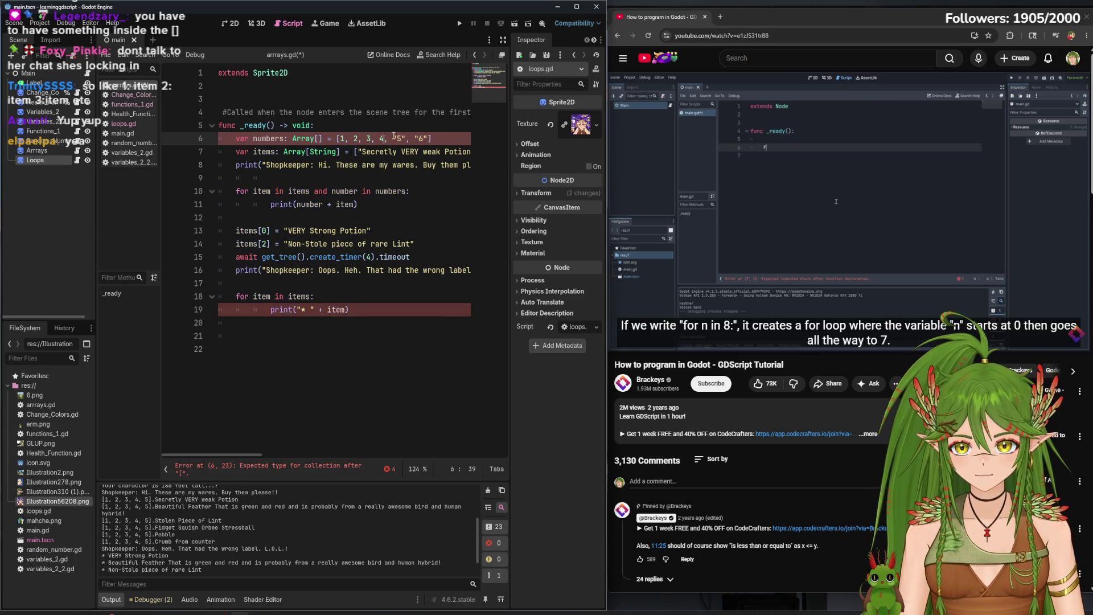
Strip the quotes from 4, 5 and 6 and type the array as Array[int].
key(Right)
key(Delete)
key(Right)
key(Right)
key(Delete)
key(Right)
key(Right)
key(BackSpace)
key(Right)
key(Right)
key(Delete)
key(Right)
key(Delete)
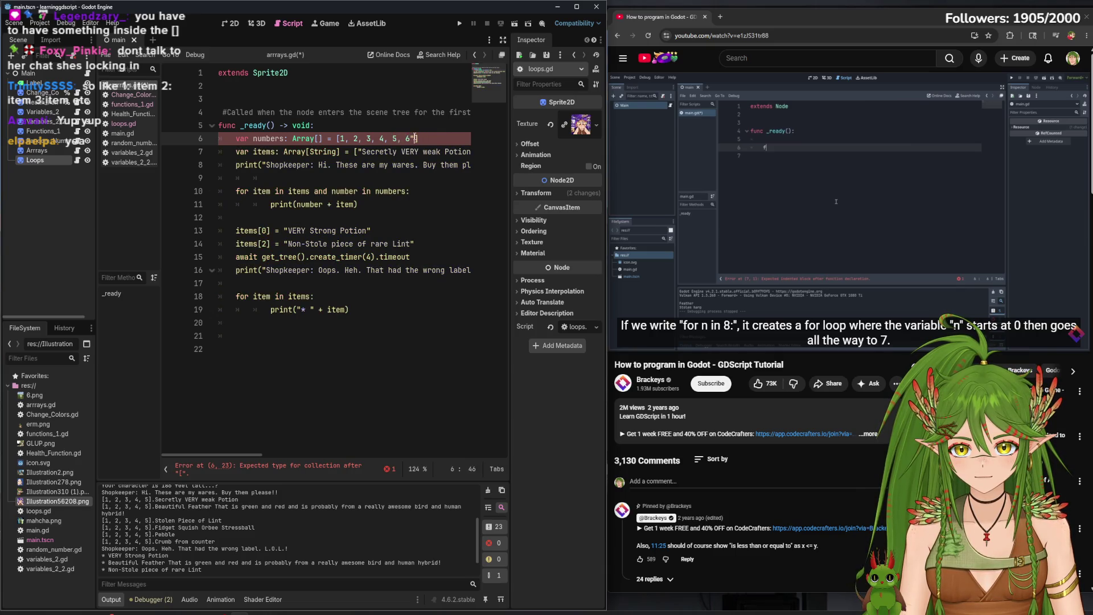
text(int)
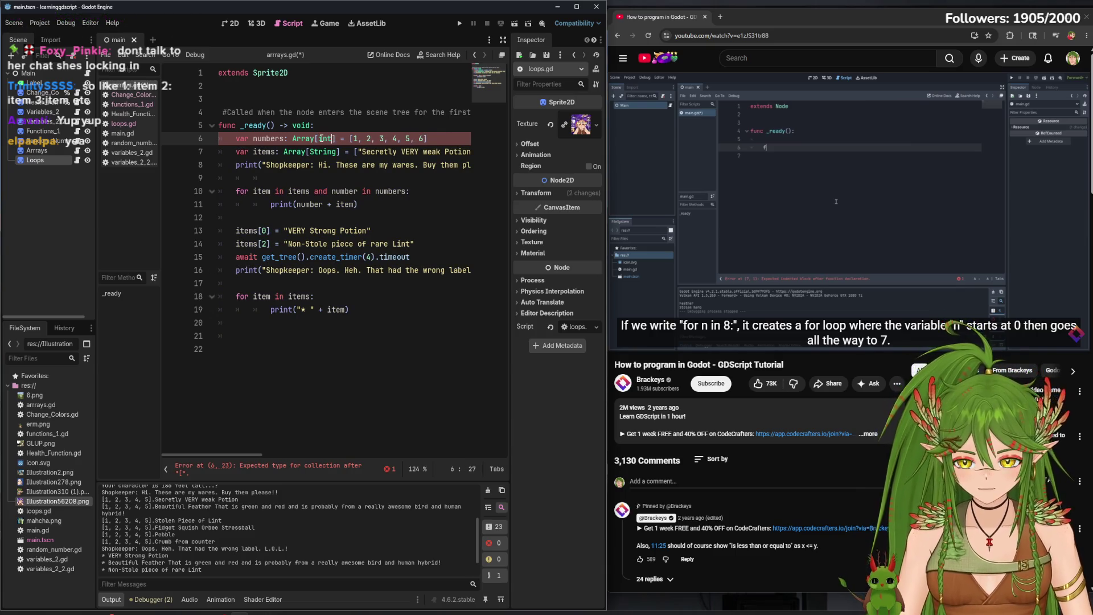
click(245, 219)
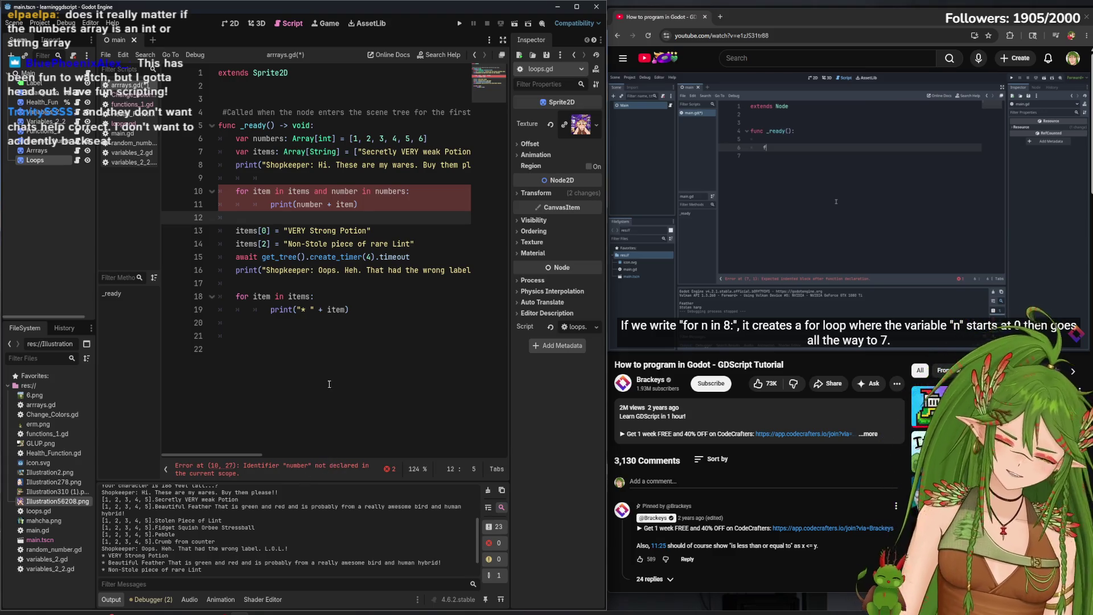
Split line 10 into 'for item in items:' and an indented 'for number in numbers:'.
click(376, 210)
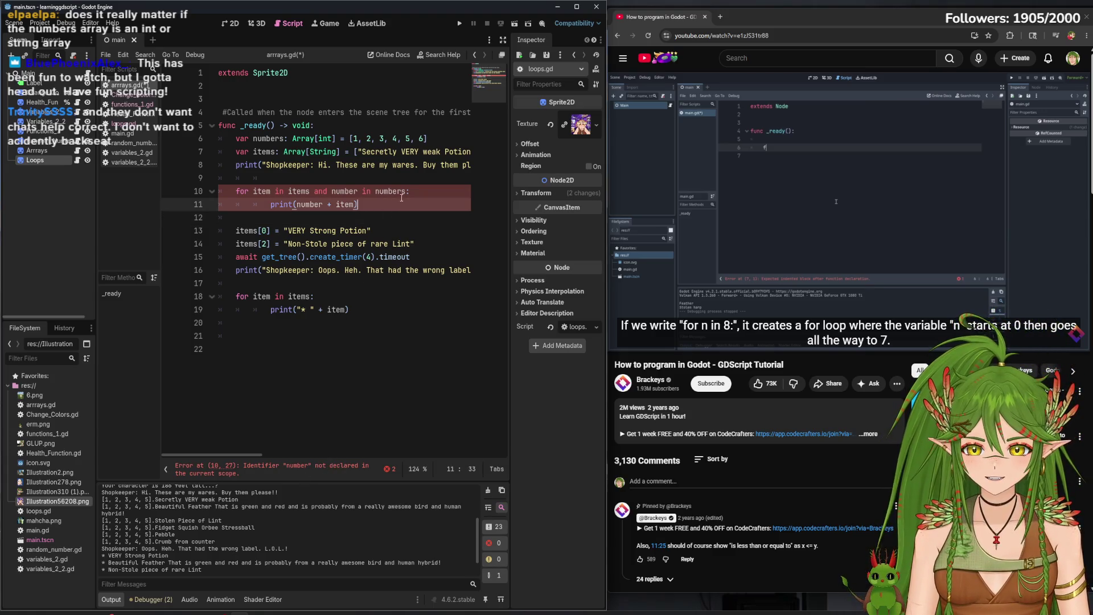
mouse_move(257, 454)
mouse_down()
mouse_move(319, 456)
mouse_move(254, 460)
mouse_up()
drag(329, 189, 311, 190)
click(345, 191)
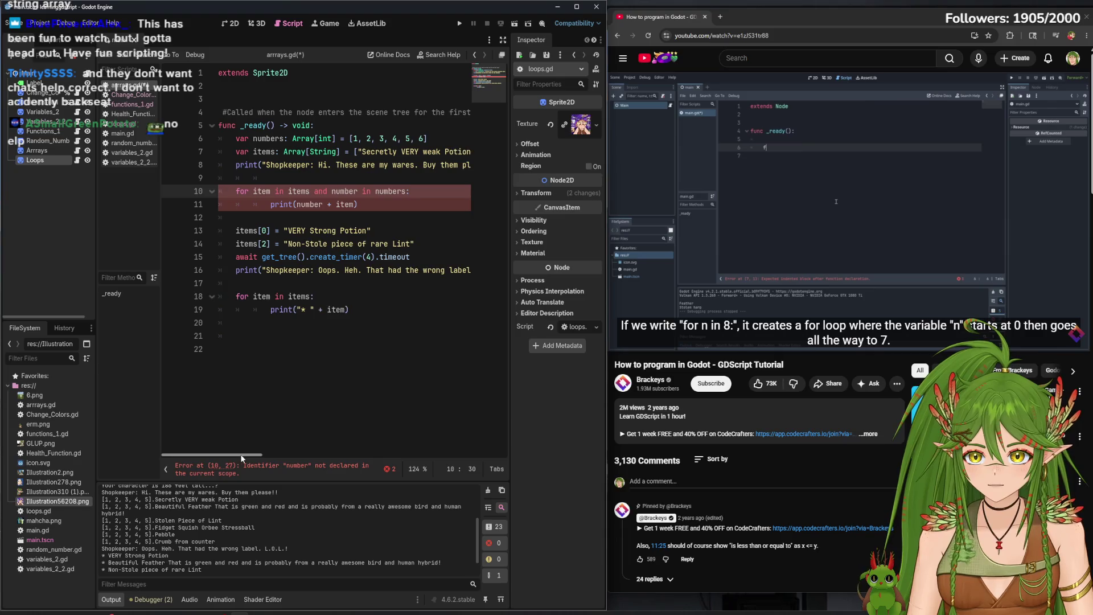
mouse_move(239, 457)
mouse_down()
mouse_move(329, 455)
mouse_move(211, 452)
mouse_up()
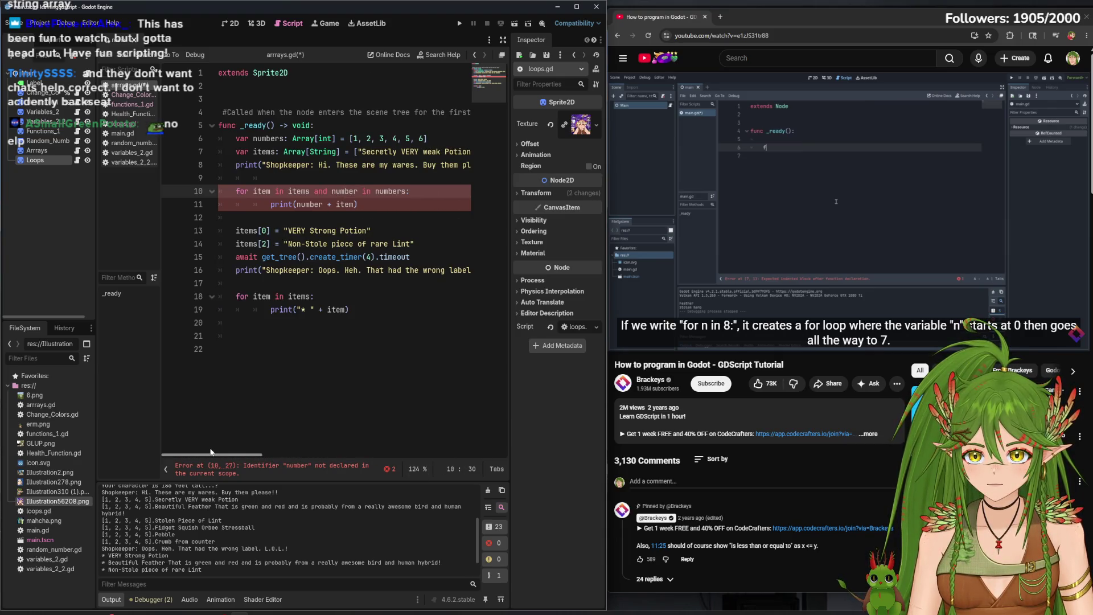
click(334, 193)
key(BackSpace)
key(BackSpace)
key(BackSpace)
key(Return)
text(for)
key(Home)
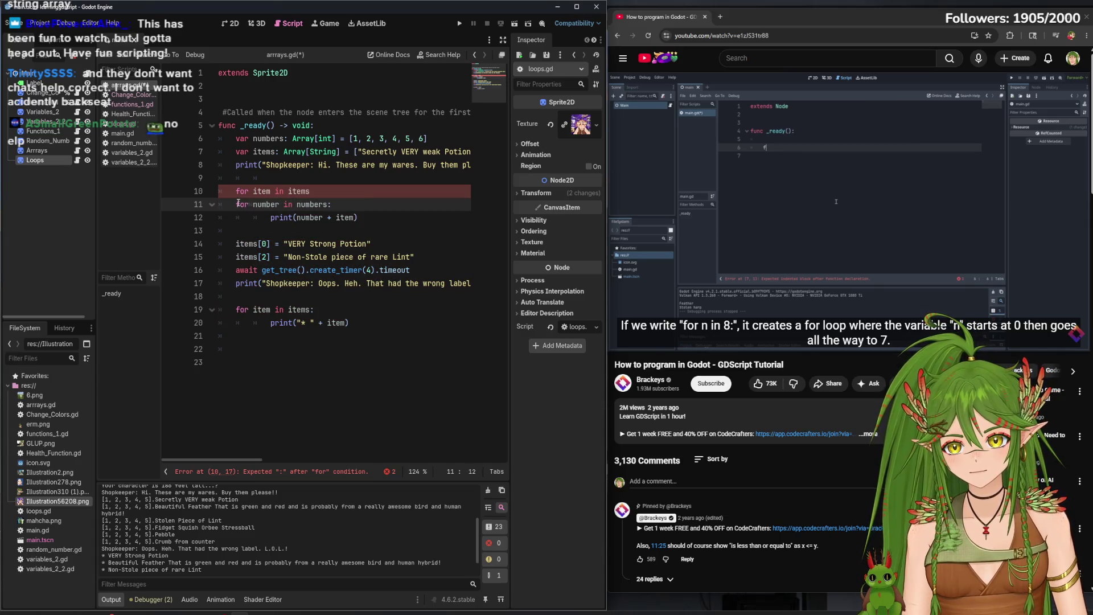
key(Tab)
click(373, 218)
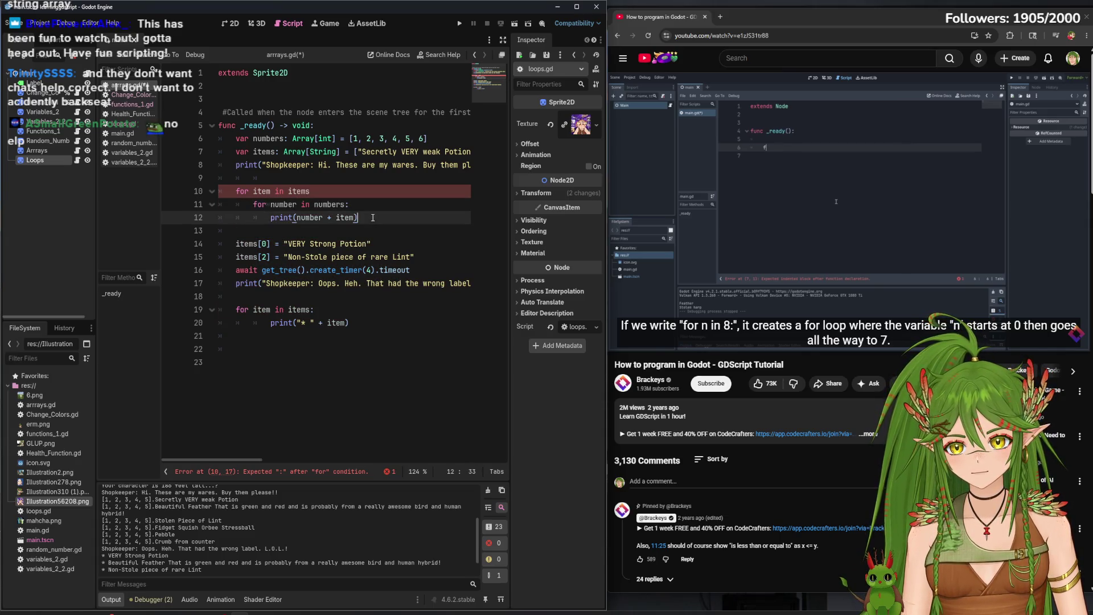
click(344, 196)
text(:)
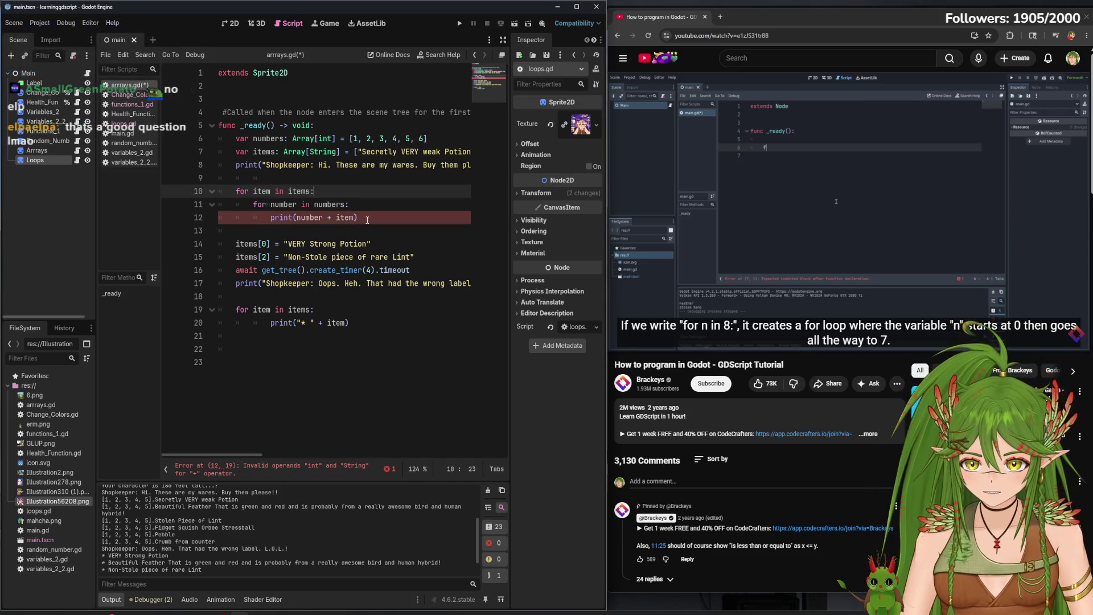
Change the inner print to print(number, item).
click(367, 221)
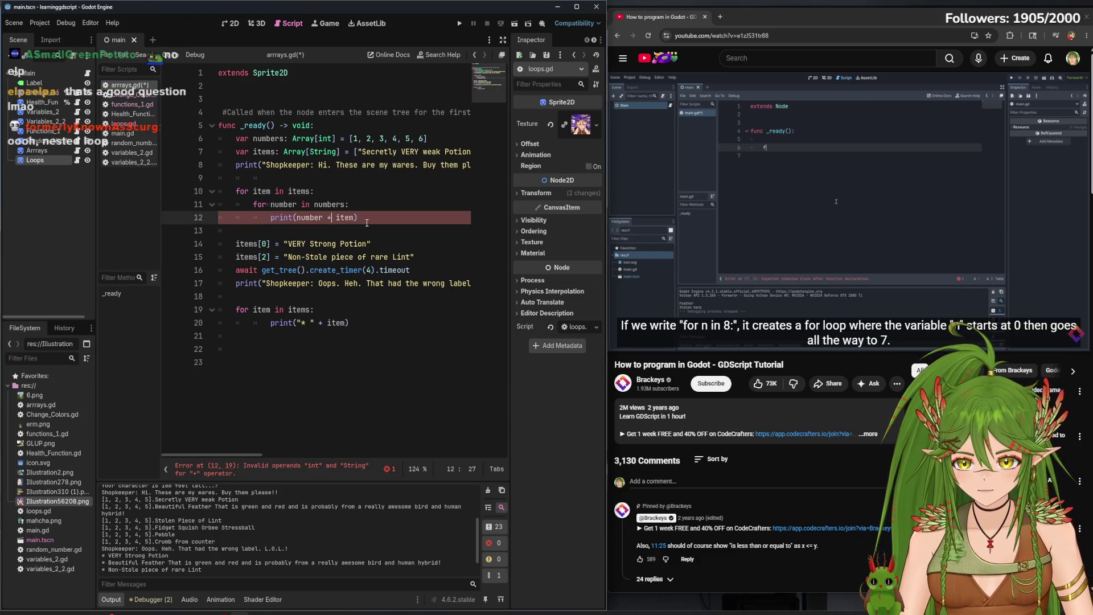
key(Left)
key(Left)
key(Left)
key(BackSpace)
key(BackSpace)
text(,)
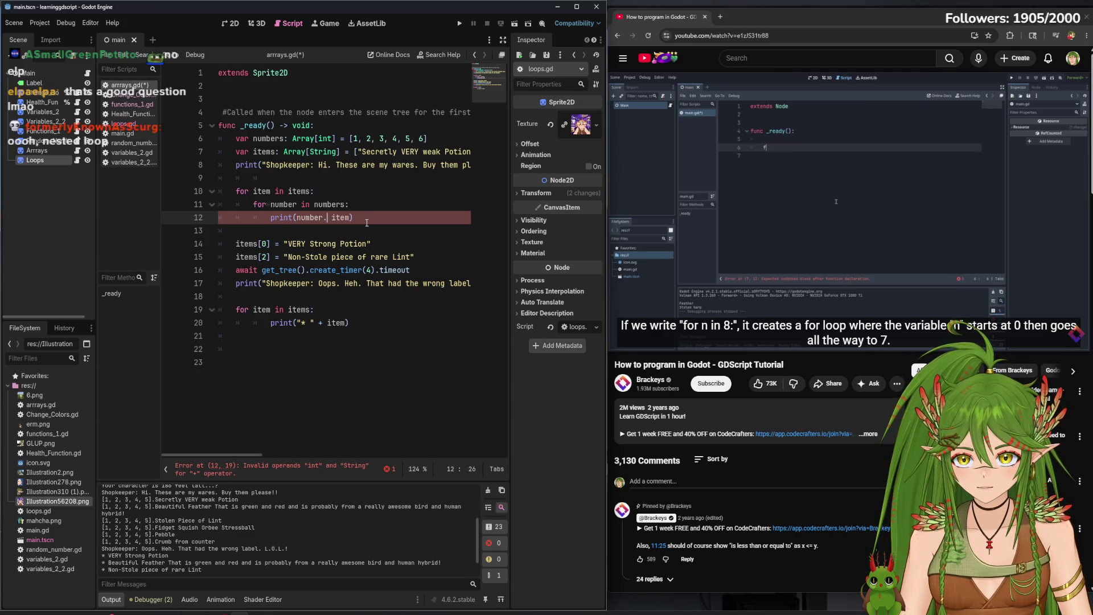
click(367, 222)
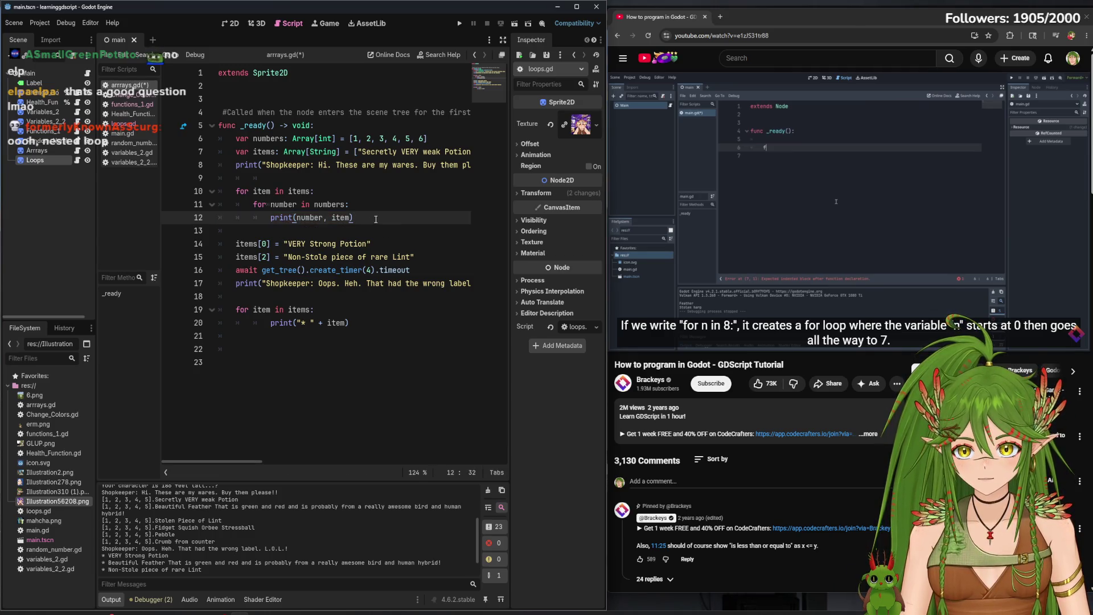
Run the game to see each item printed six times prefixed 1–6, then delete the inner 'for'.
key(F5)
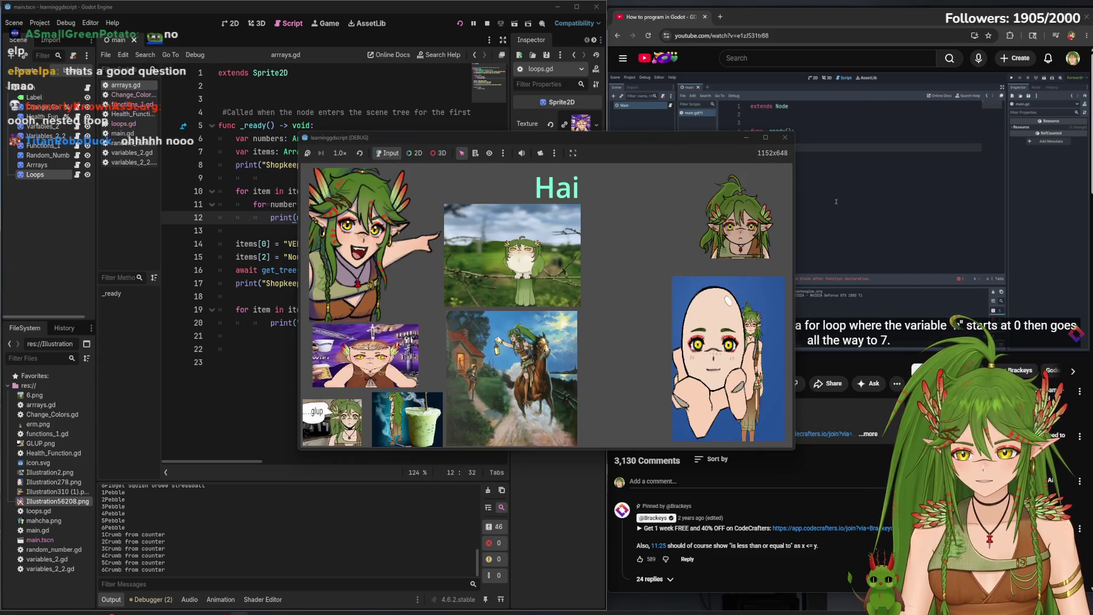
scroll(144, 554, up, 3)
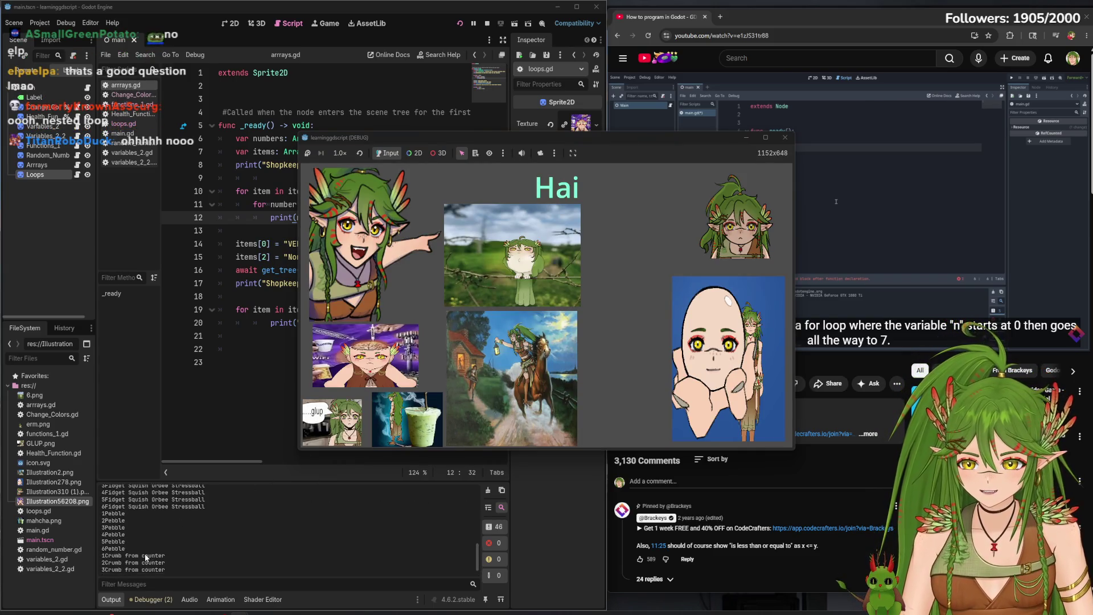
scroll(145, 553, down, 5)
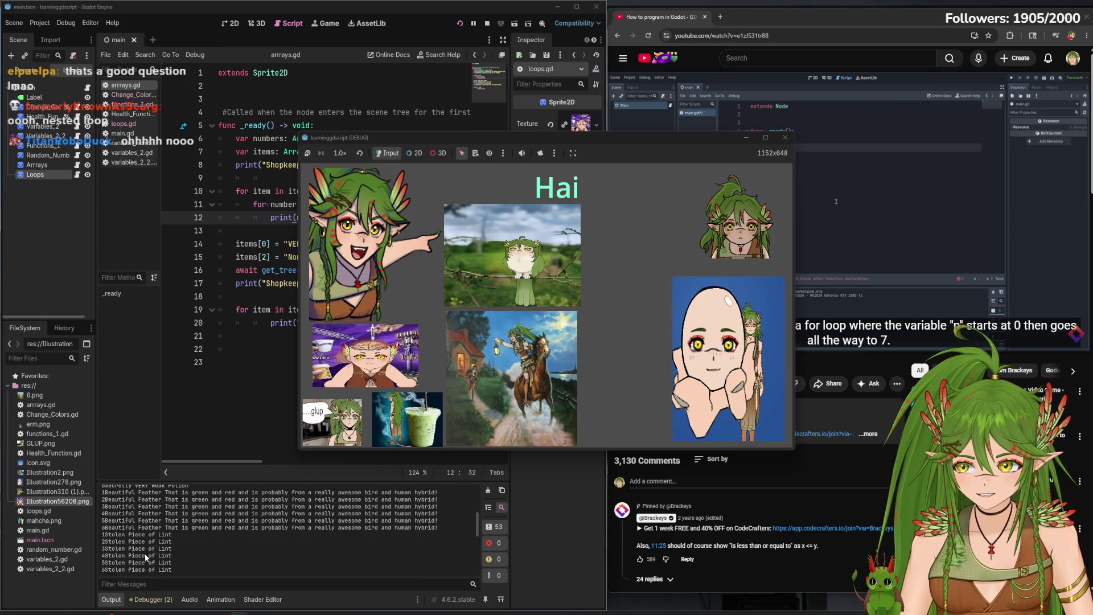
scroll(144, 556, up, 1)
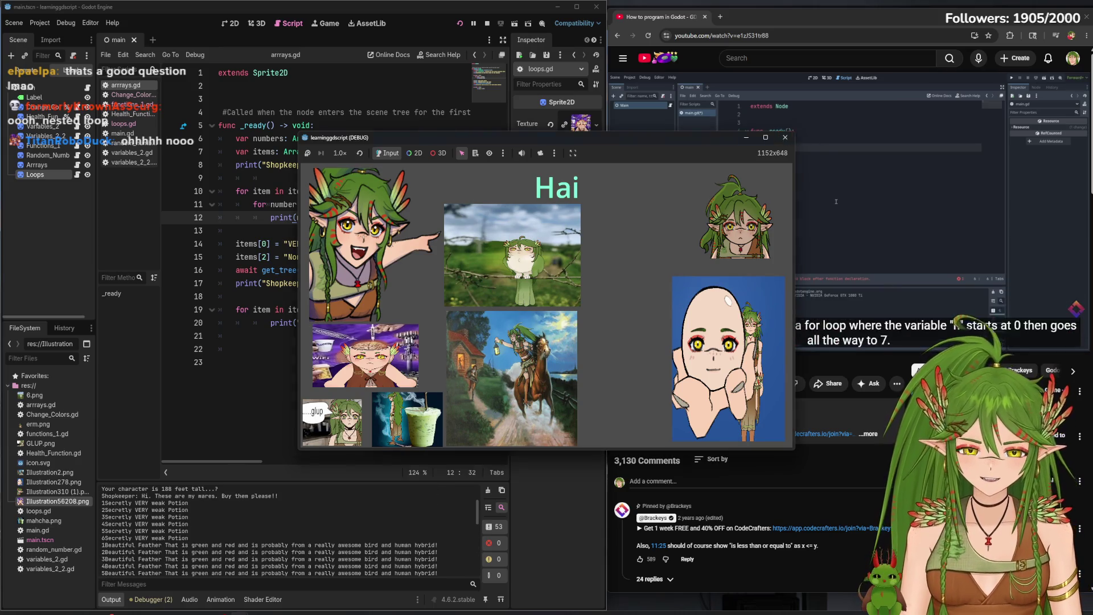
key(F8)
double_click(262, 204)
key(BackSpace)
key(BackSpace)
key(BackSpace)
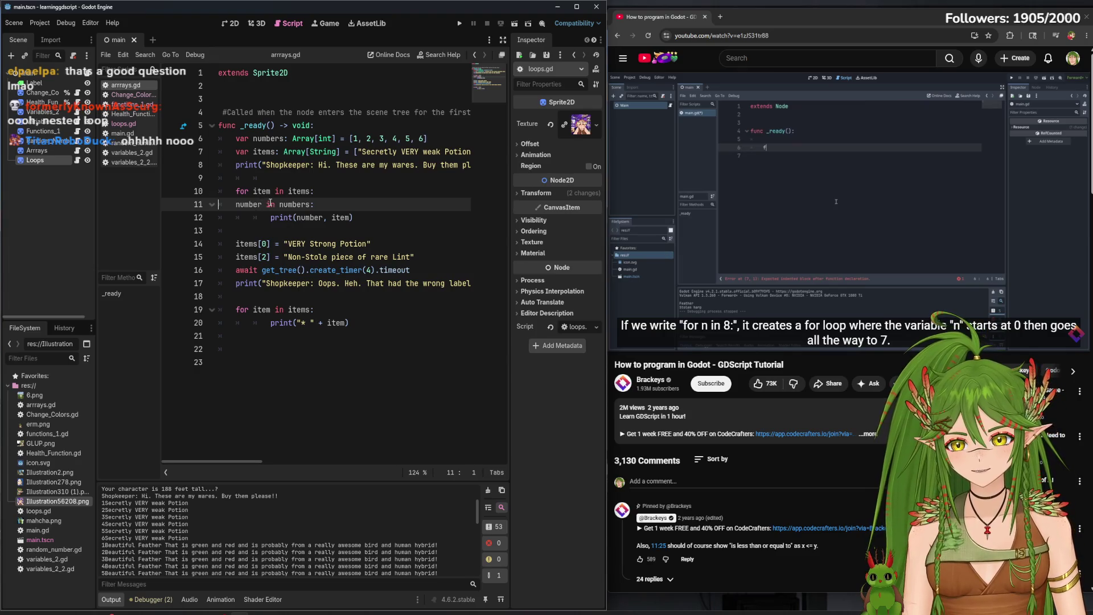
Replace the colon after items with 'and' to rejoin the header, run it, and close the game window.
key(BackSpace)
text(a)
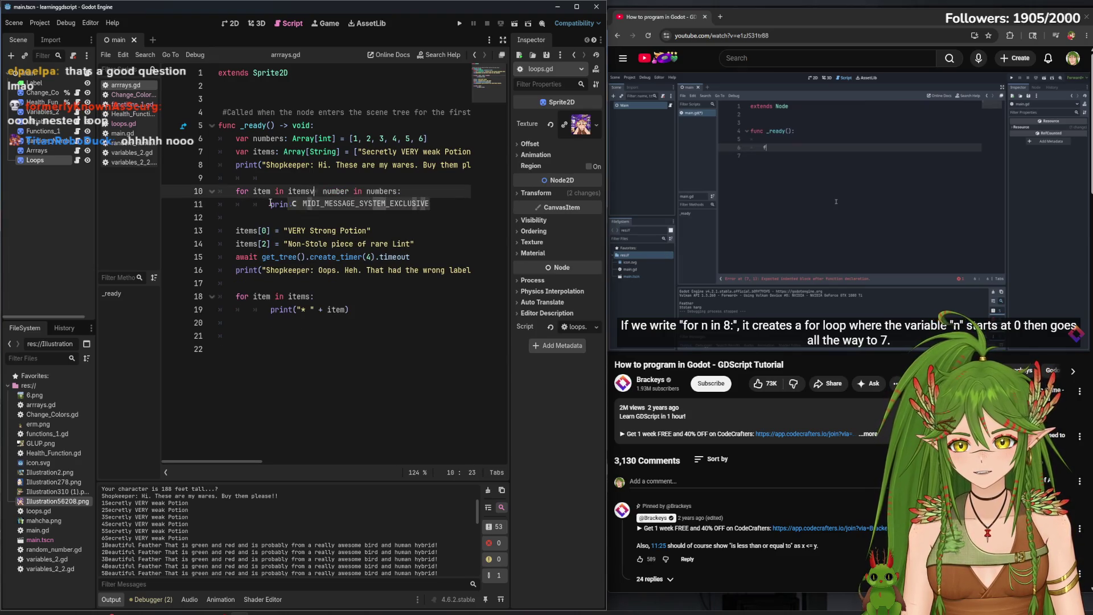
text(nd)
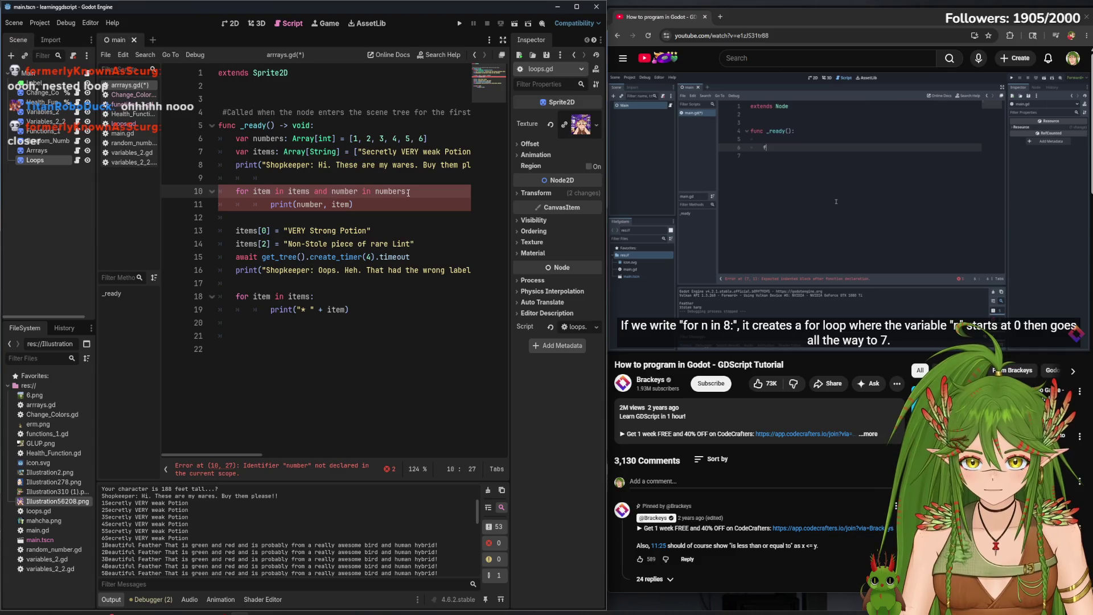
key(F5)
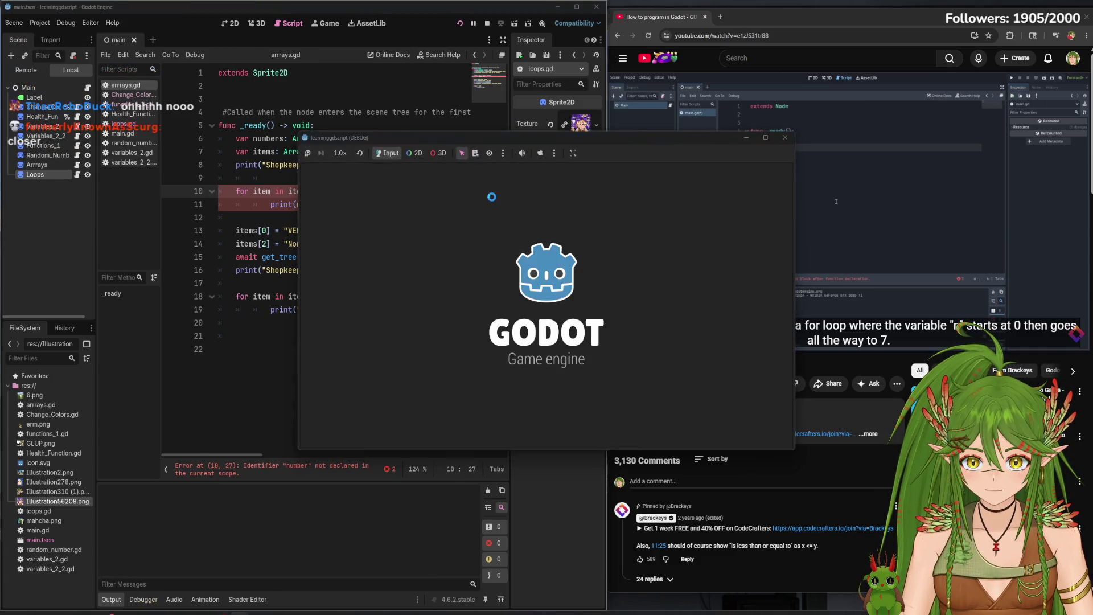
click(784, 138)
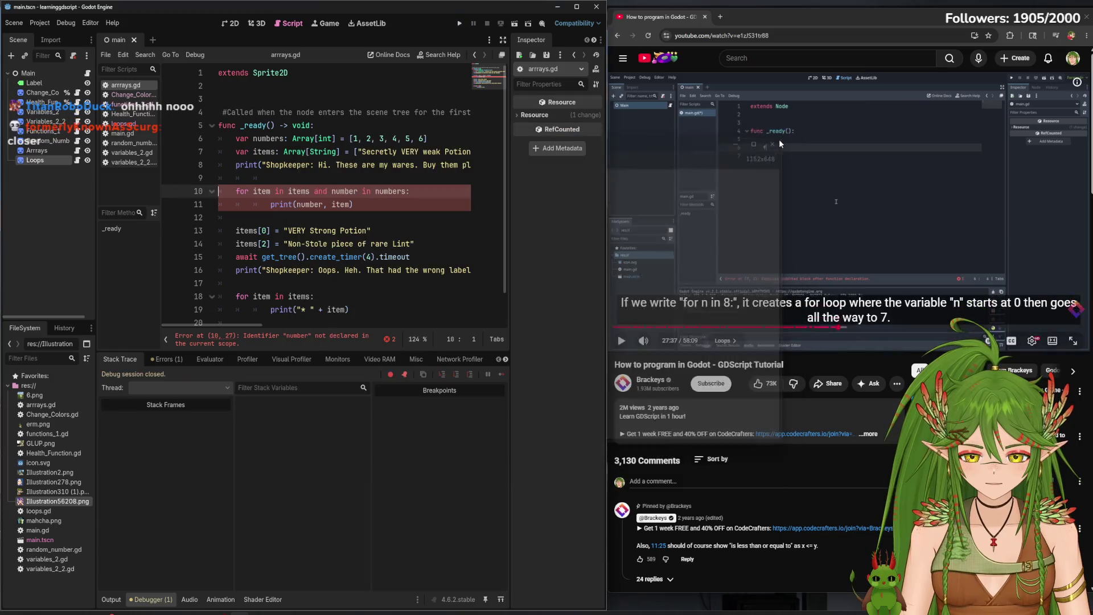
click(780, 143)
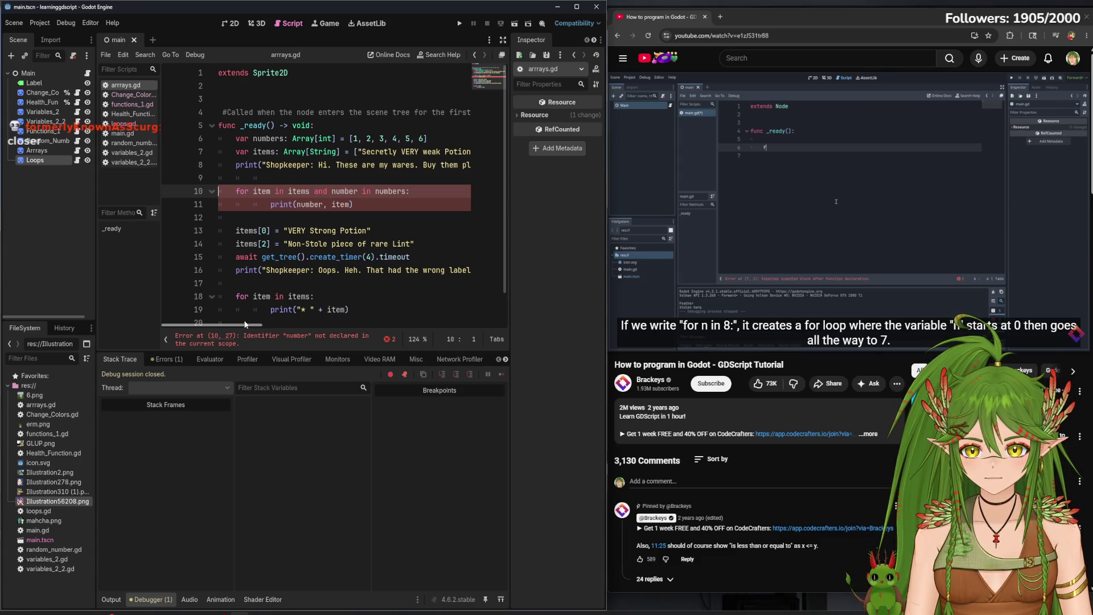
Widen the Godot window over the browser.
mouse_move(244, 324)
mouse_down()
mouse_move(317, 307)
mouse_move(512, 305)
mouse_up()
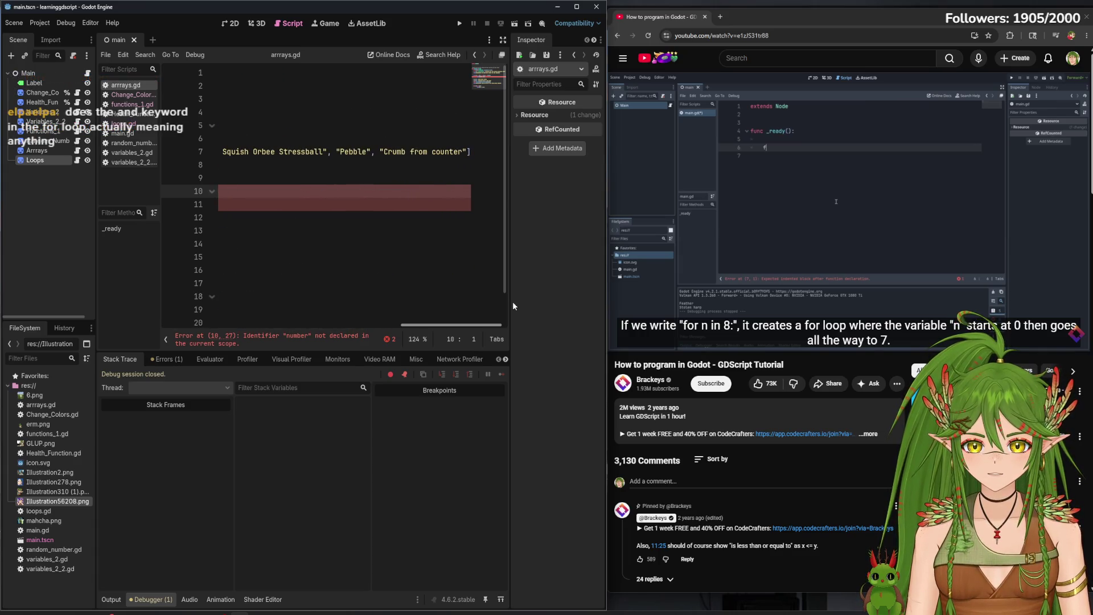
scroll(508, 302, left, 10)
drag(603, 285, 814, 296)
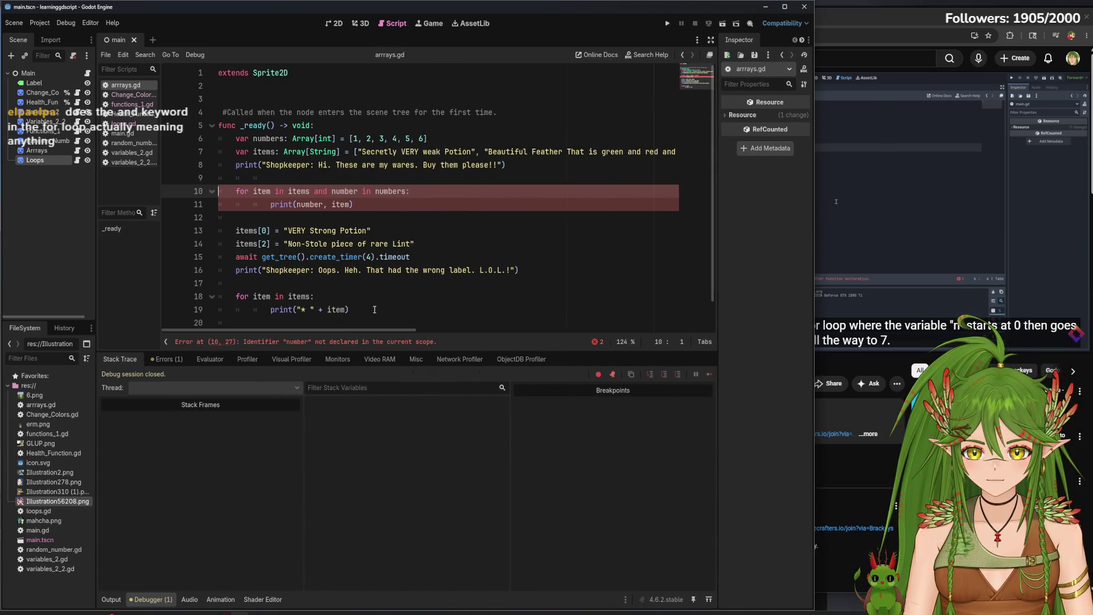
scroll(375, 309, down, 1)
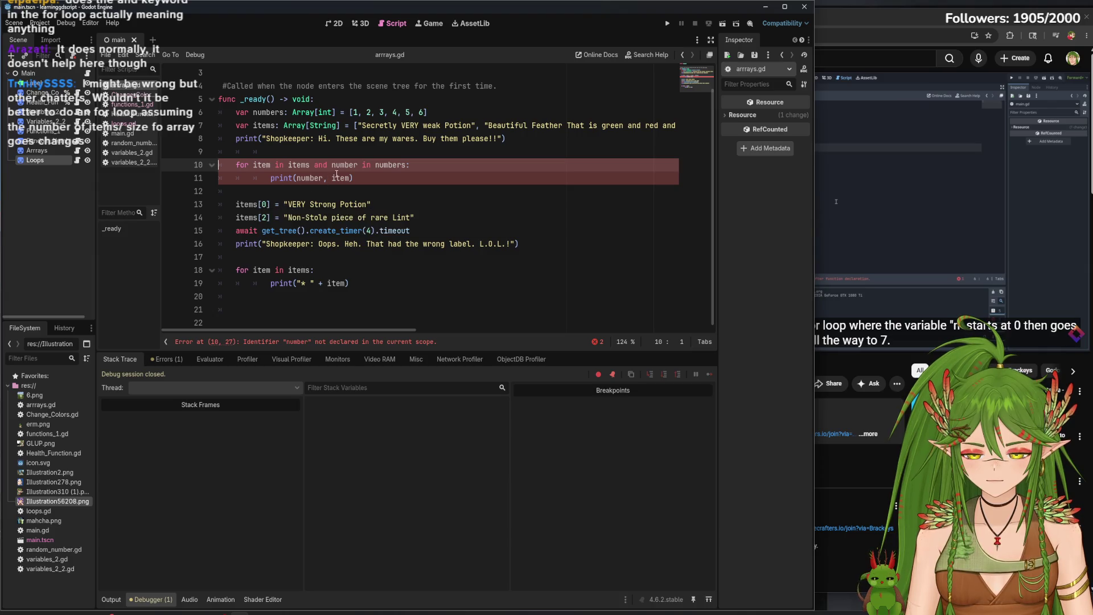
Shorten number to num in the loop header and print(num, item).
click(359, 165)
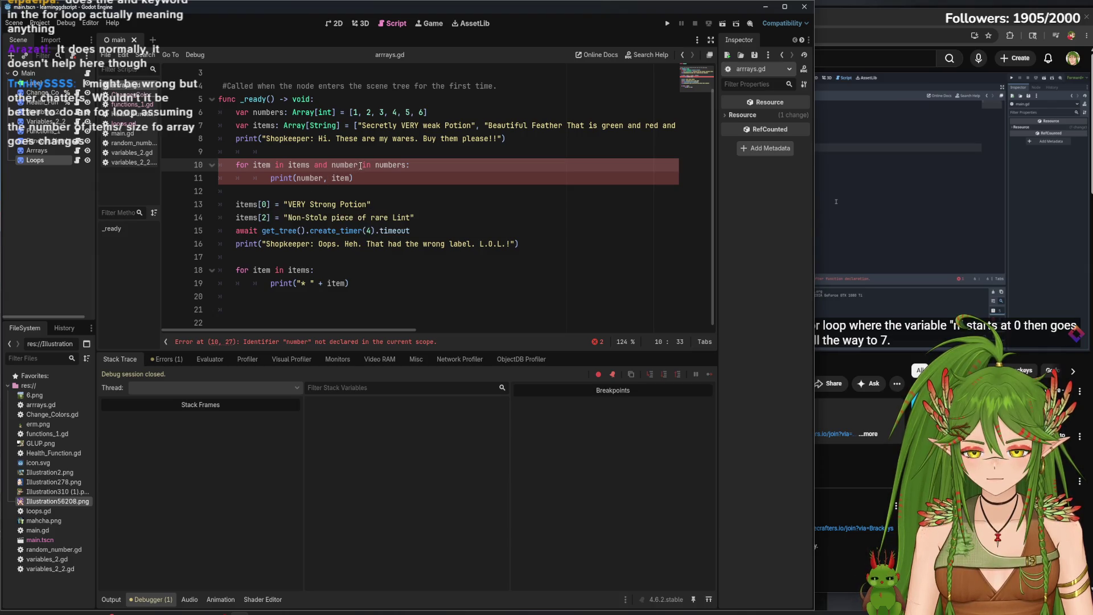
key(BackSpace)
key(BackSpace)
key(BackSpace)
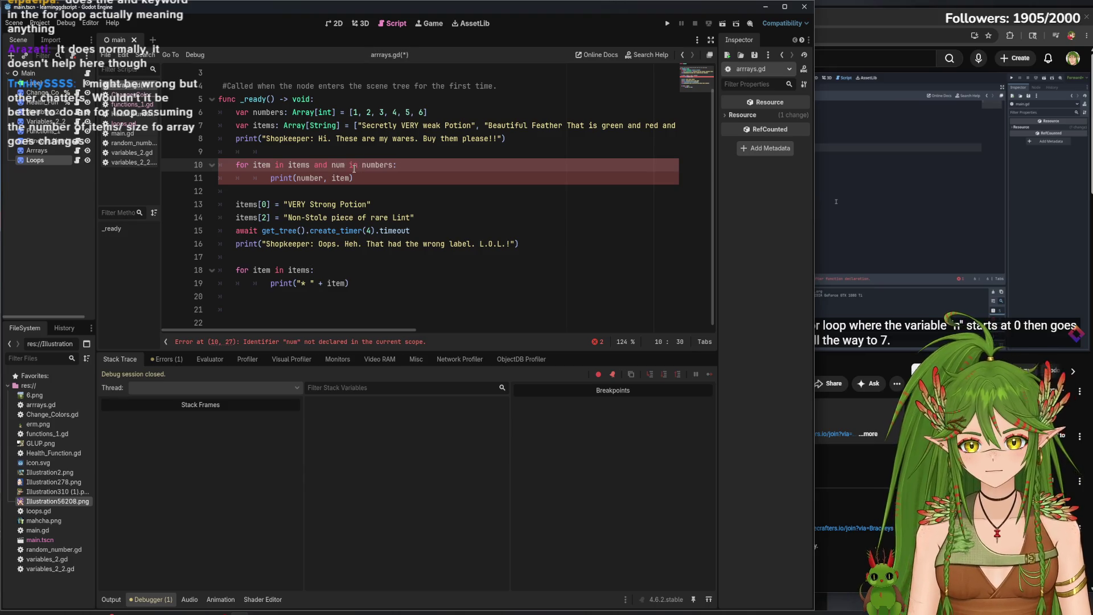
click(323, 178)
key(BackSpace)
key(BackSpace)
key(BackSpace)
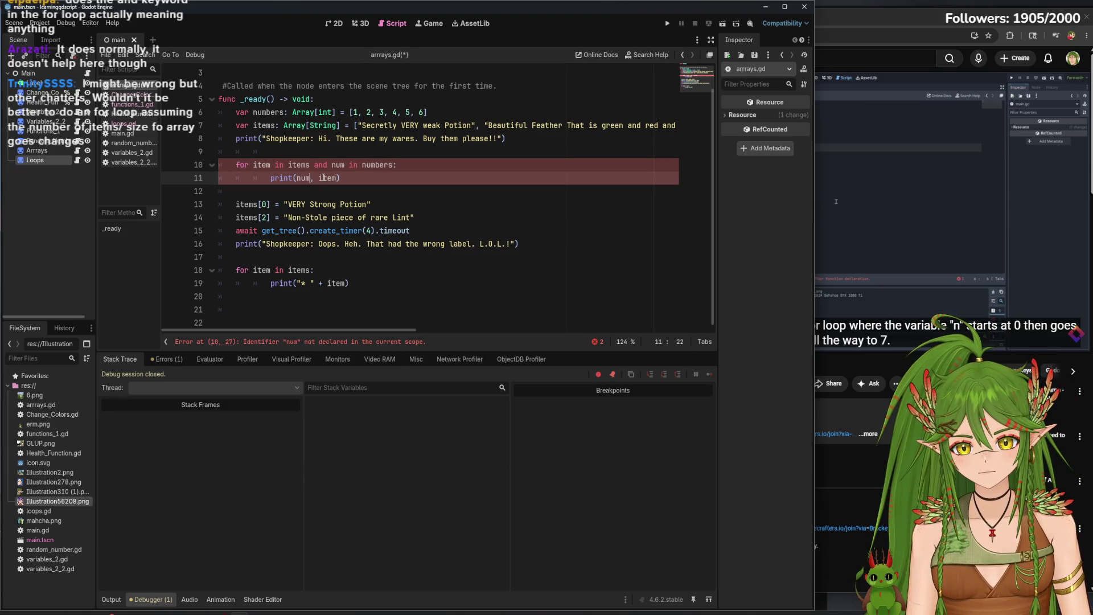
click(375, 192)
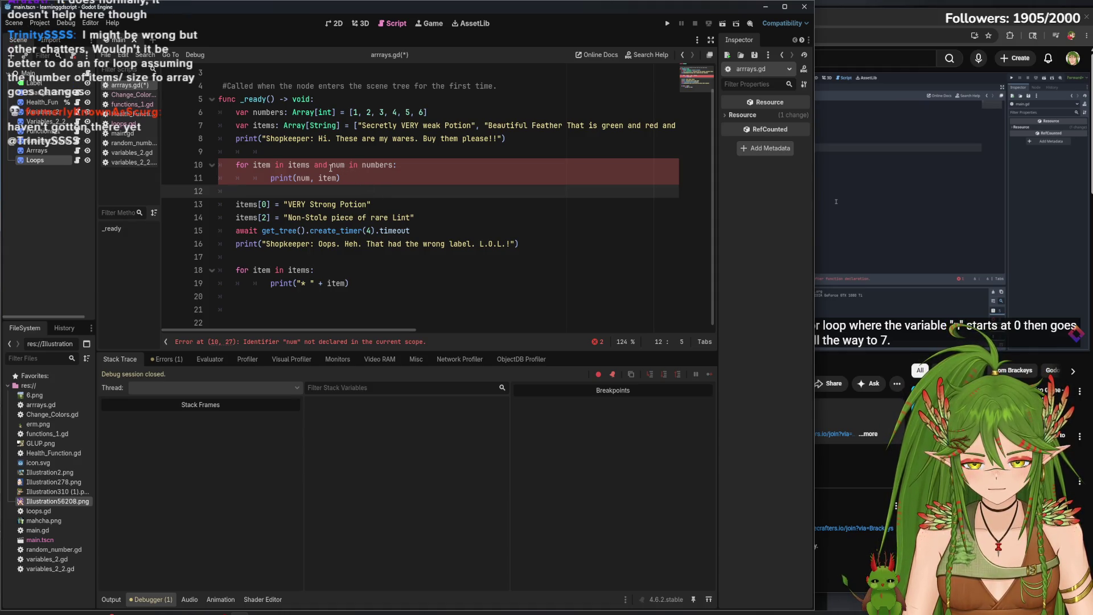
Try a comma instead of 'and' between items and num, then restore 'and'.
click(328, 165)
key(BackSpace)
key(BackSpace)
key(BackSpace)
key(BackSpace)
text(,)
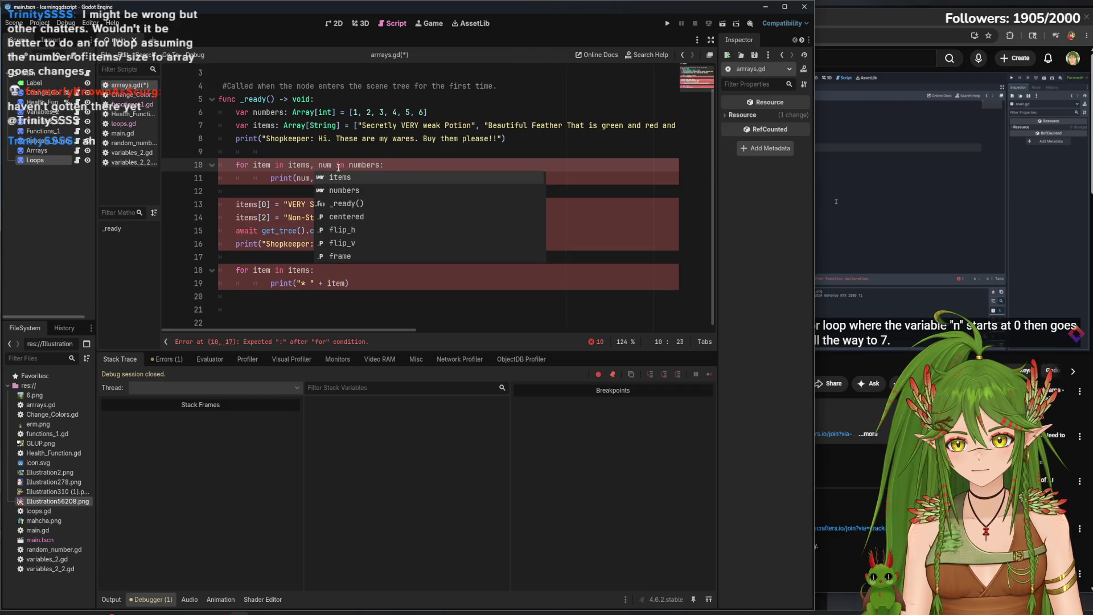
key(BackSpace)
text(num)
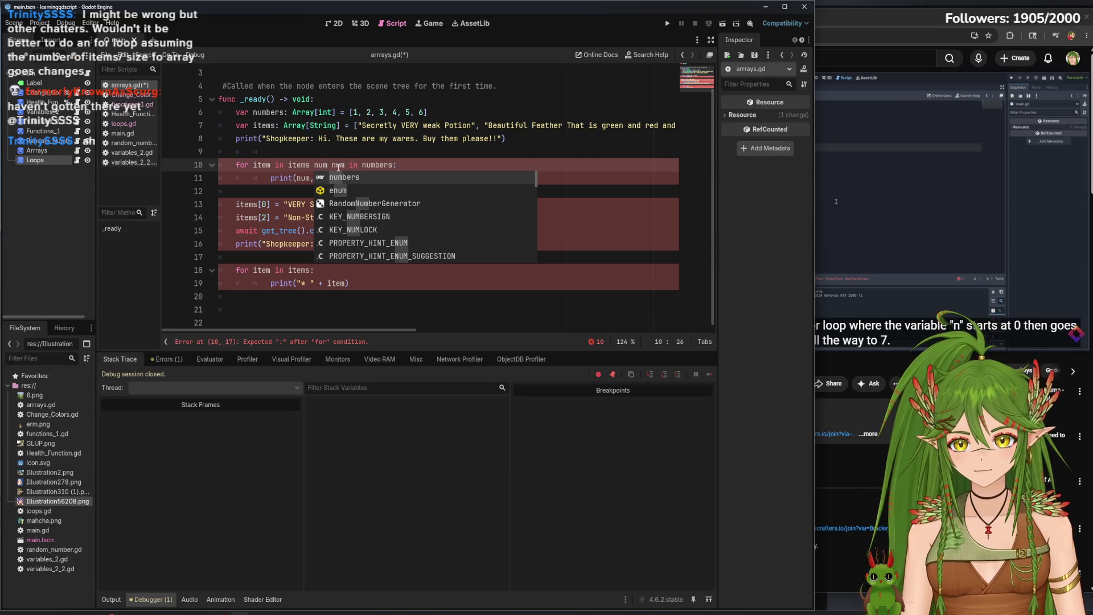
key(BackSpace)
key(BackSpace)
key(BackSpace)
text(and)
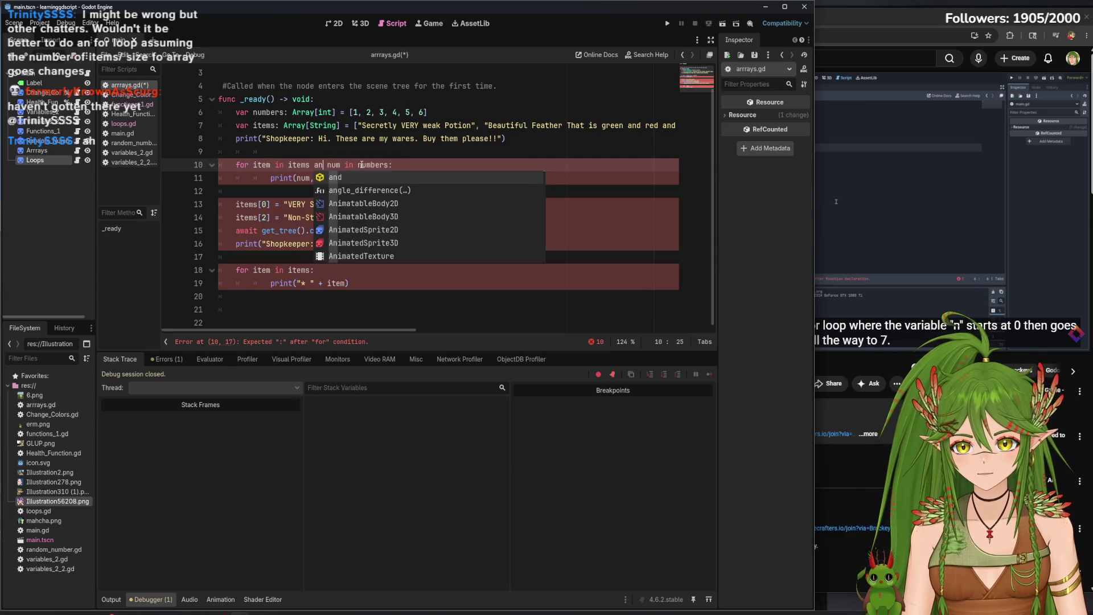
click(377, 158)
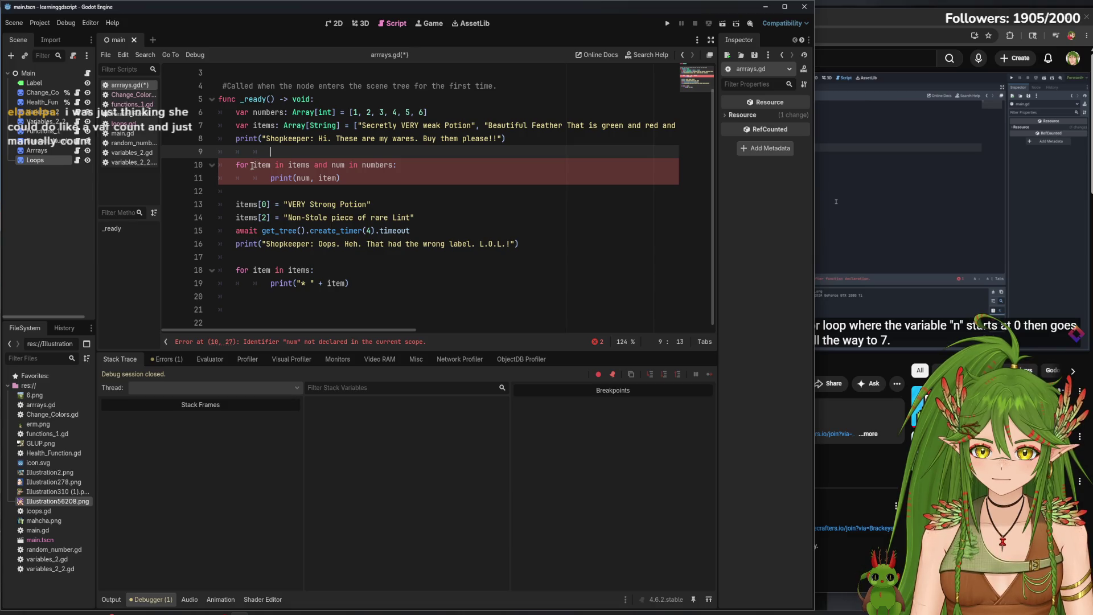
Replace 'num in numbers' in the line 10 loop with a range() call.
drag(393, 165, 345, 164)
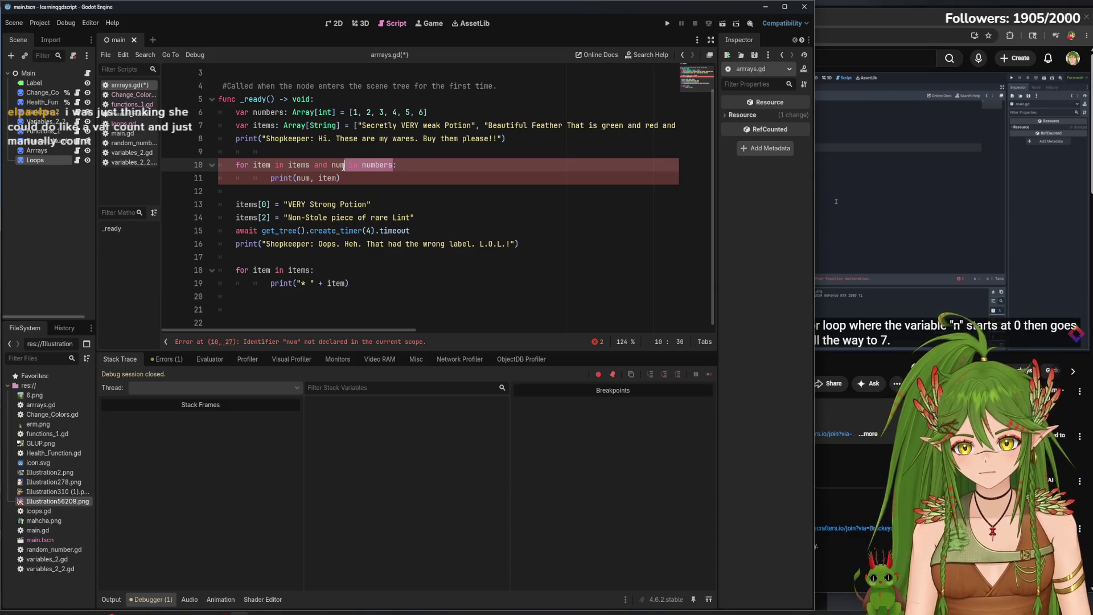
key(BackSpace)
key(BackSpace)
key(BackSpace)
text(ge)
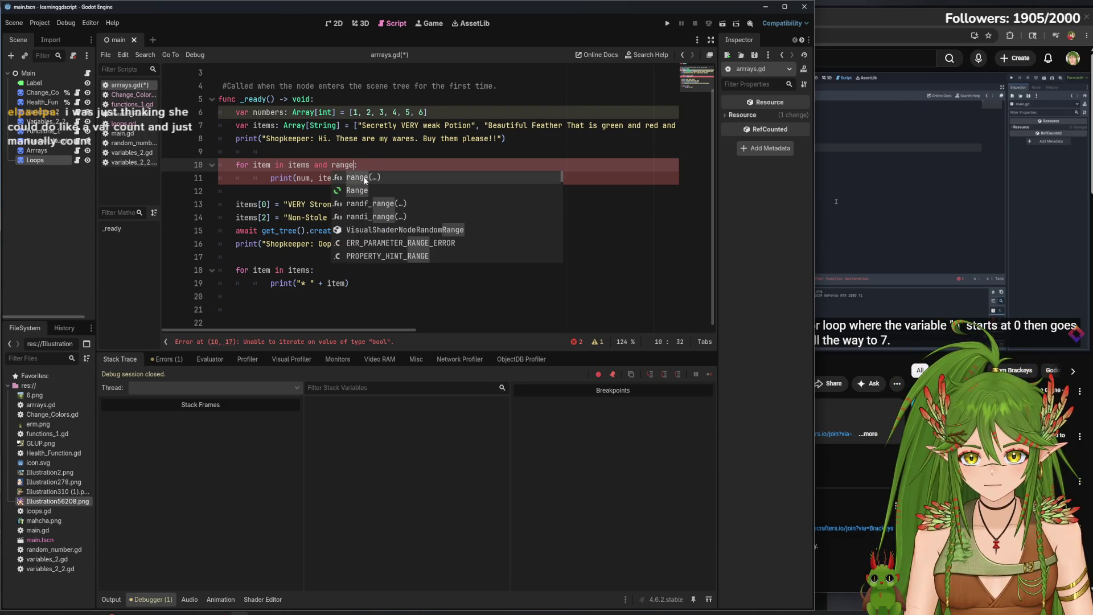
double_click(364, 177)
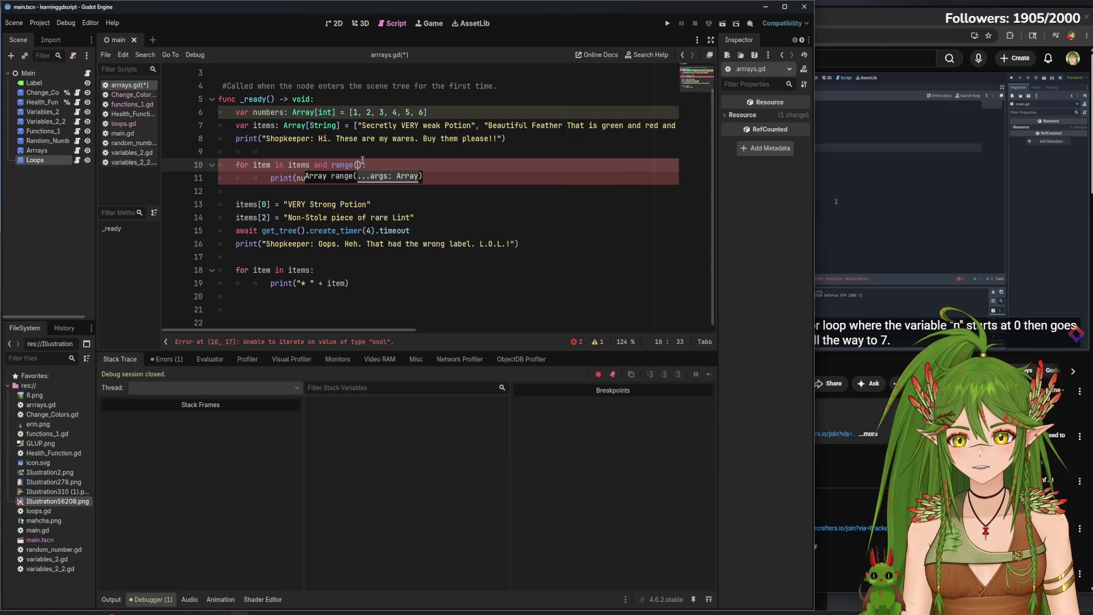
Remove range() and put 'num in numbers' back into the loop header.
key(Right)
key(BackSpace)
key(BackSpace)
key(BackSpace)
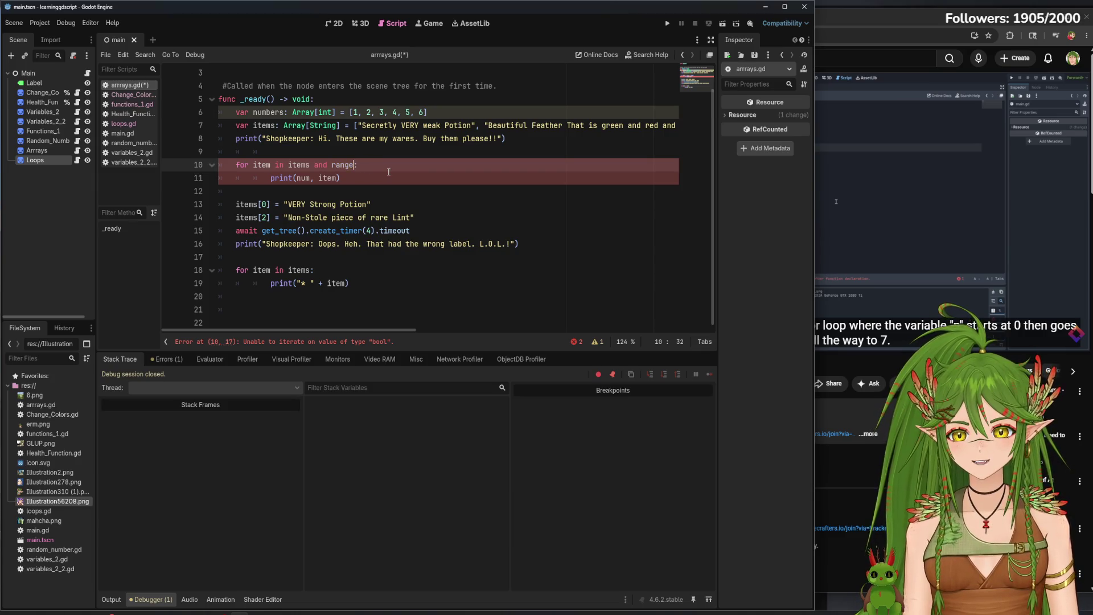
text(nu)
text(m in n)
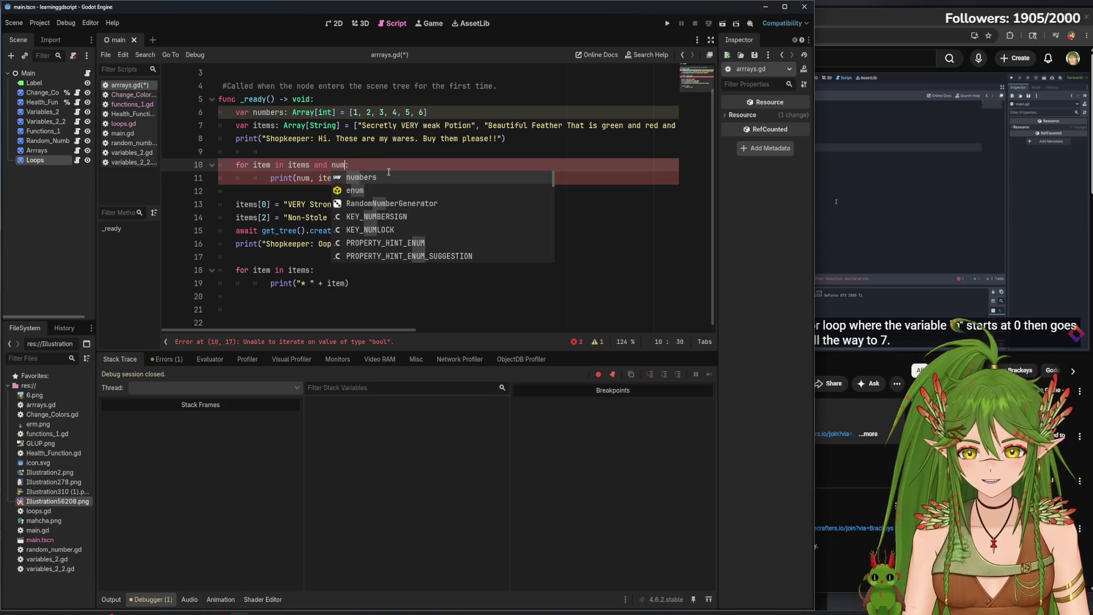
text(umber)
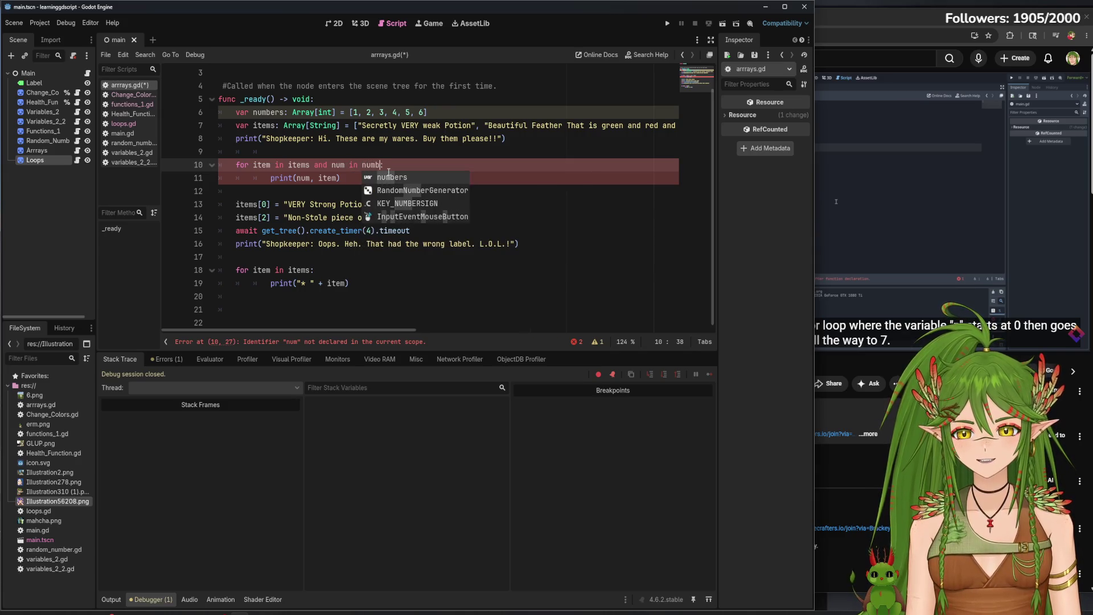
text(s)
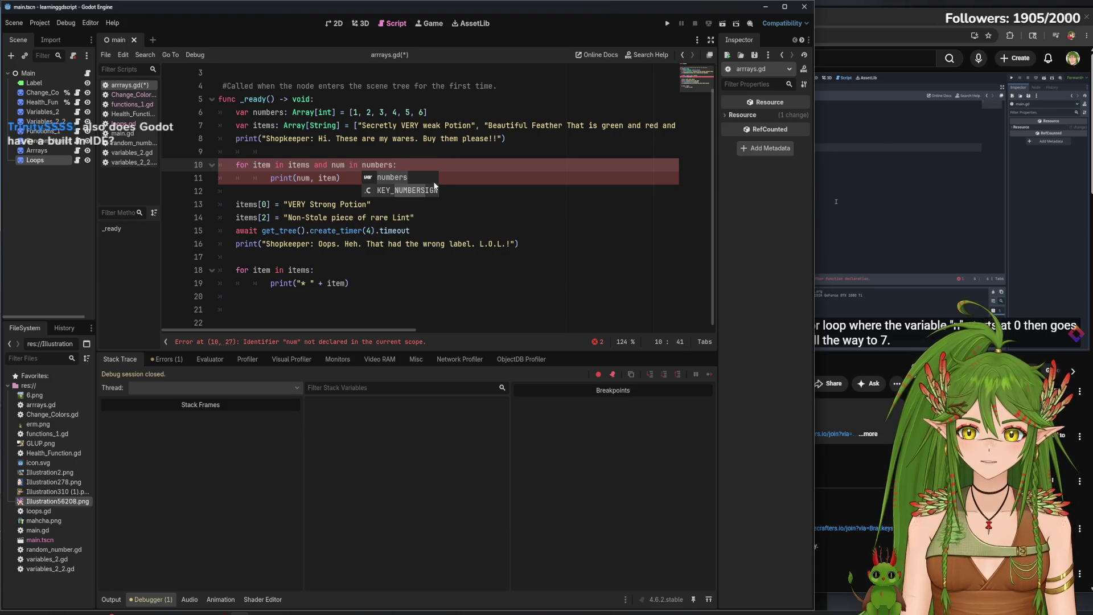
key(Escape)
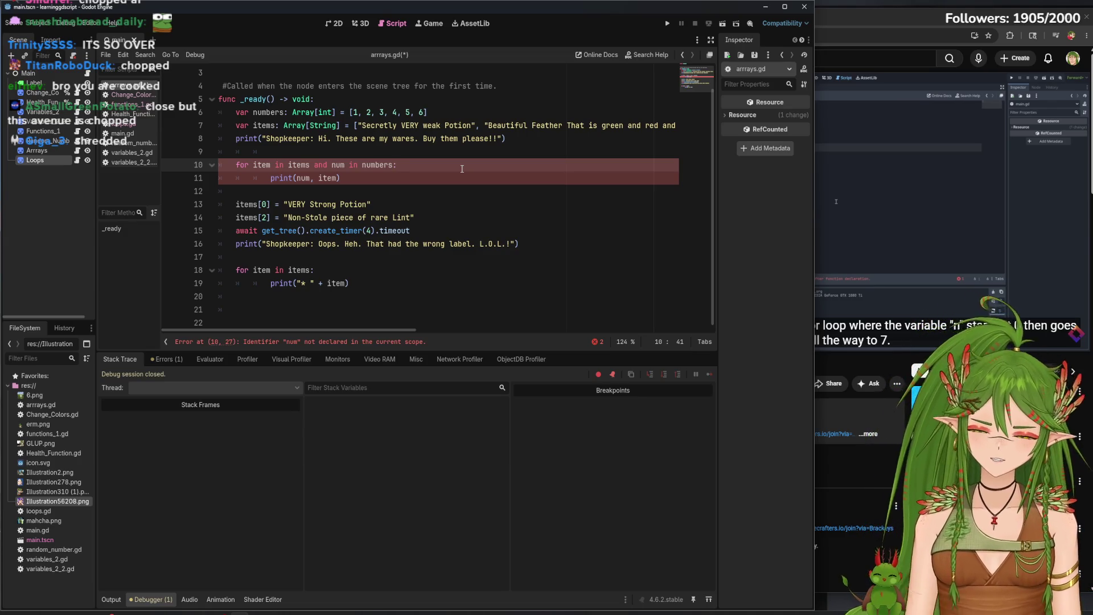
Delete 'and' from line 10 and move 'num in numbers' onto its own indented line.
click(345, 164)
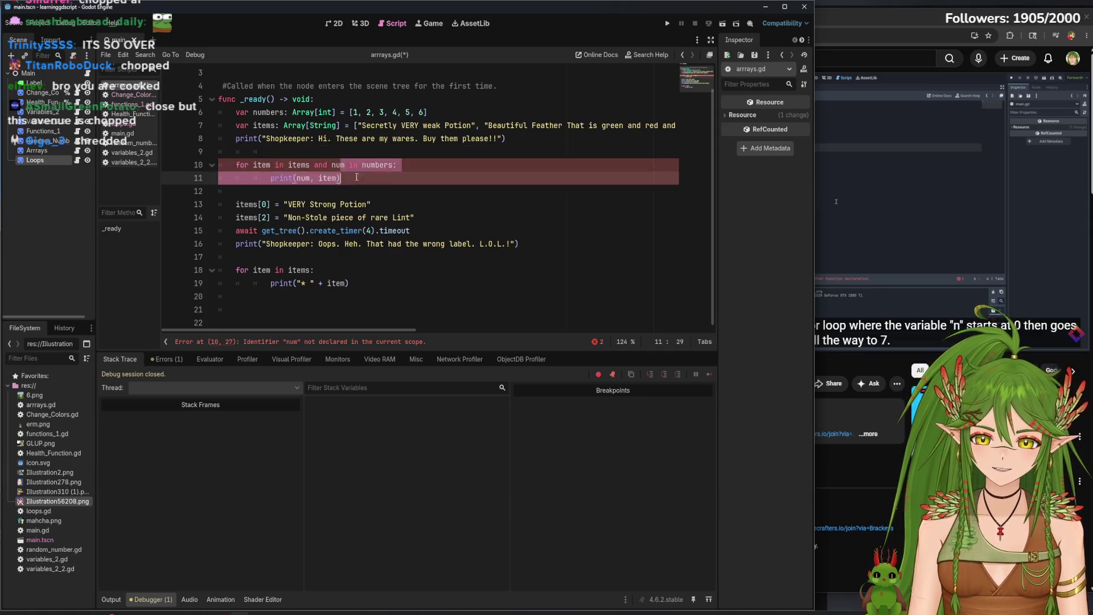
drag(396, 165, 273, 164)
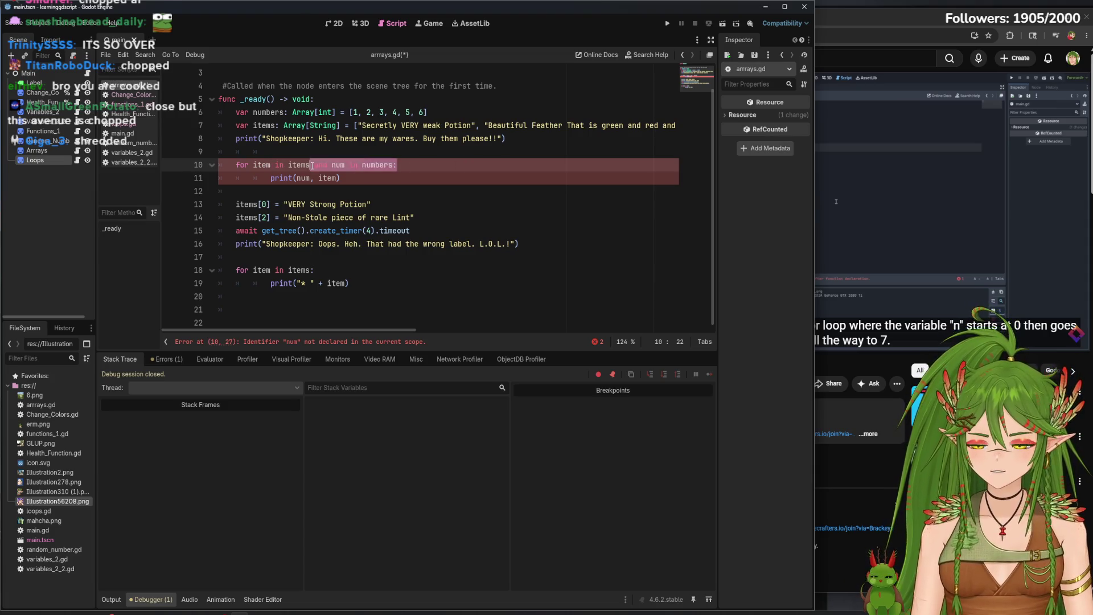
click(392, 169)
click(405, 165)
click(329, 165)
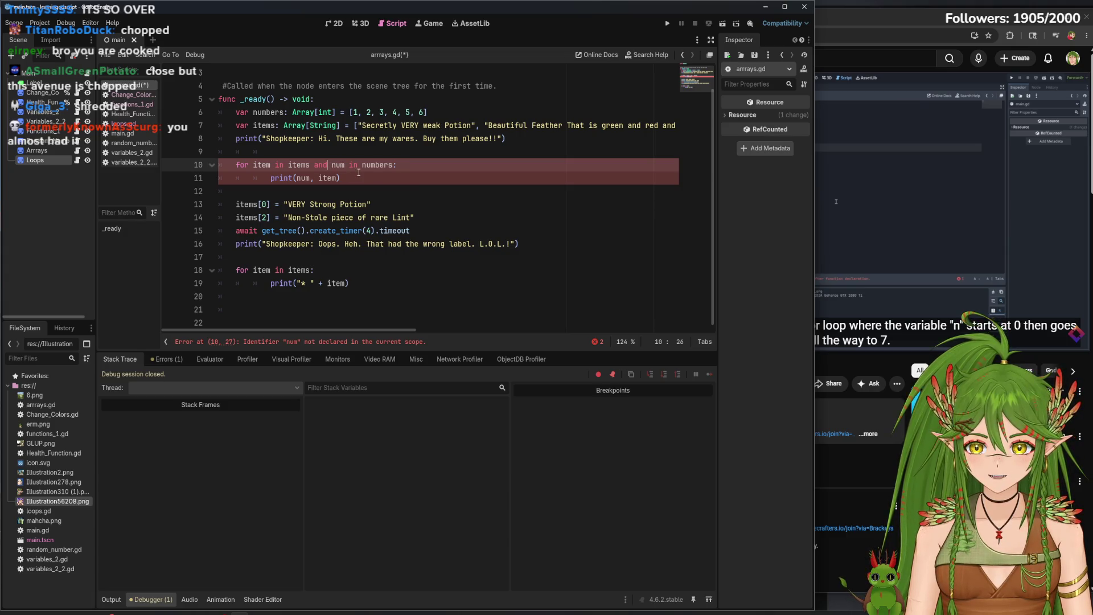
key(BackSpace)
key(BackSpace)
key(BackSpace)
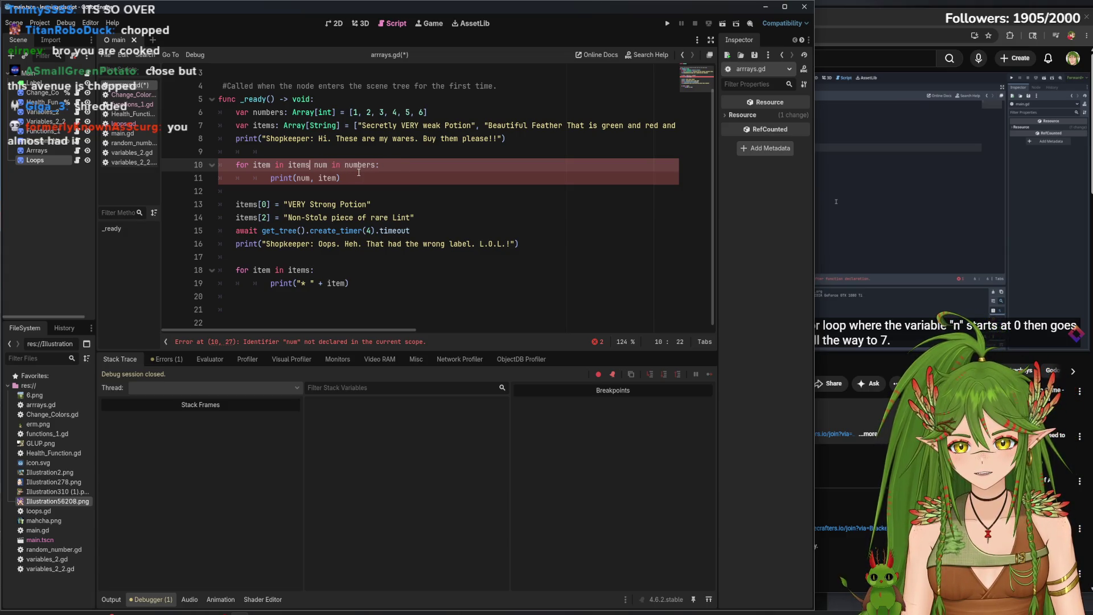
key(Return)
key(Tab)
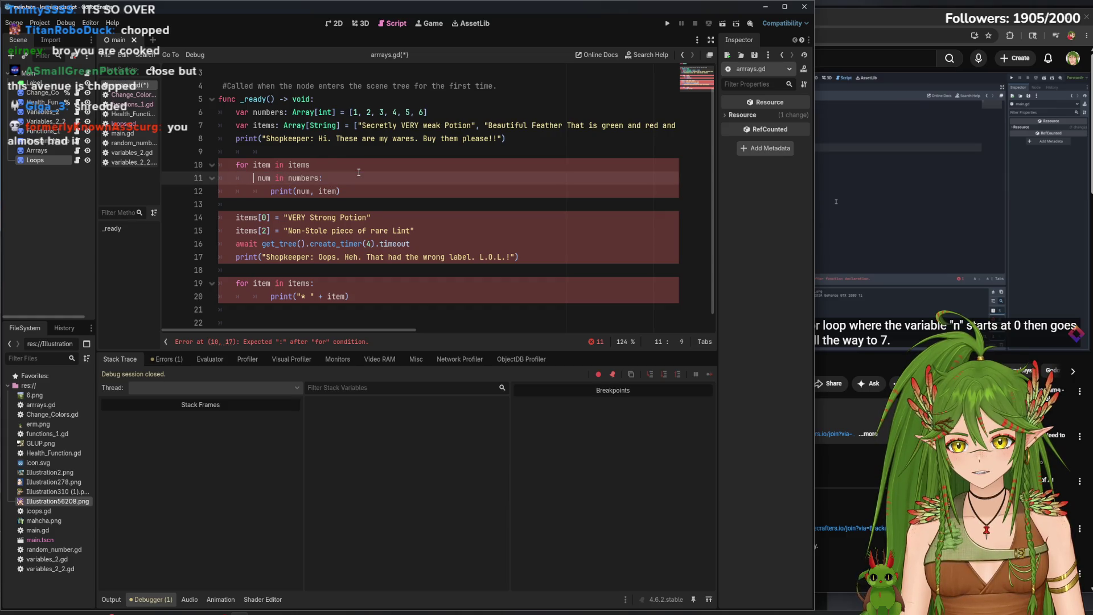
text(and)
key(Escape)
End 'for item in items' with a colon and delete the 'num in numbers:' line.
click(335, 164)
text(:)
click(346, 178)
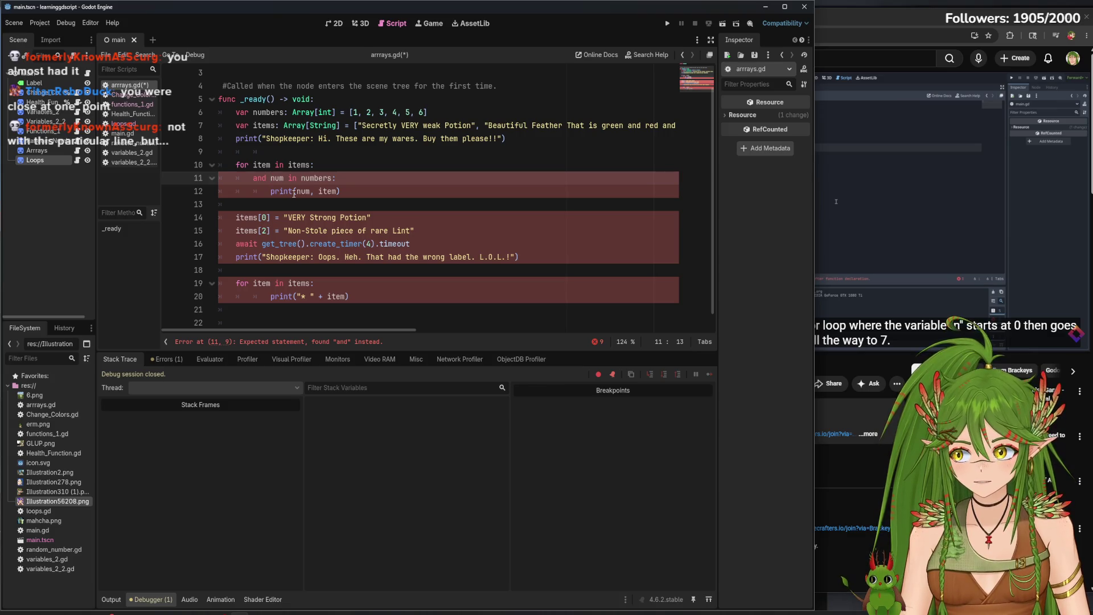
key(BackSpace)
key(BackSpace)
key(BackSpace)
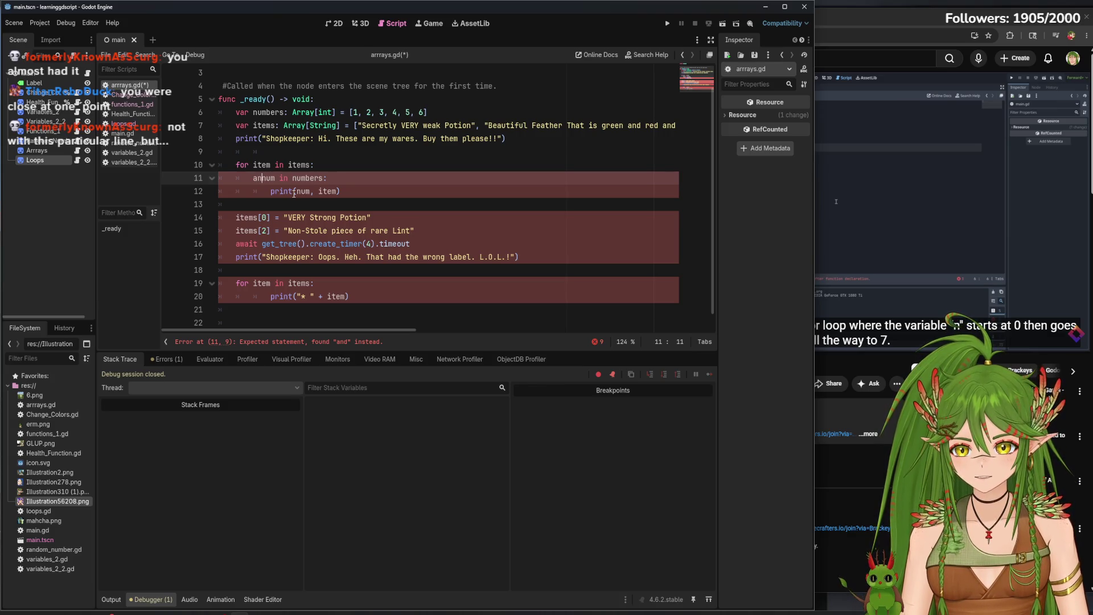
click(322, 177)
drag(321, 177, 235, 181)
key(BackSpace)
key(BackSpace)
key(BackSpace)
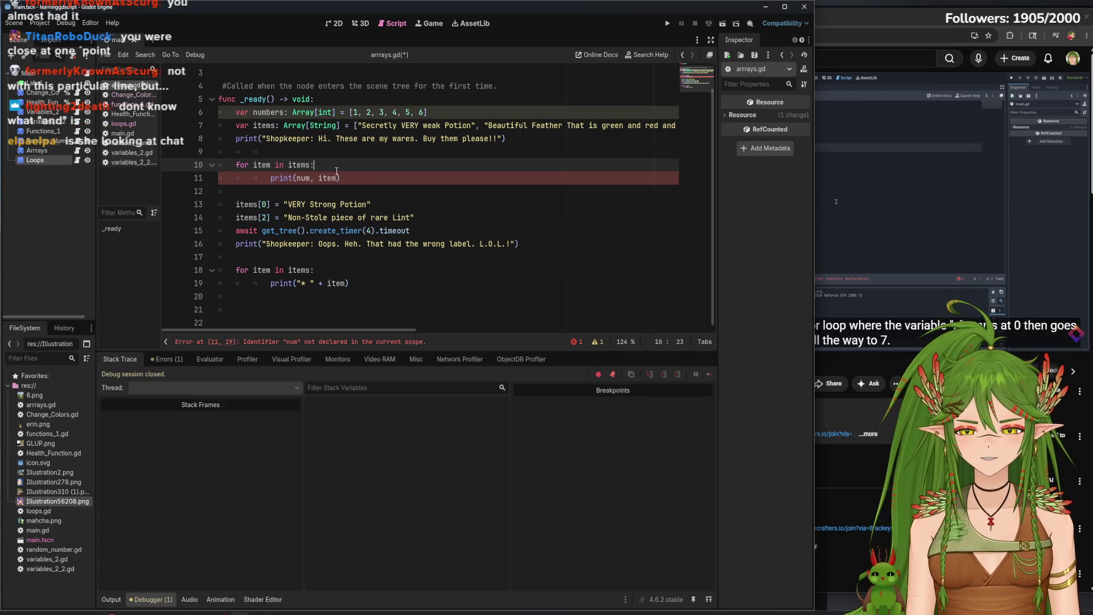
Prefix the 'Secretly VERY weak Potion' entry with '1.' in the items array.
key(Left)
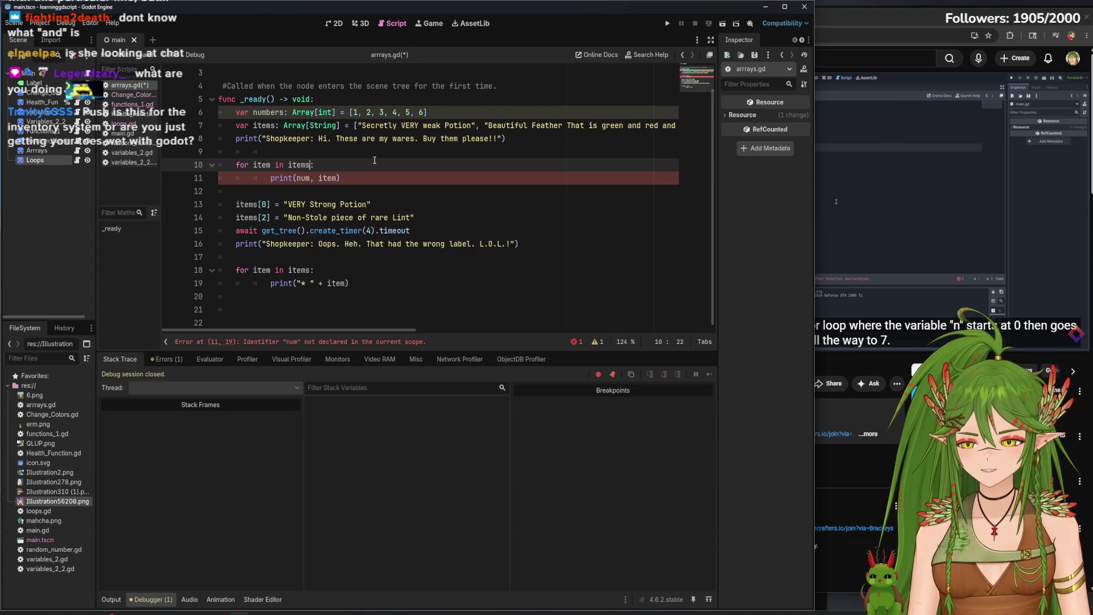
drag(351, 112, 461, 116)
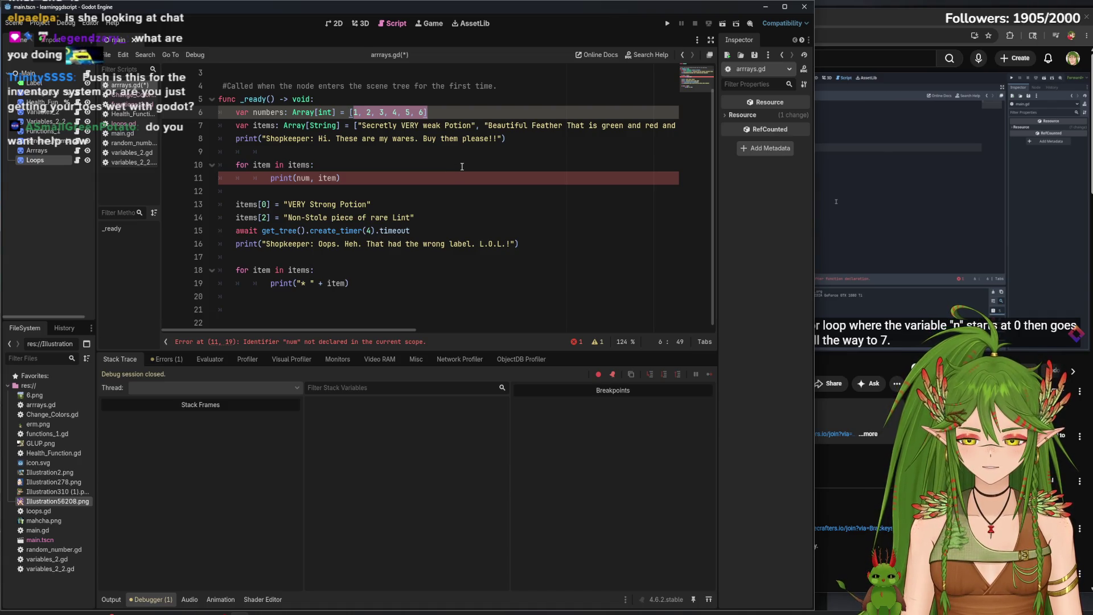
click(362, 125)
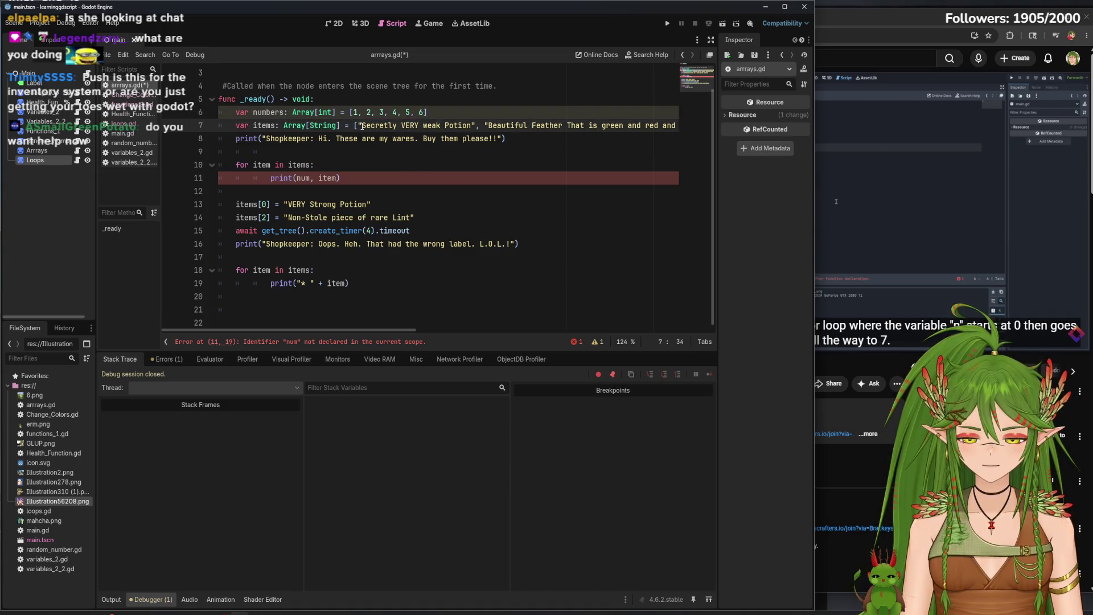
text(1.)
click(500, 125)
Prefix 'Beautiful Feather' with '2.' and delete the numbers array and unfinished numbered loop.
text(2.)
drag(428, 112, 234, 115)
key(BackSpace)
key(BackSpace)
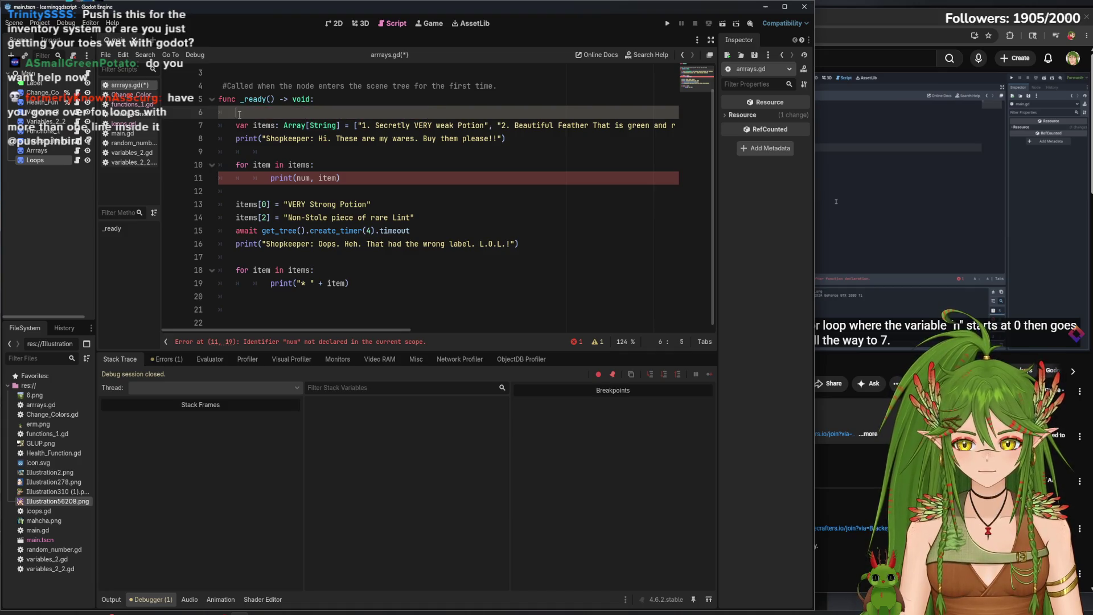
drag(341, 160, 223, 147)
key(BackSpace)
key(BackSpace)
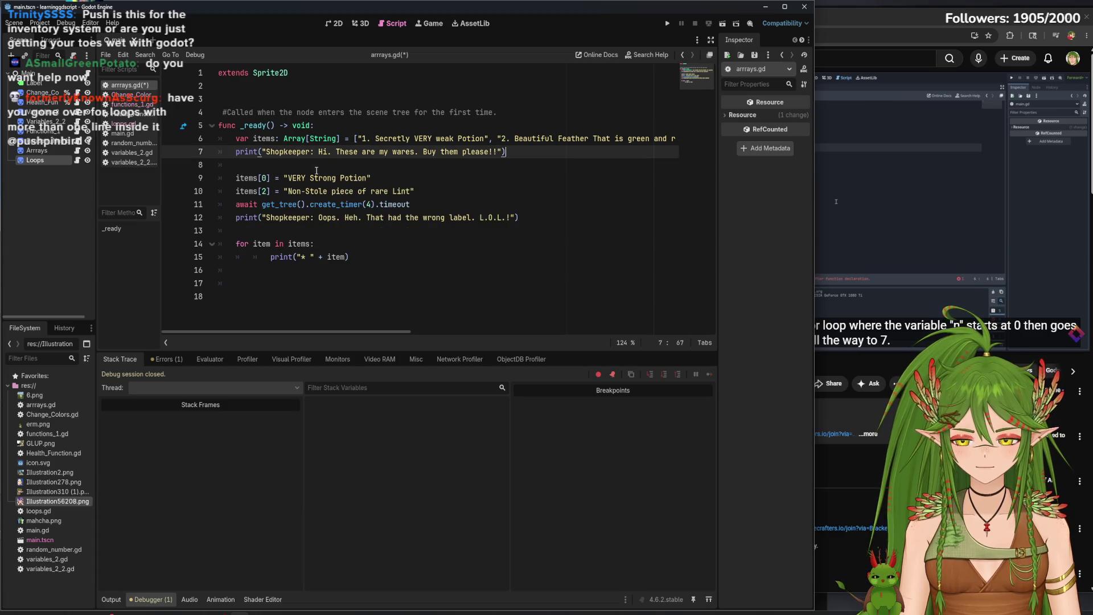
key(BackSpace)
key(BackSpace)
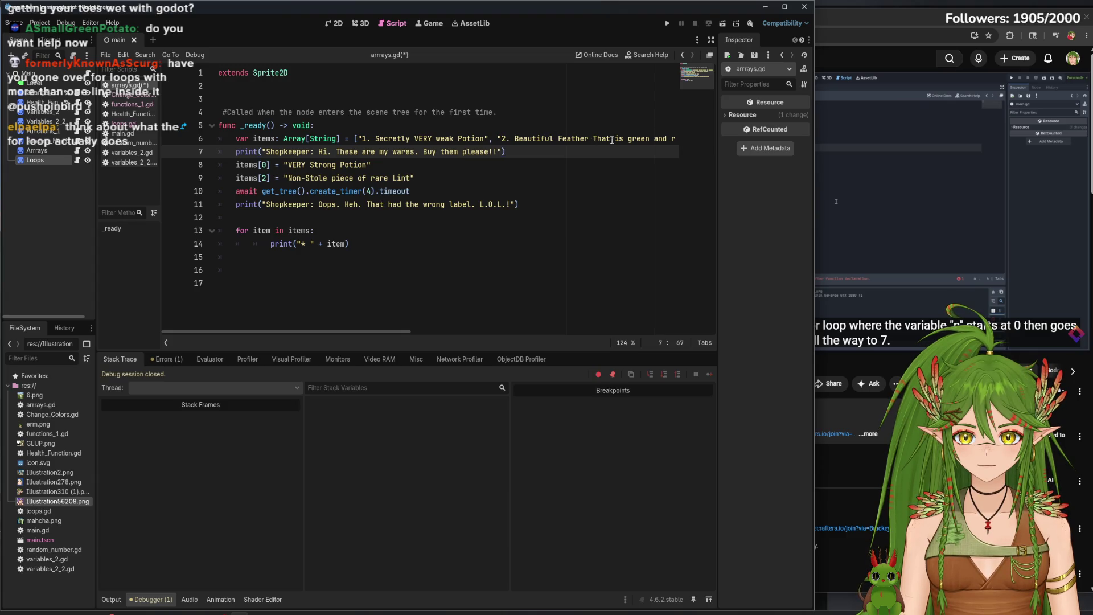
Add '4.', '5.' and '6.' labels to the Fidget Squish Orbee Stressball and Pebble entries.
drag(611, 140, 678, 139)
click(637, 138)
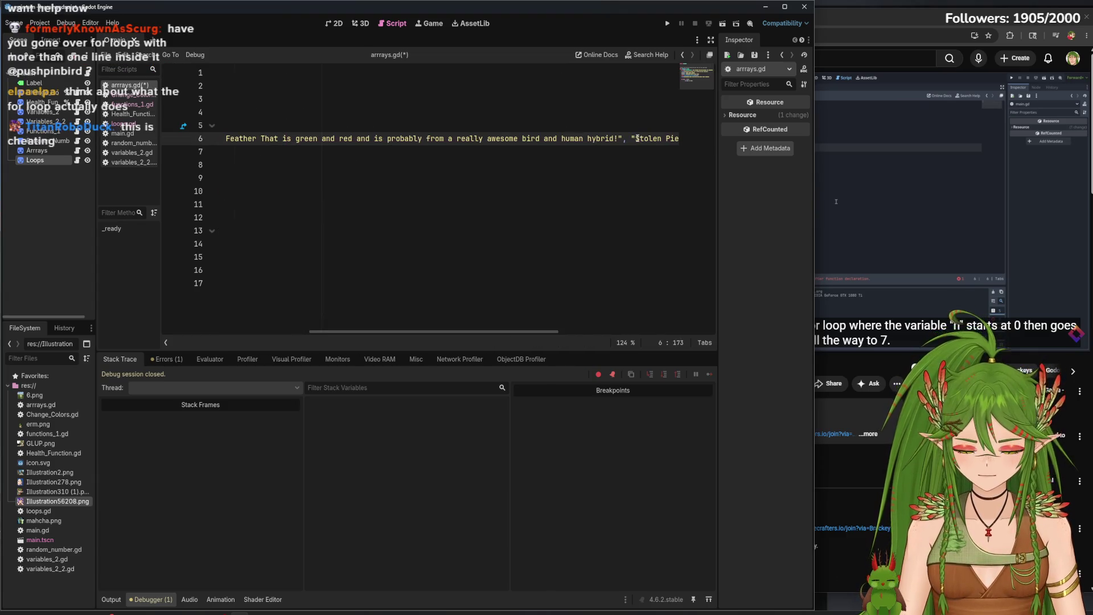
key(shift+End)
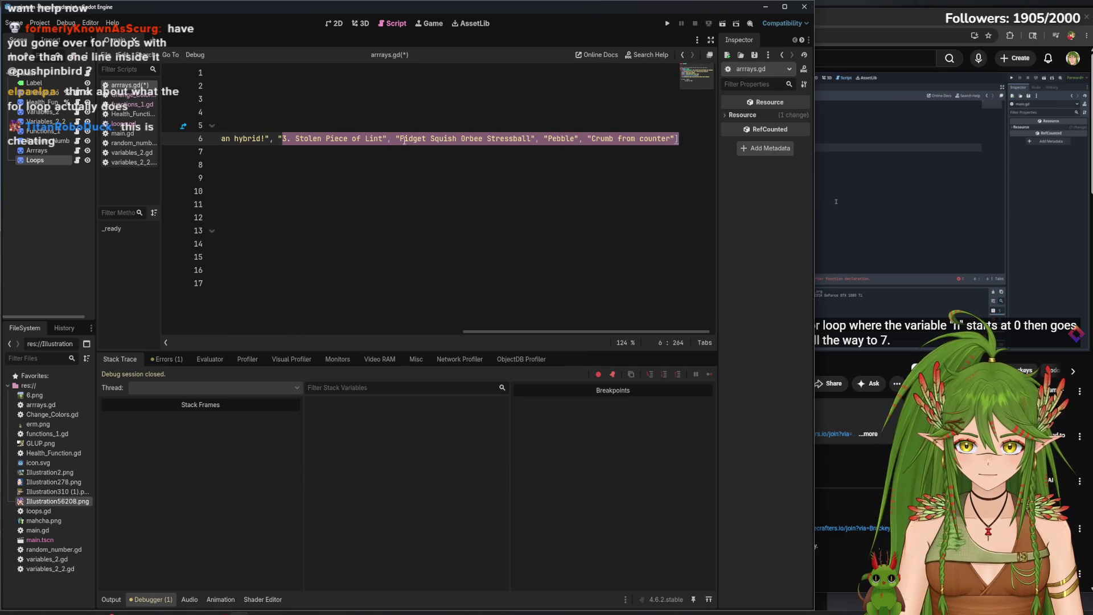
click(403, 140)
text(4.)
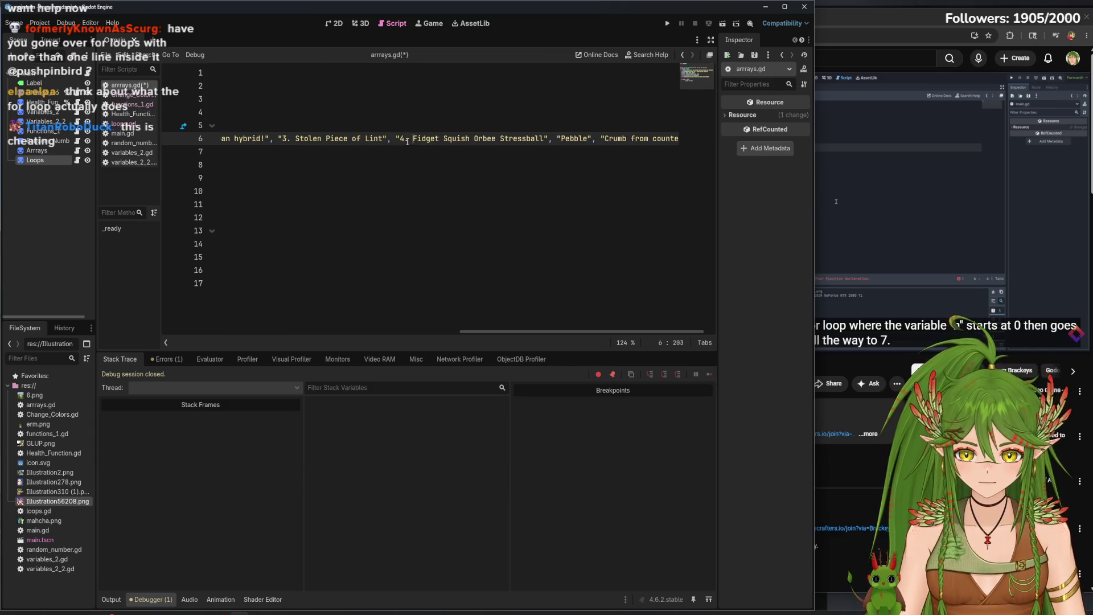
click(563, 139)
text(5. )
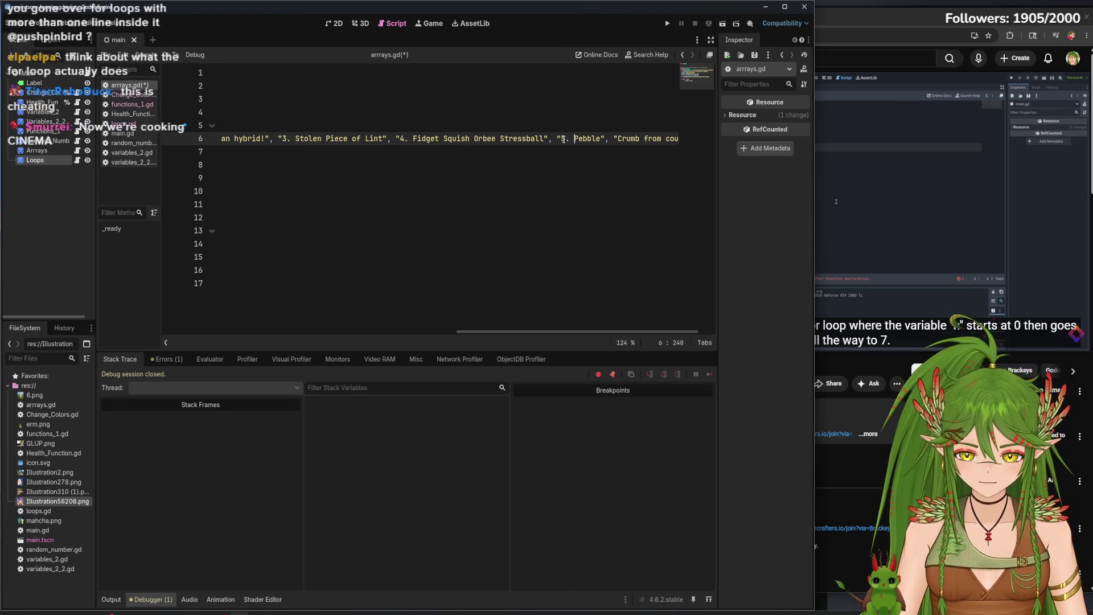
text(6.)
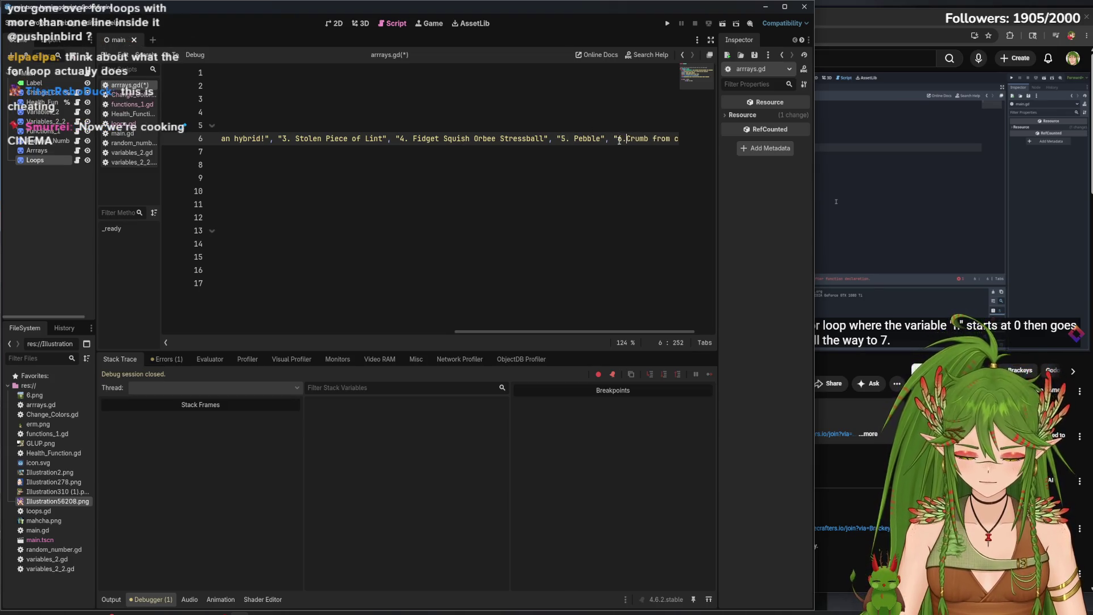
Label '1. VERY Strong Potion' and '3. Non-Stole piece of rare Lint', then select the item-printing loop.
drag(562, 332, 235, 336)
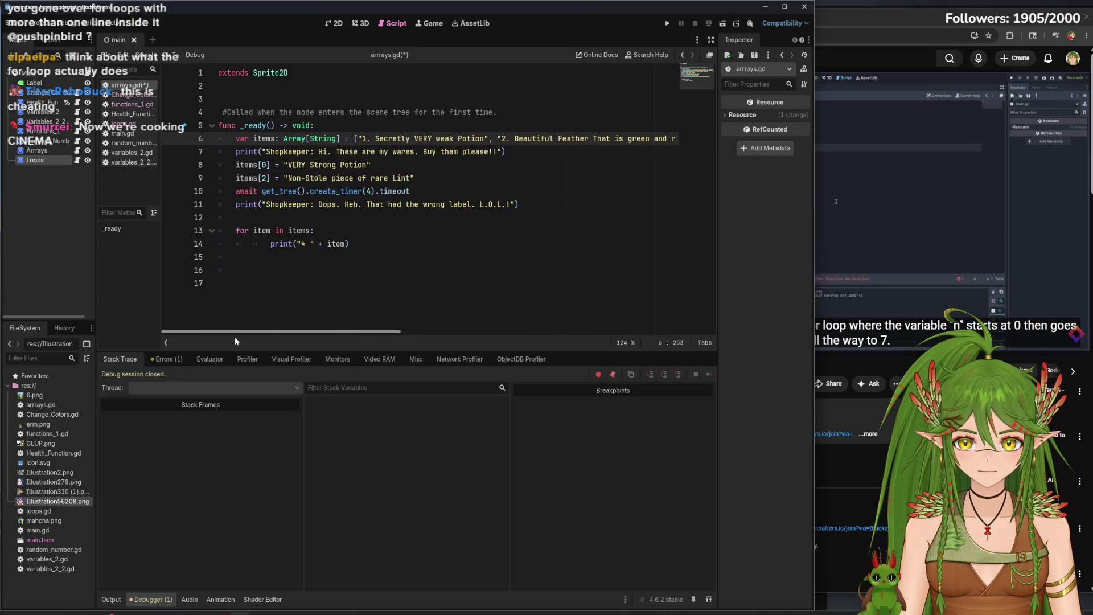
click(290, 164)
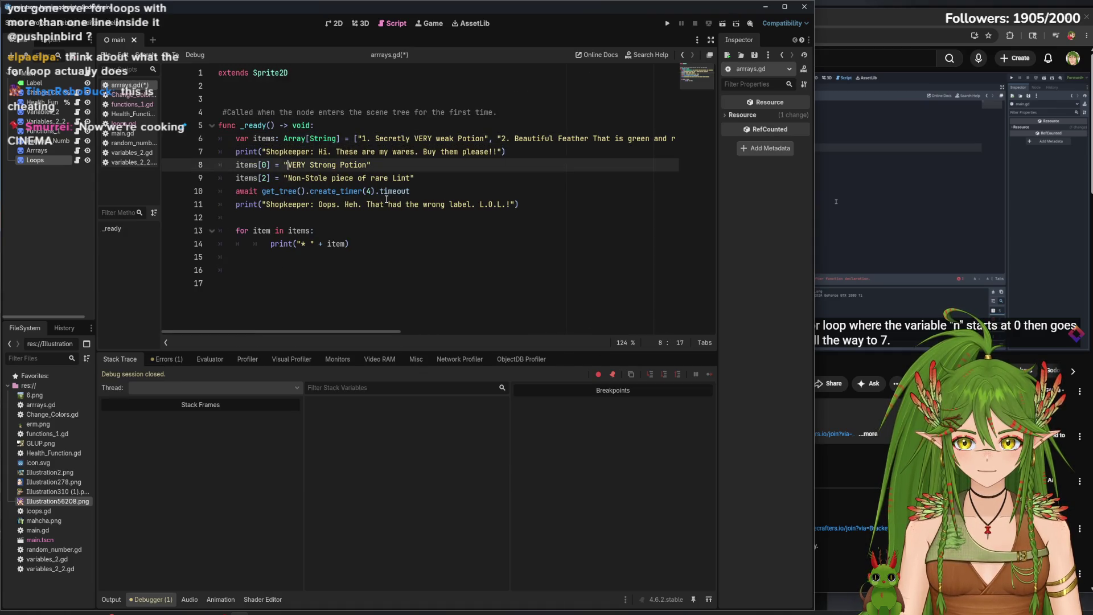
text(1.)
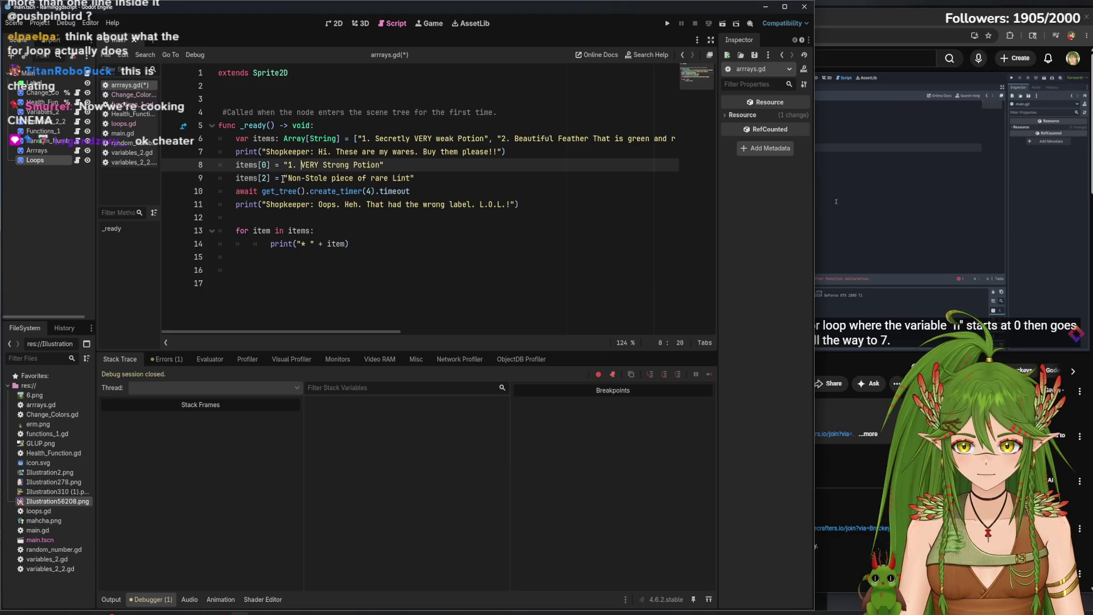
key(Down)
key(Left)
key(Left)
key(Left)
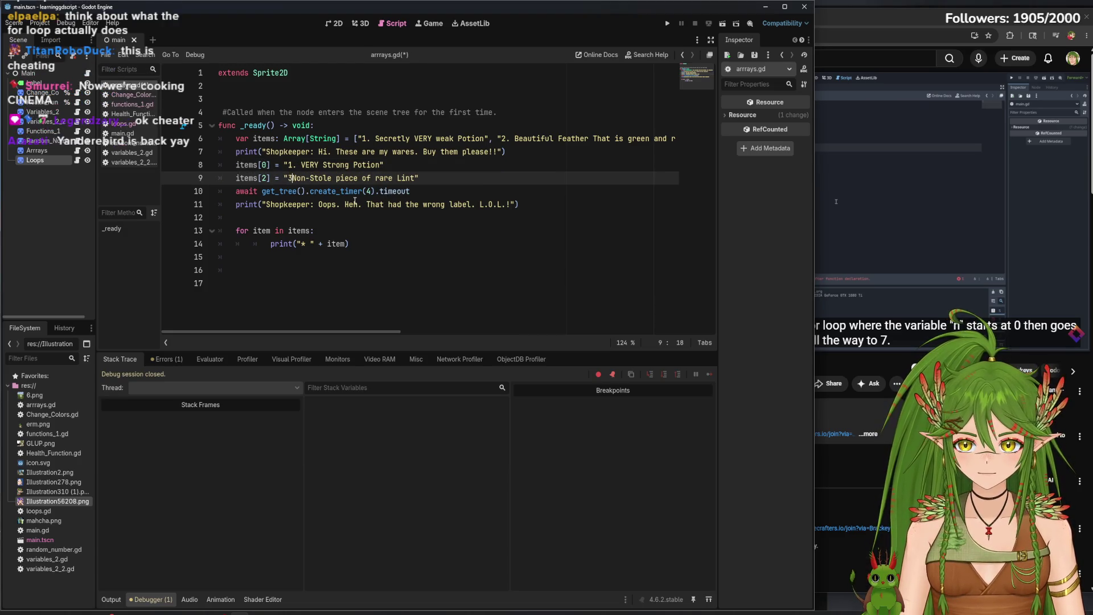
text(3.)
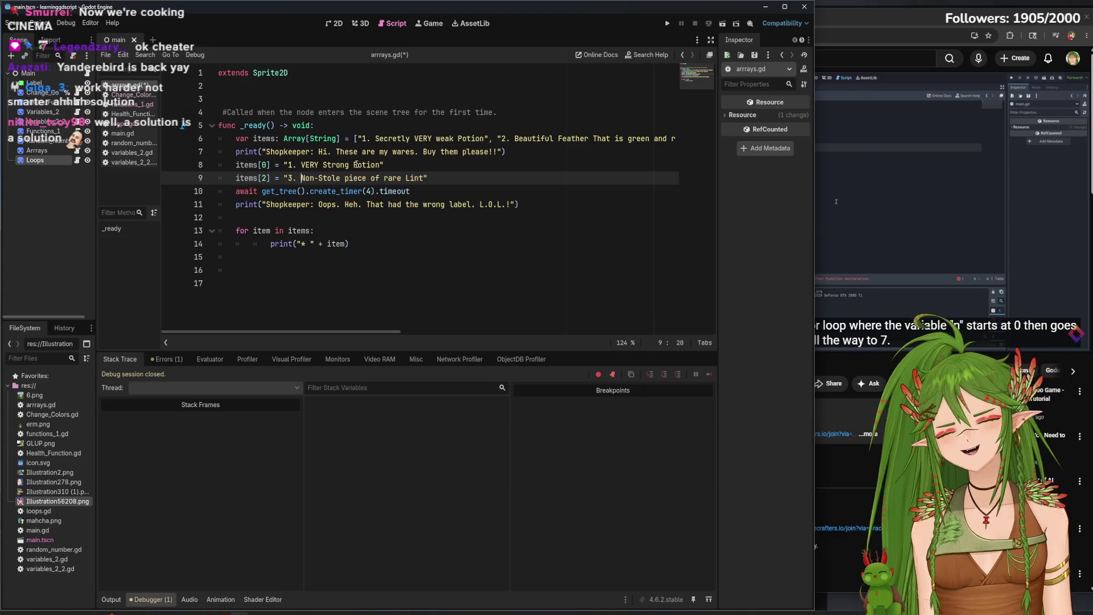
drag(365, 244, 235, 227)
key(ctrl+c)
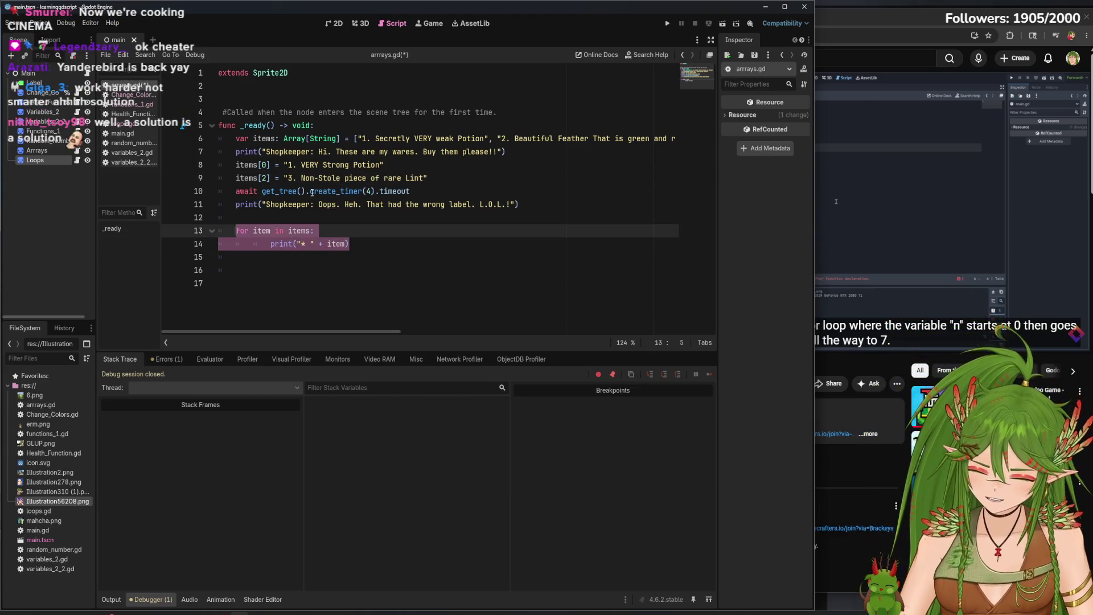
click(512, 154)
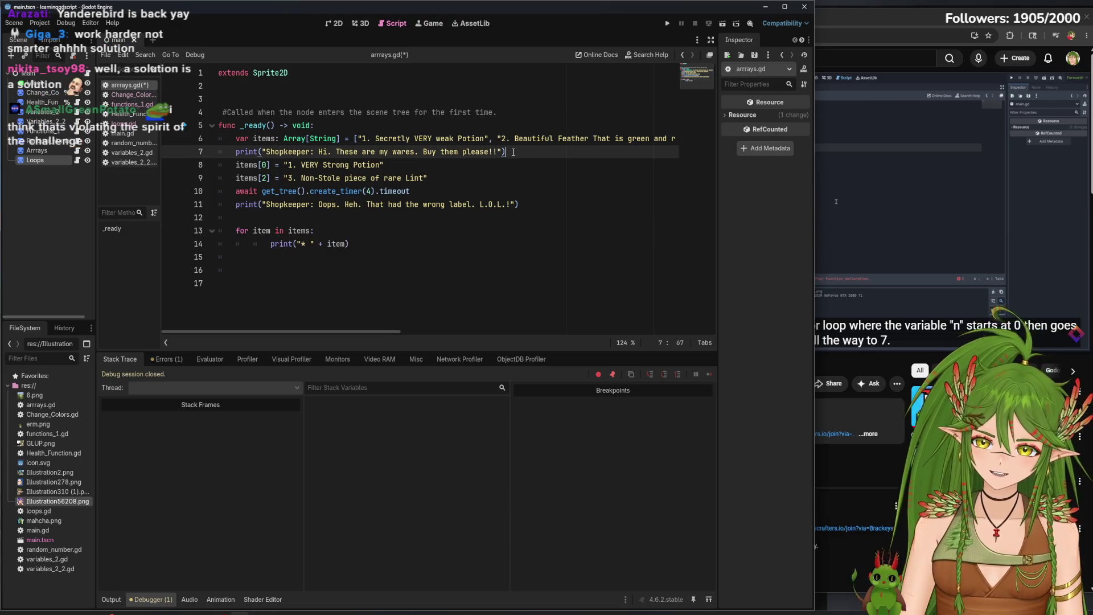
Paste the item loop after the greeting, drop the '* ' prefix from both prints, and run.
key(Return)
key(ctrl+v)
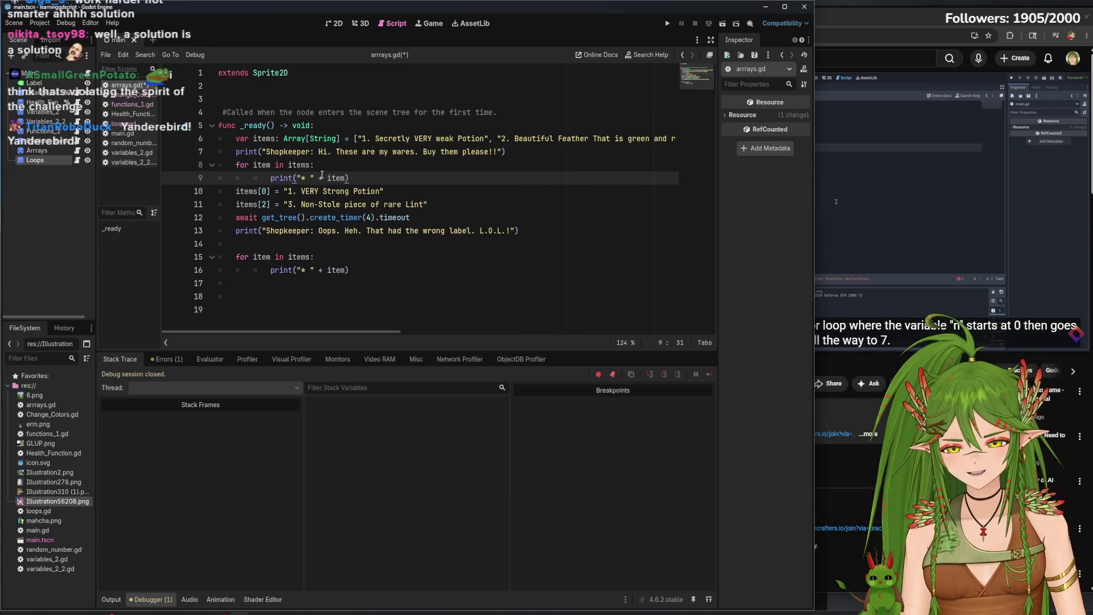
click(328, 181)
key(BackSpace)
key(BackSpace)
key(BackSpace)
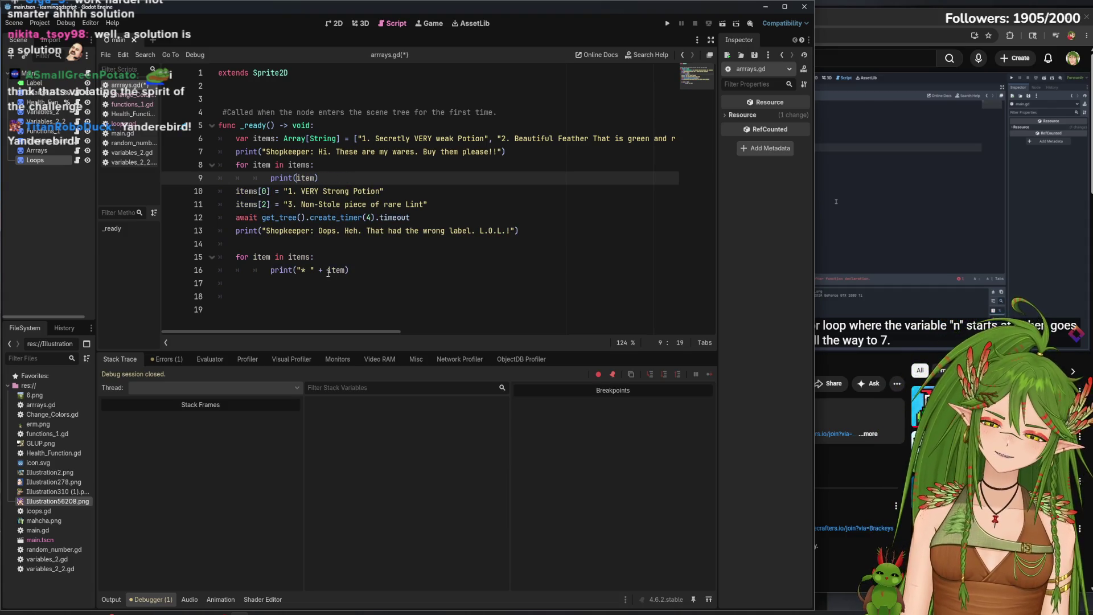
click(328, 271)
key(BackSpace)
key(BackSpace)
key(BackSpace)
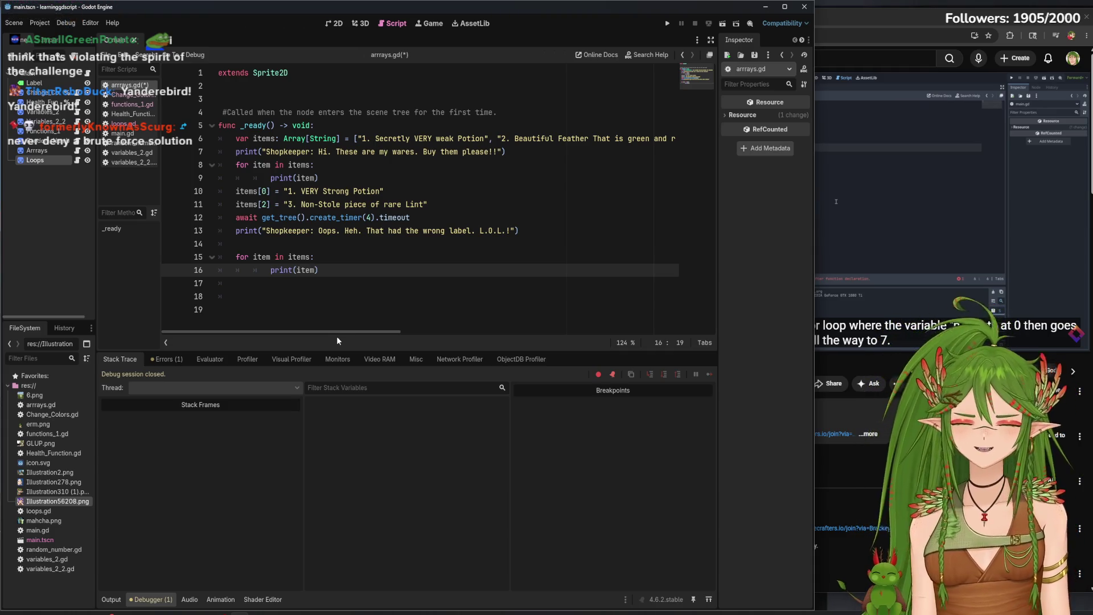
click(668, 23)
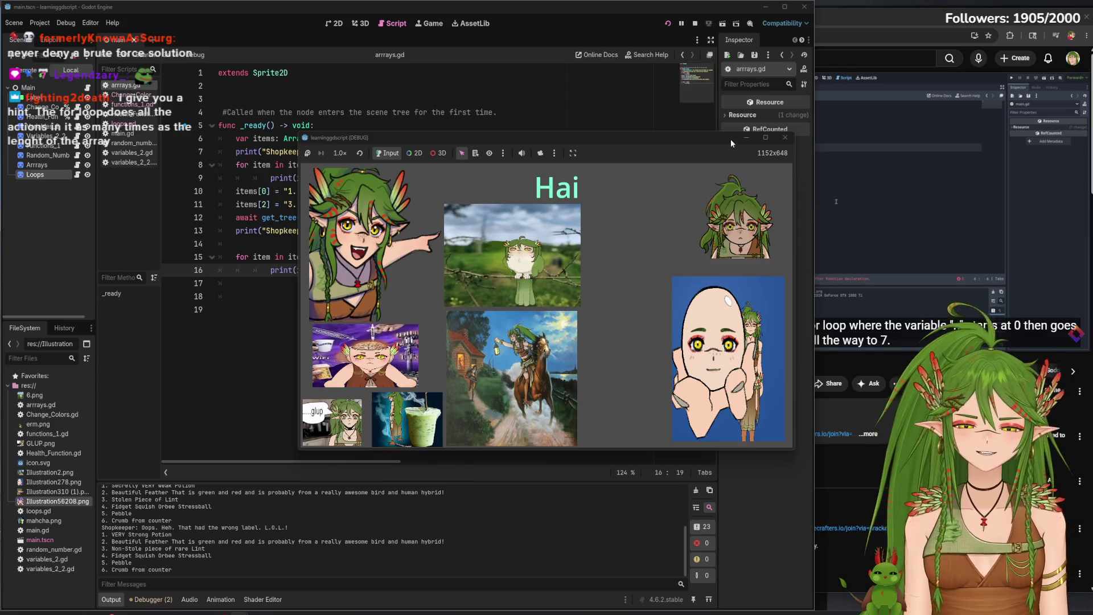
Stop the game, enlarge the stream chat window, and rerun the project beside it.
drag(731, 143, 726, 149)
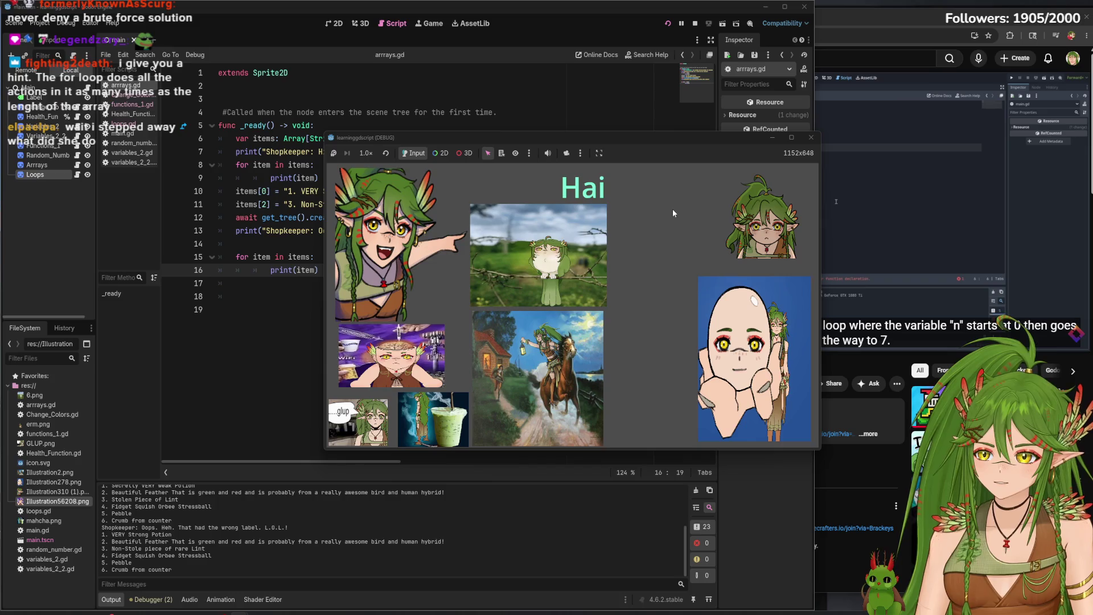
click(811, 137)
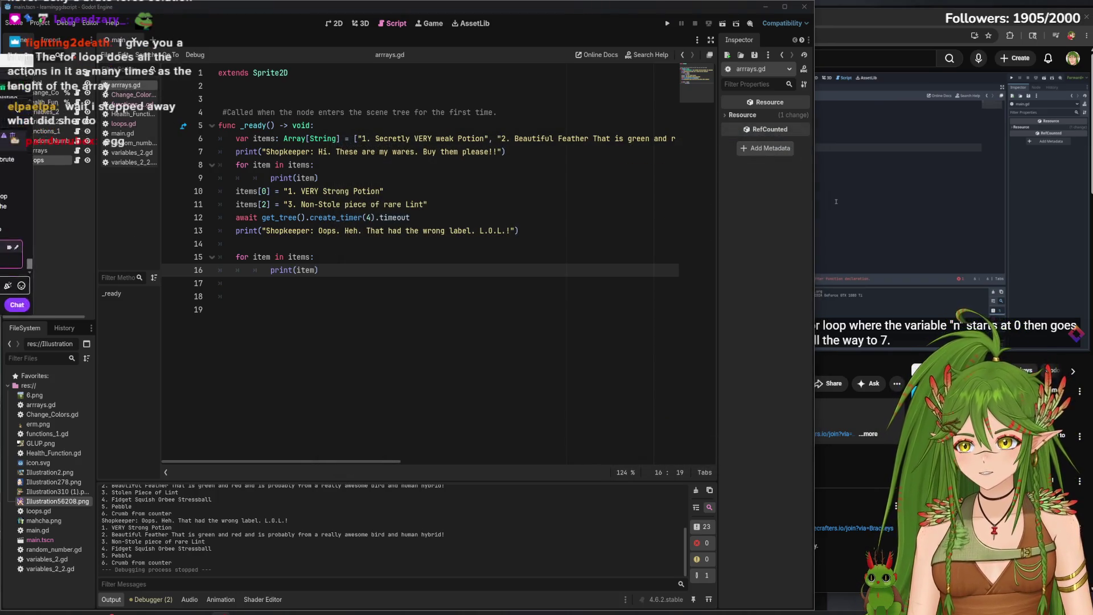
mouse_move(552, 143)
mouse_down()
mouse_move(549, 104)
mouse_move(508, 101)
mouse_up()
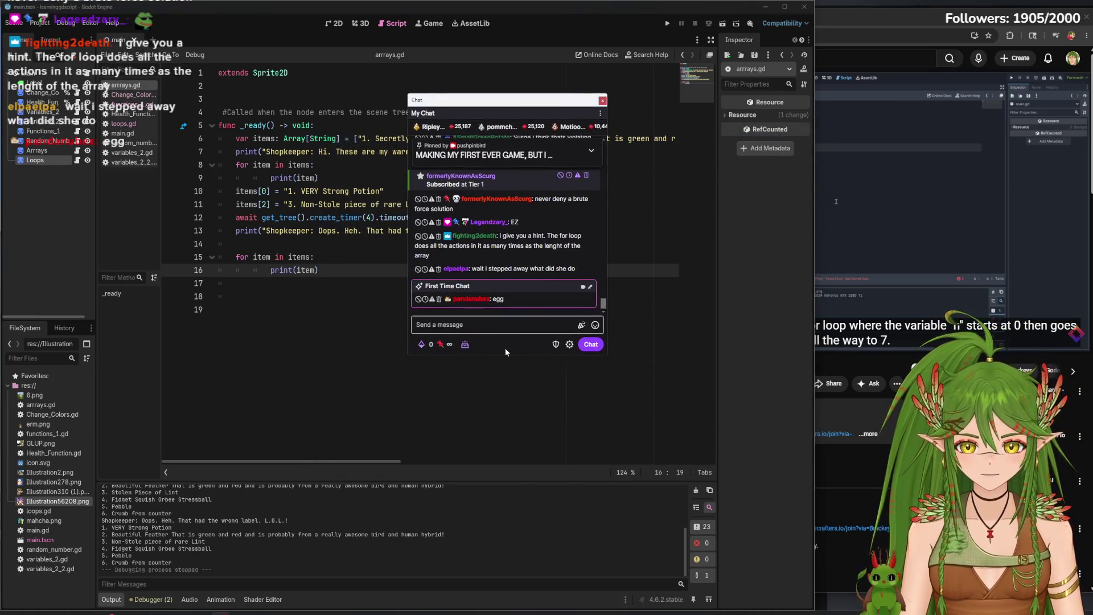
drag(509, 354, 514, 497)
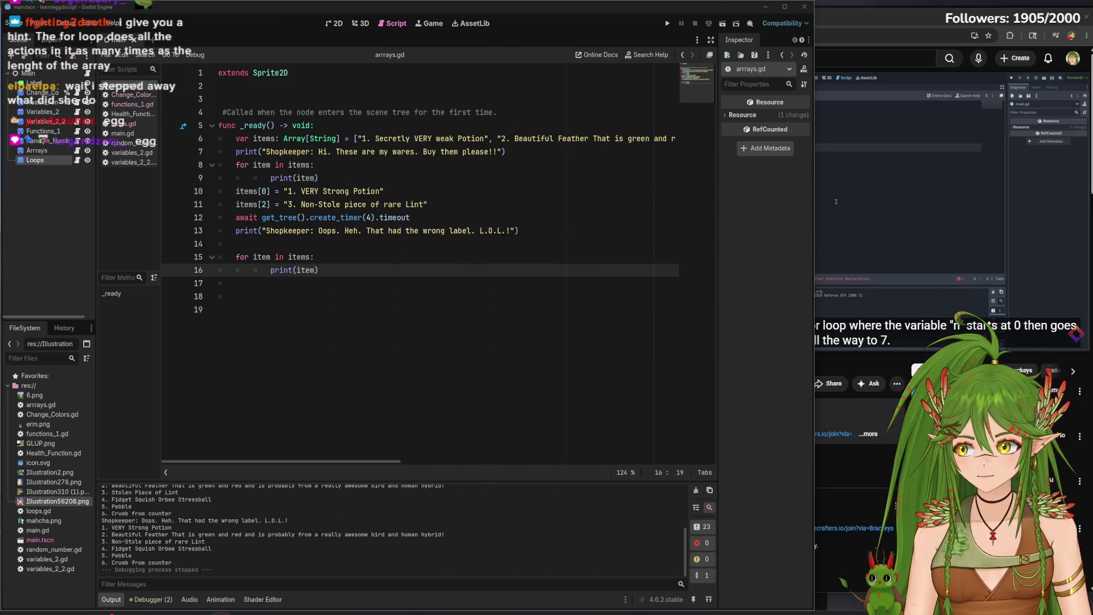
click(667, 24)
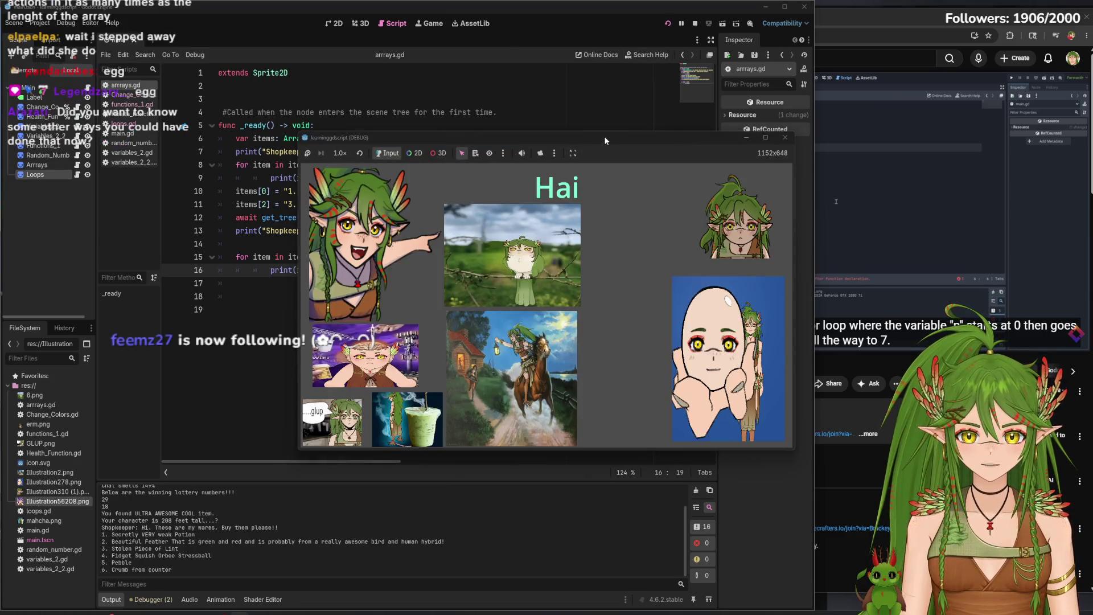
mouse_move(458, 94)
mouse_down()
mouse_move(434, 42)
mouse_move(332, 40)
mouse_up()
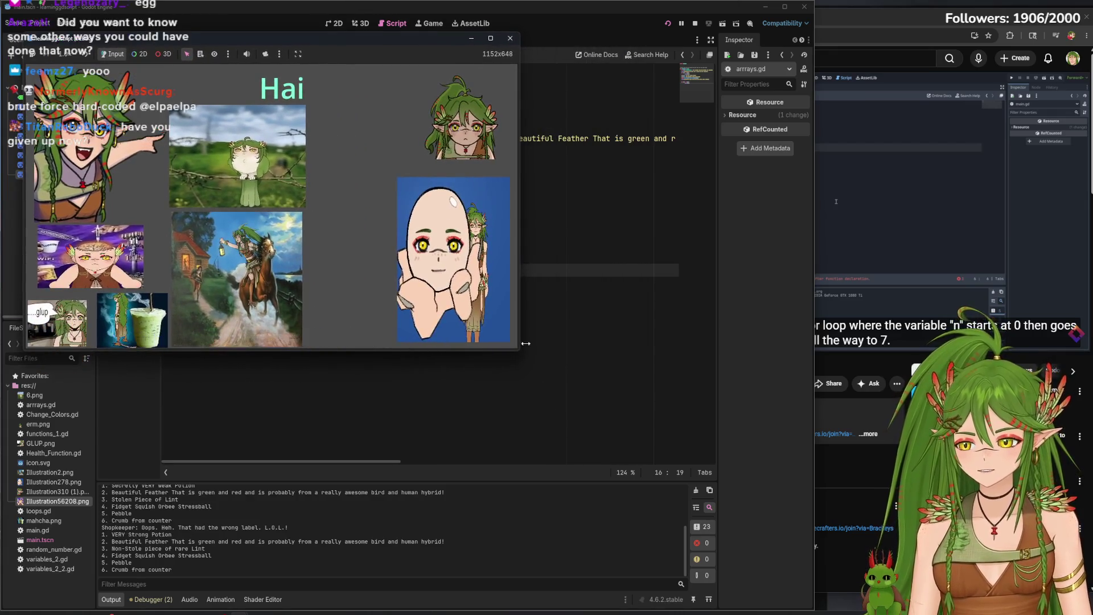
mouse_move(337, 247)
mouse_down()
mouse_move(609, 100)
mouse_move(633, 71)
mouse_move(641, 77)
mouse_up()
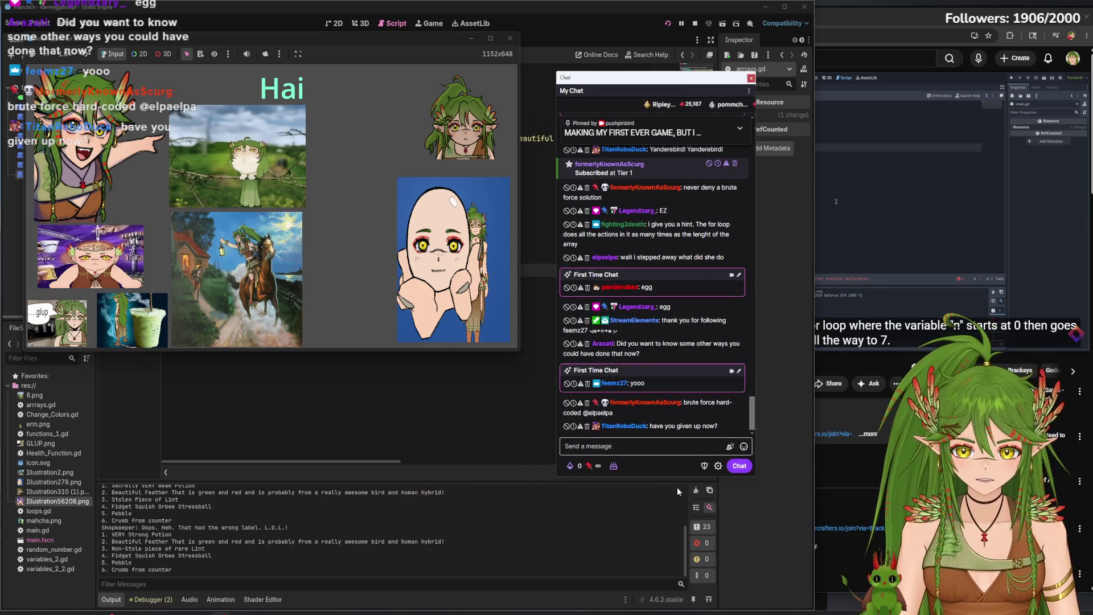
drag(668, 477, 667, 545)
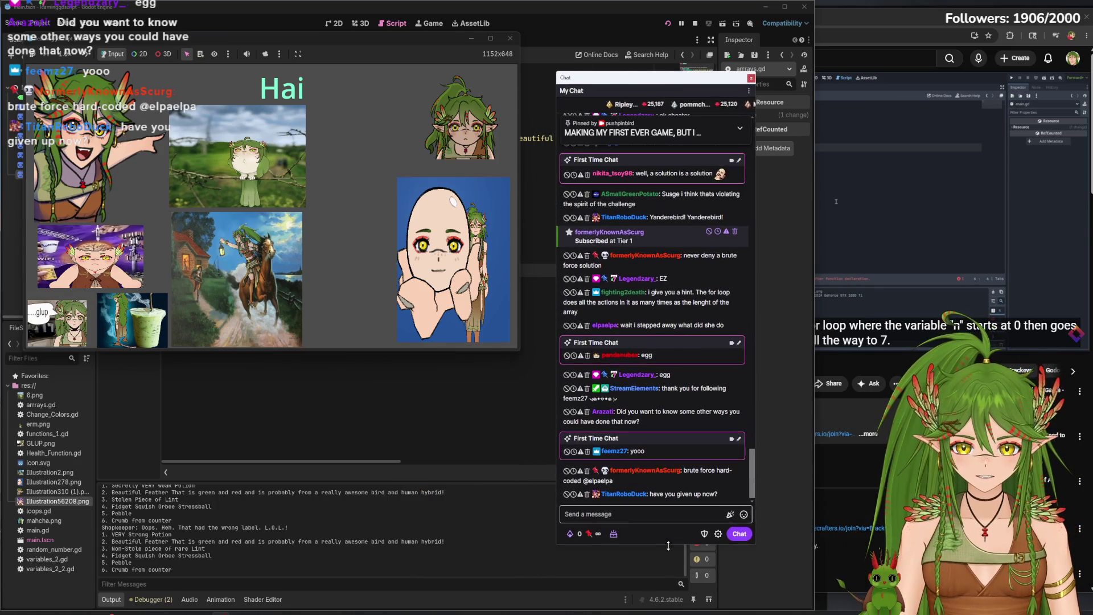
scroll(753, 455, up, 3)
drag(754, 455, 756, 270)
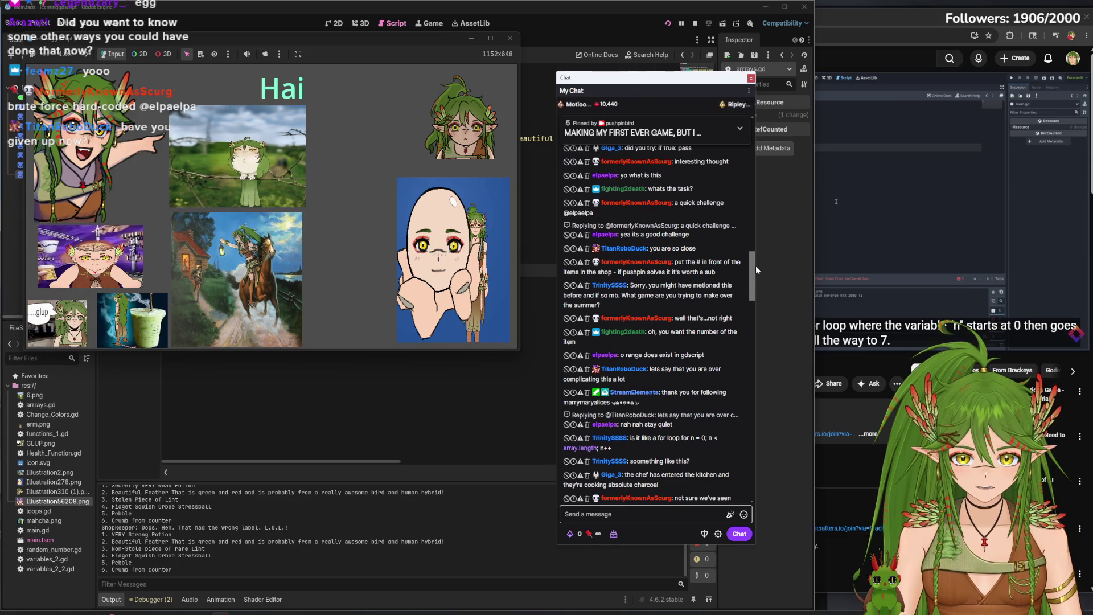
scroll(756, 265, down, 5)
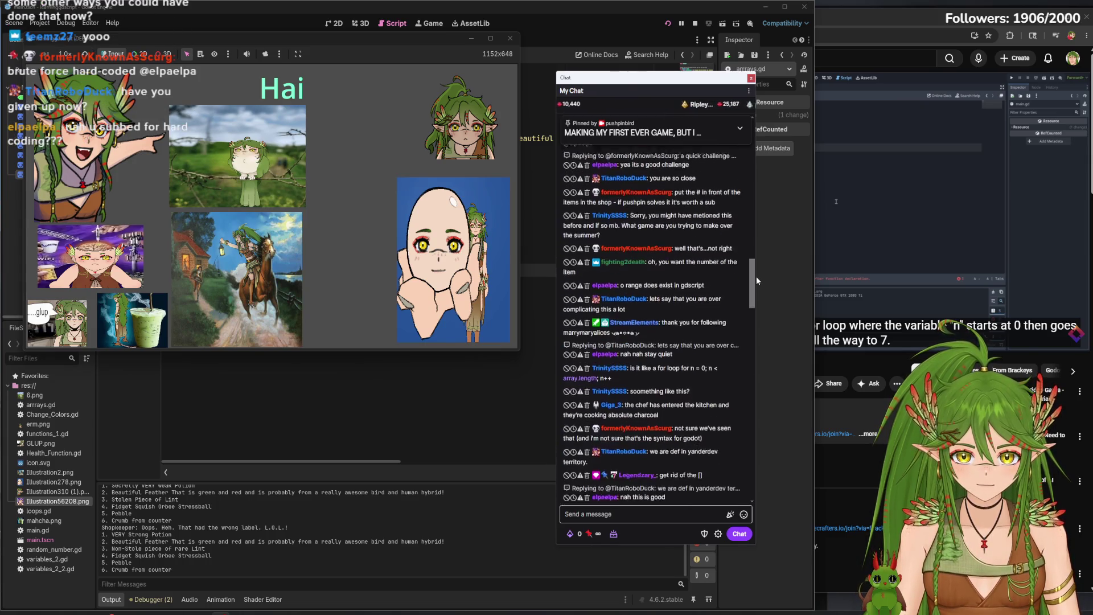
drag(762, 337, 763, 387)
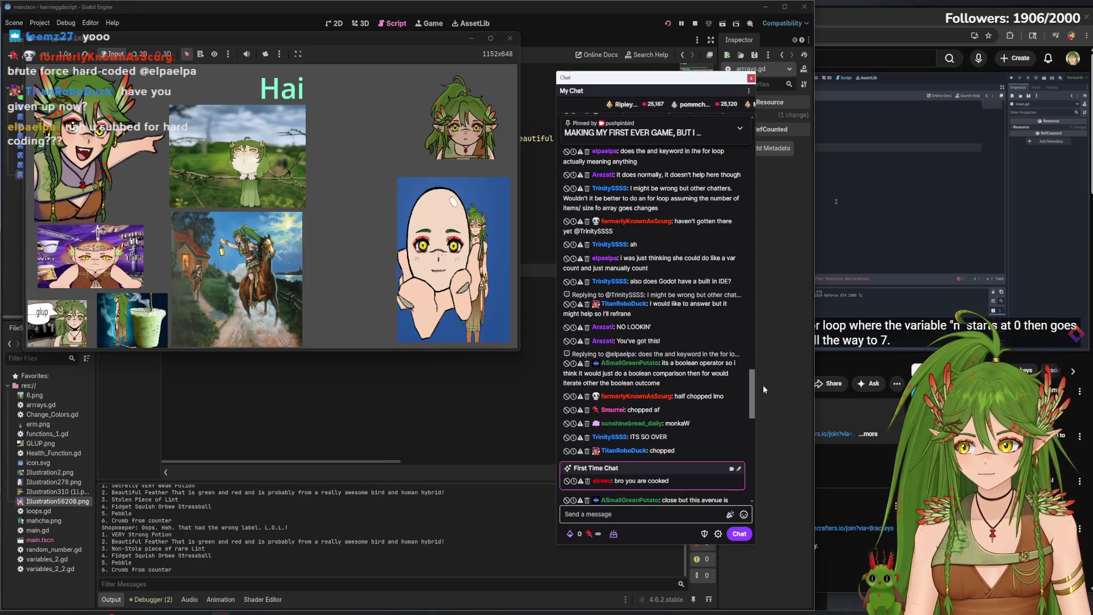
drag(752, 377, 757, 289)
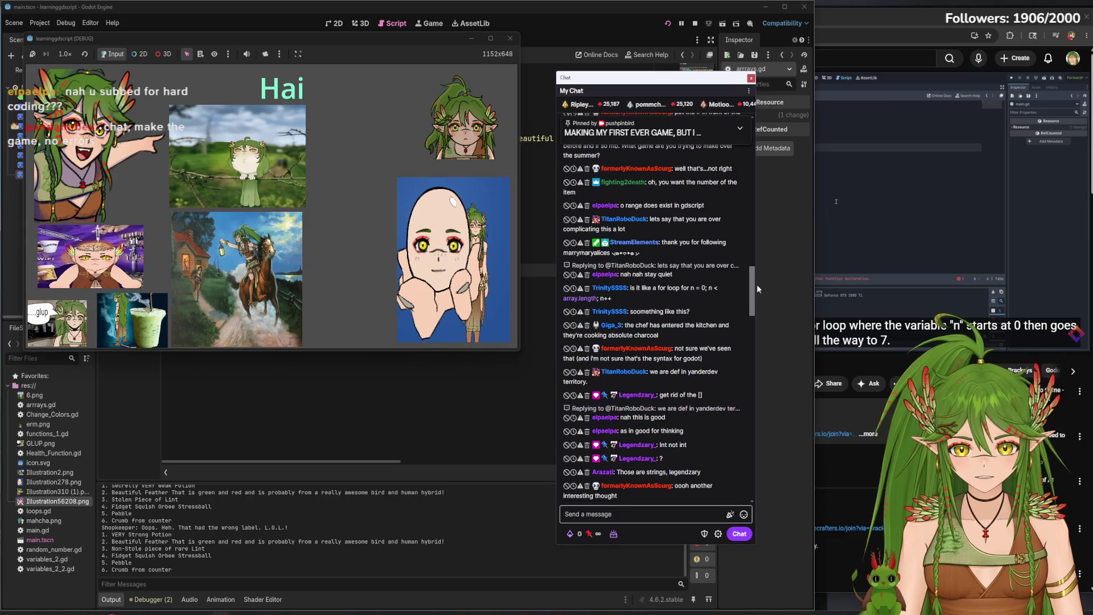
scroll(756, 289, down, 10)
scroll(706, 351, up, 10)
scroll(706, 350, up, 4)
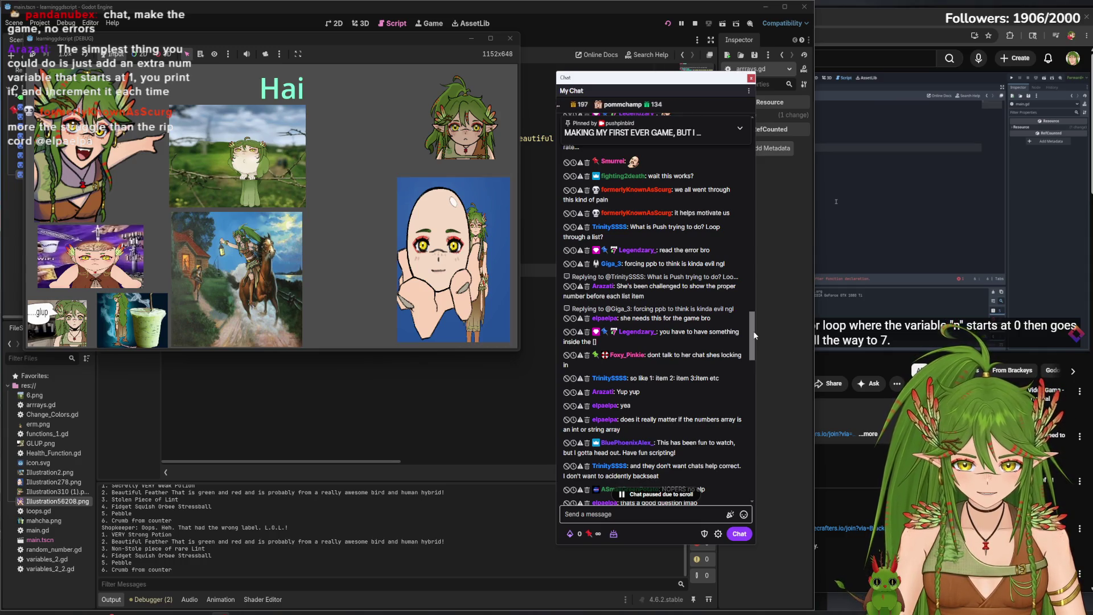
drag(755, 335, 754, 350)
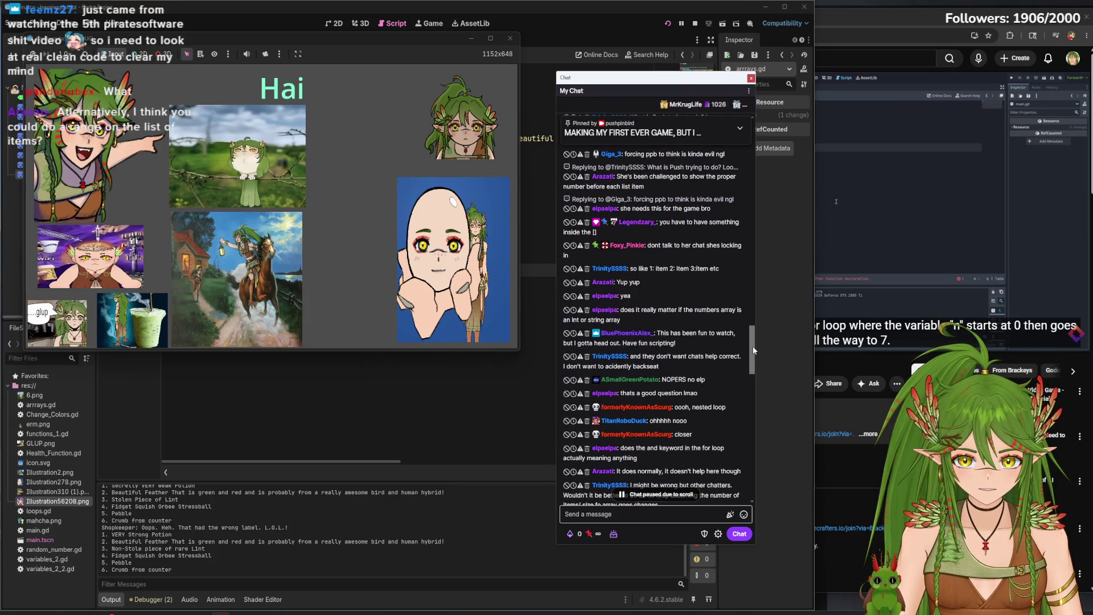
drag(754, 351, 756, 360)
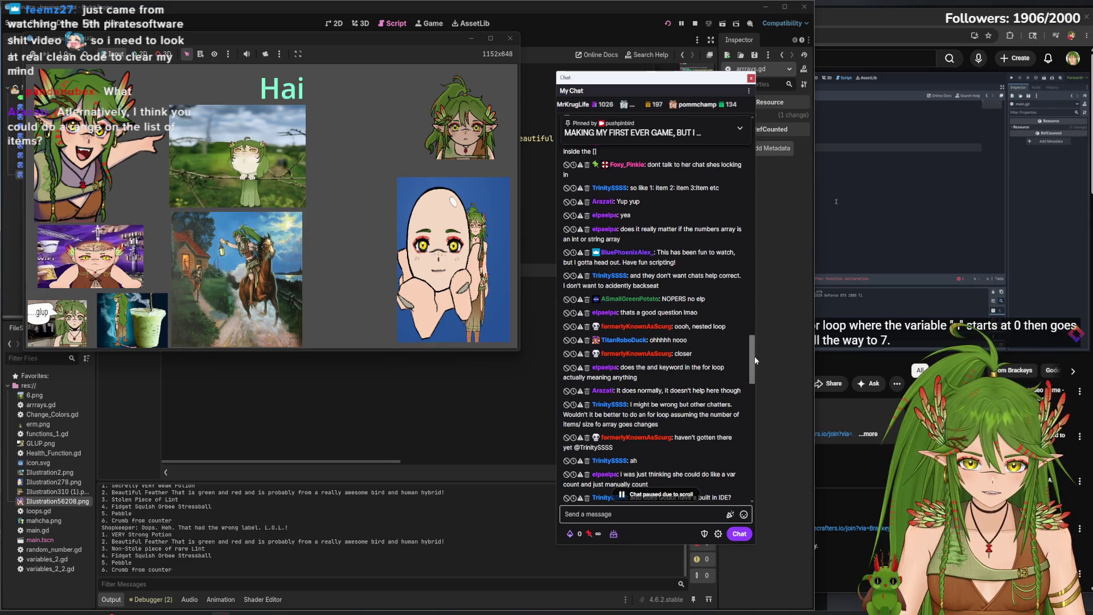
drag(755, 360, 755, 356)
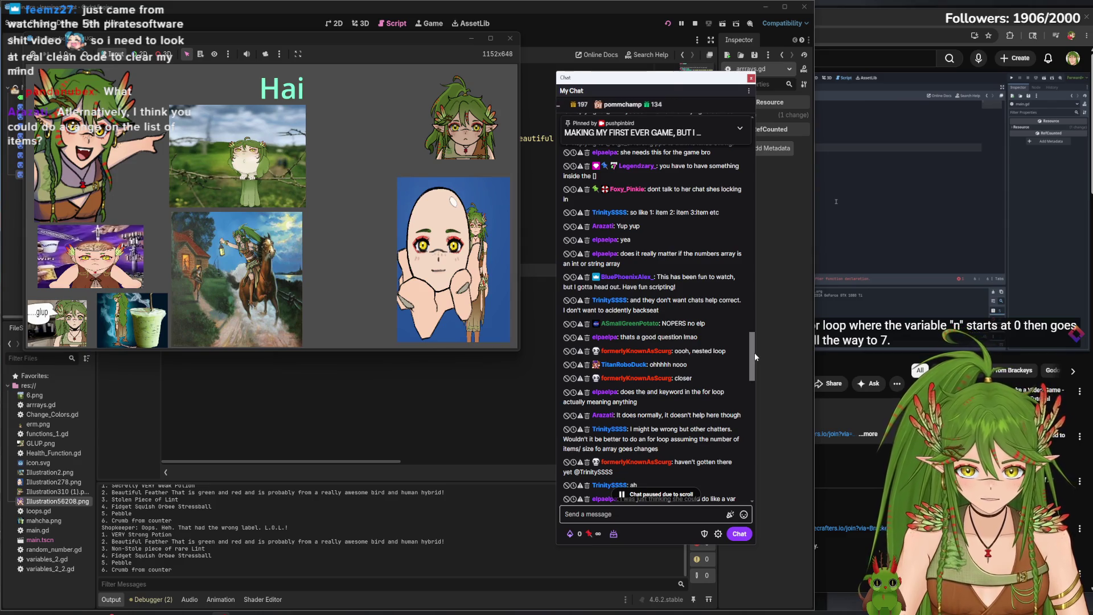
drag(755, 357, 756, 364)
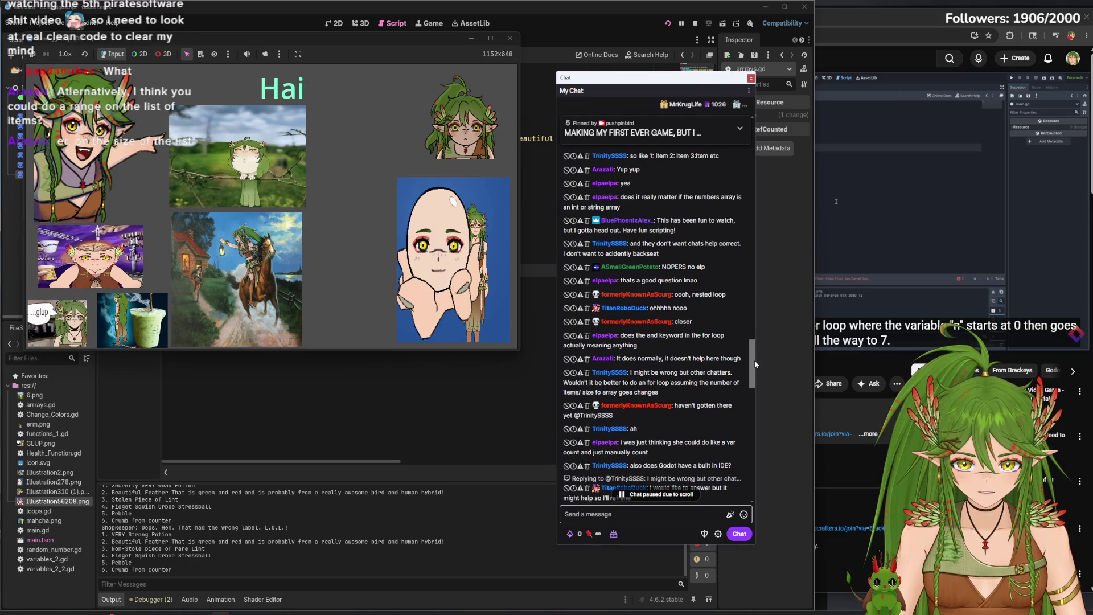
Read through the stream chat suggestions, then stop the running game.
drag(756, 364, 760, 404)
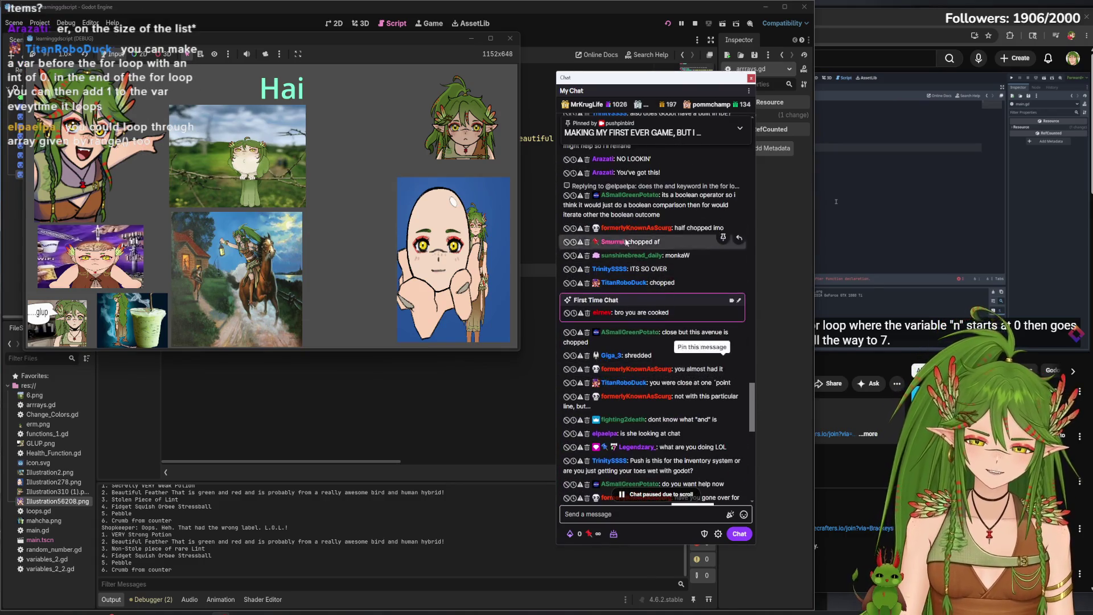
mouse_move(671, 231)
mouse_down()
mouse_move(686, 240)
mouse_move(708, 454)
mouse_move(677, 188)
mouse_move(672, 228)
mouse_up()
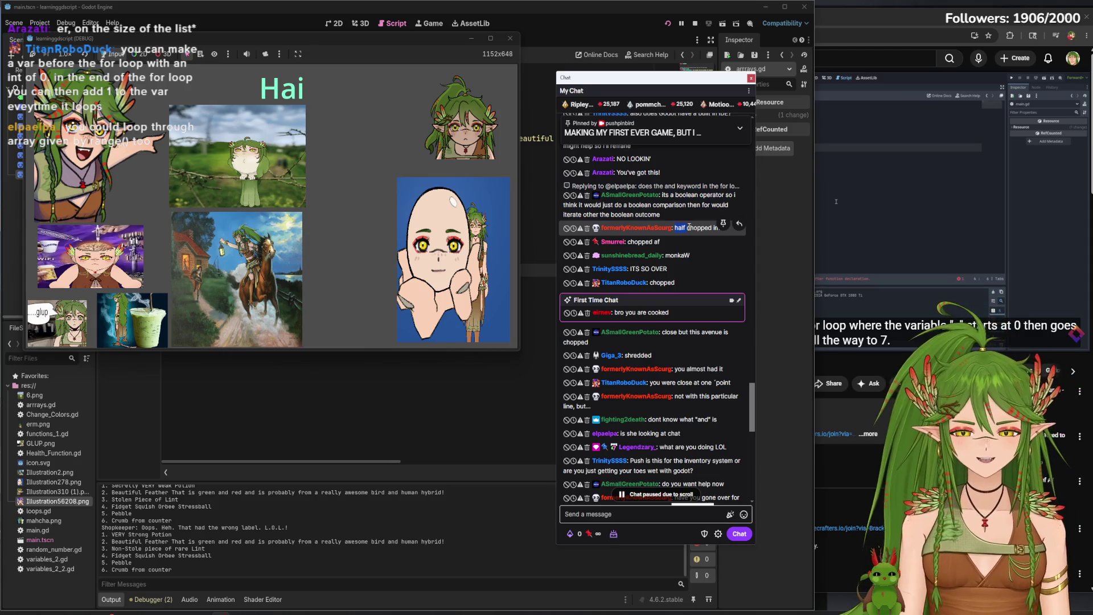
mouse_move(751, 407)
mouse_down()
mouse_move(742, 287)
mouse_move(757, 406)
mouse_move(740, 490)
mouse_move(706, 515)
mouse_up()
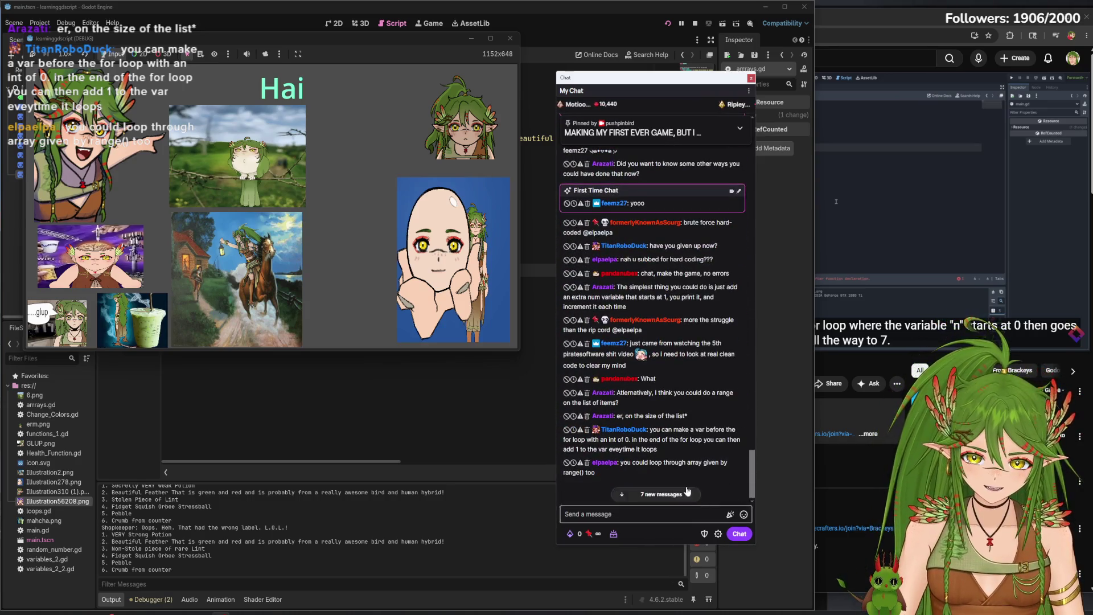
scroll(703, 370, up, 5)
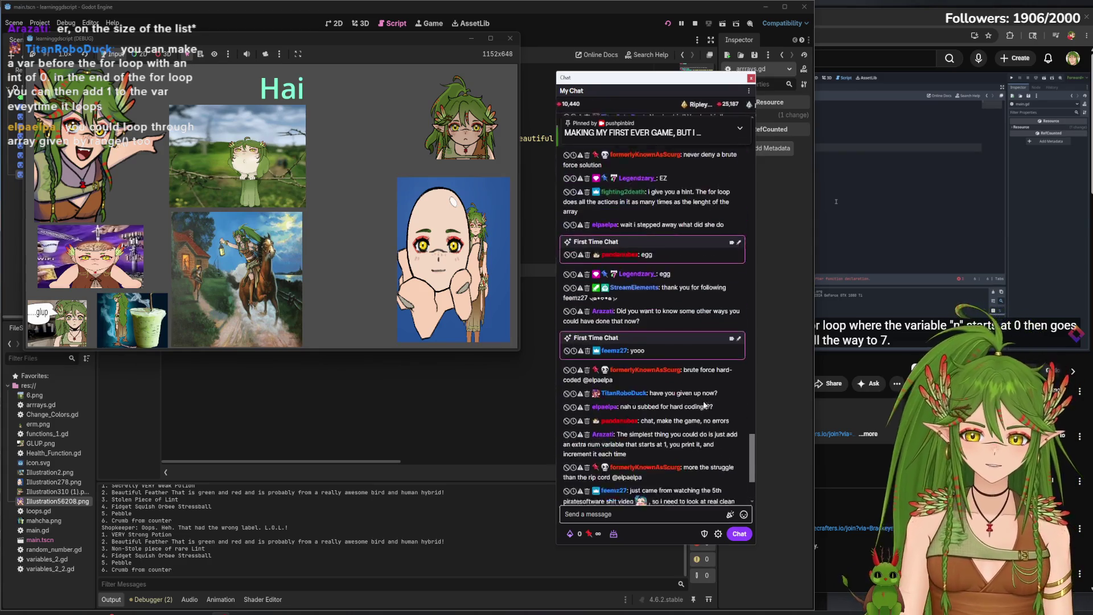
scroll(663, 427, down, 2)
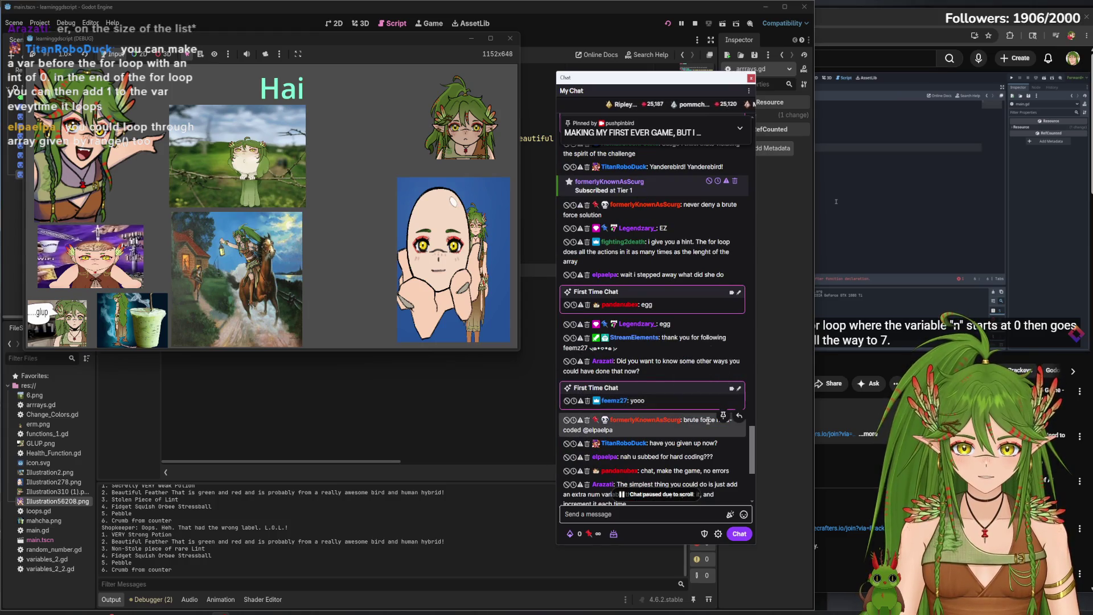
scroll(692, 462, down, 1)
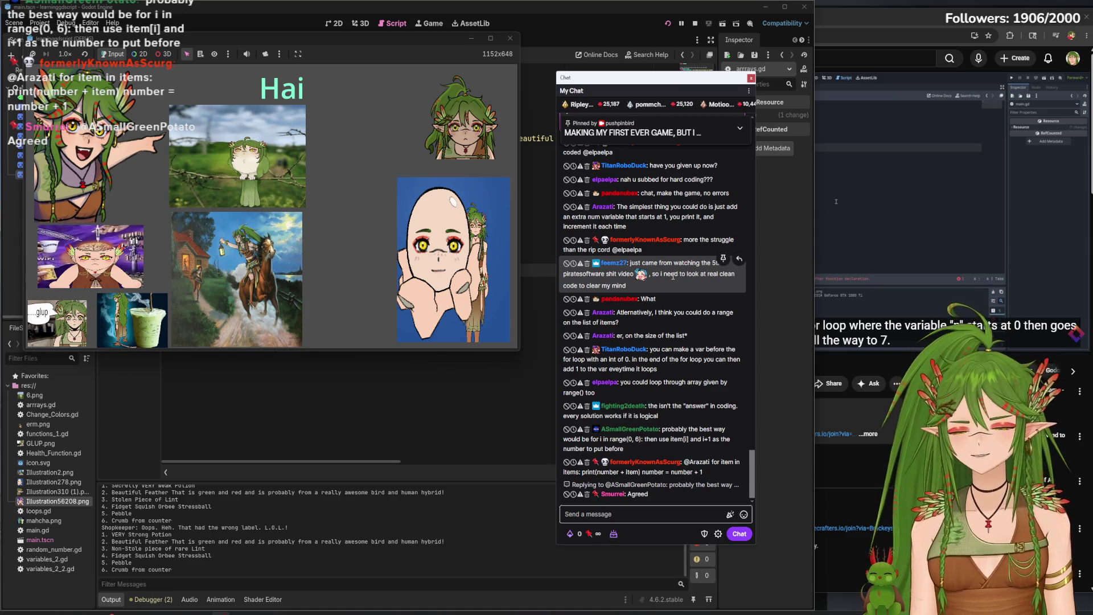
click(510, 38)
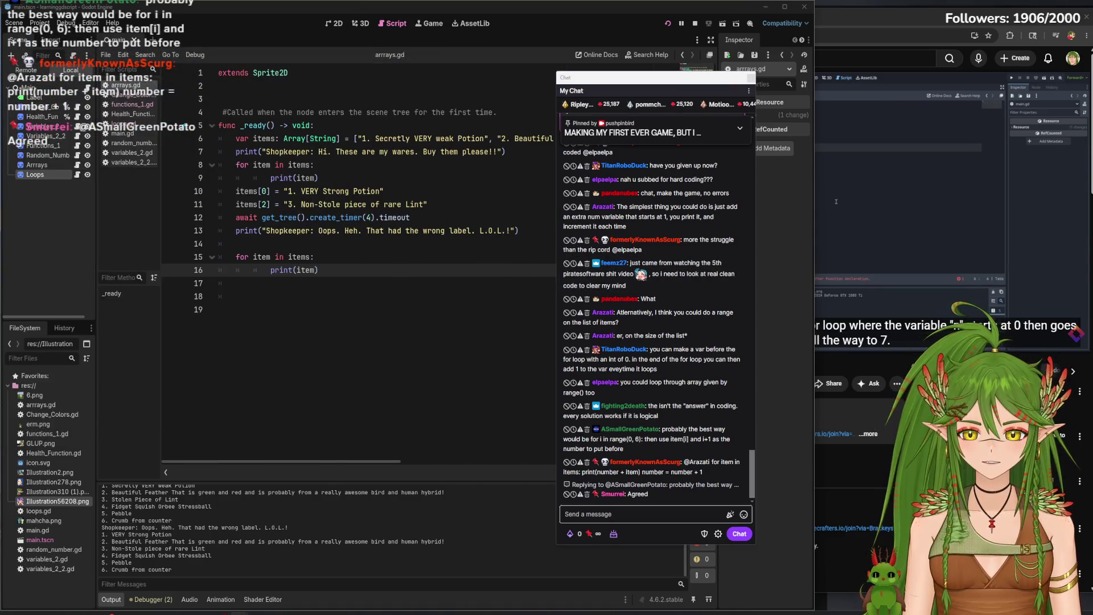
Rerun the game with F5, rearrange the game and chat windows, then stop it with F8.
key(F5)
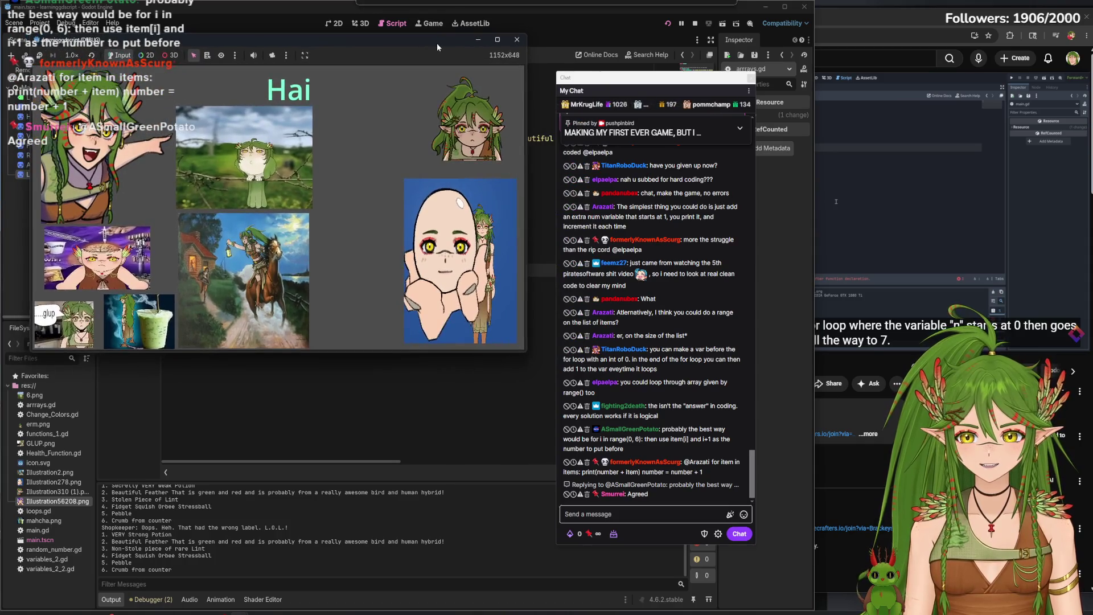
drag(371, 45, 630, 128)
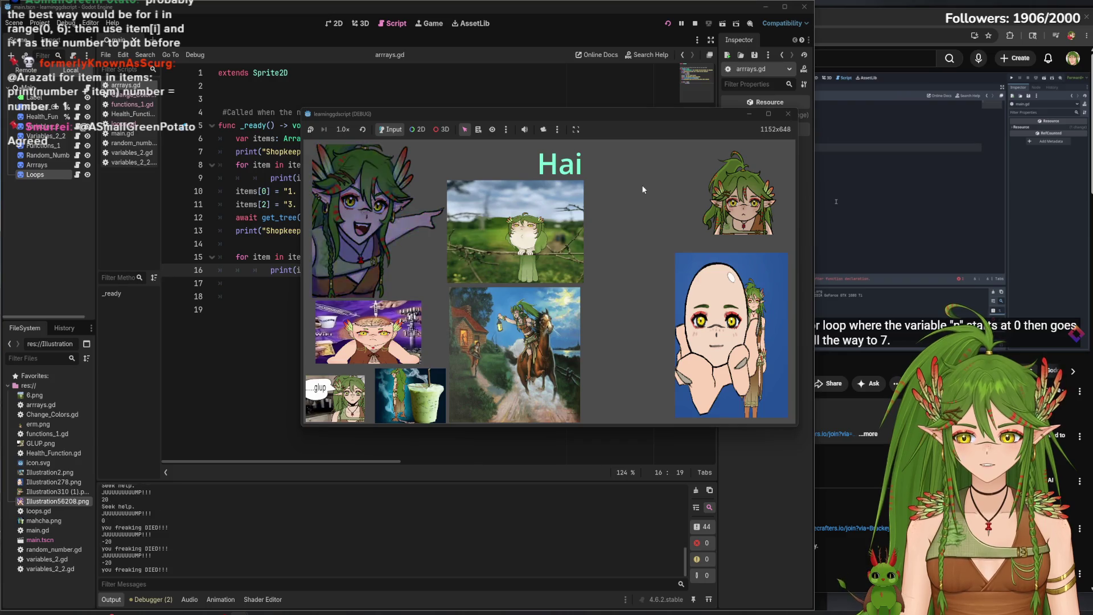
key(alt+Tab)
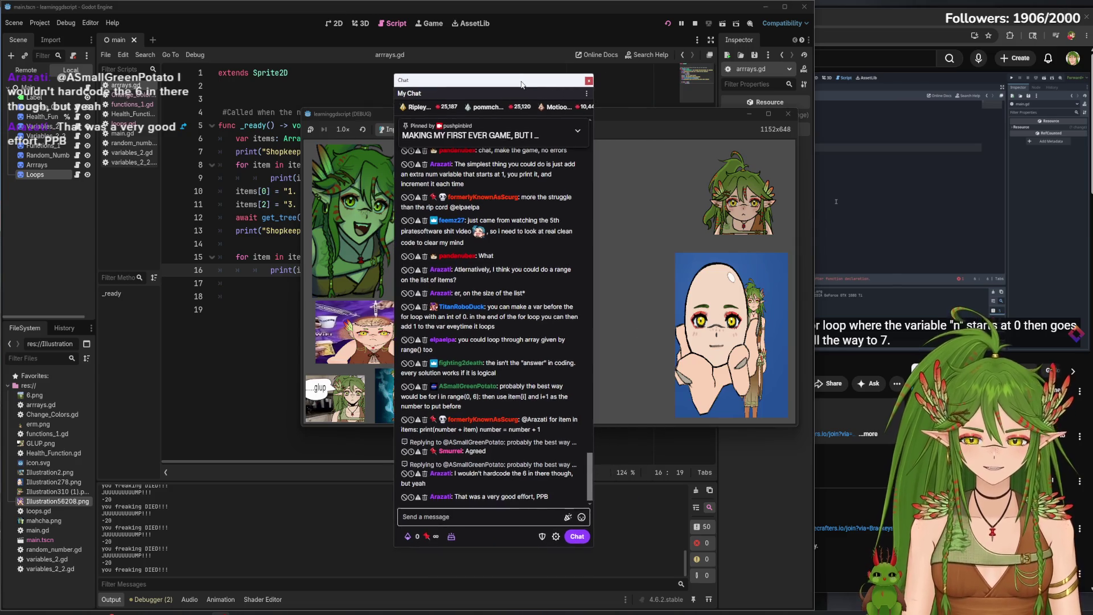
mouse_move(578, 86)
mouse_down()
mouse_move(570, 42)
mouse_move(588, 41)
mouse_move(628, 71)
mouse_move(829, 91)
mouse_move(828, 102)
mouse_up()
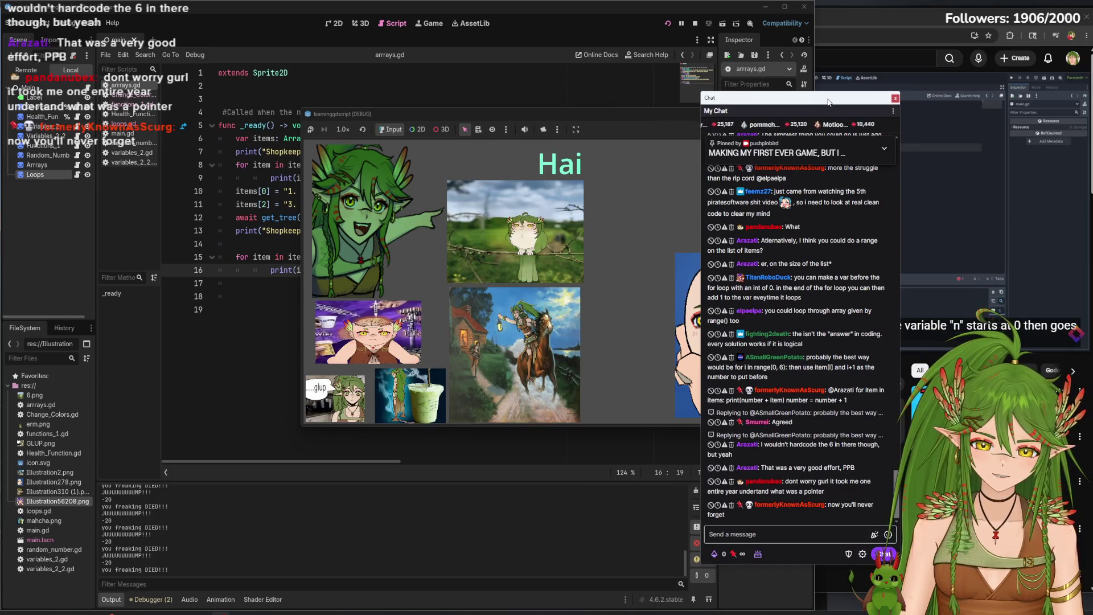
drag(828, 102, 595, 79)
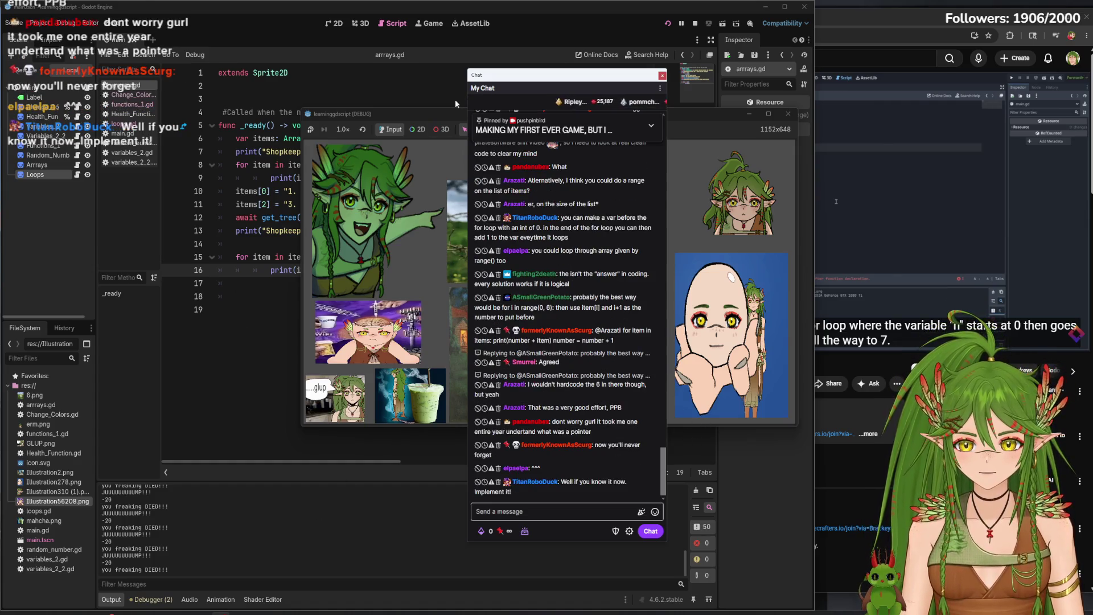
drag(563, 75, 546, 78)
key(F8)
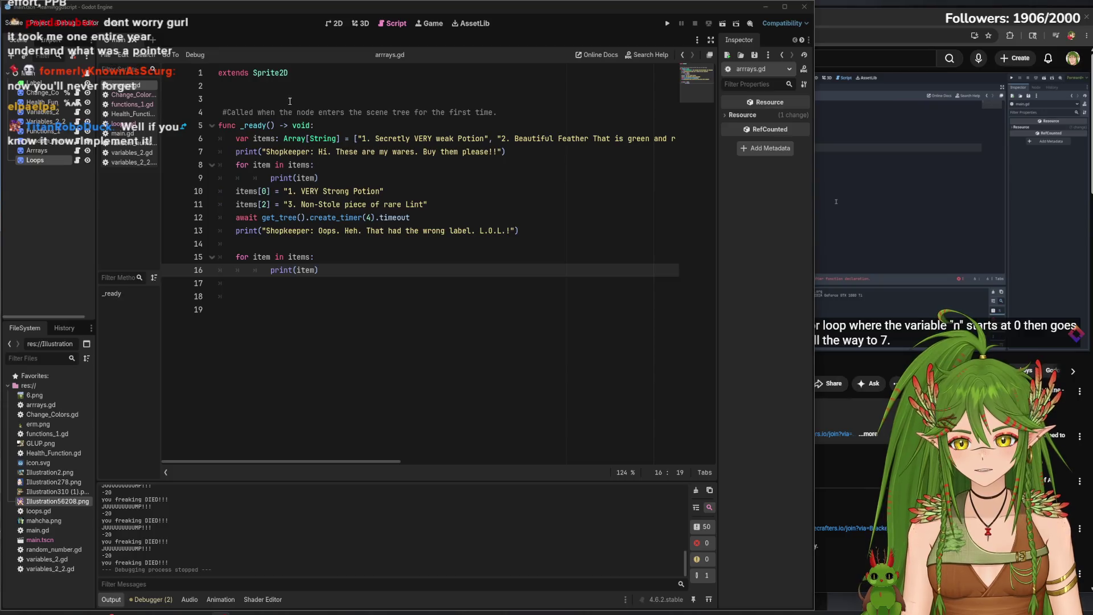
Declare 'var num1 = 1' on a new line 3 of arrays.gd.
click(277, 98)
key(Return)
click(277, 98)
text(var )
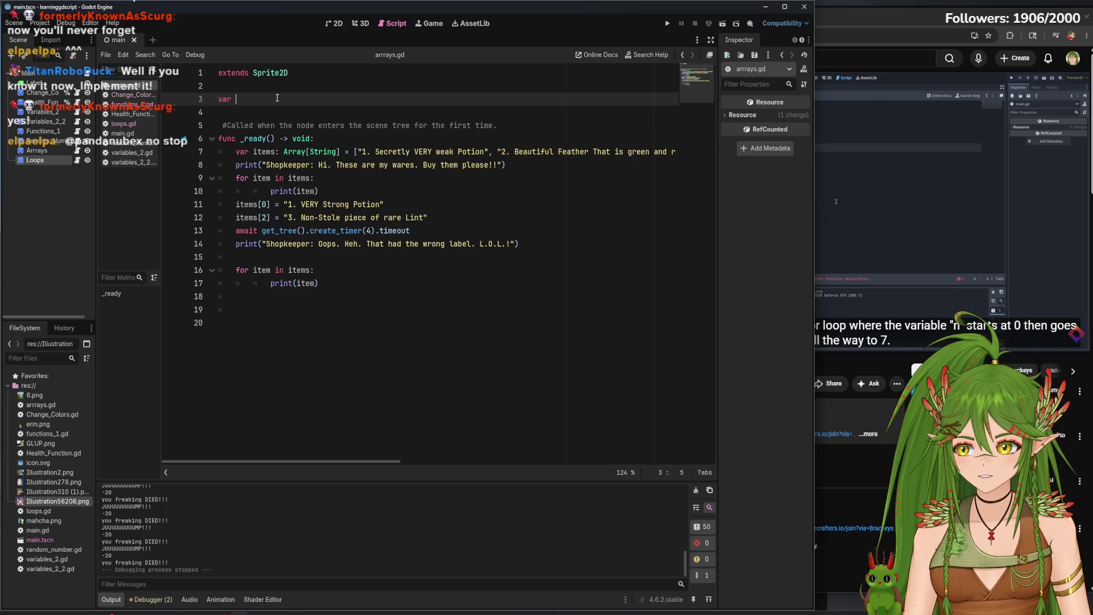
text(num1 = 1)
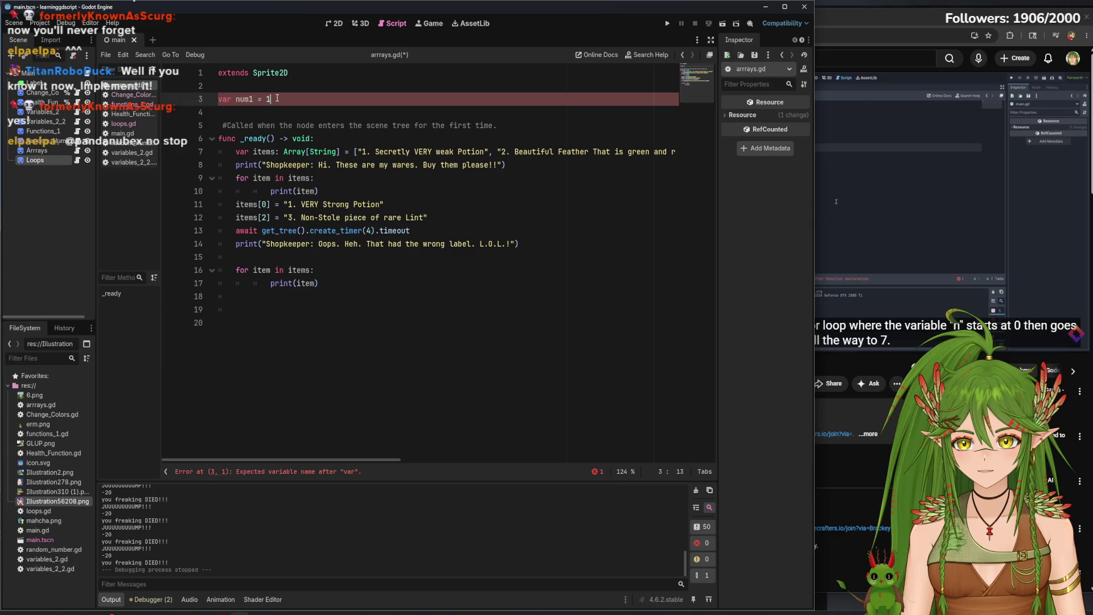
Delete 'in items' from the first loop header on line 9.
click(329, 193)
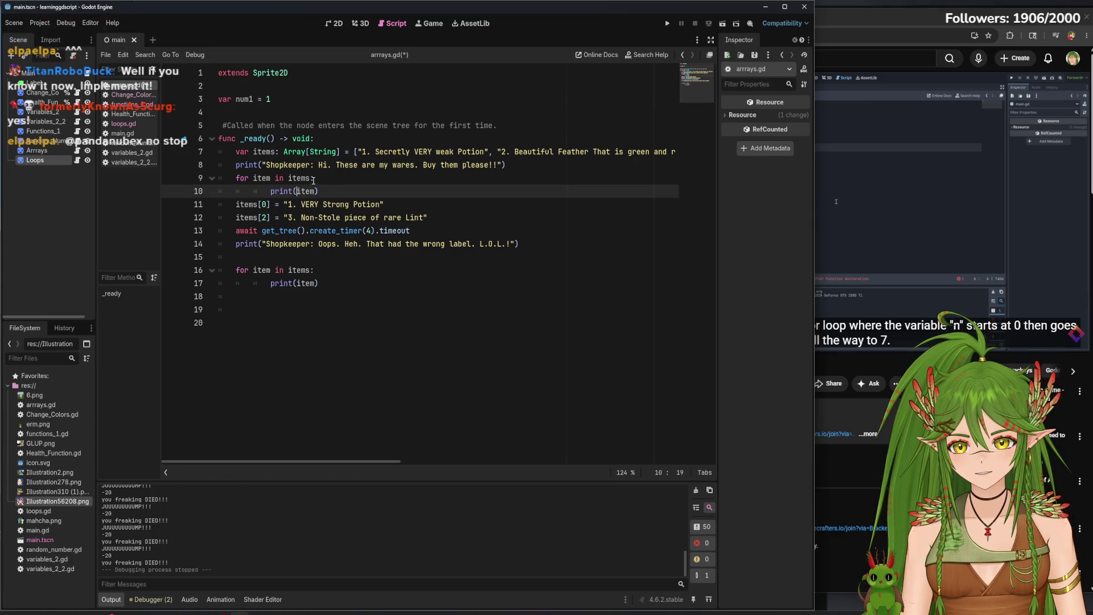
click(312, 178)
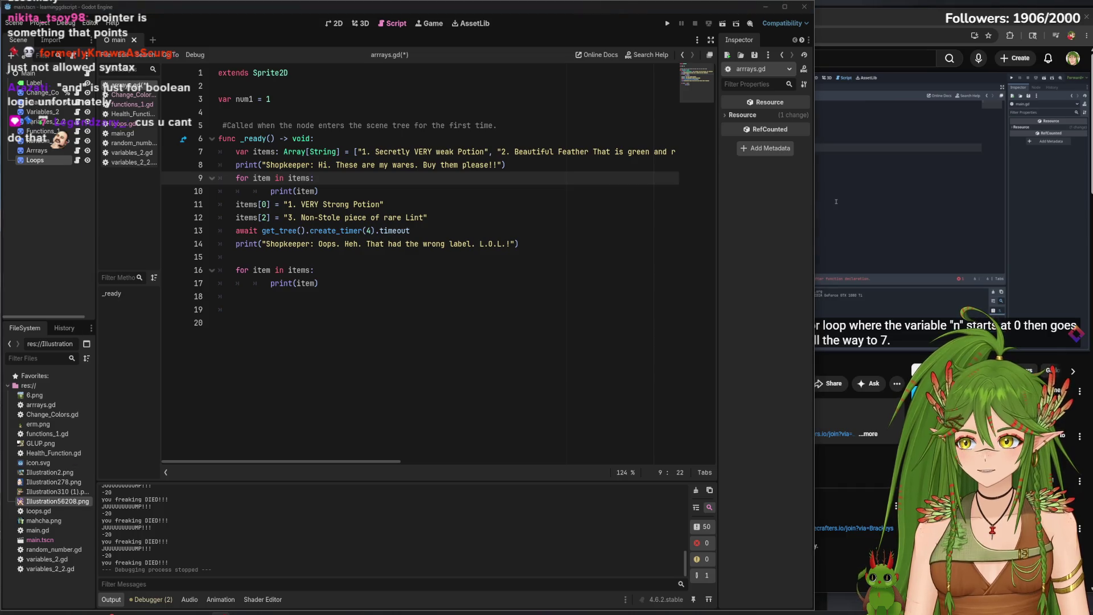
key(alt+Tab)
drag(943, 344, 944, 582)
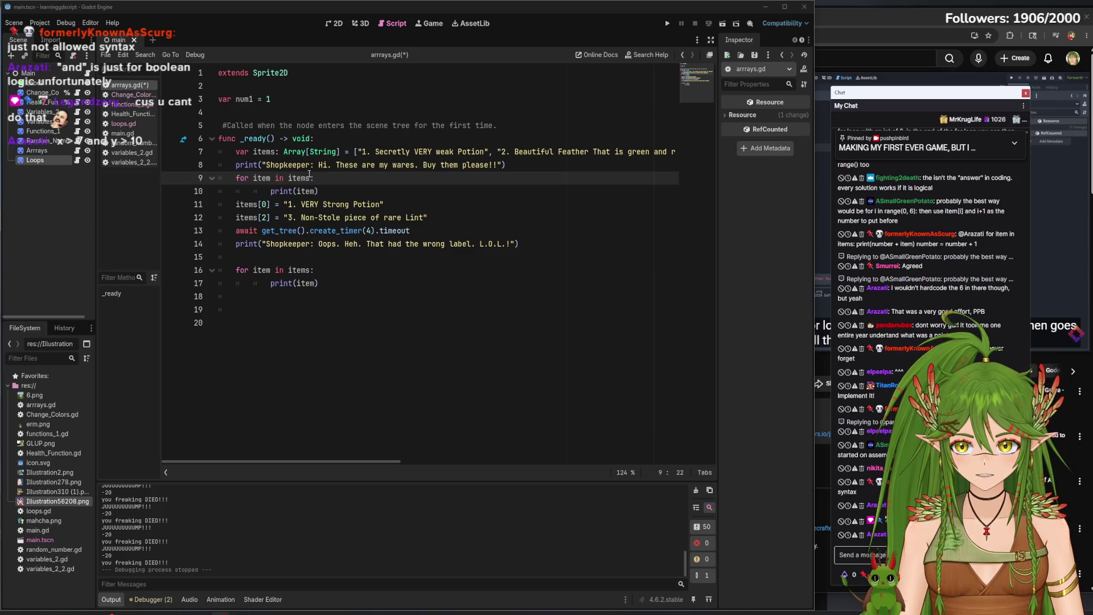
drag(310, 178, 276, 178)
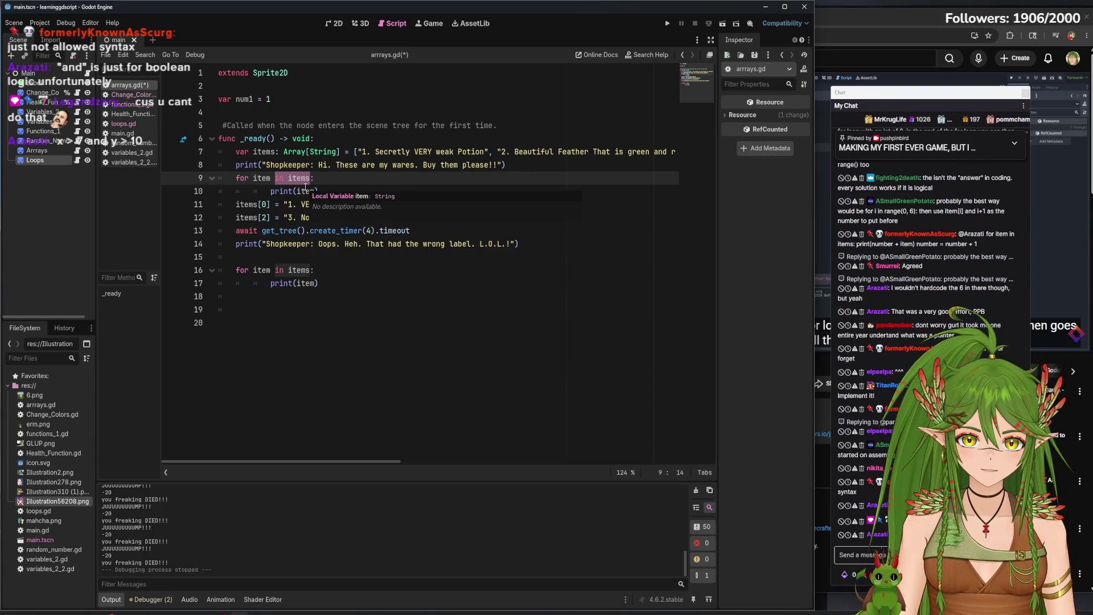
key(BackSpace)
key(BackSpace)
key(BackSpace)
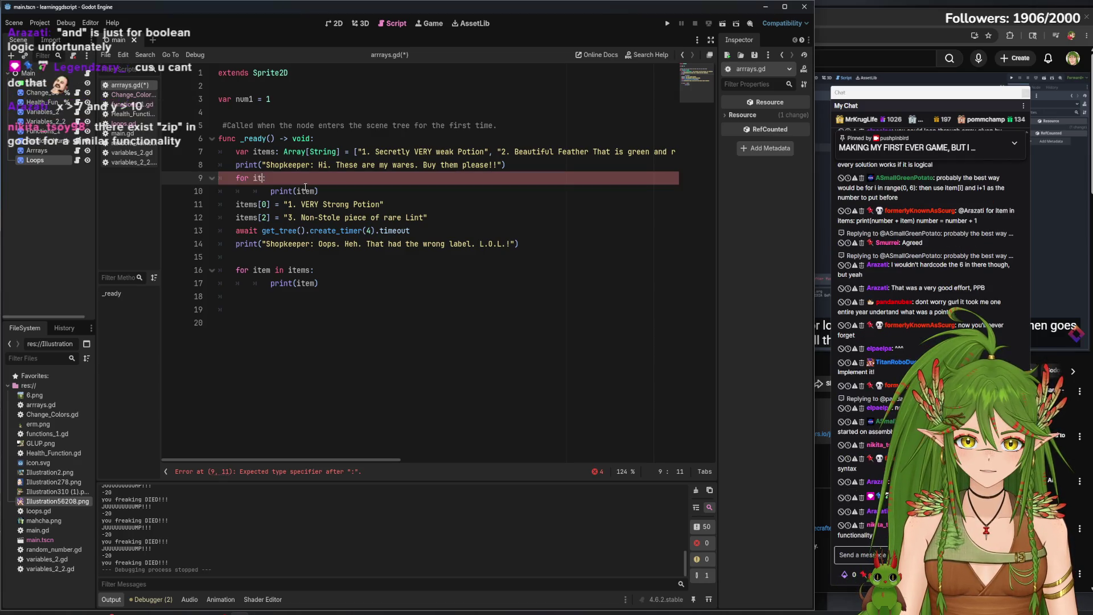
Rewrite the first loop header as 'for i in range(0,6):' and select print(item) below it.
key(BackSpace)
text(in r)
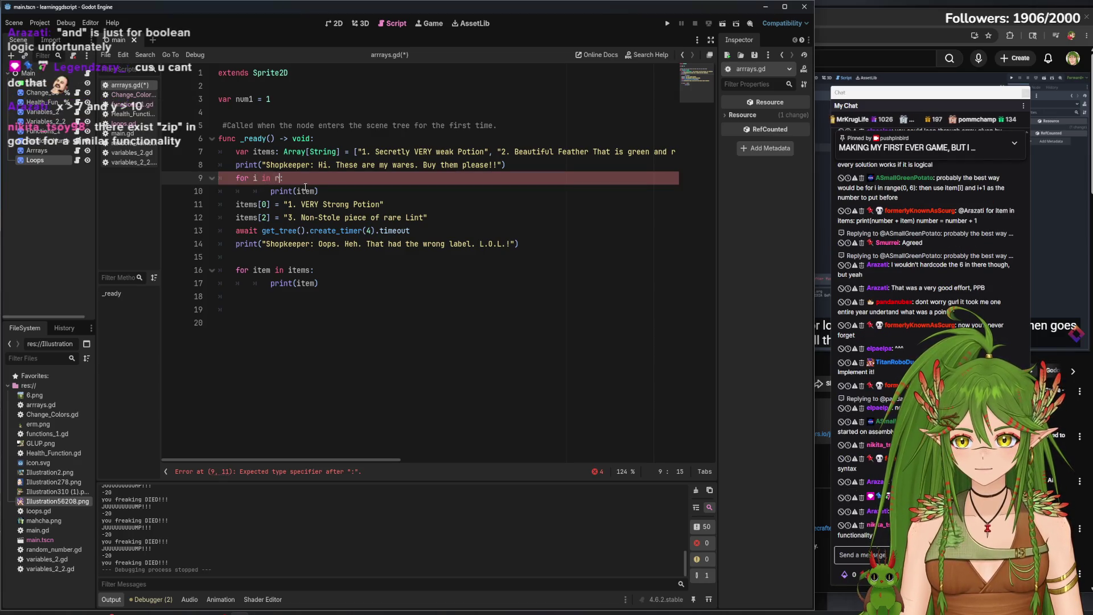
text(ange)
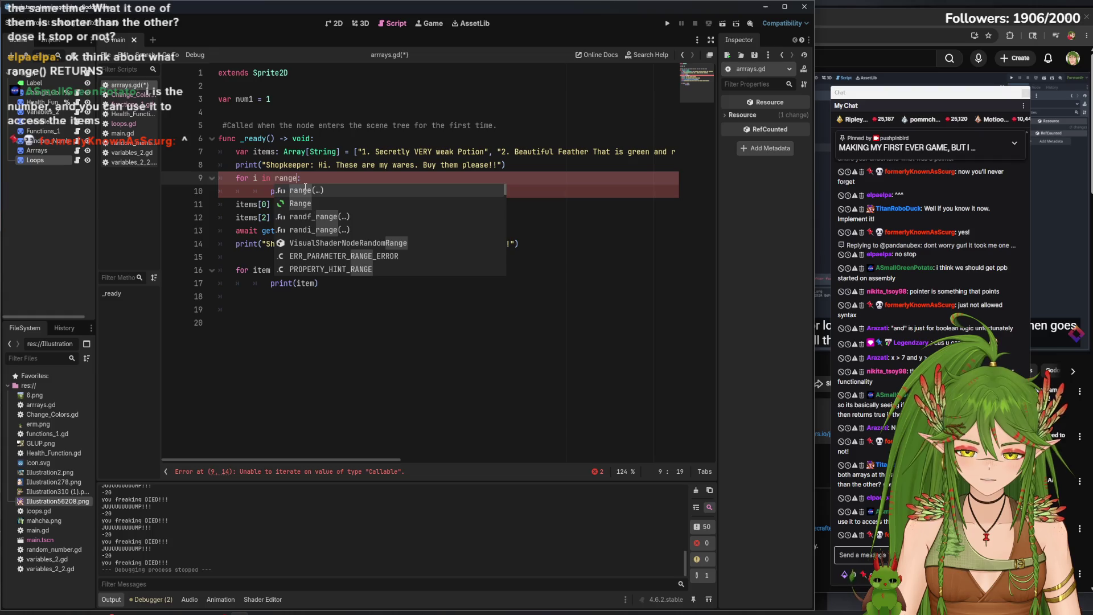
key(Return)
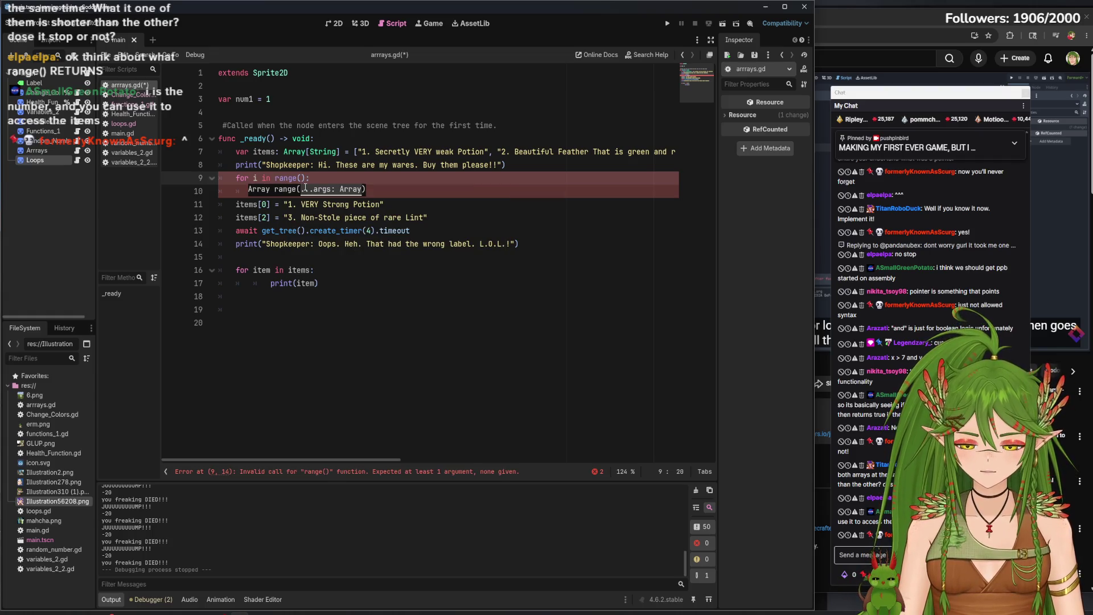
text(0,6)
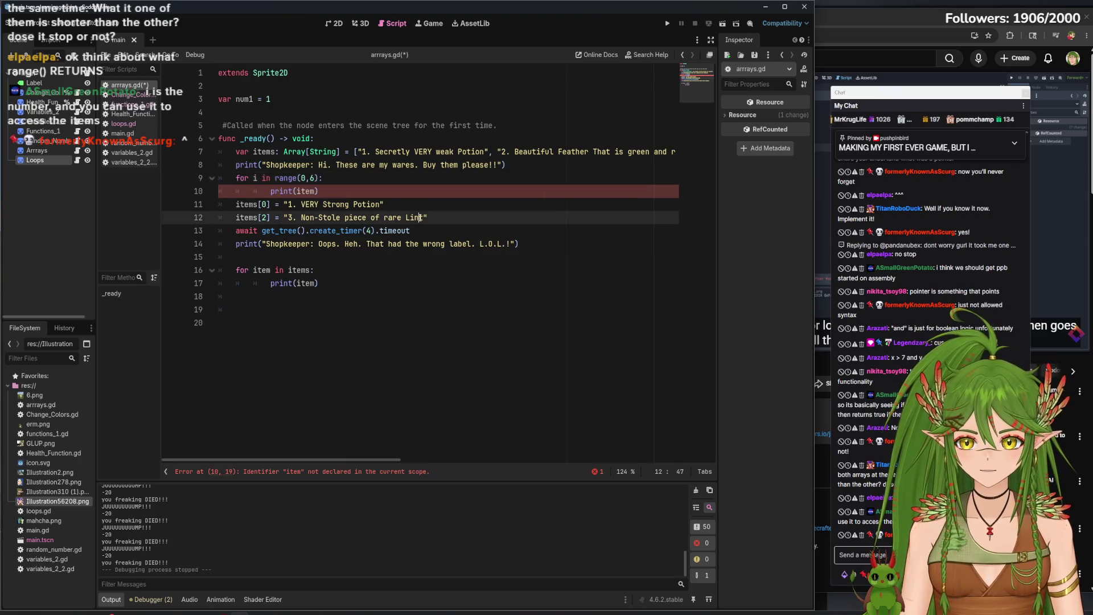
click(316, 192)
drag(316, 191, 270, 192)
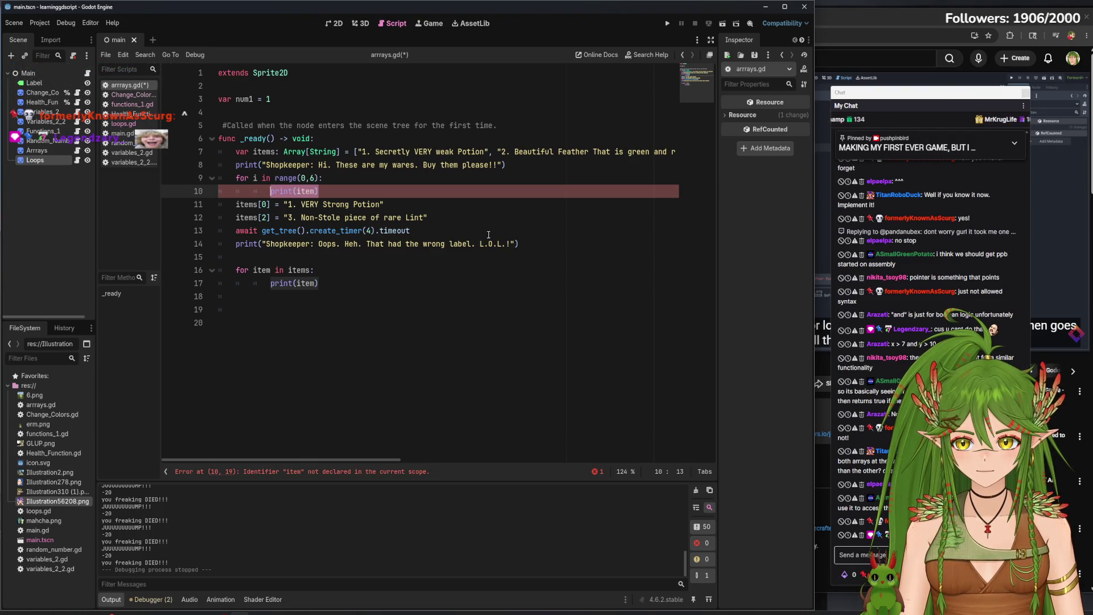
Index the print call on line 10 as print(item[i]) and add a new line after it.
click(316, 191)
text([i)
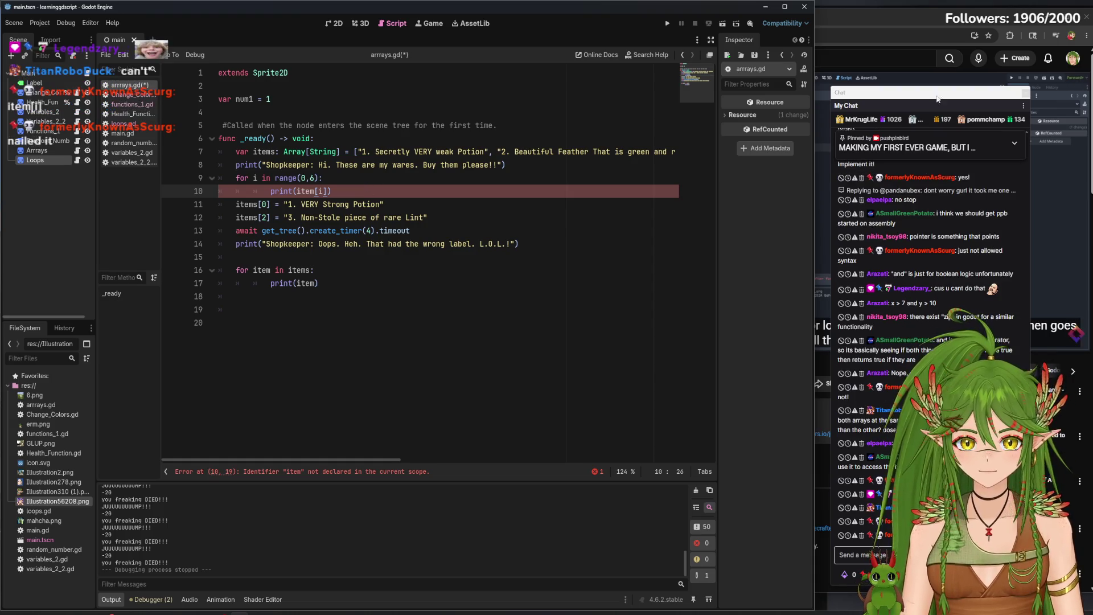
mouse_move(929, 99)
mouse_down()
mouse_move(926, 59)
mouse_move(930, 169)
mouse_move(942, 27)
mouse_up()
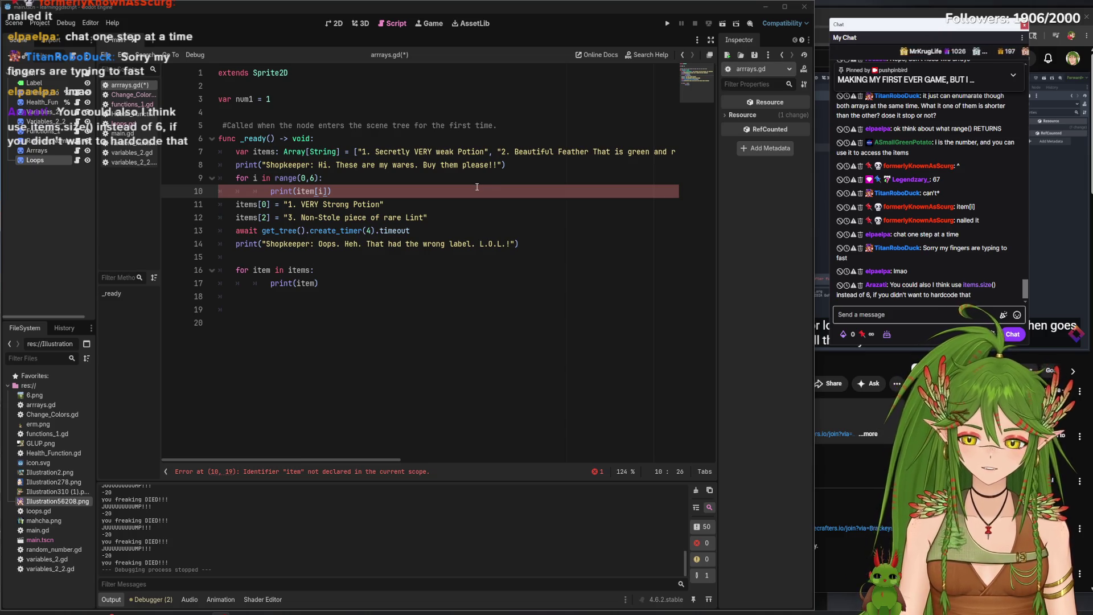
mouse_move(299, 152)
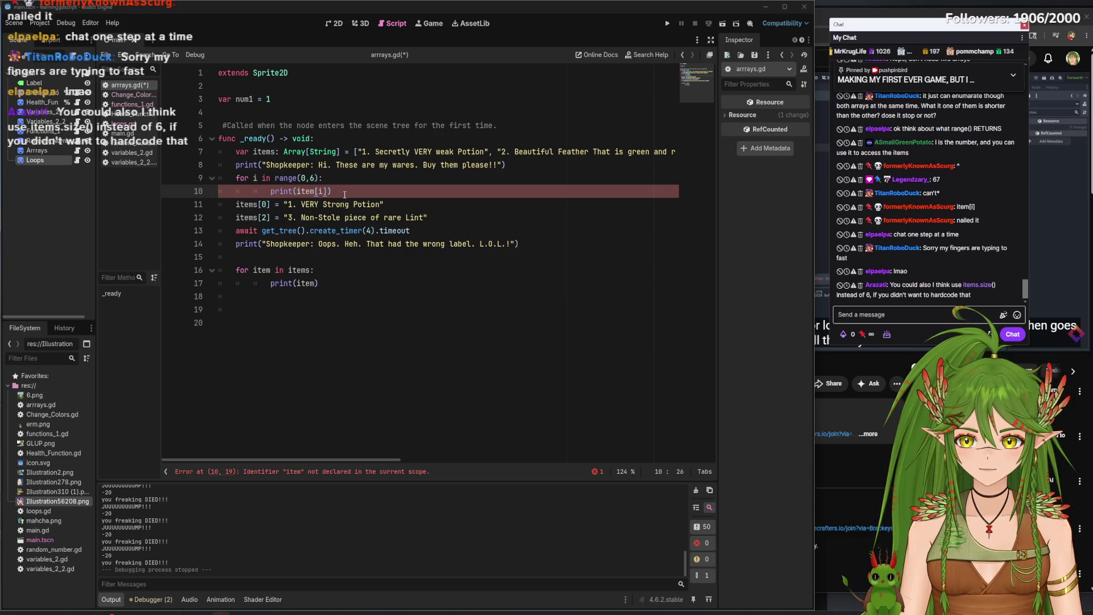
click(340, 191)
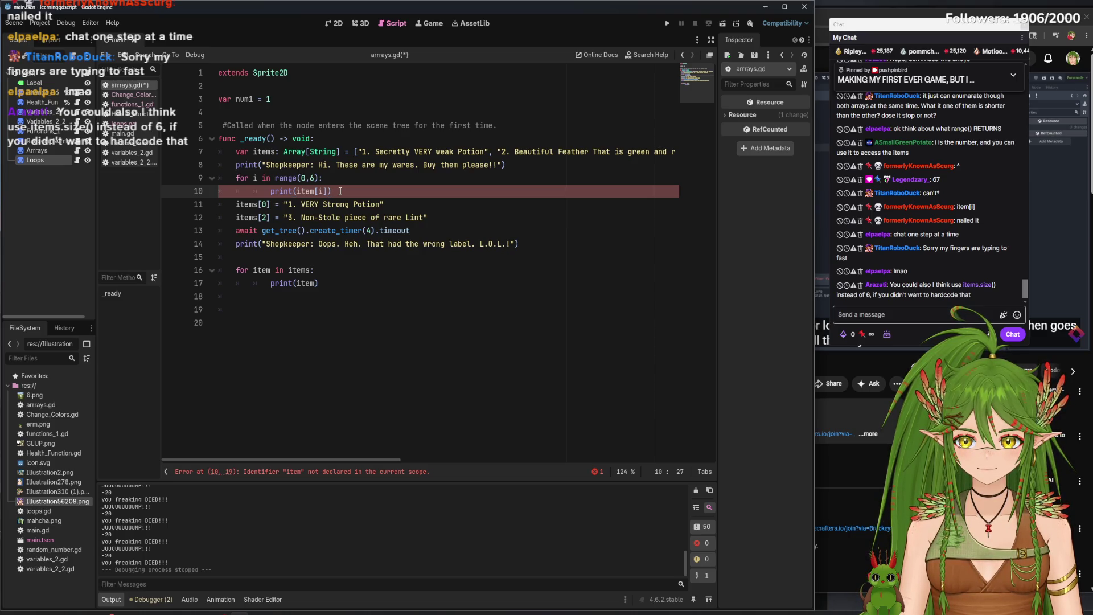
key(Return)
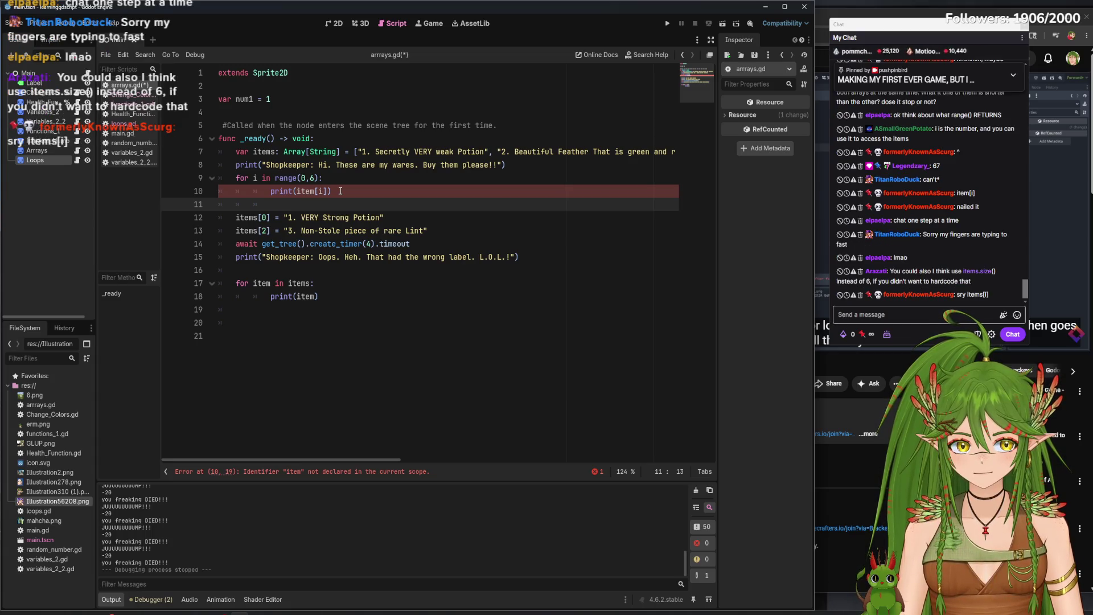
click(314, 191)
Correct line 10 to print(items[i]) and write items[i] + 1 on the line below.
text(s)
click(288, 203)
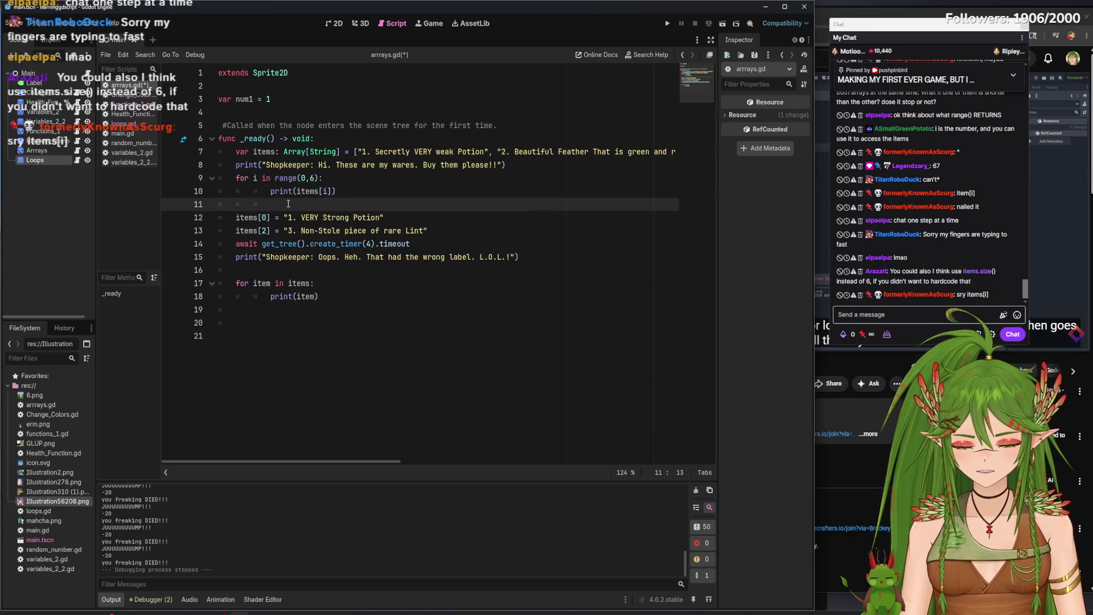
key(Return)
key(Up)
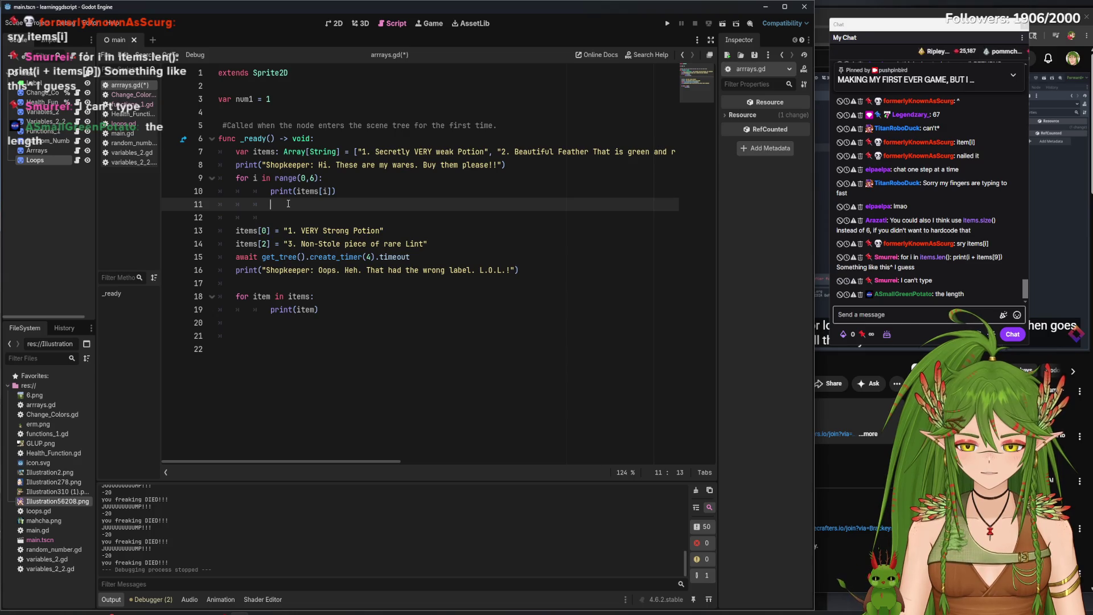
text(items)
text([i] + )
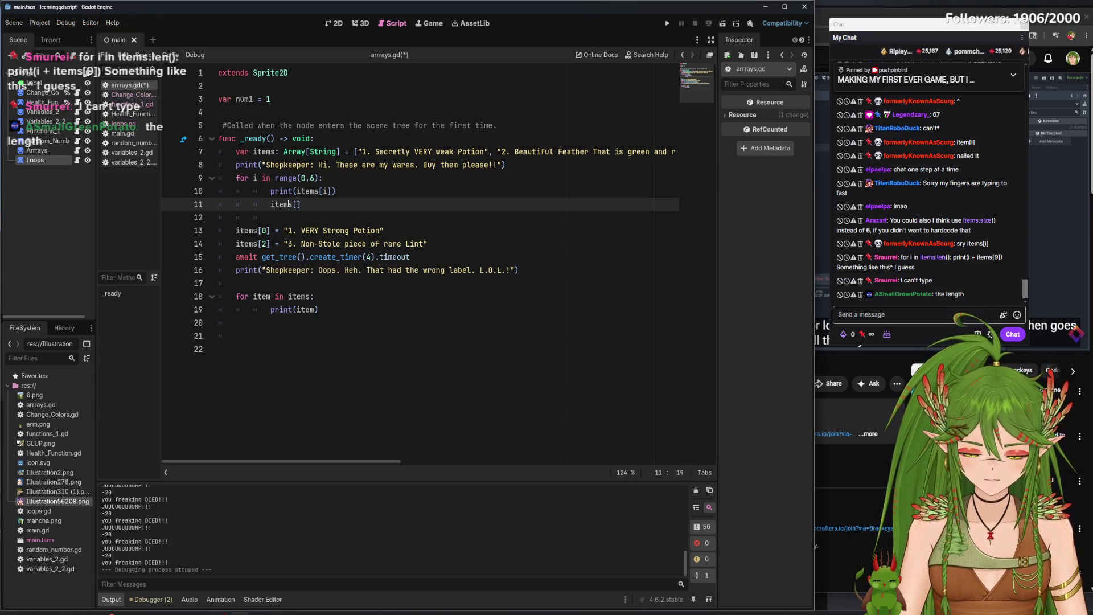
text(1)
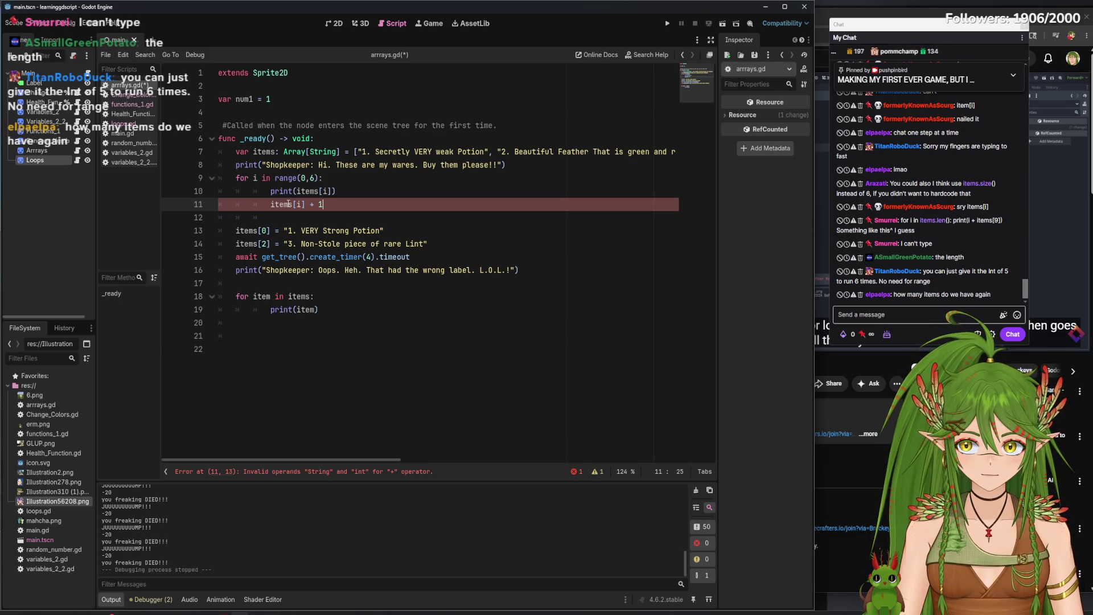
Delete the 1., 2. and 3. number prefixes from the first three entries on line 7.
click(376, 152)
key(BackSpace)
key(BackSpace)
key(BackSpace)
click(501, 151)
key(BackSpace)
key(BackSpace)
key(BackSpace)
drag(395, 460, 626, 459)
click(422, 151)
key(BackSpace)
key(BackSpace)
key(BackSpace)
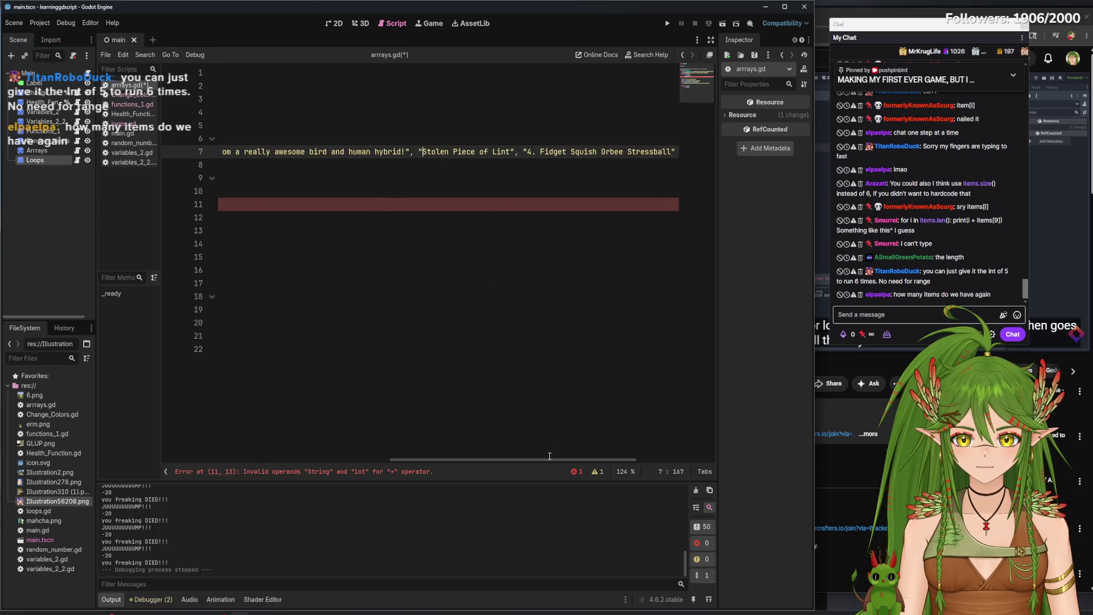
drag(549, 458, 623, 458)
Delete the 4., 5. and 6. prefixes from the Fidget, Pebble and last entries.
click(376, 152)
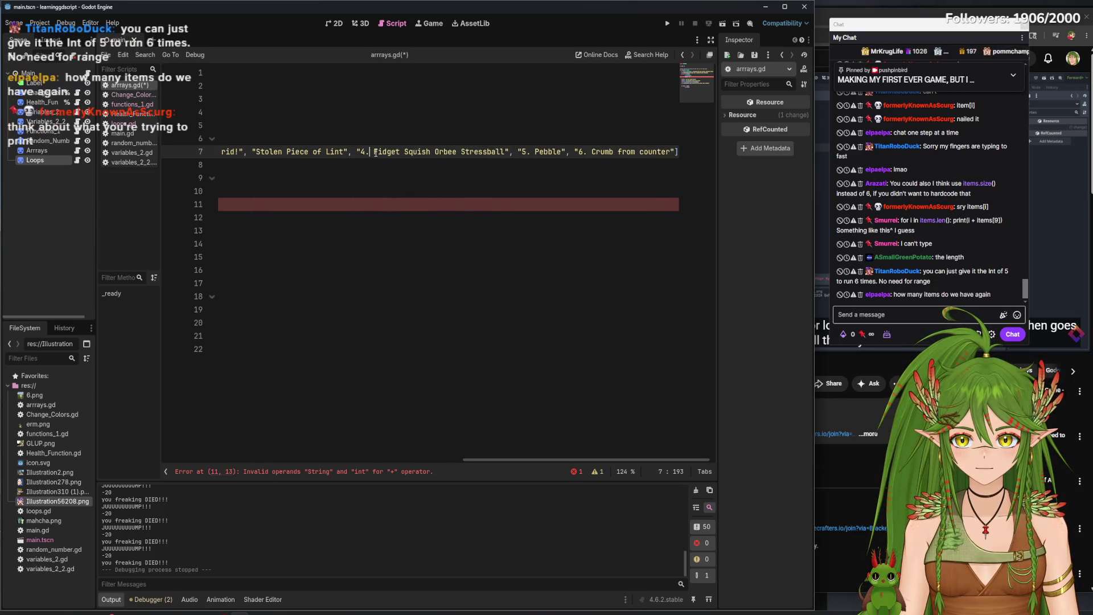
key(BackSpace)
key(BackSpace)
text(F)
click(546, 159)
key(BackSpace)
key(BackSpace)
key(BackSpace)
click(596, 151)
key(BackSpace)
key(BackSpace)
key(BackSpace)
drag(581, 459, 287, 460)
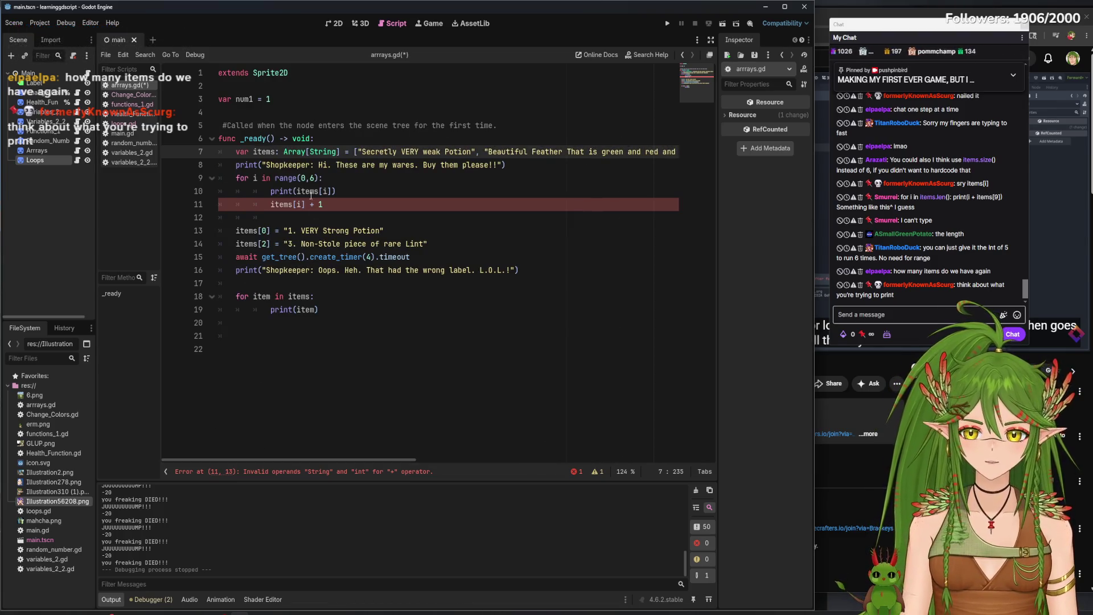
click(329, 191)
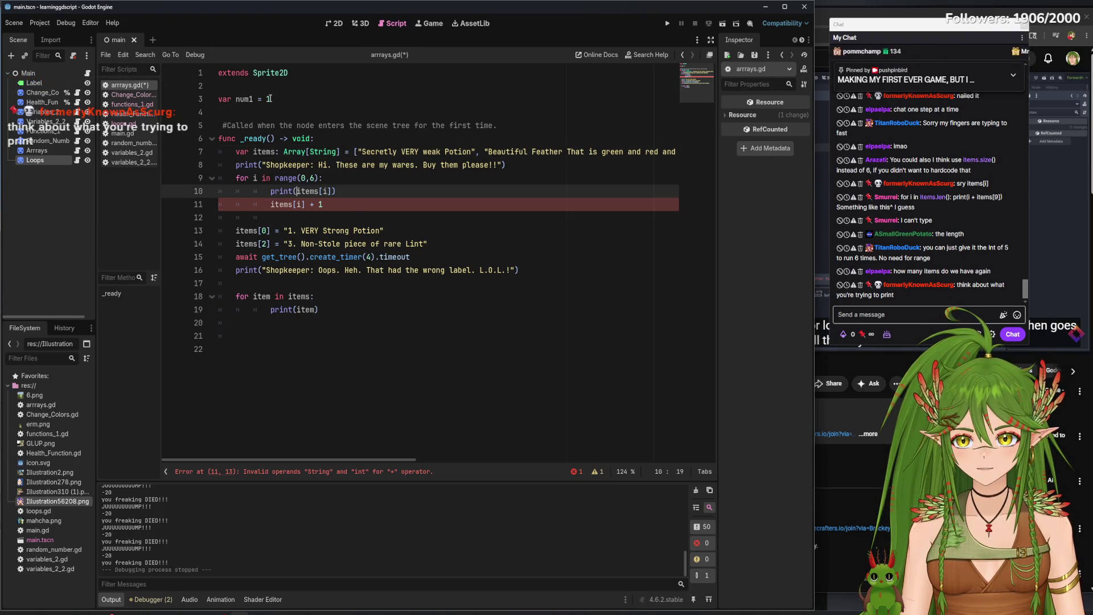
Print num1 beside items[i], make line 11 num1 + 1, and run the game with F5.
text(num)
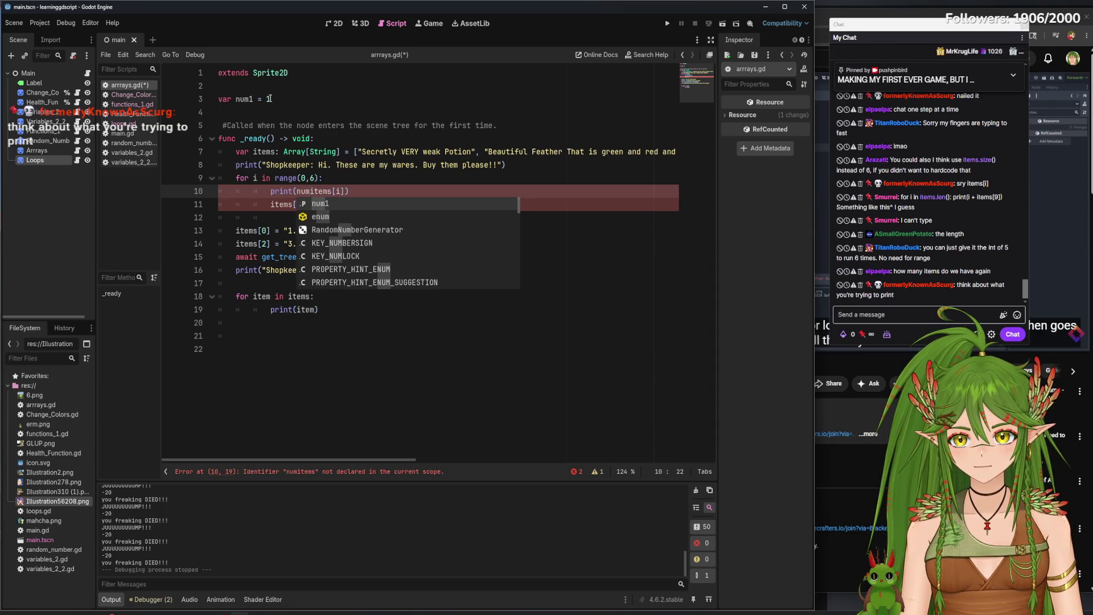
text(1,)
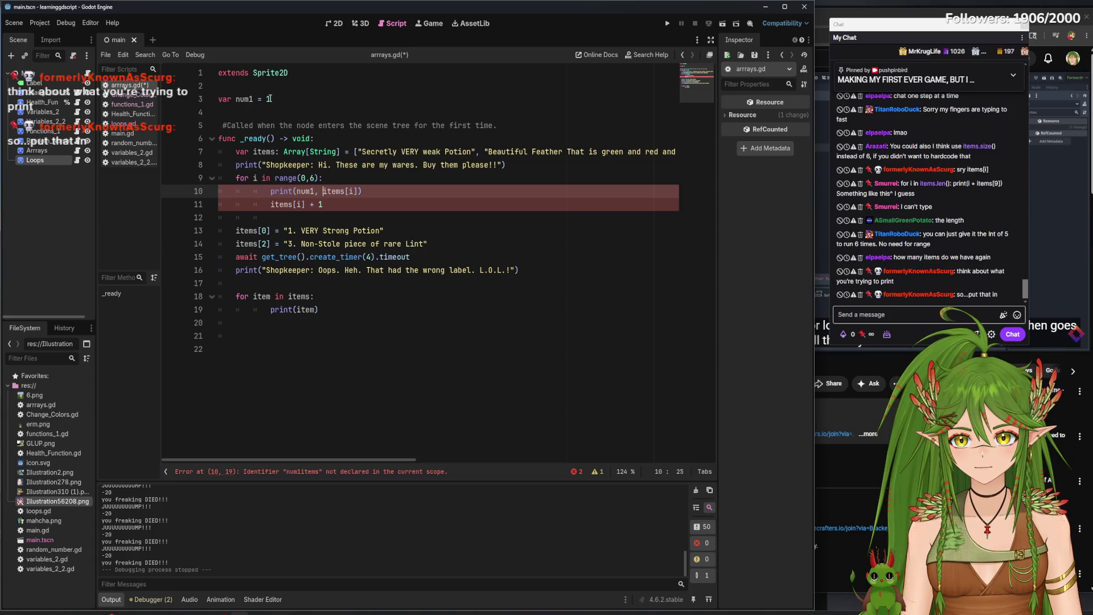
key(Down)
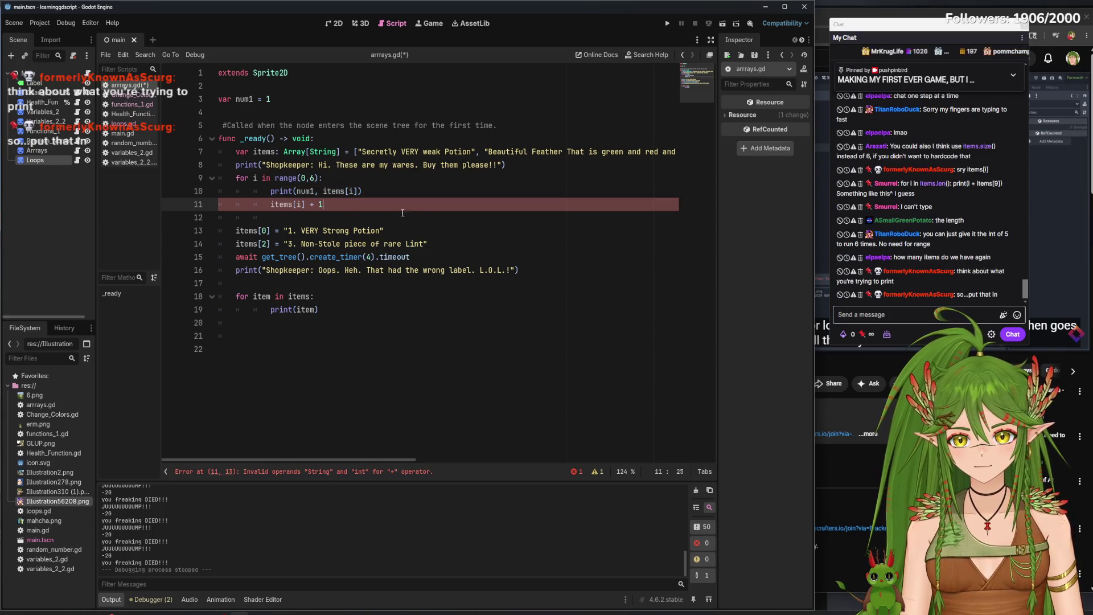
drag(308, 206, 271, 203)
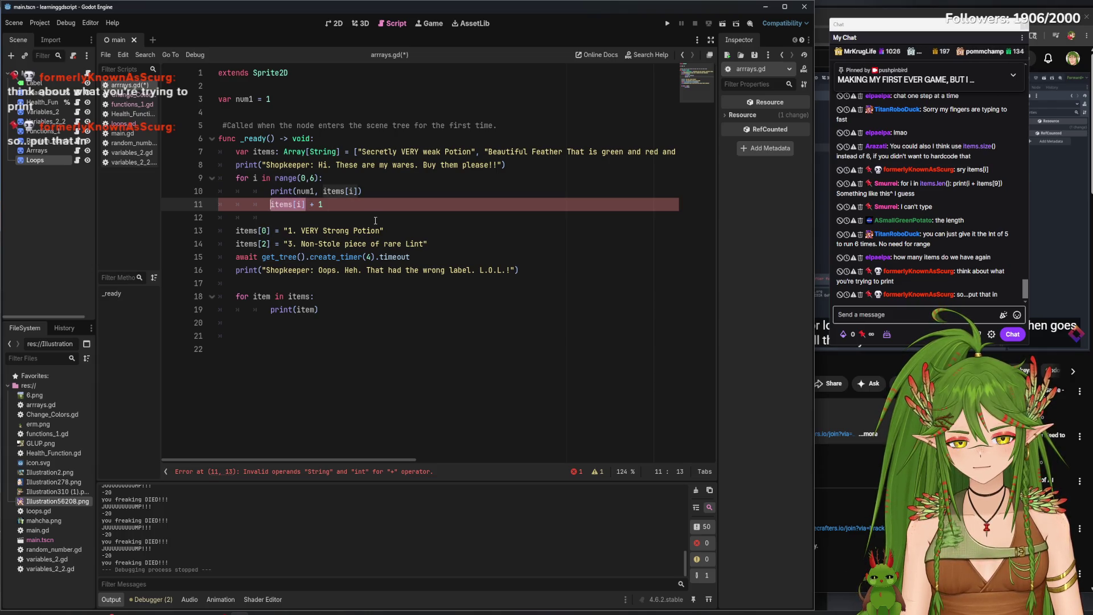
text(nu)
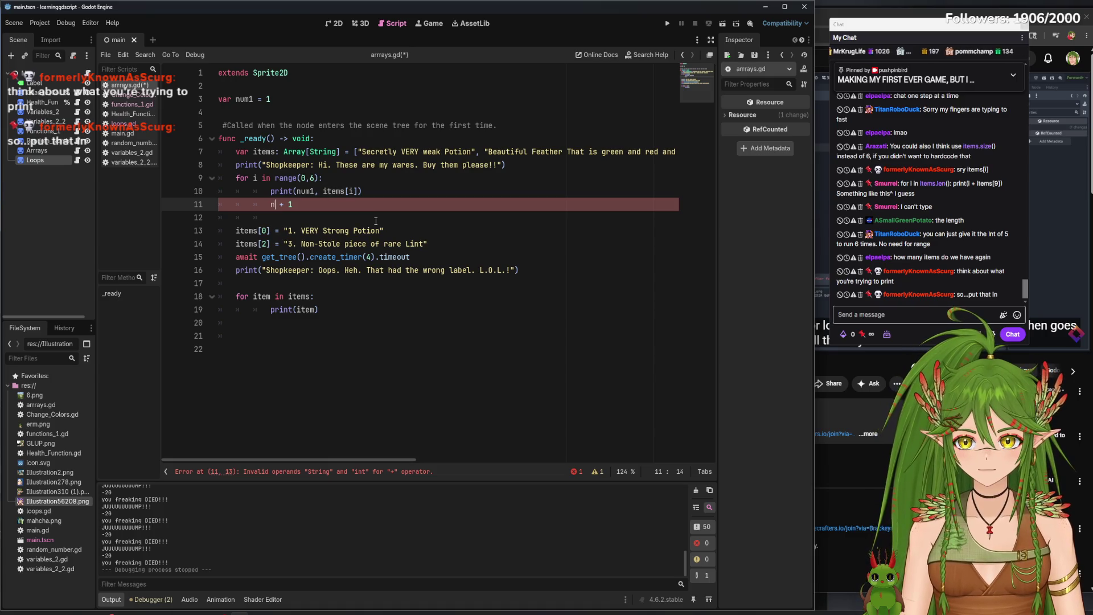
key(Return)
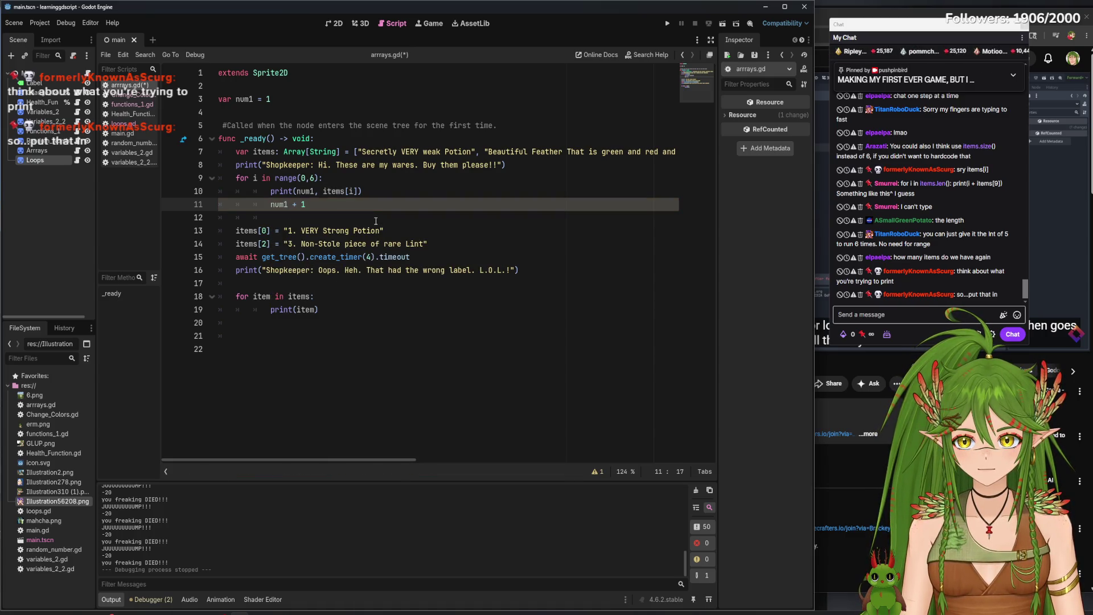
click(370, 191)
key(F5)
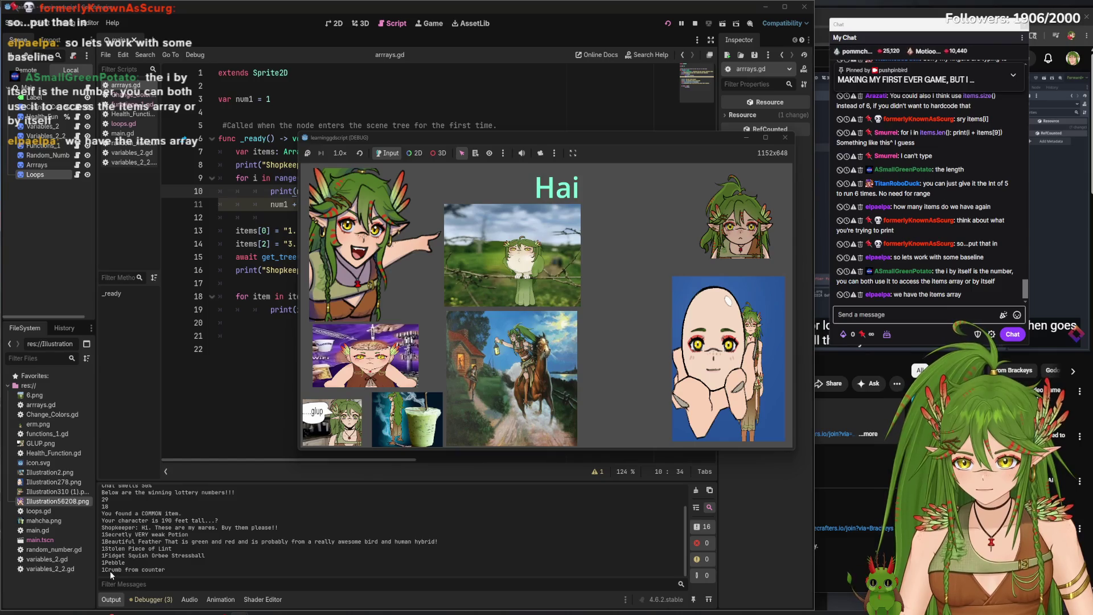
Close the running game window and return to the num1 + 1 line in the script.
click(785, 137)
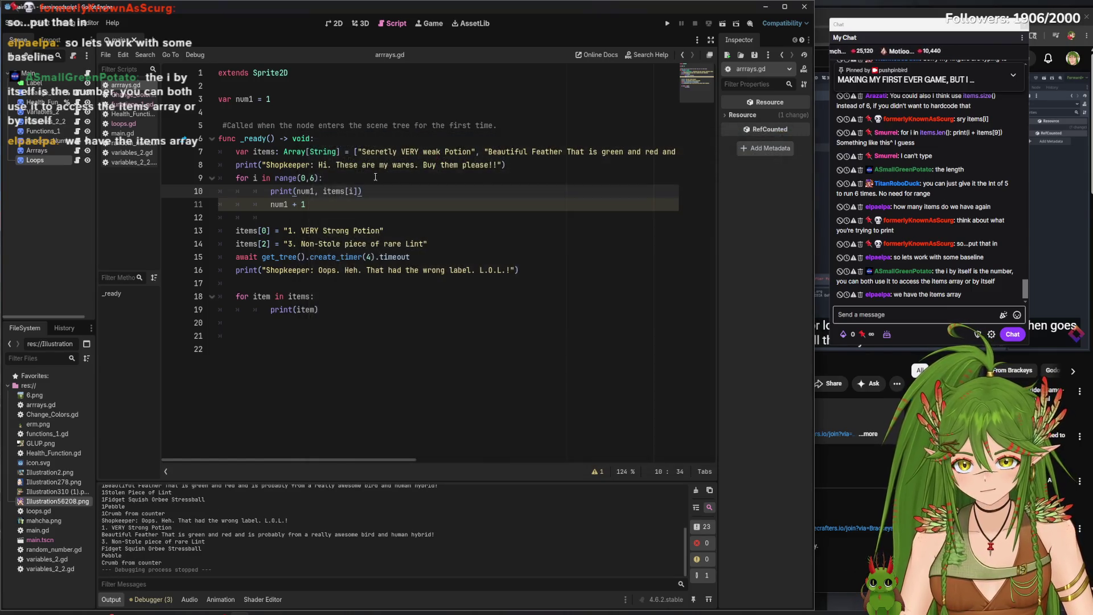
click(319, 208)
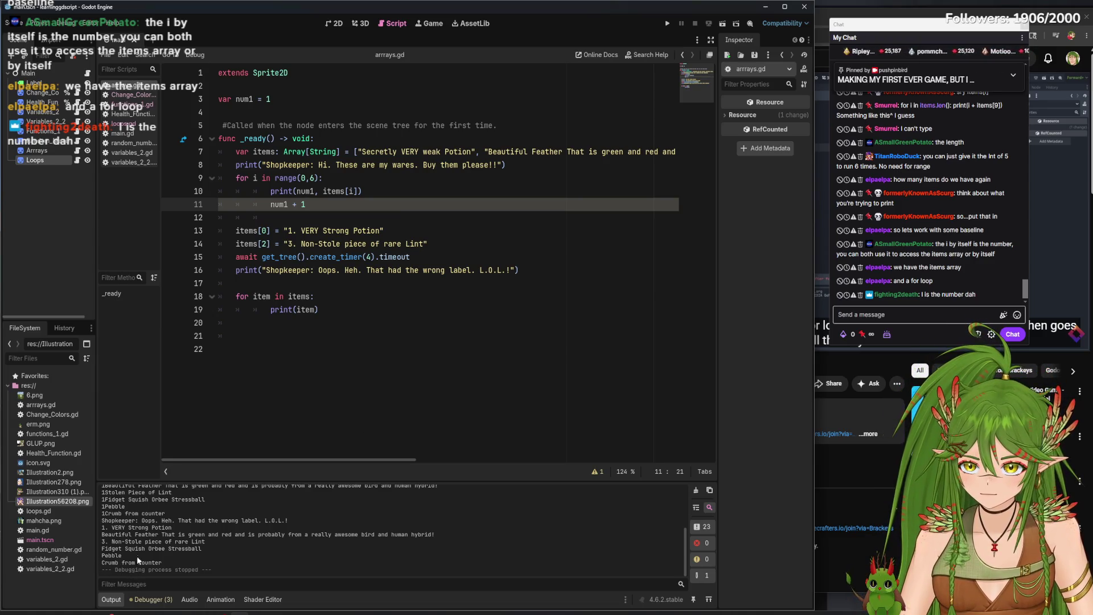
scroll(169, 517, up, 1)
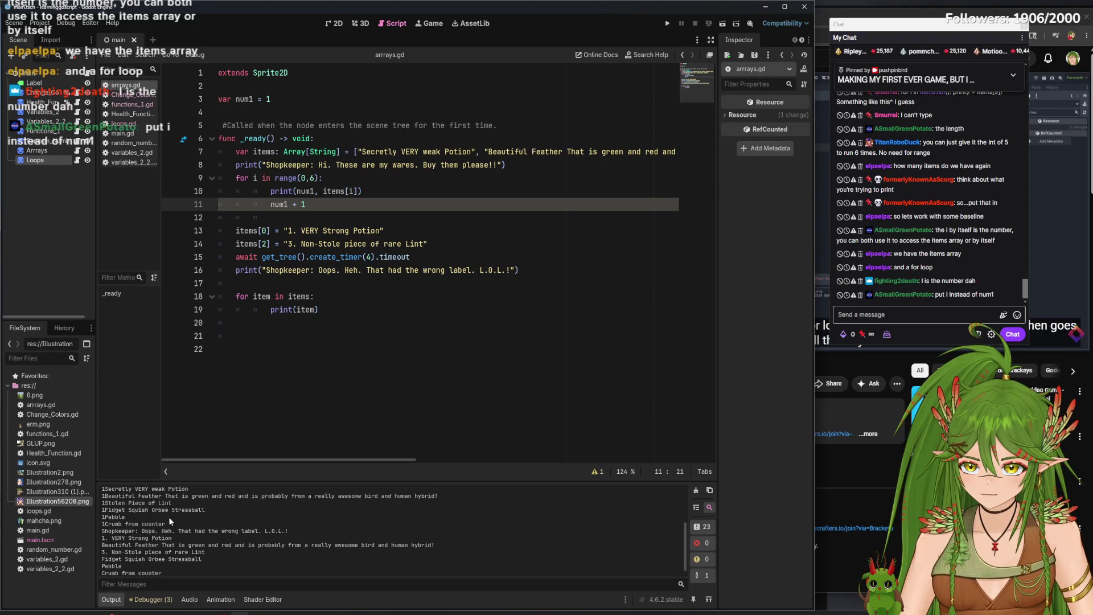
Remove the '1. ' and '3. ' prefixes from the item texts on lines 13 and 14.
scroll(169, 517, up, 2)
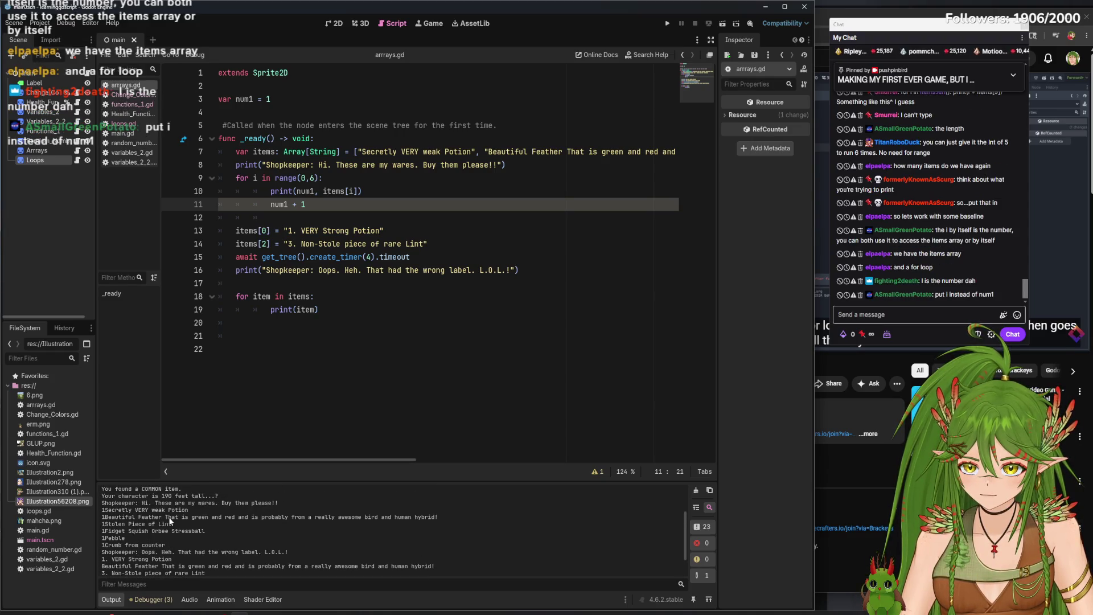
click(301, 232)
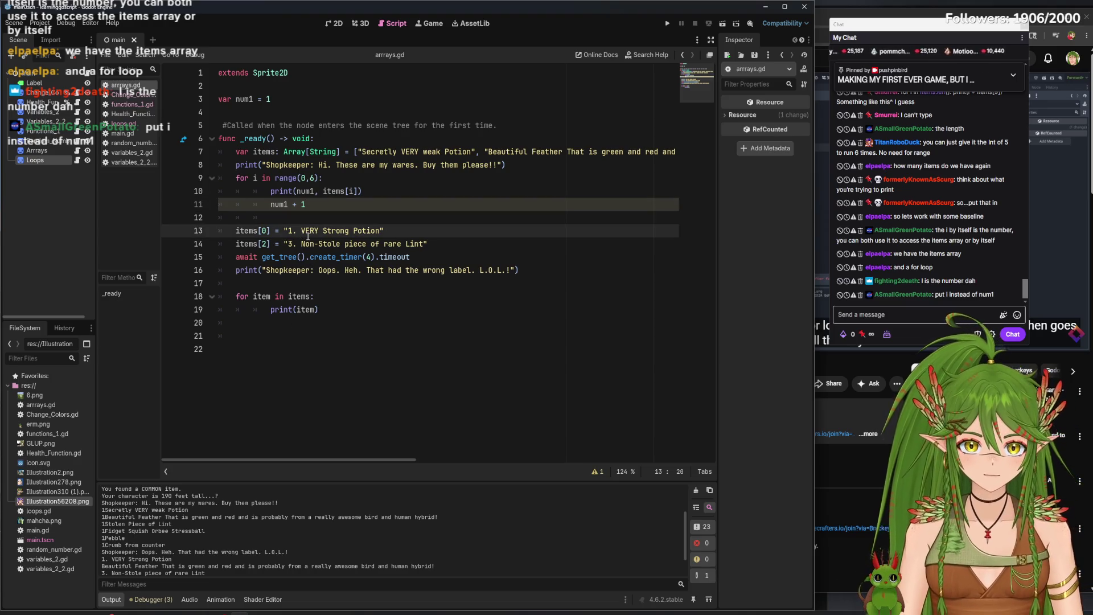
key(BackSpace)
key(BackSpace)
key(BackSpace)
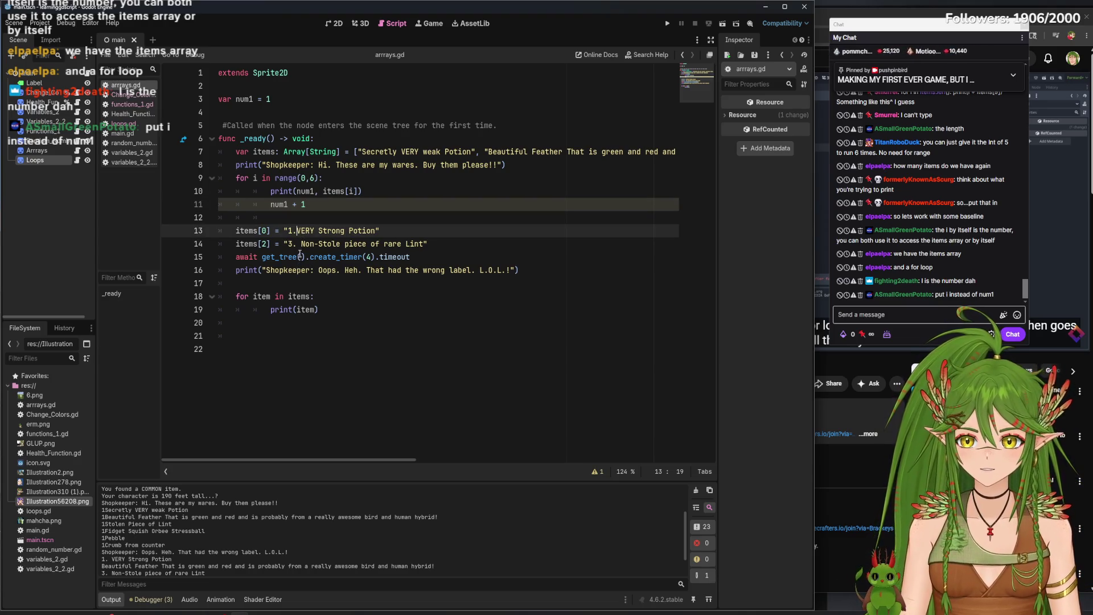
click(300, 244)
key(BackSpace)
key(BackSpace)
key(BackSpace)
Replace num1 with i in the print call, making it print(i, items[i]).
click(291, 207)
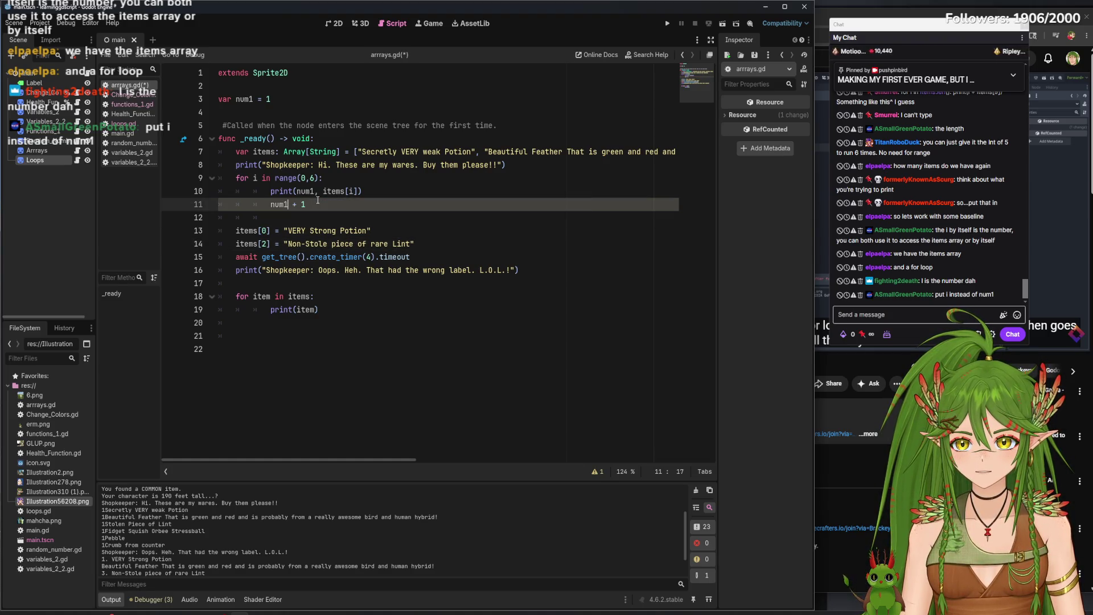
key(BackSpace)
key(BackSpace)
key(BackSpace)
key(BackSpace)
text(i)
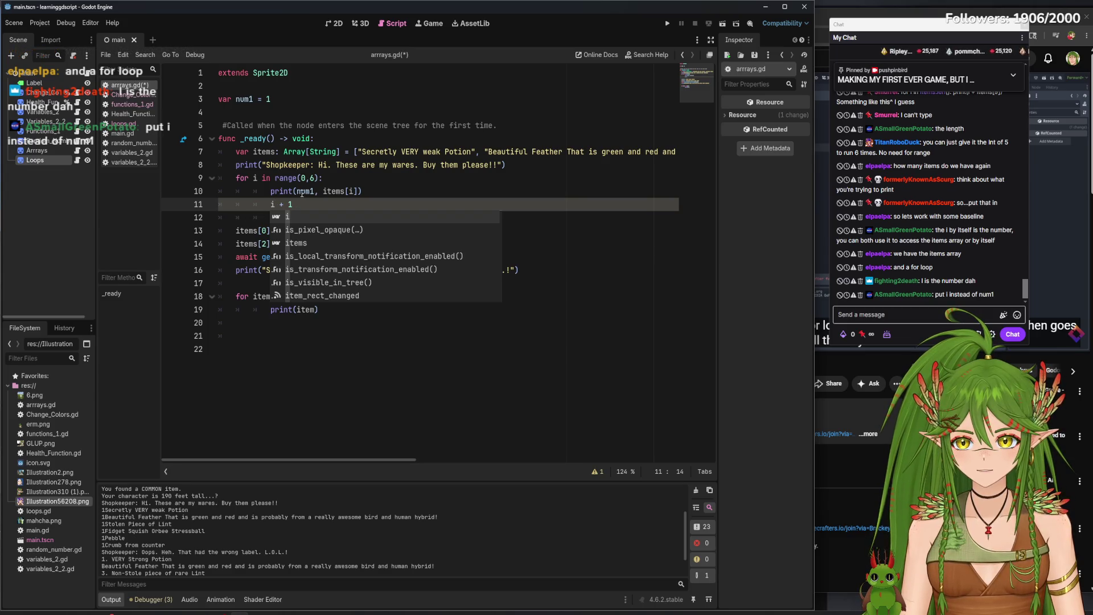
click(312, 191)
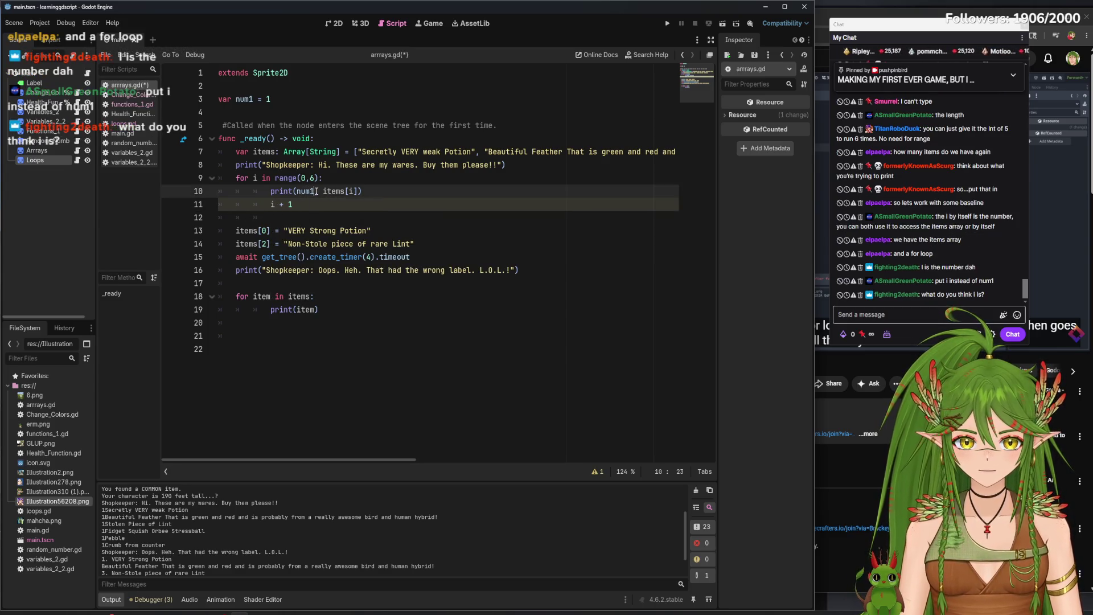
text(1)
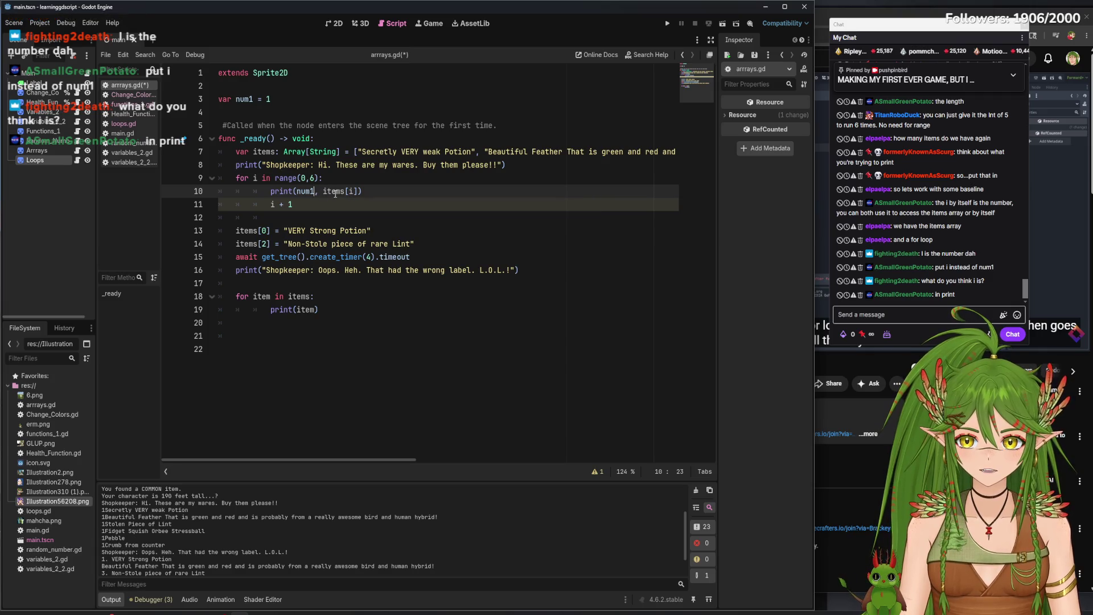
drag(375, 152, 532, 151)
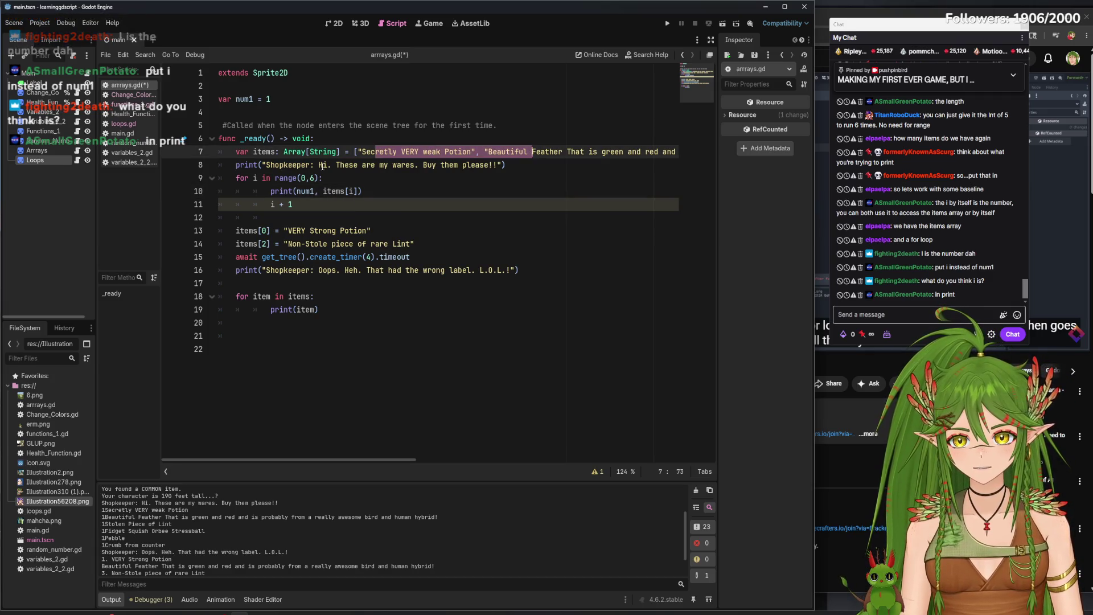
click(315, 192)
key(BackSpace)
key(BackSpace)
key(BackSpace)
text(i)
click(460, 152)
click(411, 164)
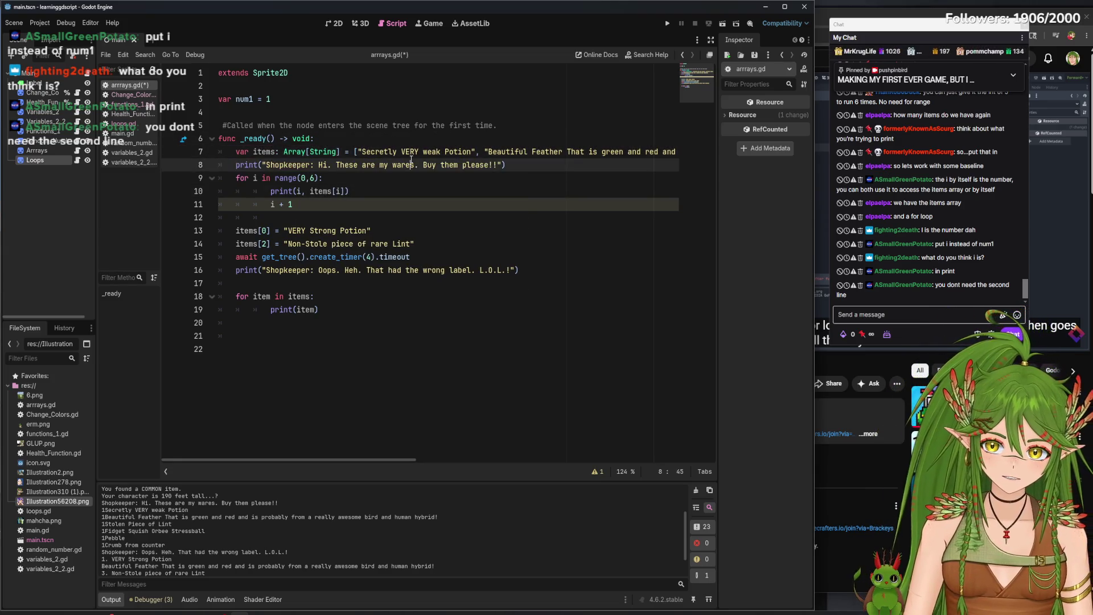
Delete the increment line, run the game to see items numbered 0 to 5, then close it.
click(297, 211)
key(BackSpace)
key(BackSpace)
key(BackSpace)
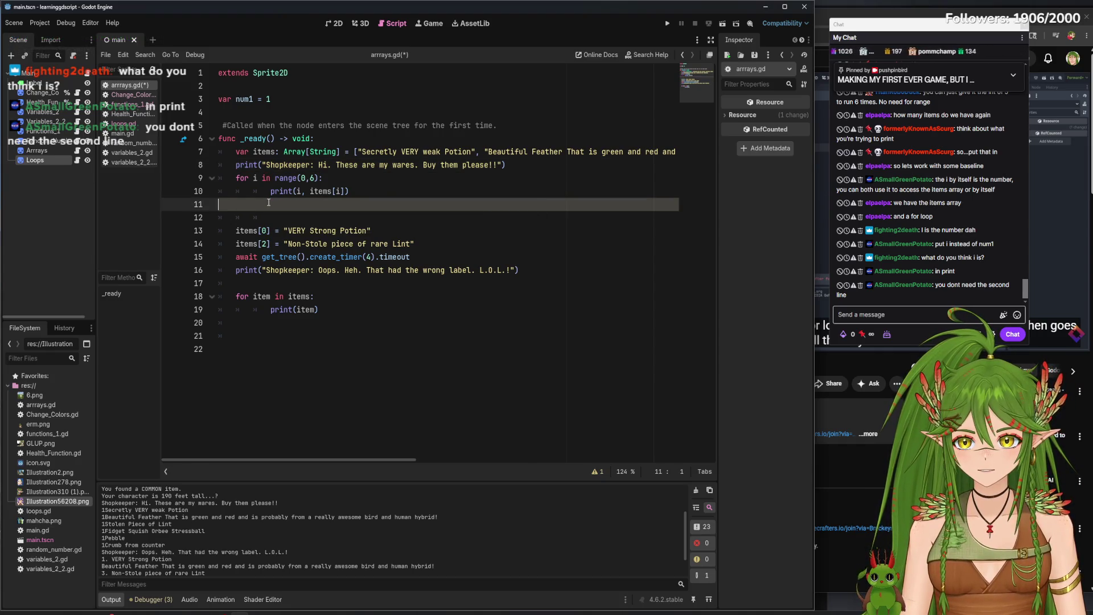
key(BackSpace)
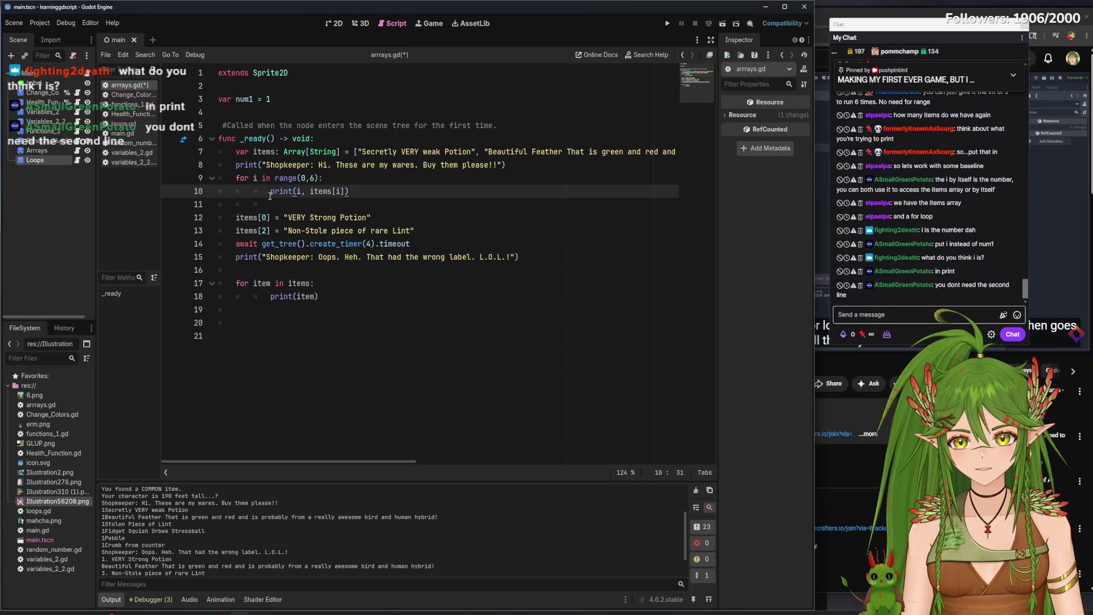
mouse_move(340, 192)
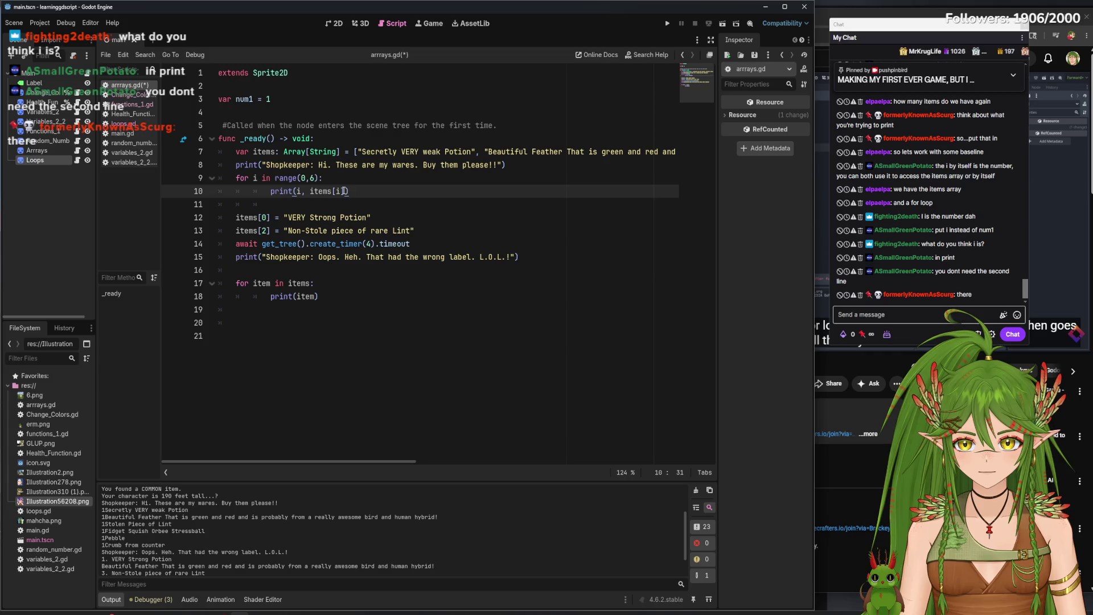
click(667, 23)
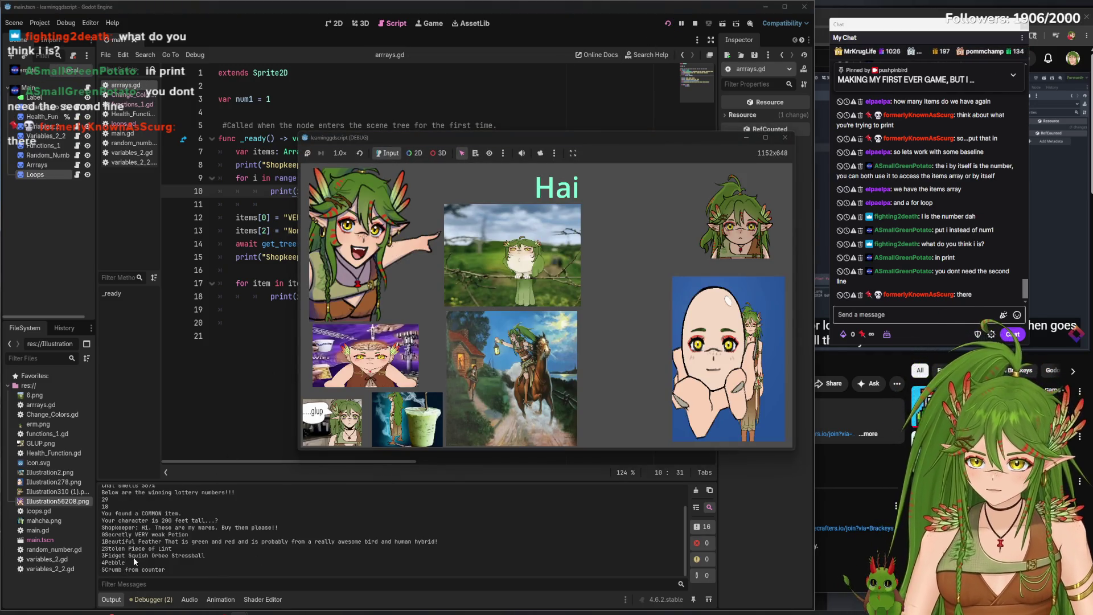
click(785, 137)
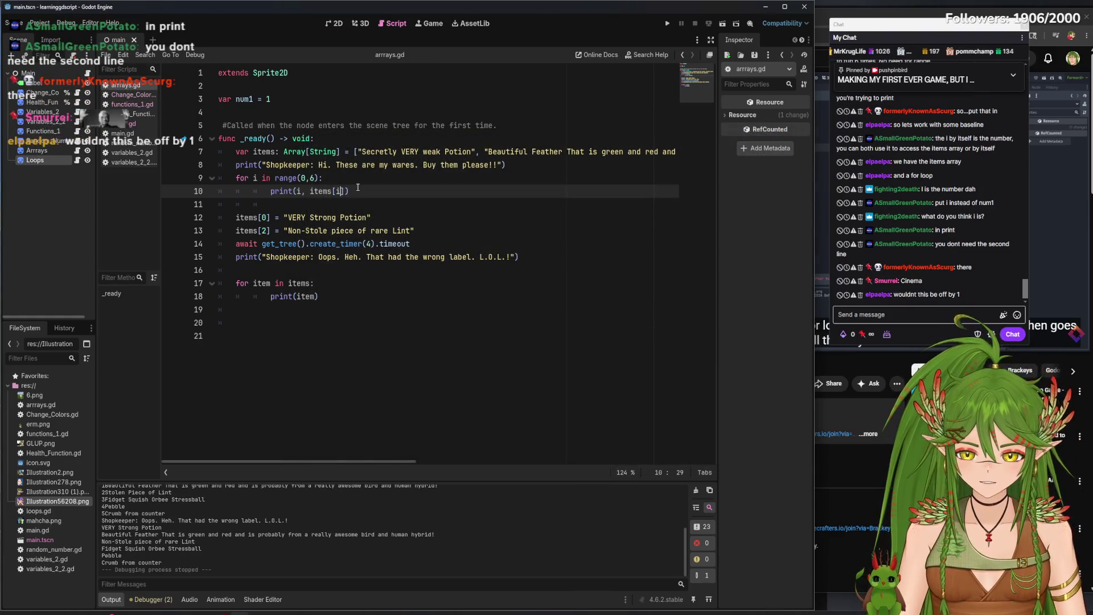
text(+)
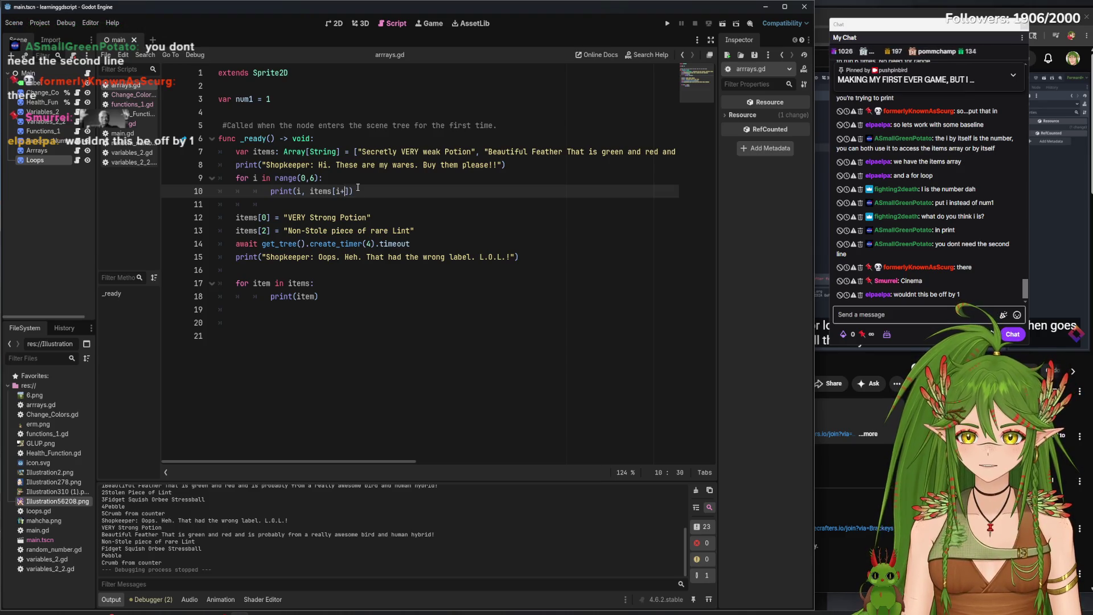
key(BackSpace)
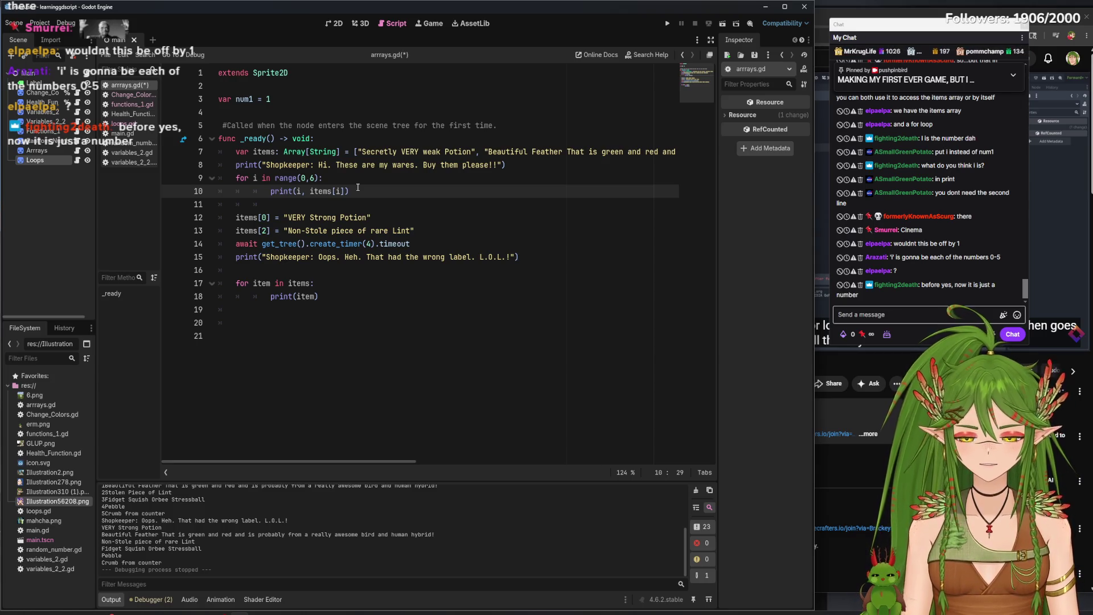
Insert a ". " separator string between i and items[i] in the line 10 print call.
click(308, 192)
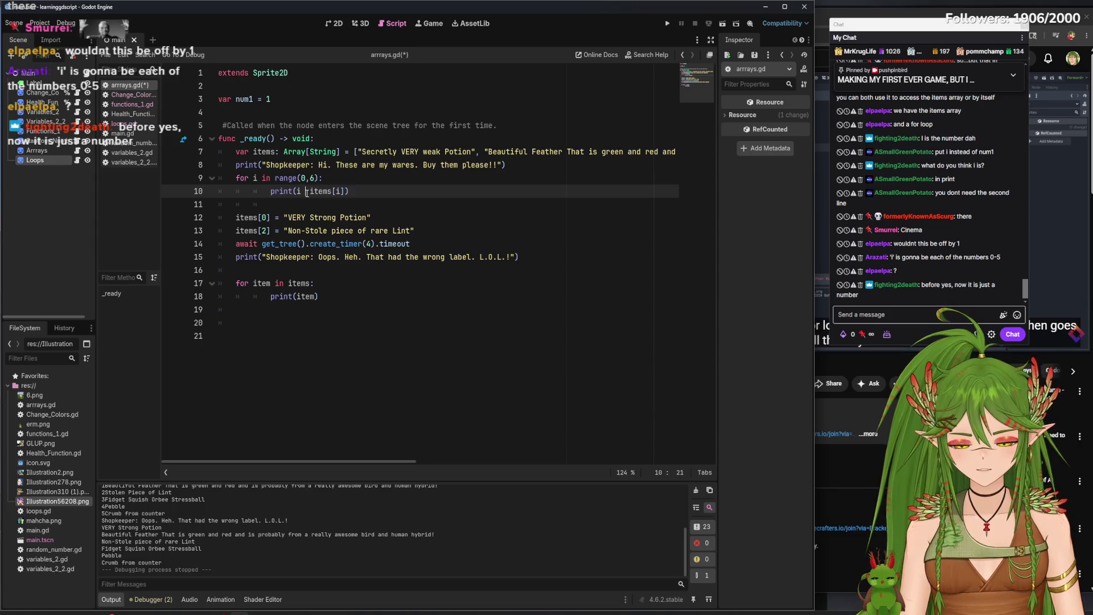
text(+")
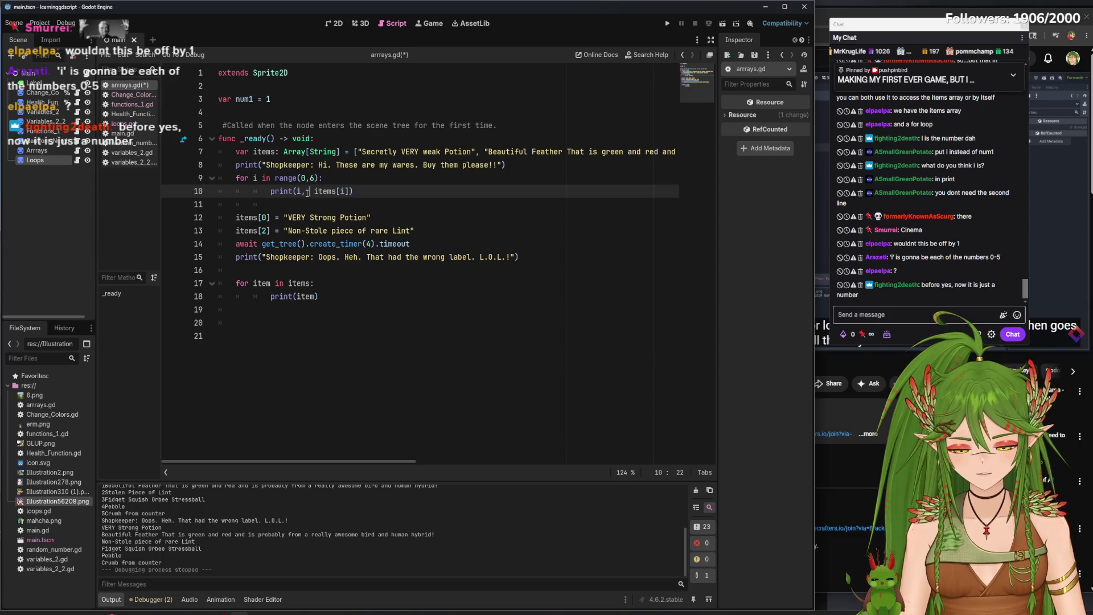
key(BackSpace)
text(".)
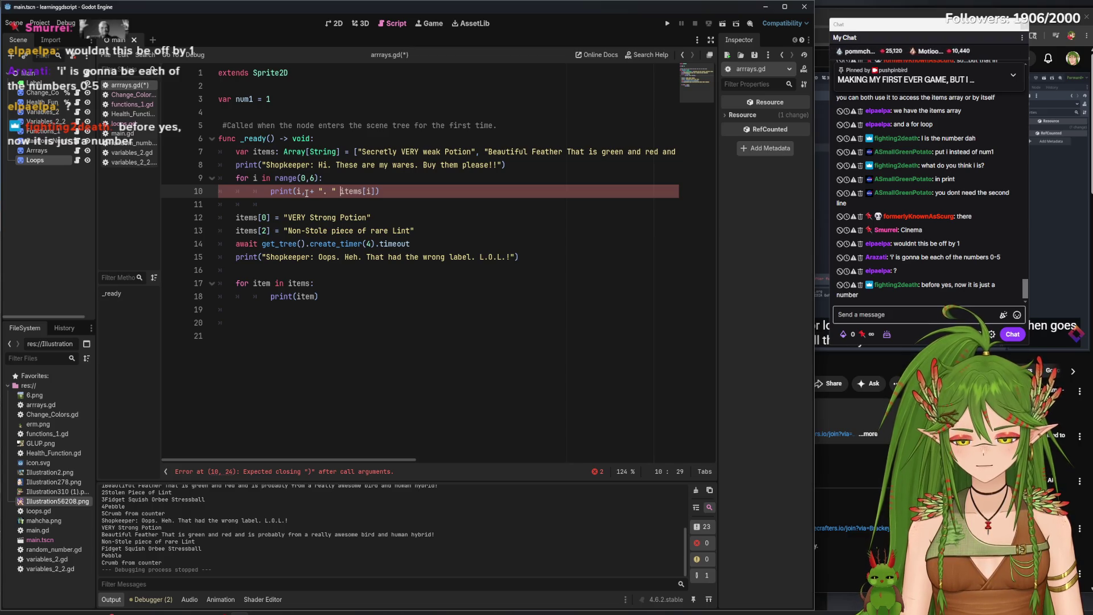
key(Left)
text(, +)
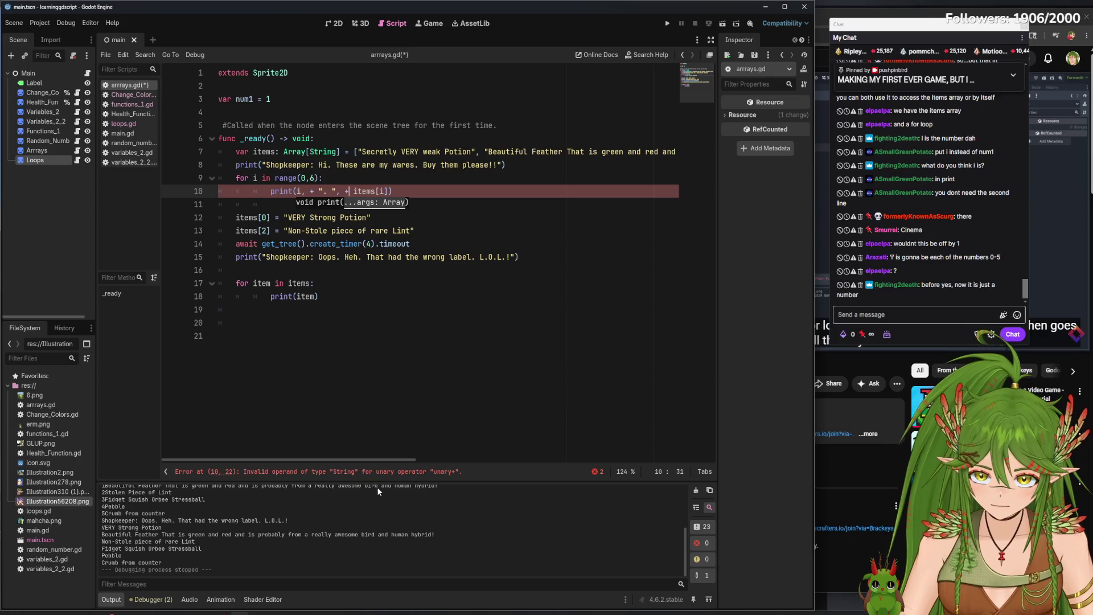
key(Down)
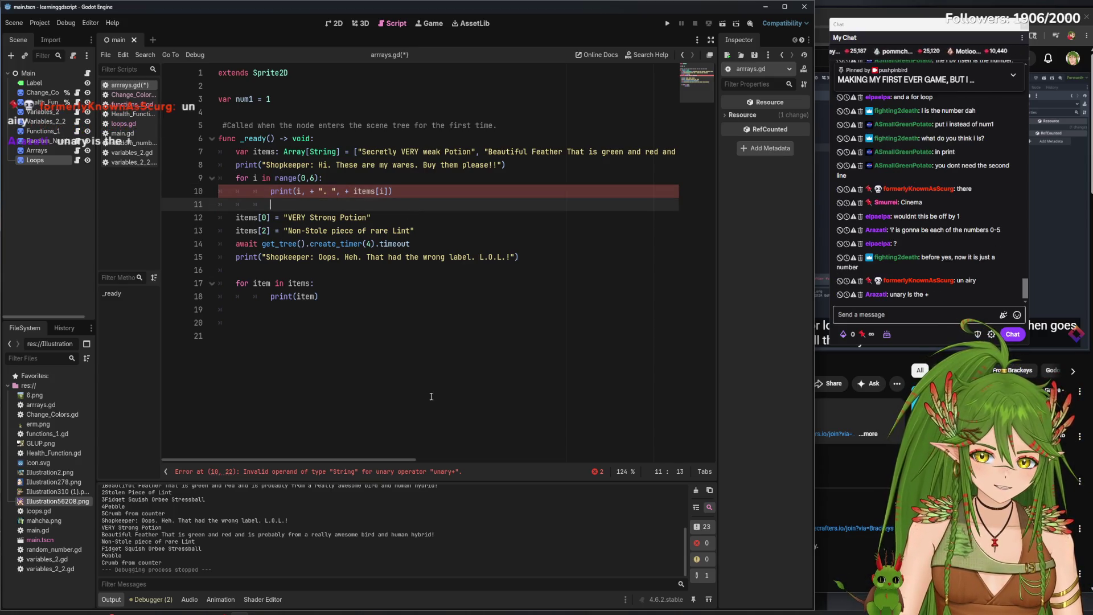
click(353, 192)
key(BackSpace)
key(BackSpace)
key(BackSpace)
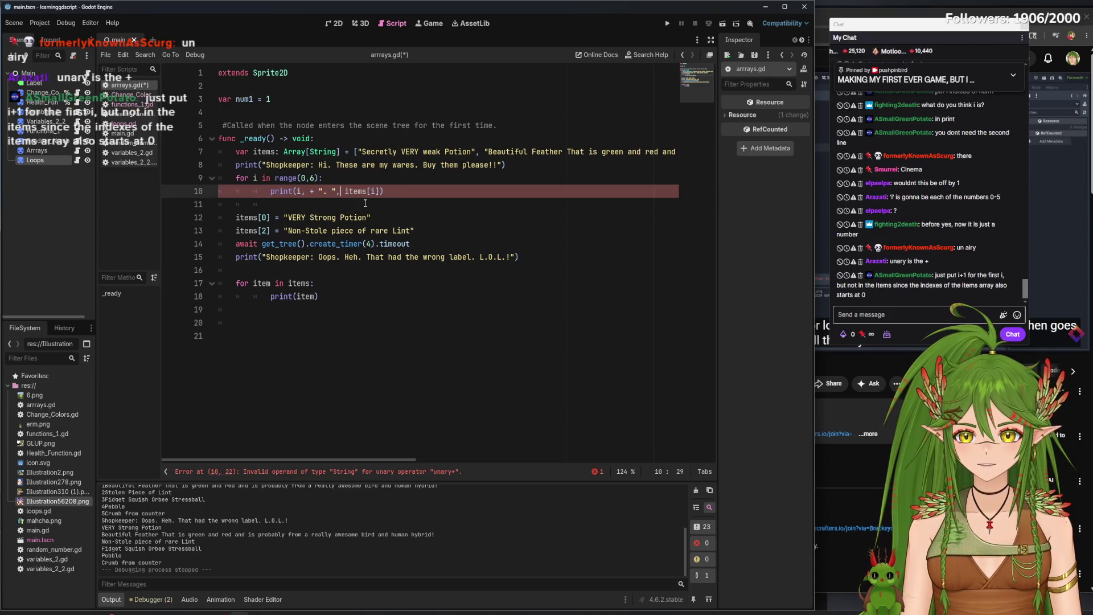
key(BackSpace)
key(BackSpace)
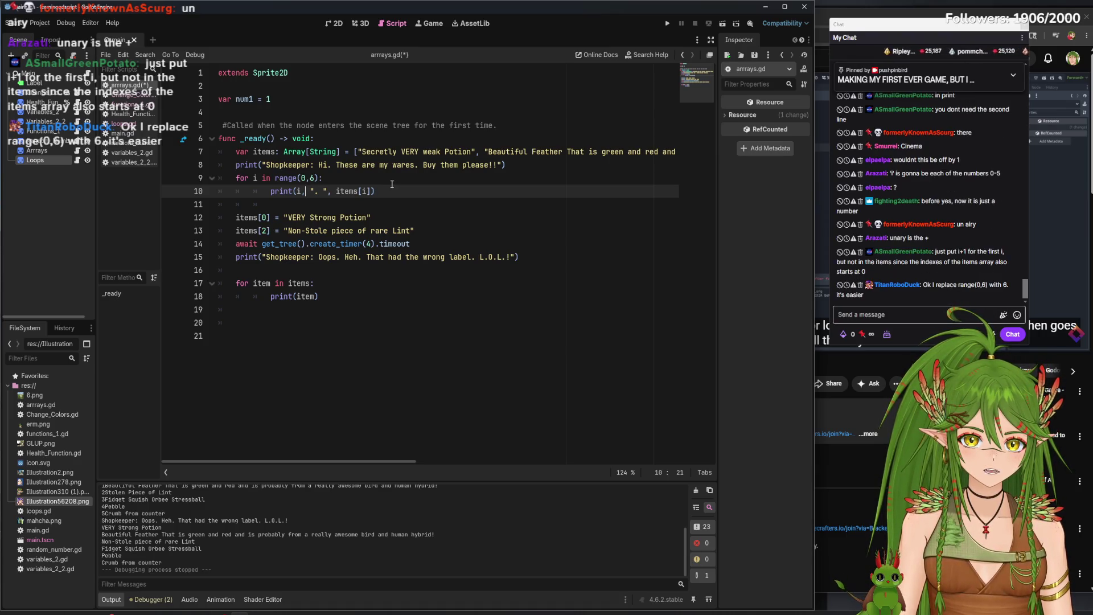
Change the loop to range(6) and the printed index to i+1.
key(Left)
text(+1)
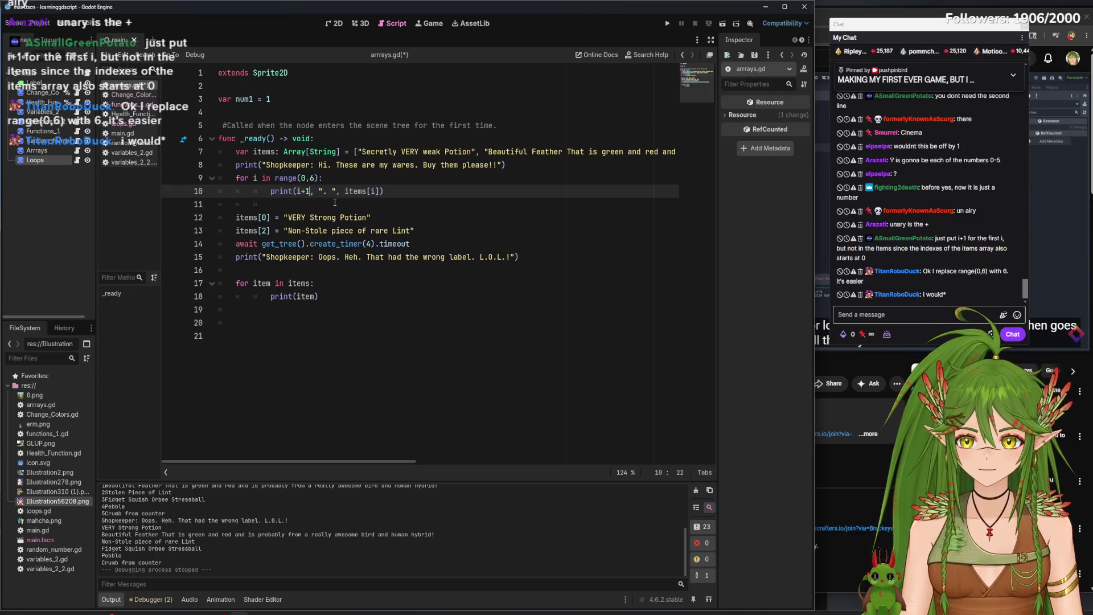
click(407, 201)
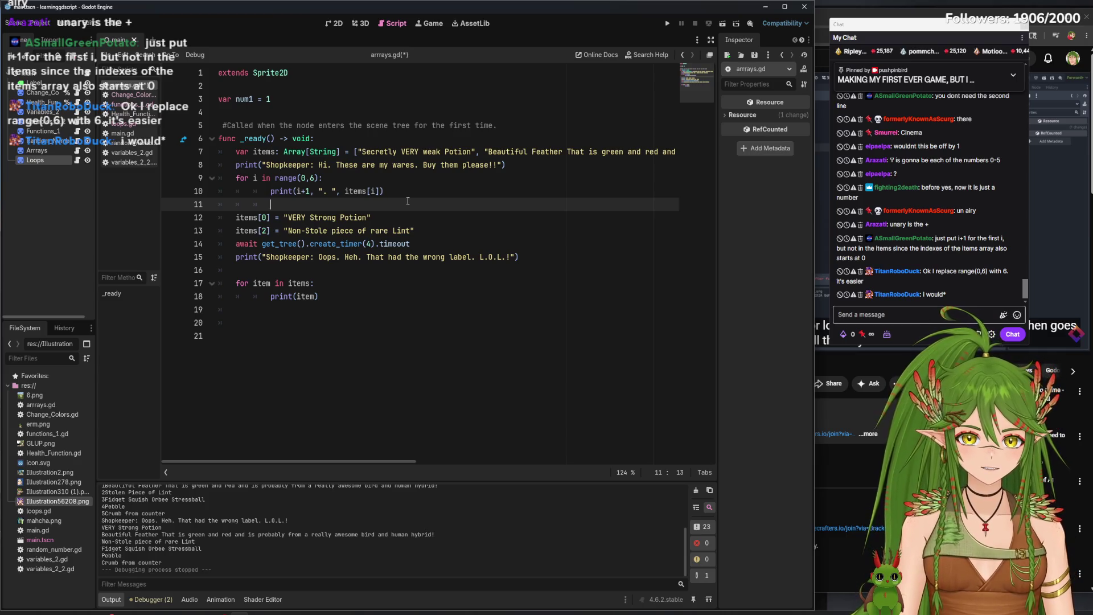
click(312, 176)
key(BackSpace)
key(BackSpace)
click(311, 193)
key(BackSpace)
key(BackSpace)
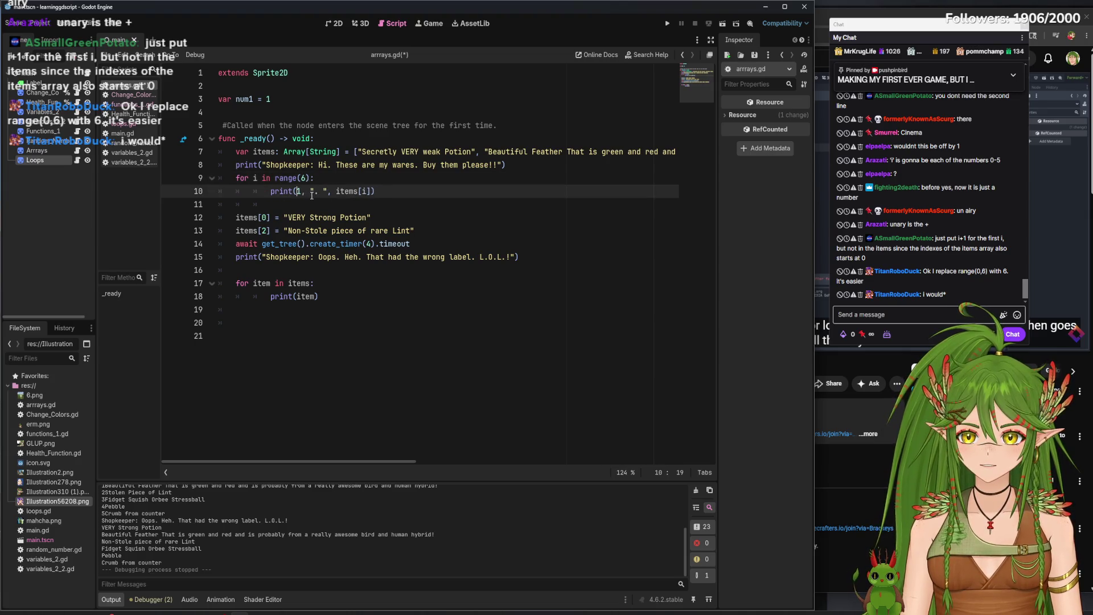
Run the project with F5 to check the 1 to 6 numbering, then close the game.
key(F5)
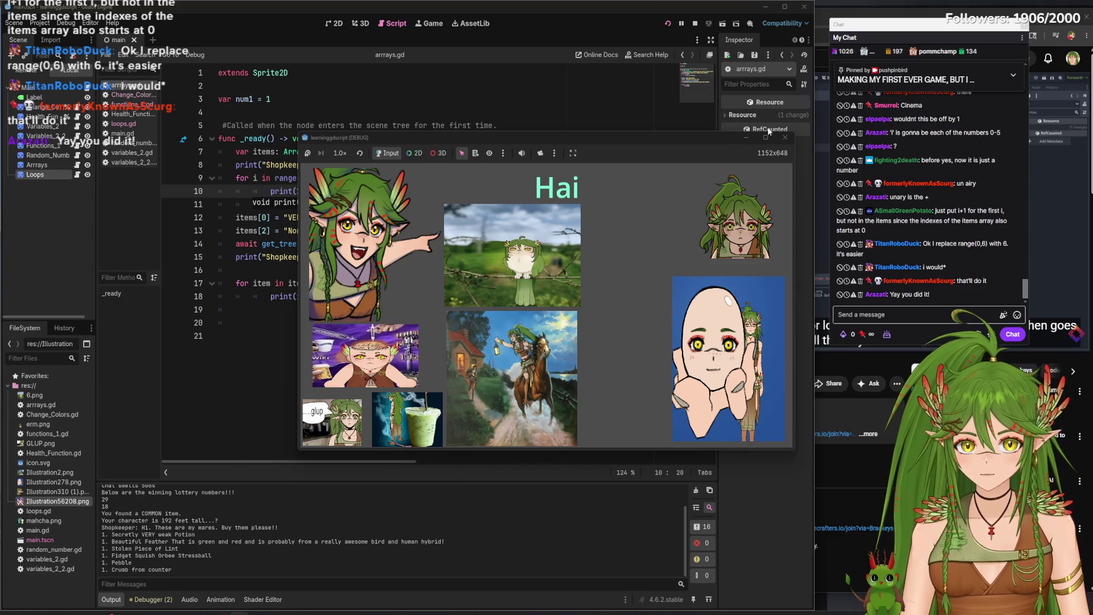
key(F8)
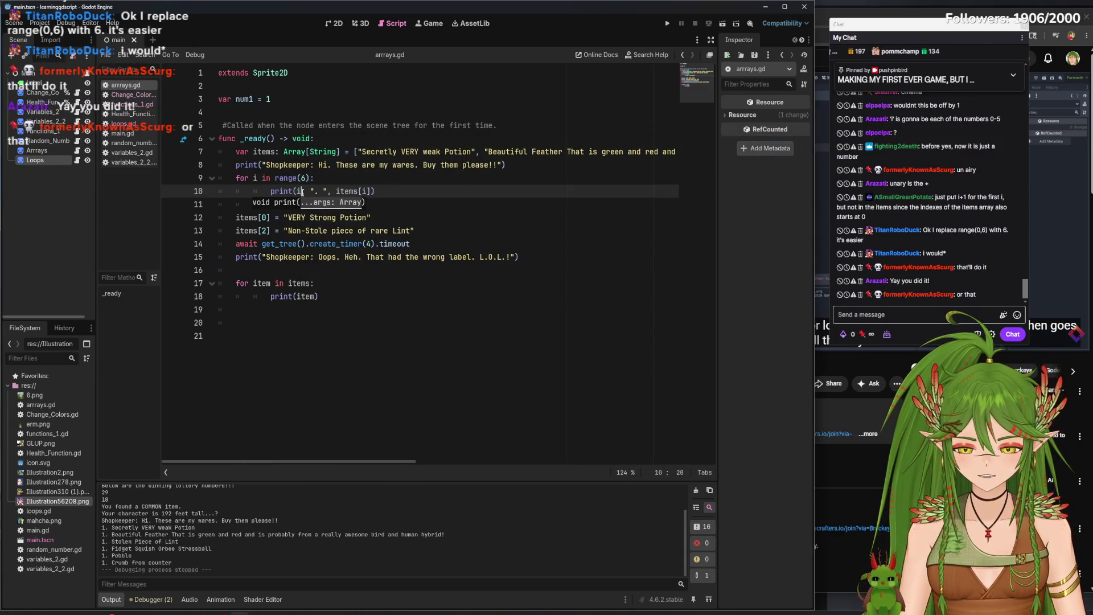
text(1,)
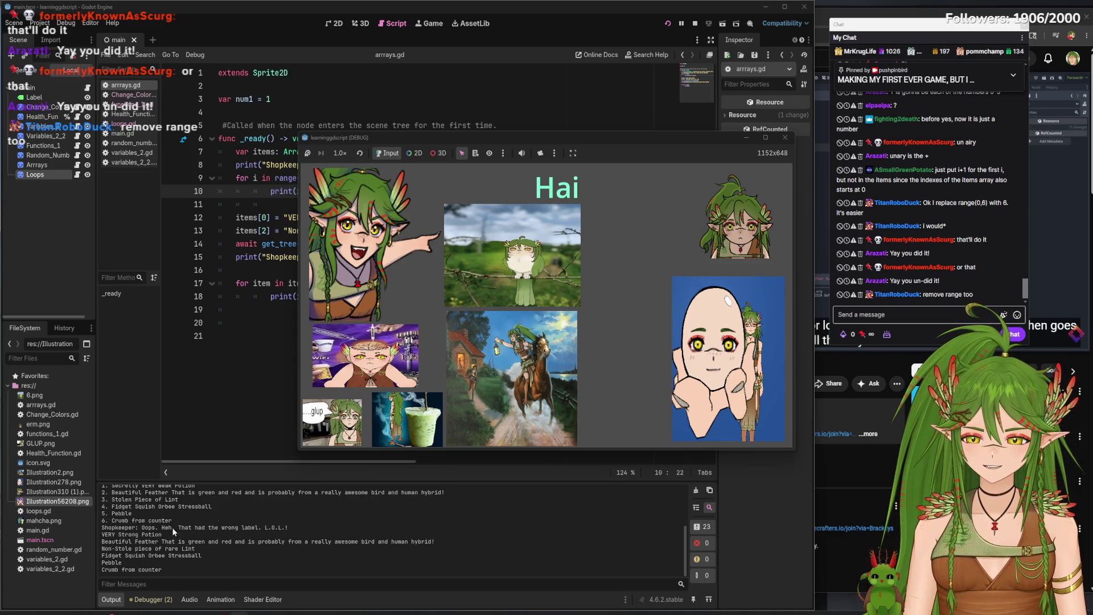
click(785, 137)
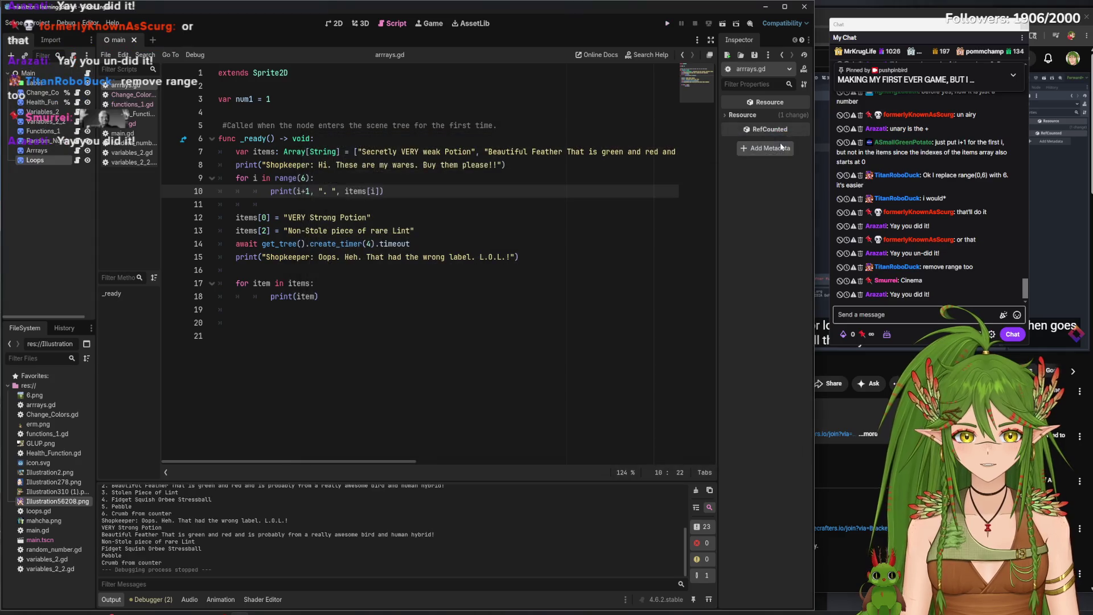
Copy the numbered range(6) loop from lines 9–10 over the old for item in items loop.
drag(384, 191, 263, 191)
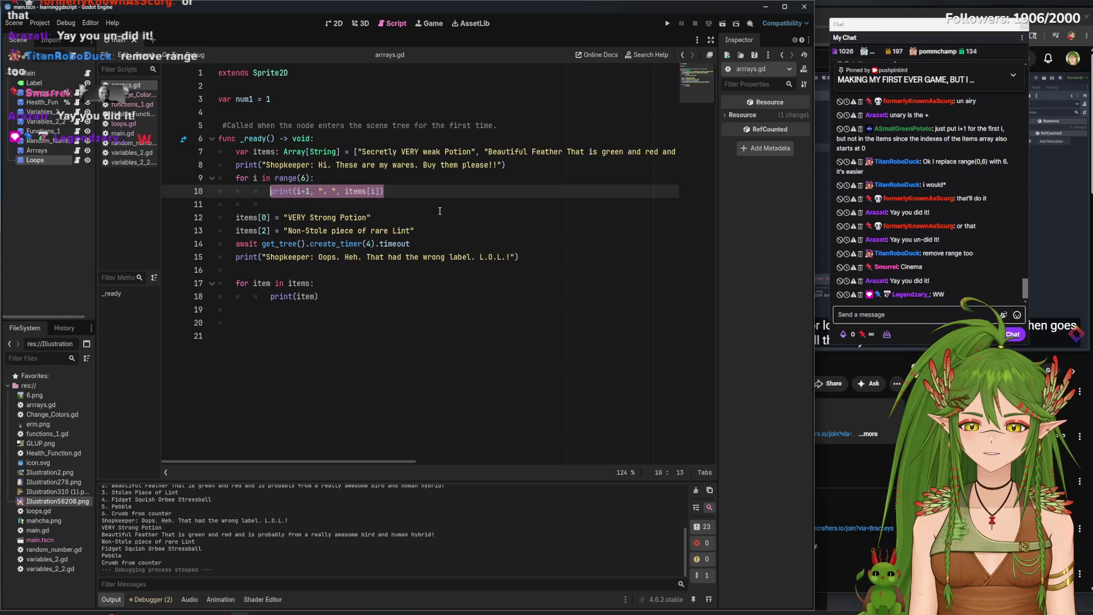
drag(385, 191, 232, 184)
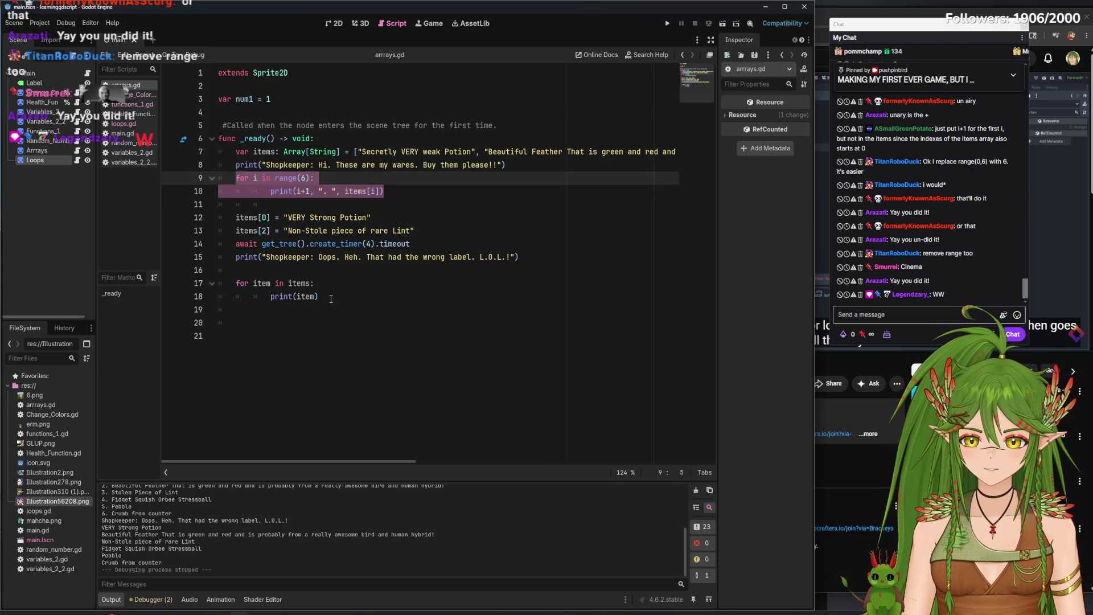
key(ctrl+c)
drag(331, 299, 236, 283)
key(ctrl+v)
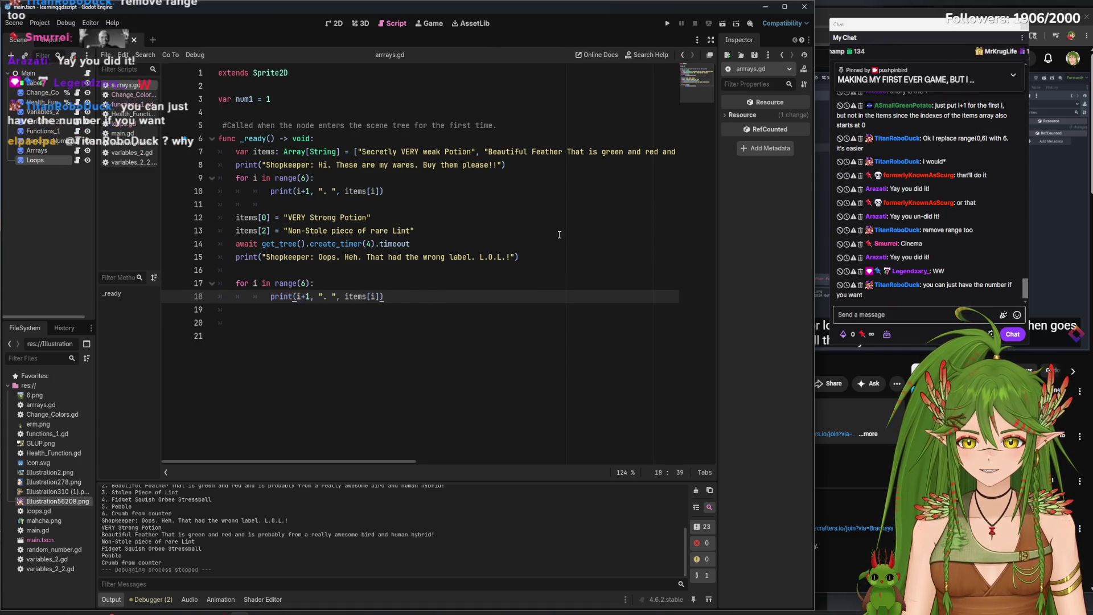
Run the project twice to confirm both lists print numbered 1 to 6.
click(667, 26)
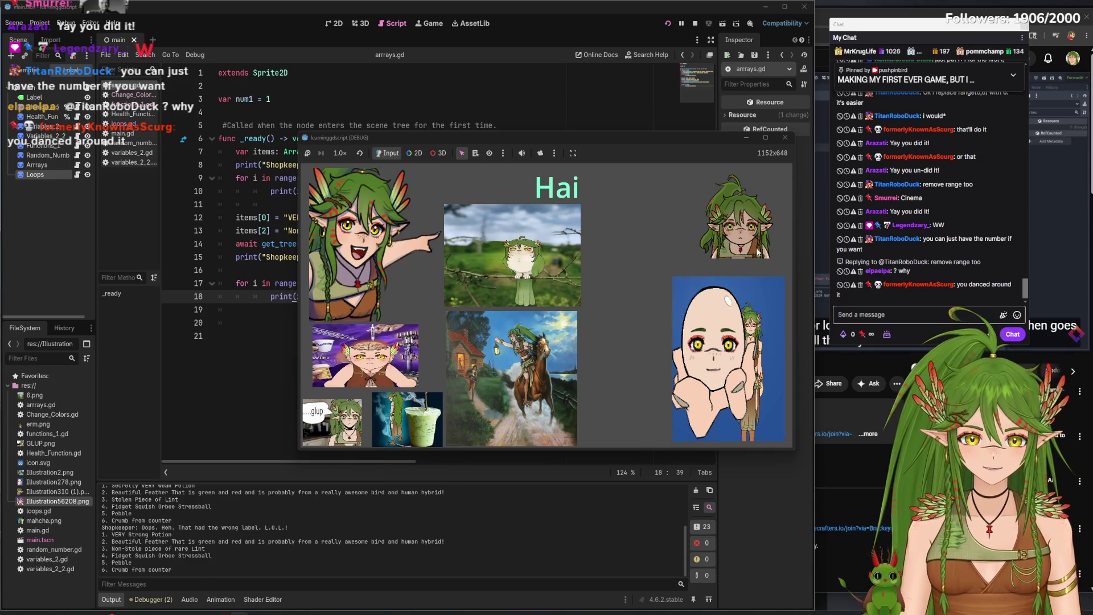
click(785, 137)
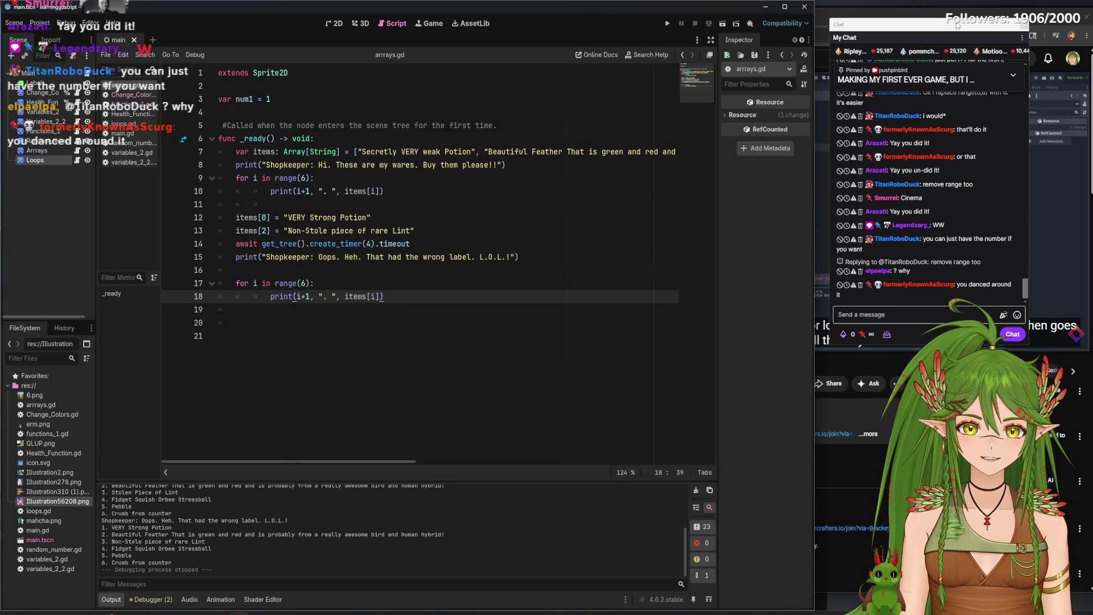
click(836, 201)
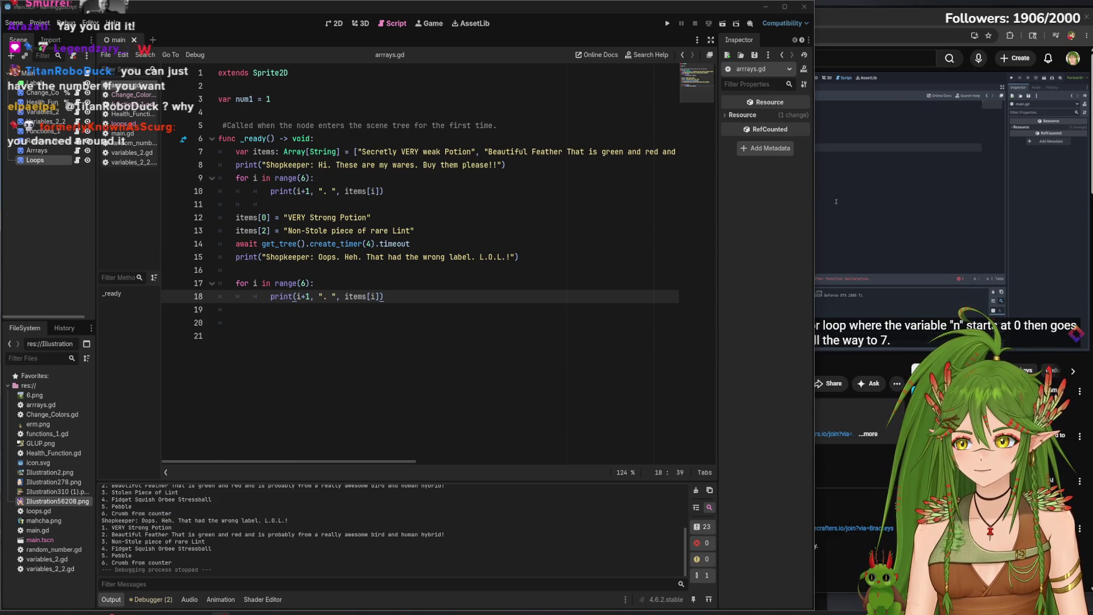
click(668, 24)
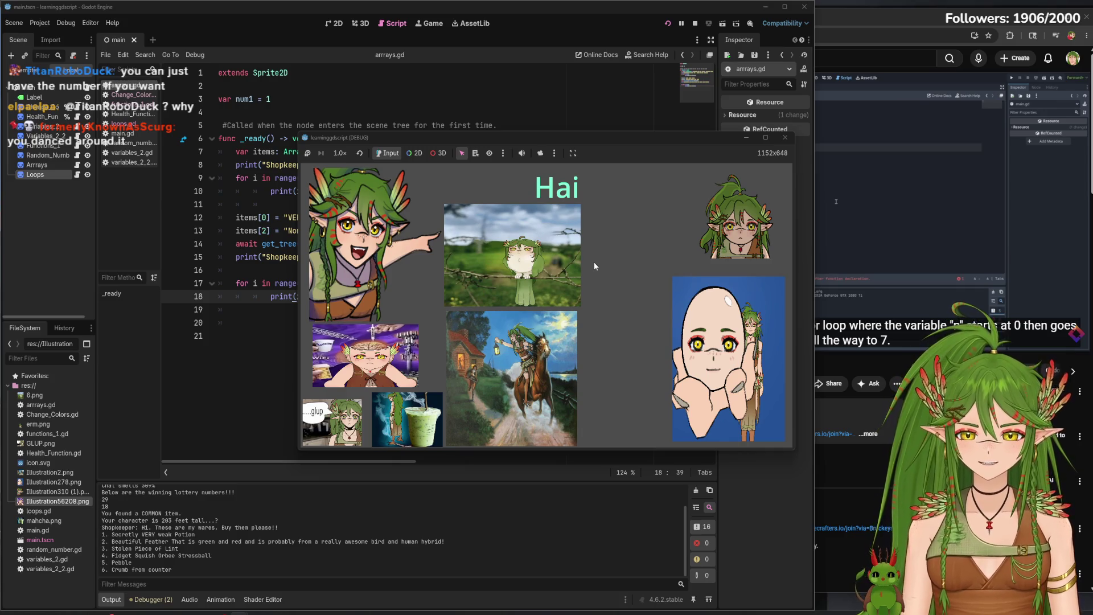
click(786, 138)
click(265, 417)
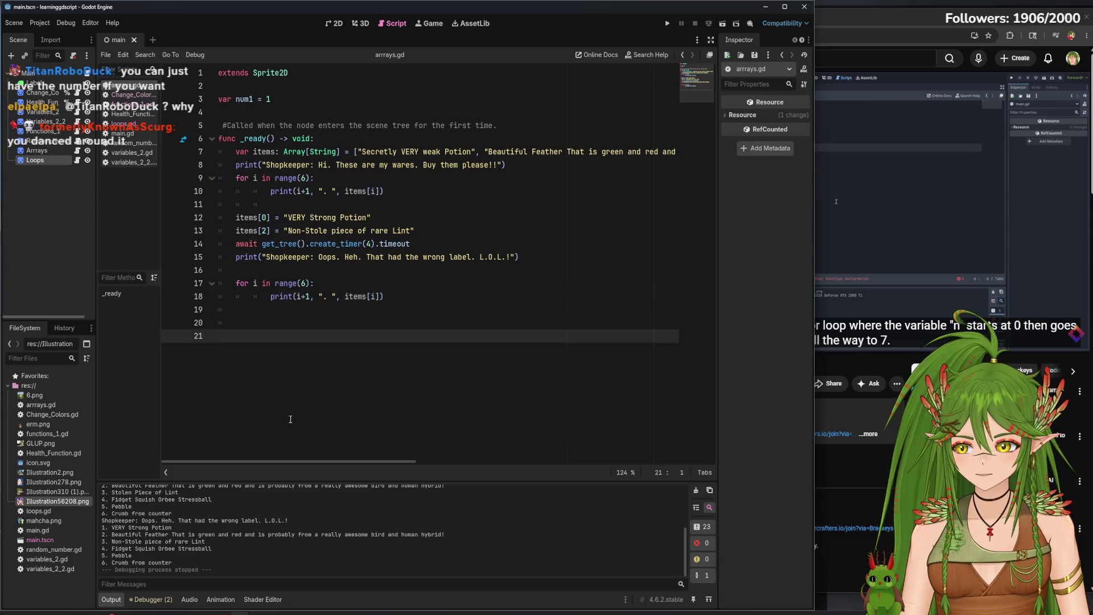
click(823, 278)
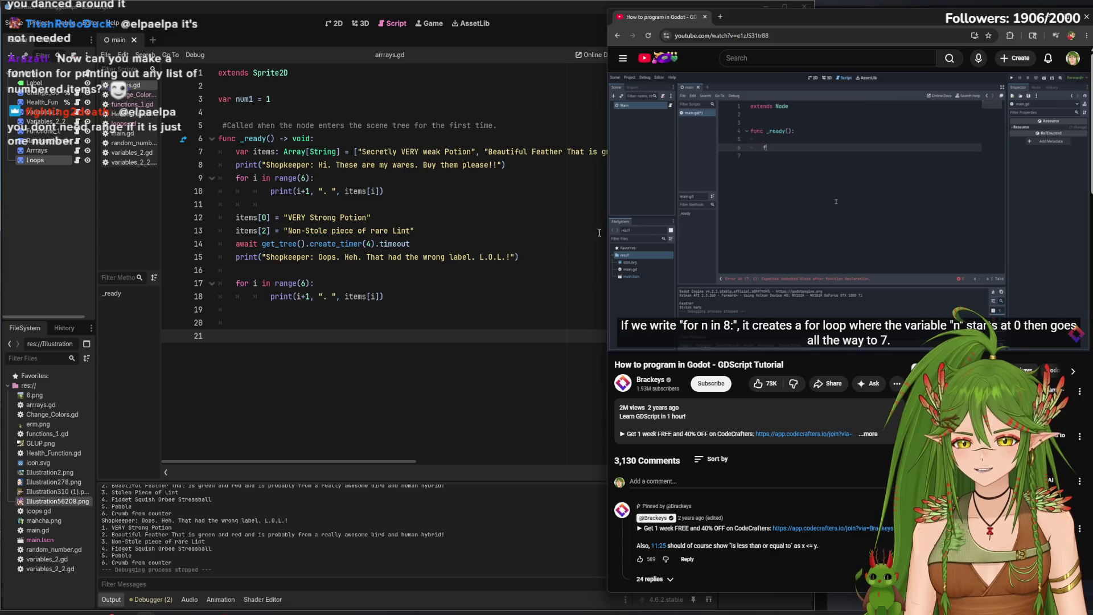
Resume the YouTube GDScript tutorial and narrow the Godot editor to sit beside it.
click(761, 227)
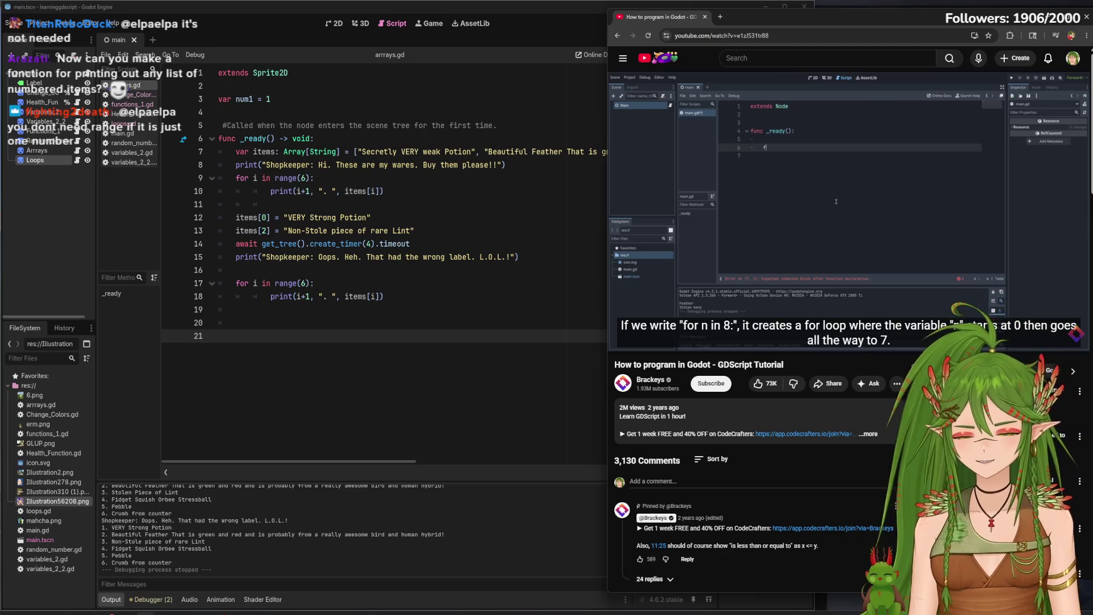
key(alt+Tab)
mouse_move(817, 312)
mouse_down()
mouse_move(577, 302)
mouse_move(615, 297)
mouse_up()
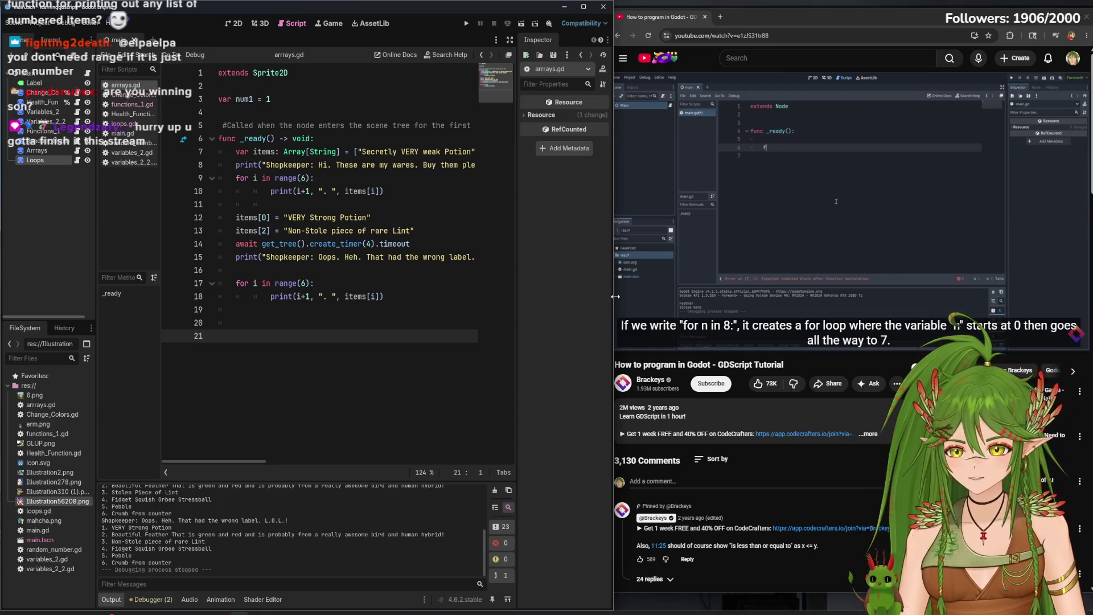
Delete the empty trailing lines at the end of arrays.gd and close an accidental Bing tab.
key(BackSpace)
key(BackSpace)
key(BackSpace)
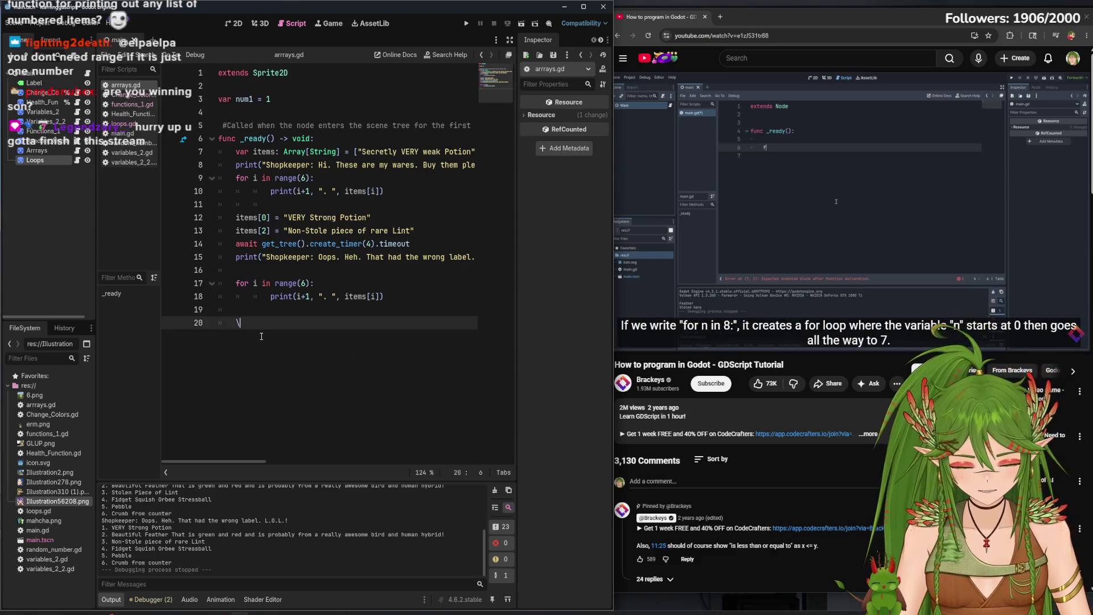
key(BackSpace)
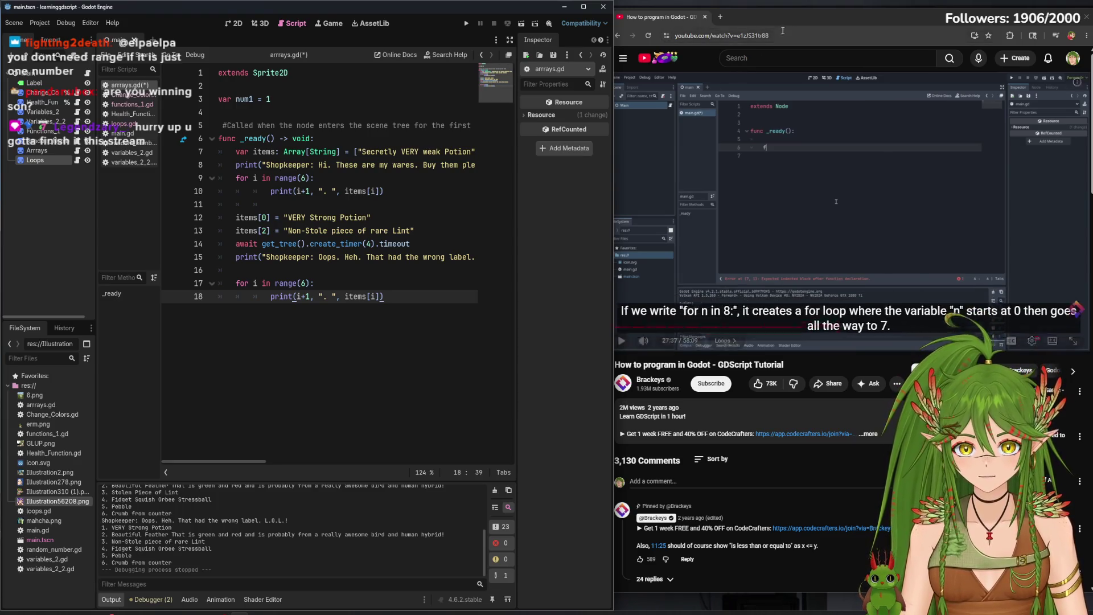
click(720, 16)
key(ctrl+w)
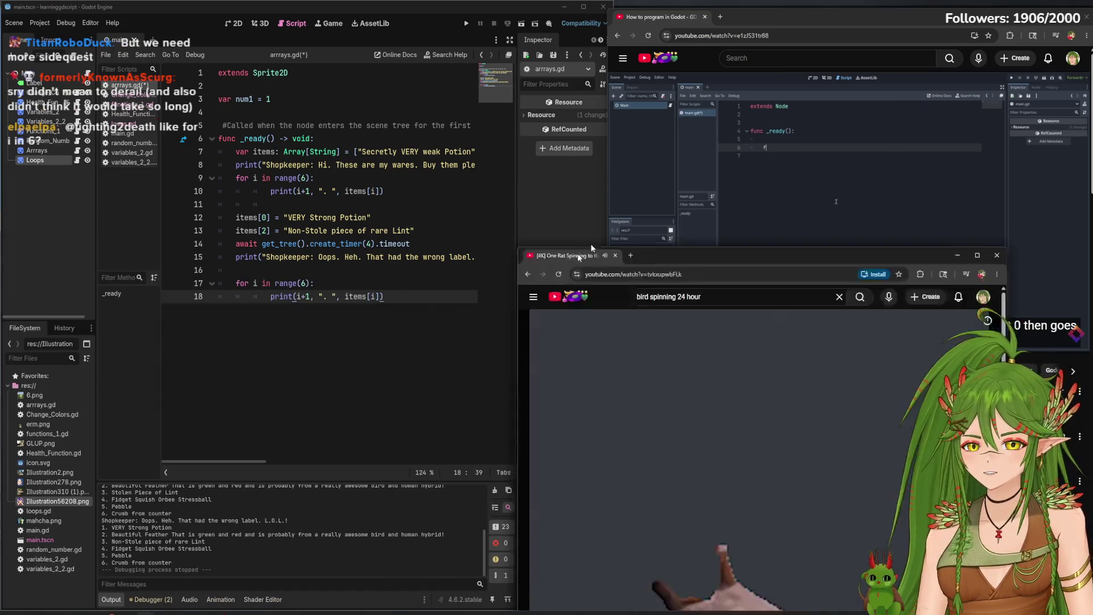
Merge the spinning rat video into the browser as a second tab, widen the window, and start playback.
drag(683, 245, 758, 16)
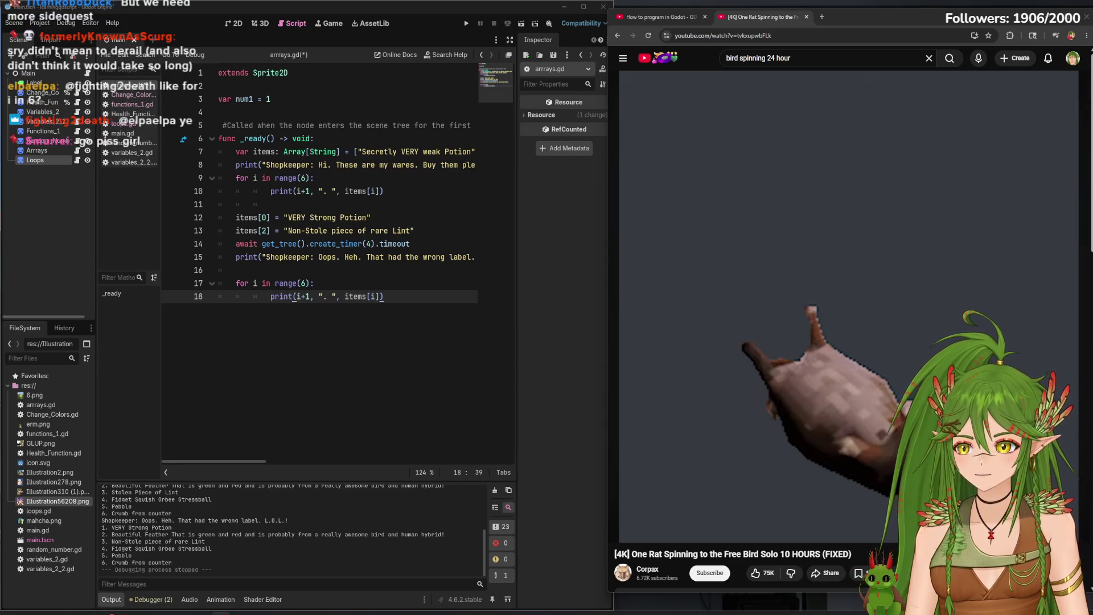
mouse_move(903, 4)
mouse_down()
mouse_move(822, 26)
mouse_move(717, 23)
mouse_move(735, 22)
mouse_up()
drag(955, 169, 1067, 173)
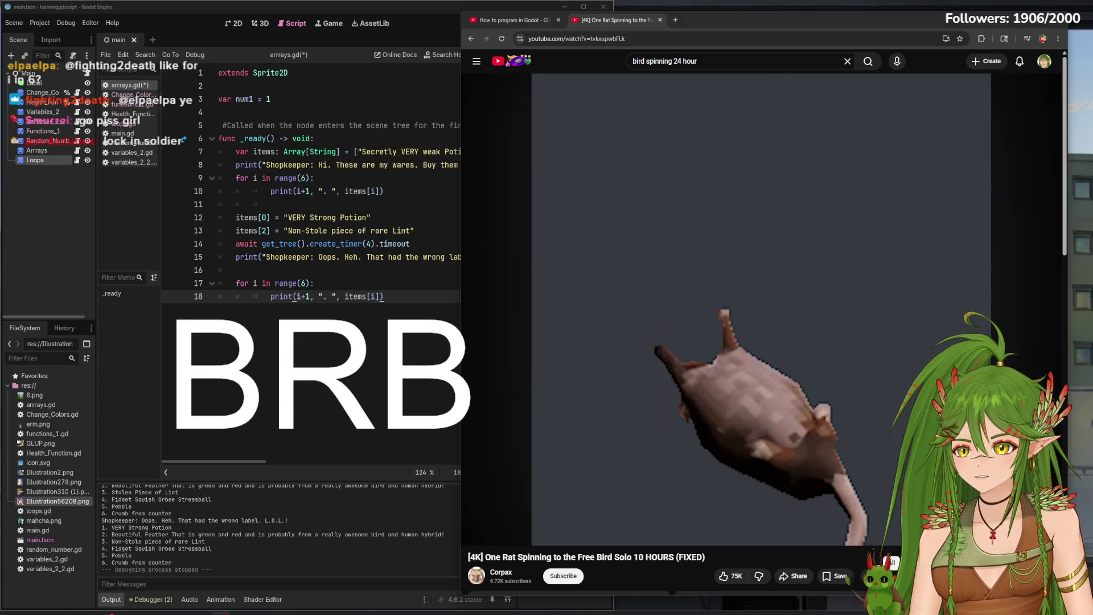
click(601, 394)
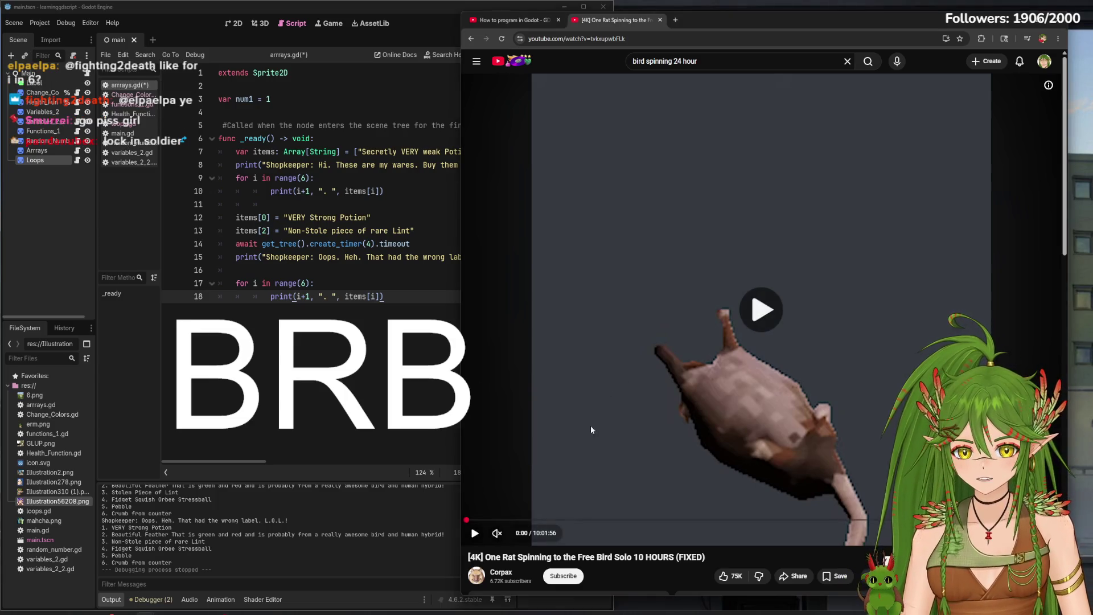
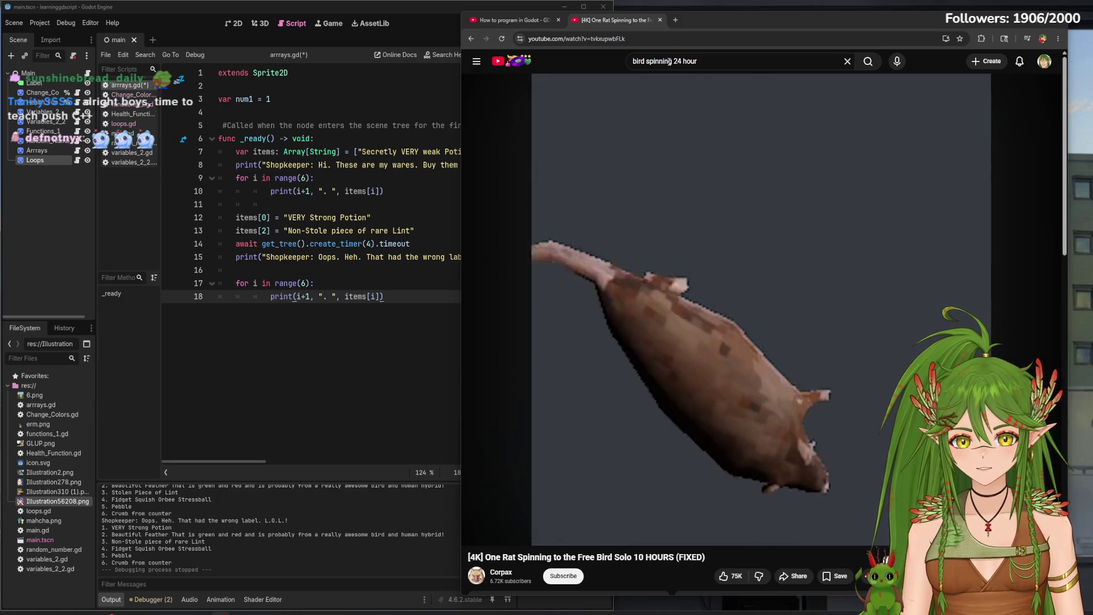
Close the rat video tab and narrow the browser so the tutorial sits beside Godot.
click(659, 20)
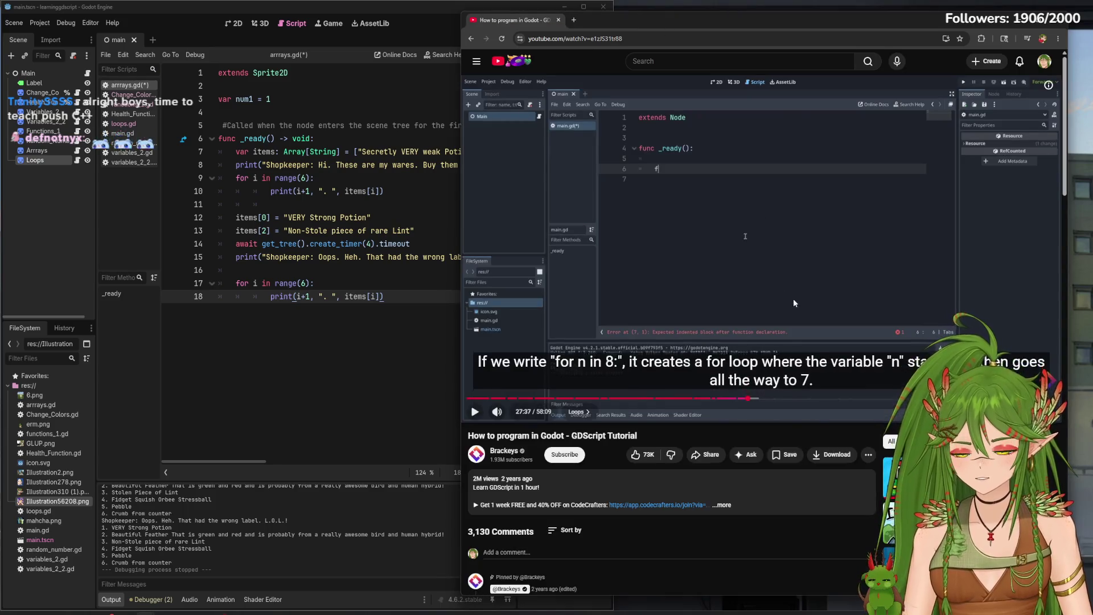
drag(462, 185, 535, 184)
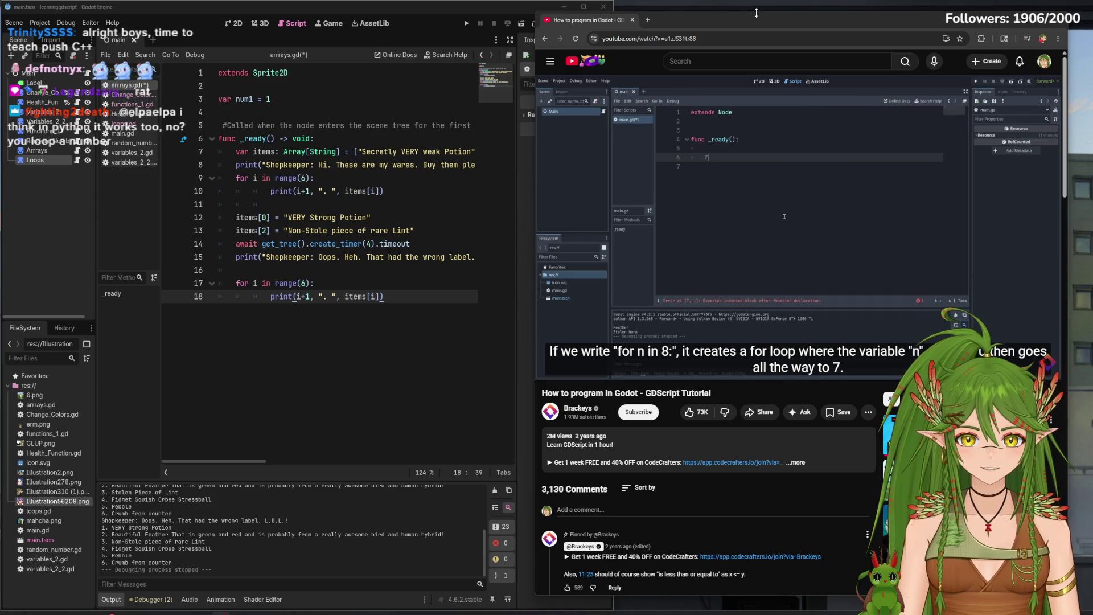
drag(771, 24, 794, 26)
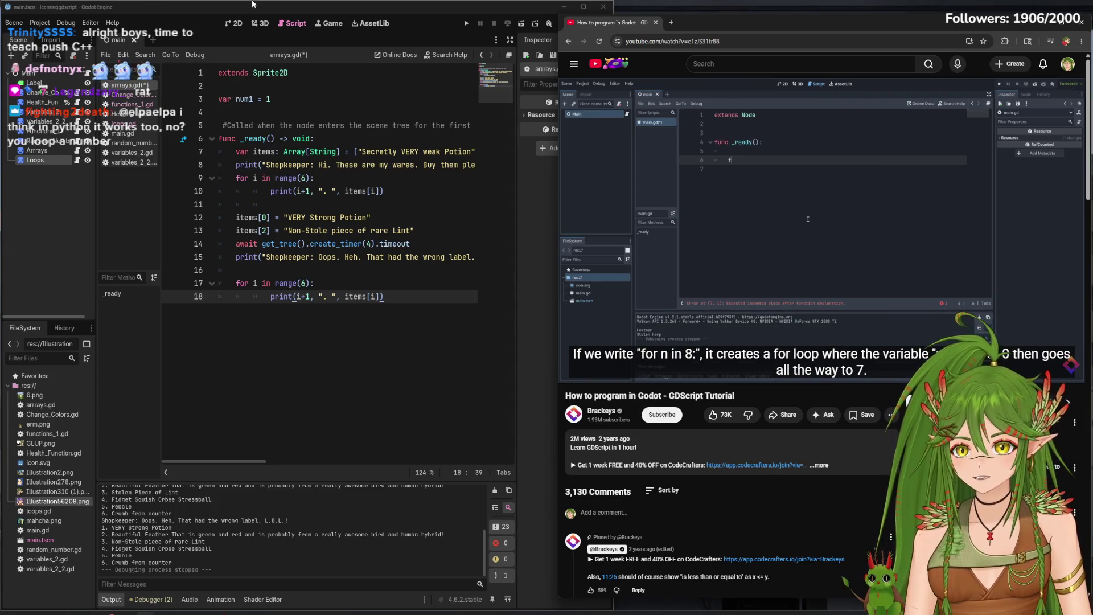
Switch Godot to the 2D view and rewind the tutorial about fifteen seconds.
click(234, 23)
scroll(336, 365, down, 2)
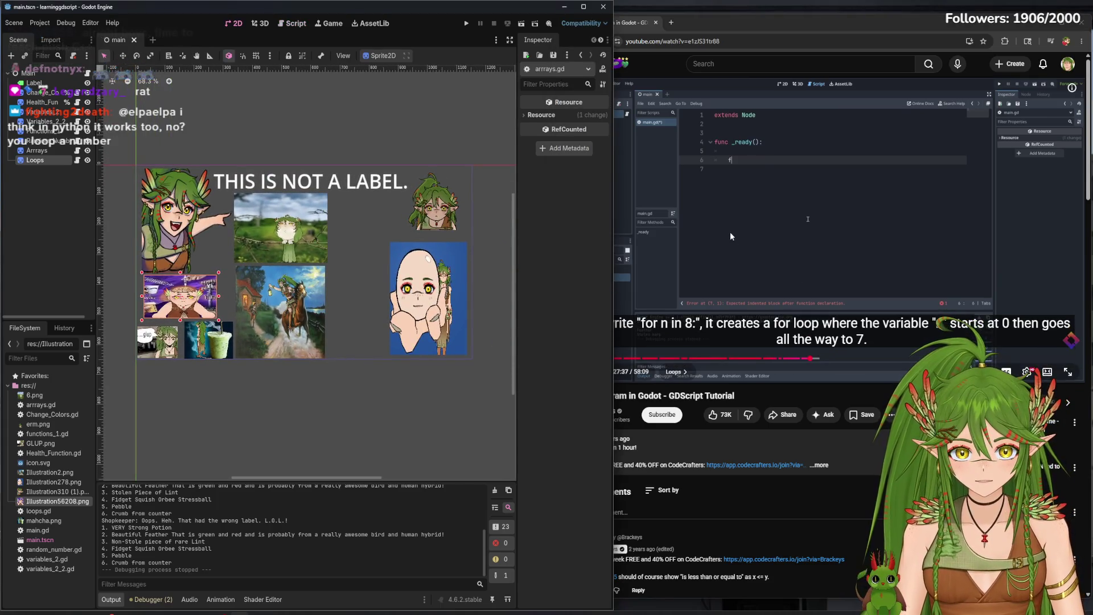
click(807, 365)
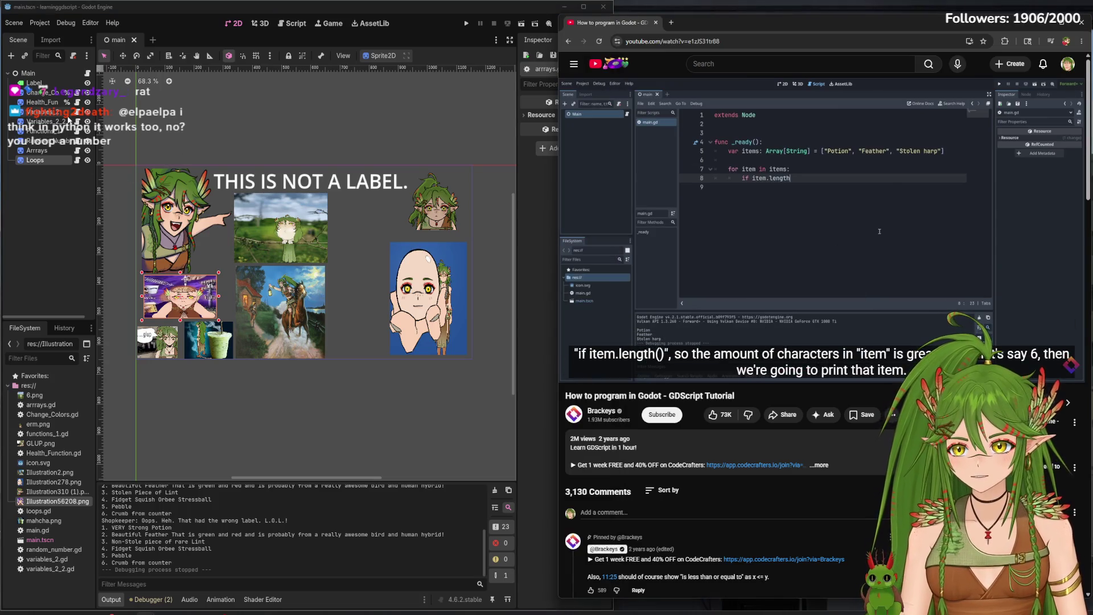
Open loops.gd and insert an empty line after line 7, below the items array.
click(78, 150)
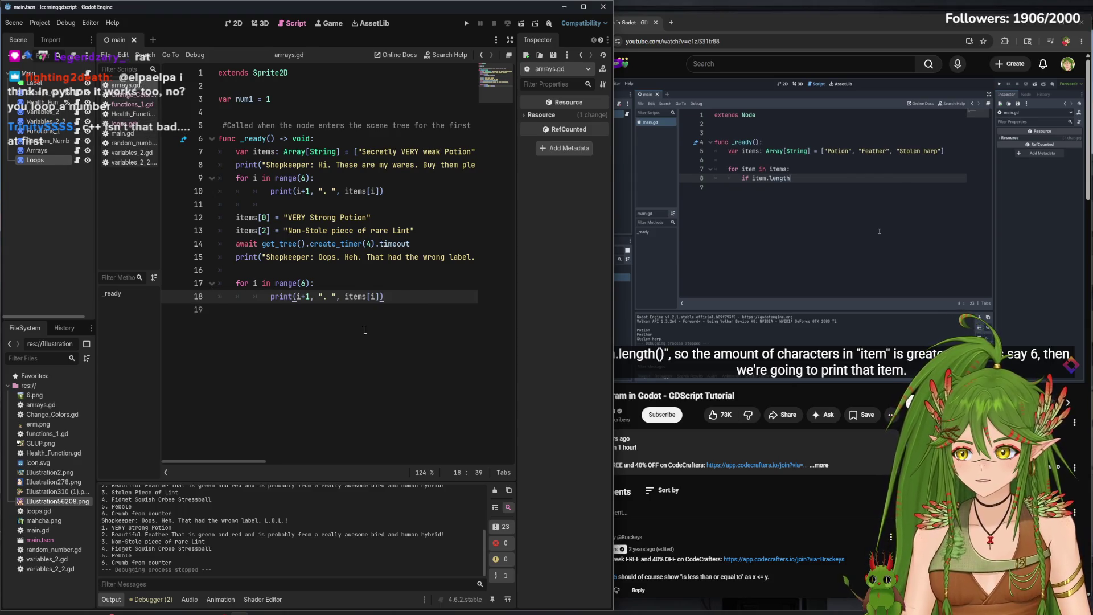
click(125, 123)
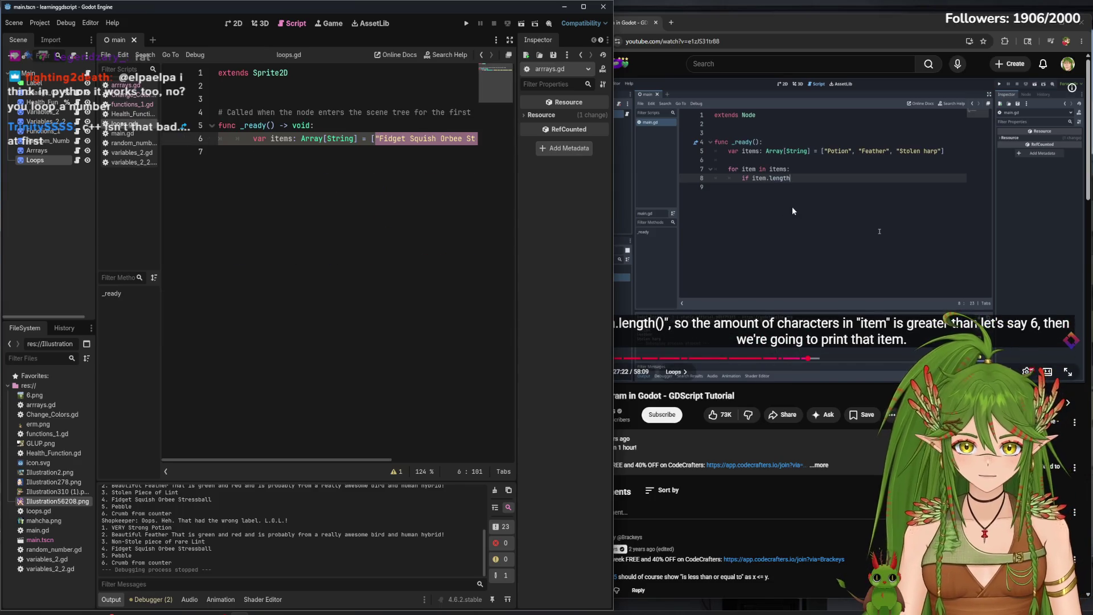
mouse_move(374, 464)
mouse_down()
mouse_move(433, 463)
mouse_move(342, 460)
mouse_up()
click(342, 183)
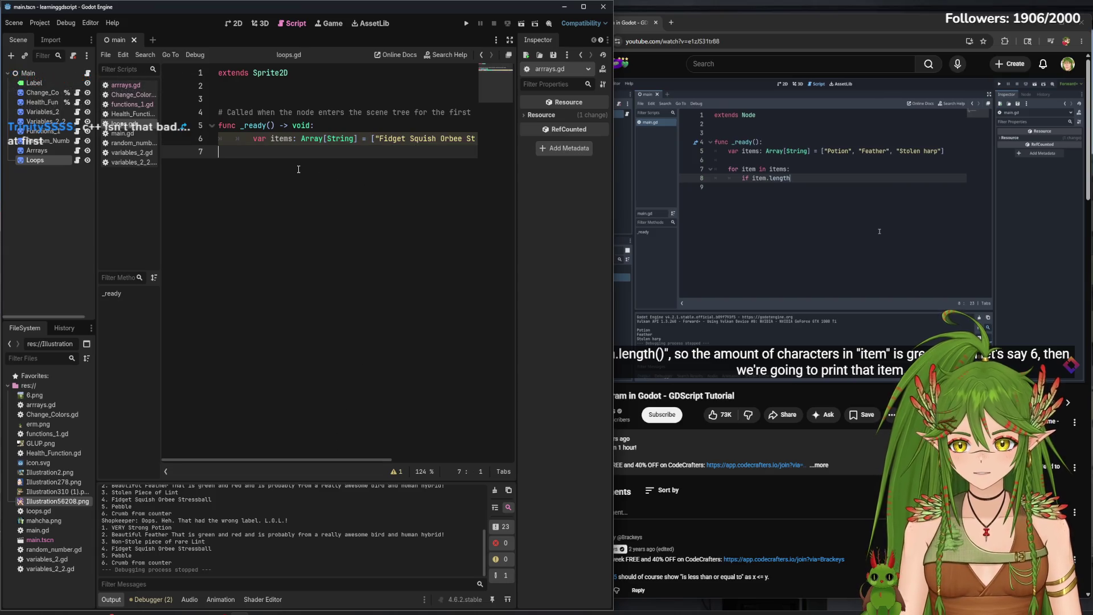
click(803, 213)
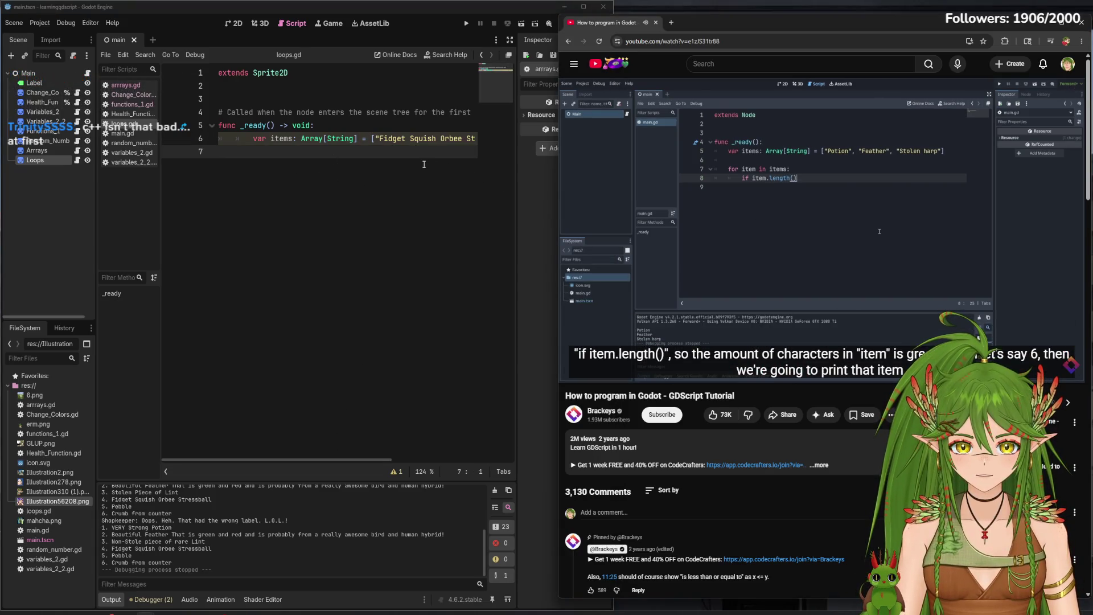
click(230, 160)
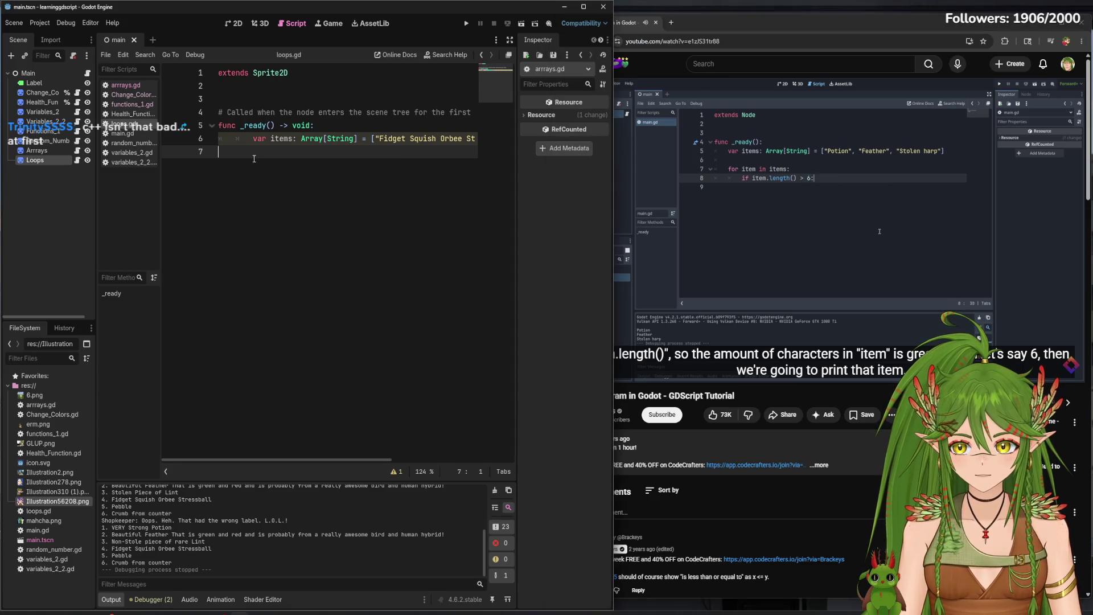
key(Return)
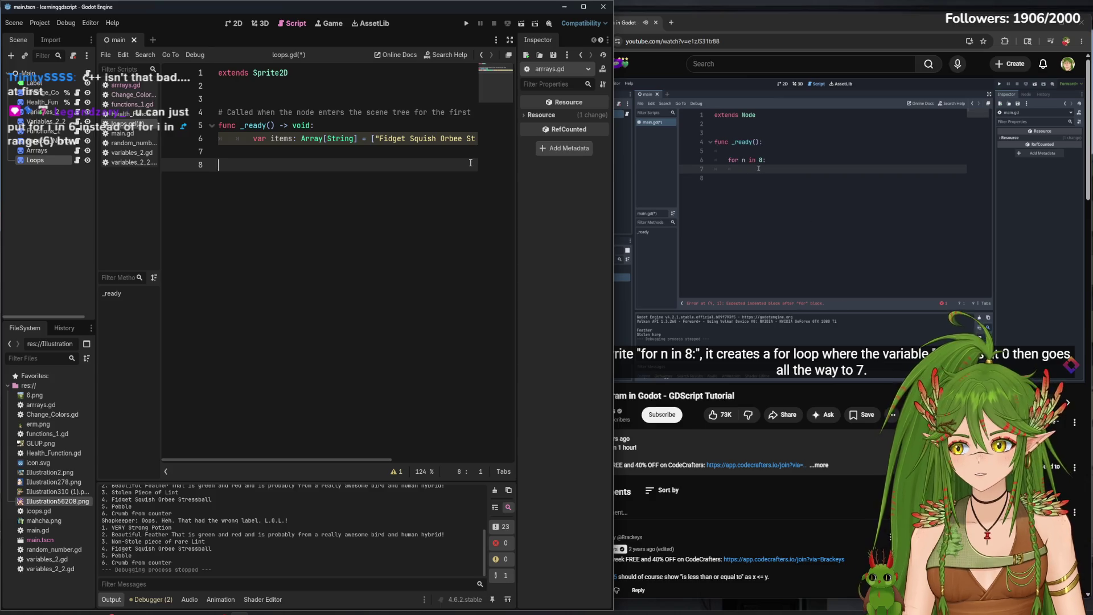
Pause the tutorial and delete the items array line from _ready.
key(alt+Tab)
key(space)
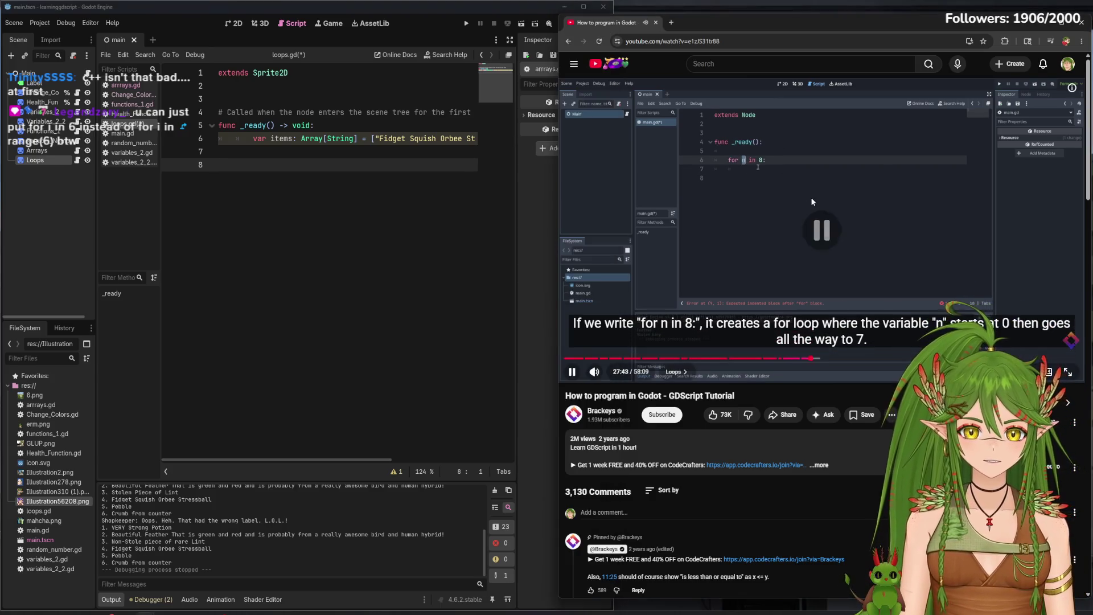
mouse_move(736, 162)
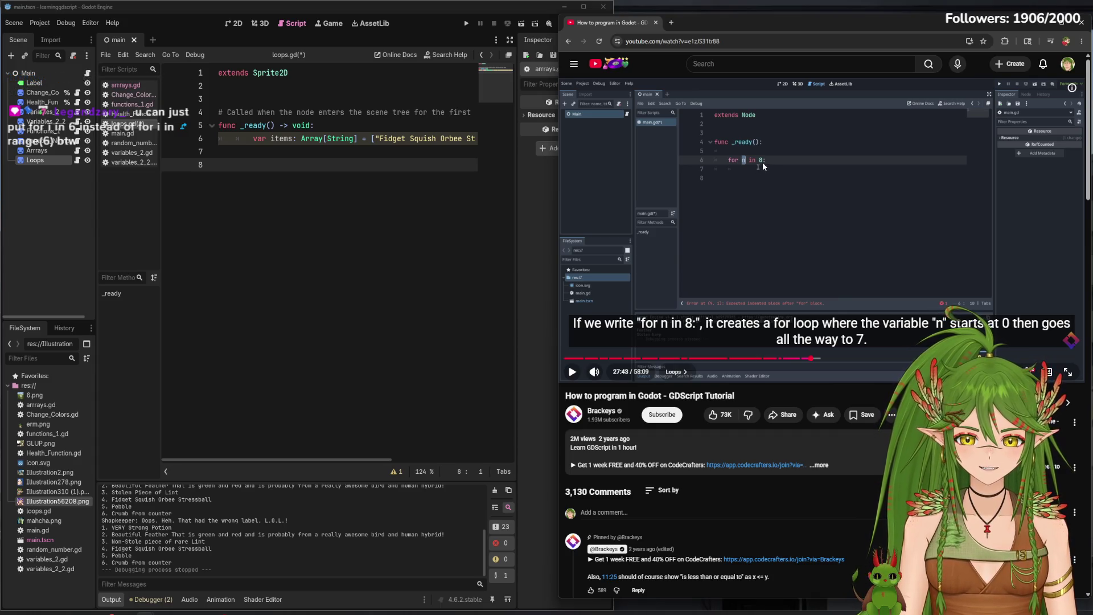
double_click(249, 138)
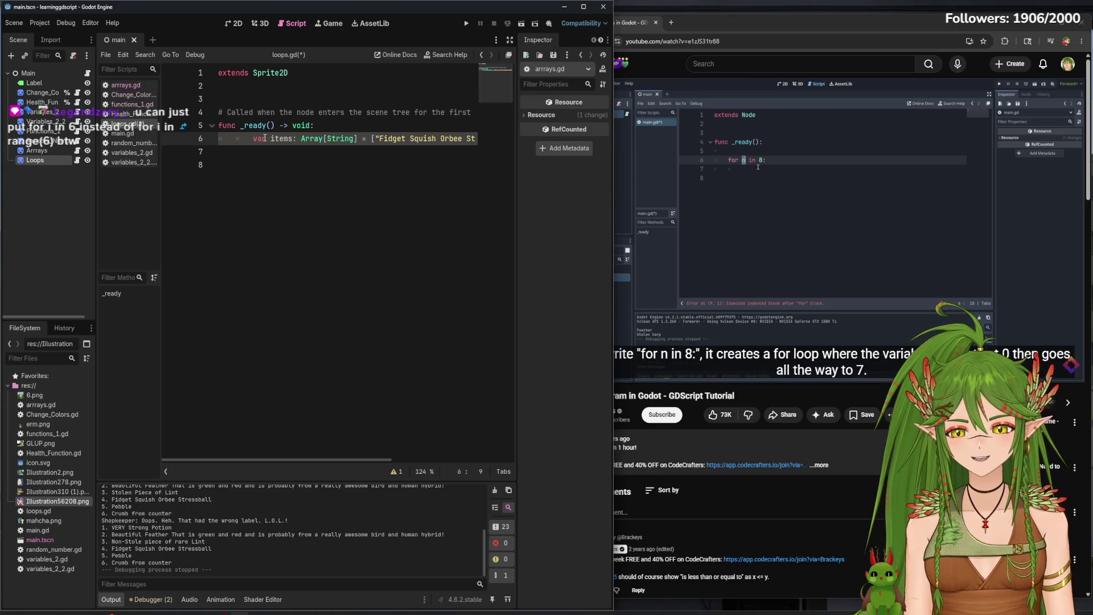
drag(272, 139, 494, 141)
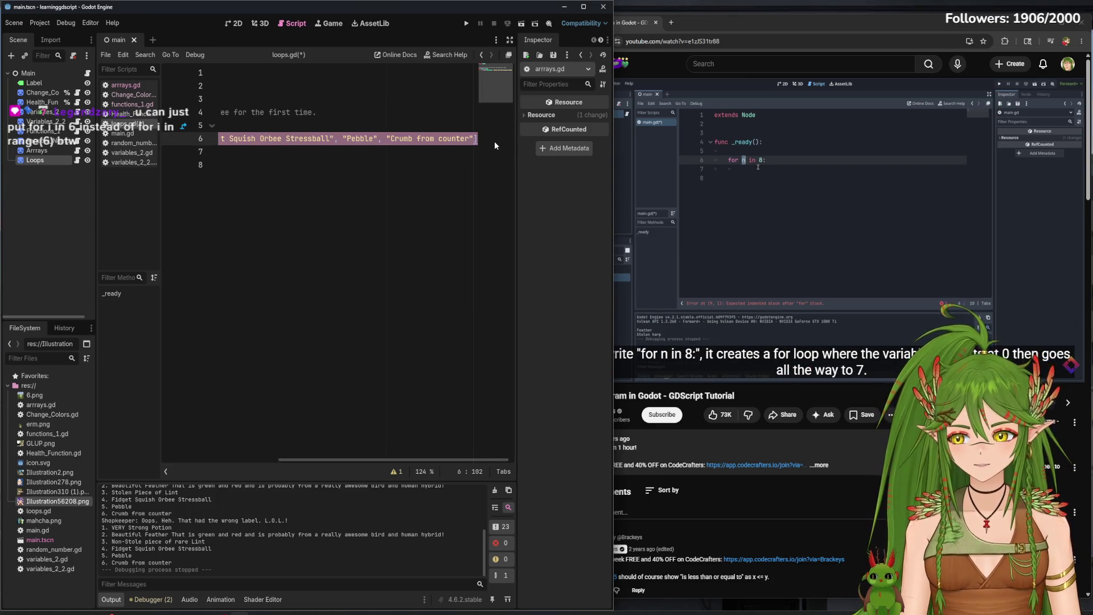
key(BackSpace)
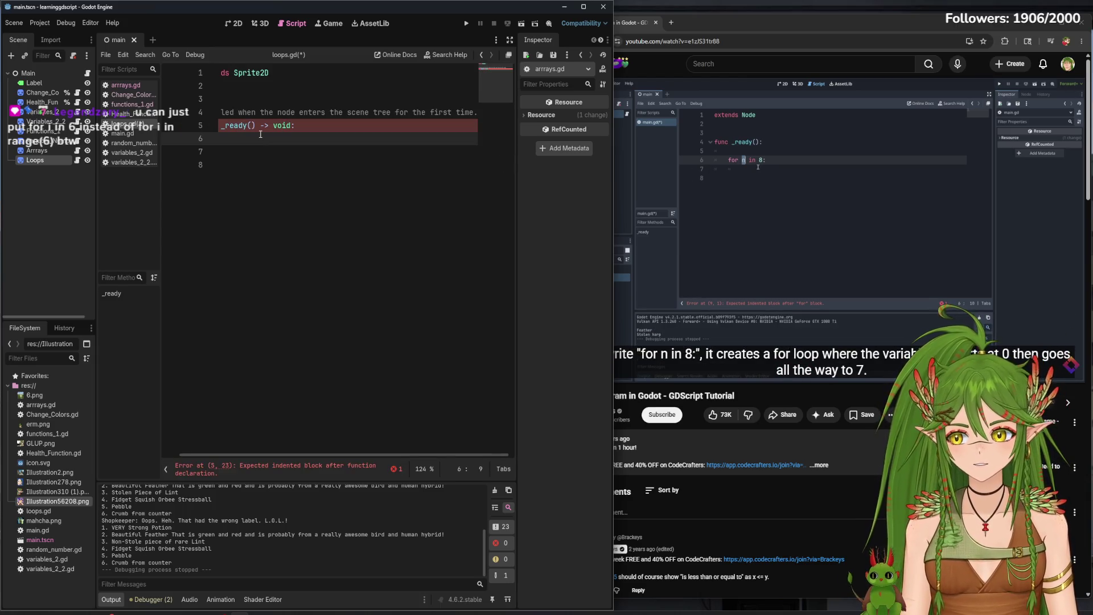
Write a 'for n in 8:' loop with an empty print() call in its body.
scroll(287, 459, left, 2)
key(Return)
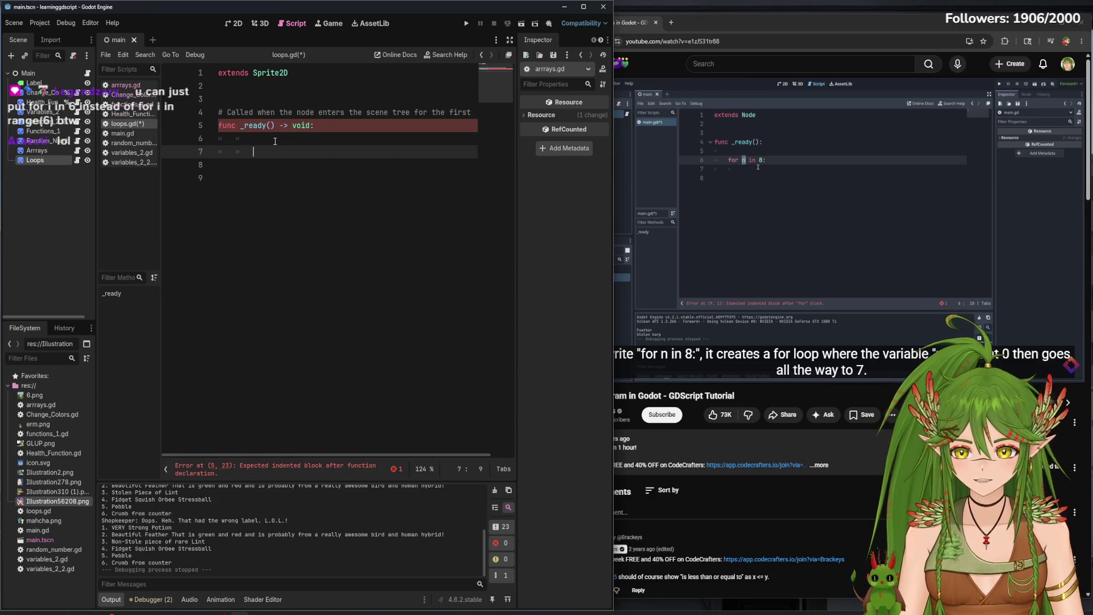
text(n in 8)
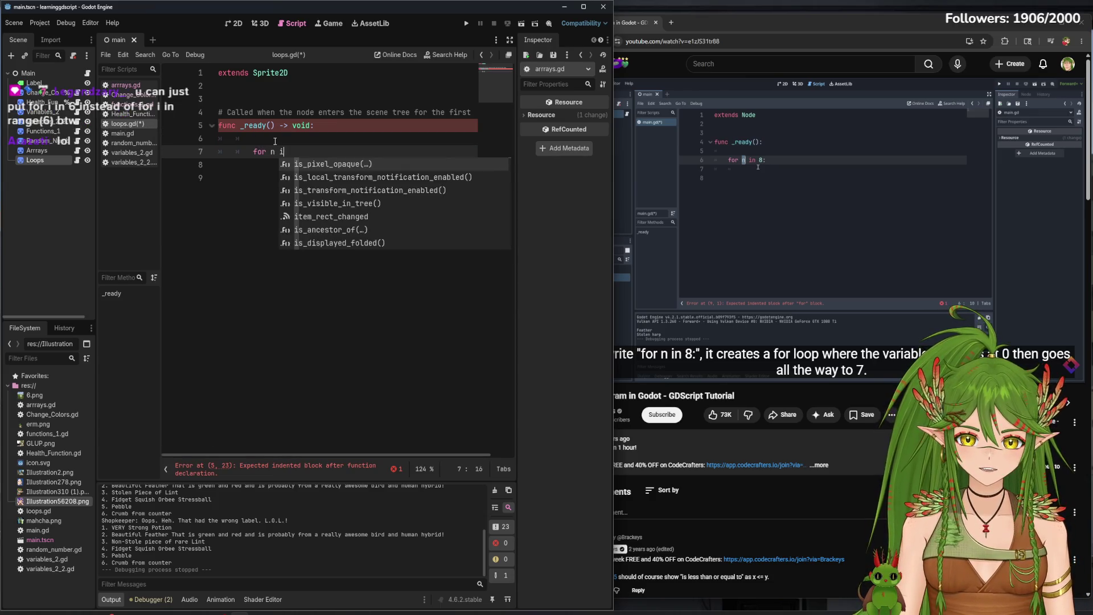
click(748, 210)
click(351, 156)
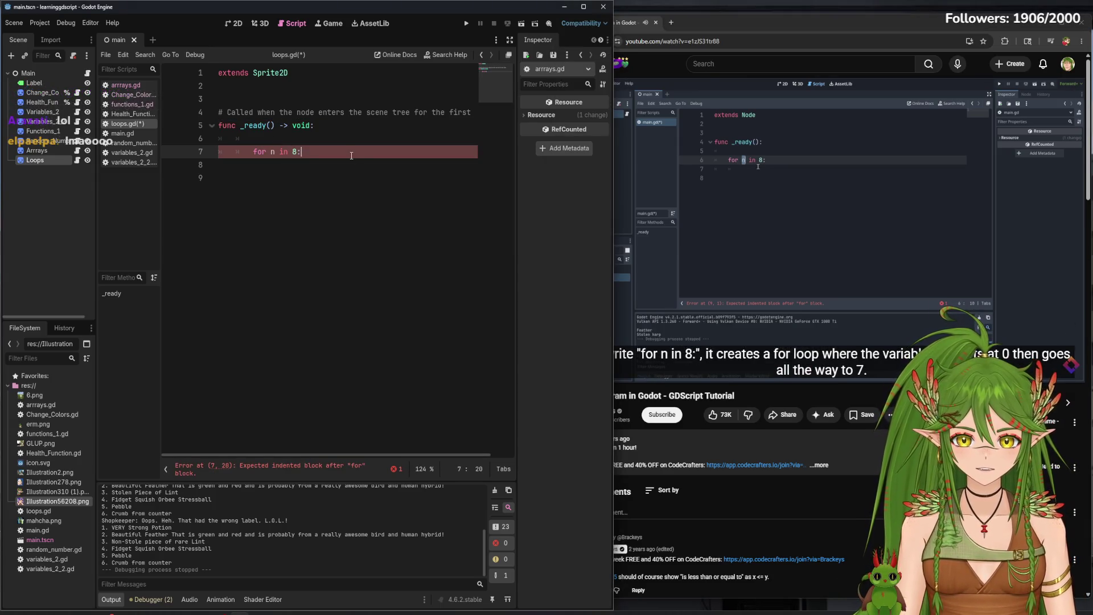
key(Return)
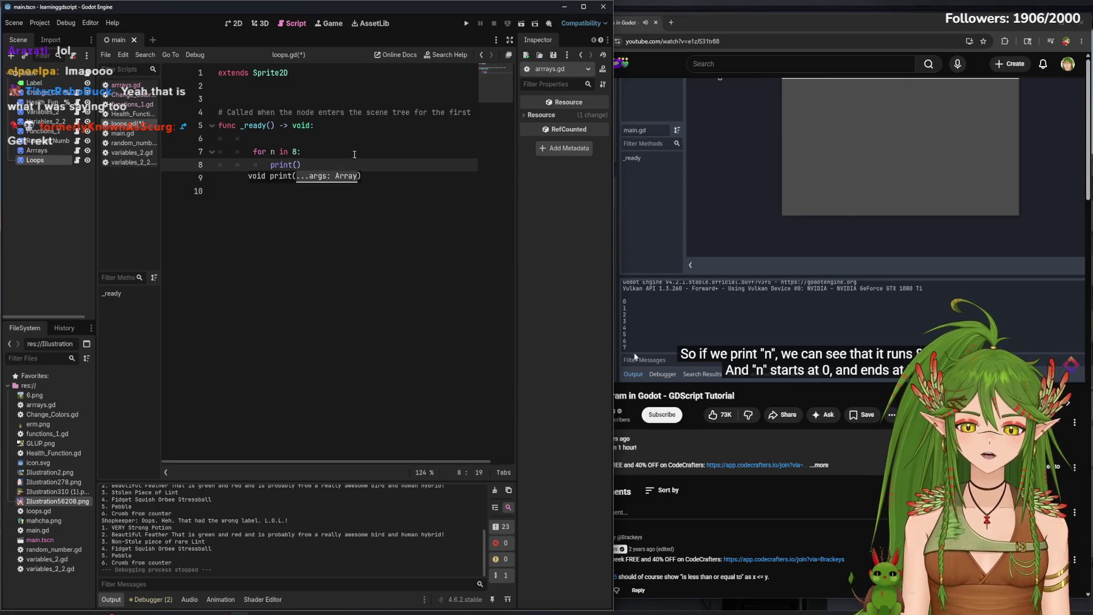
click(774, 235)
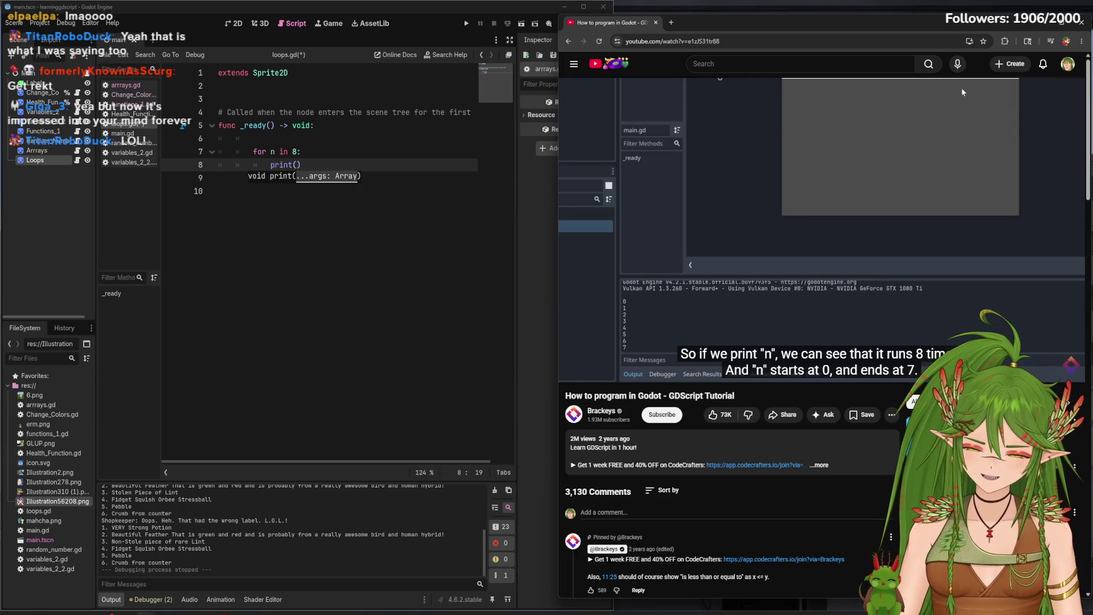
mouse_move(772, 238)
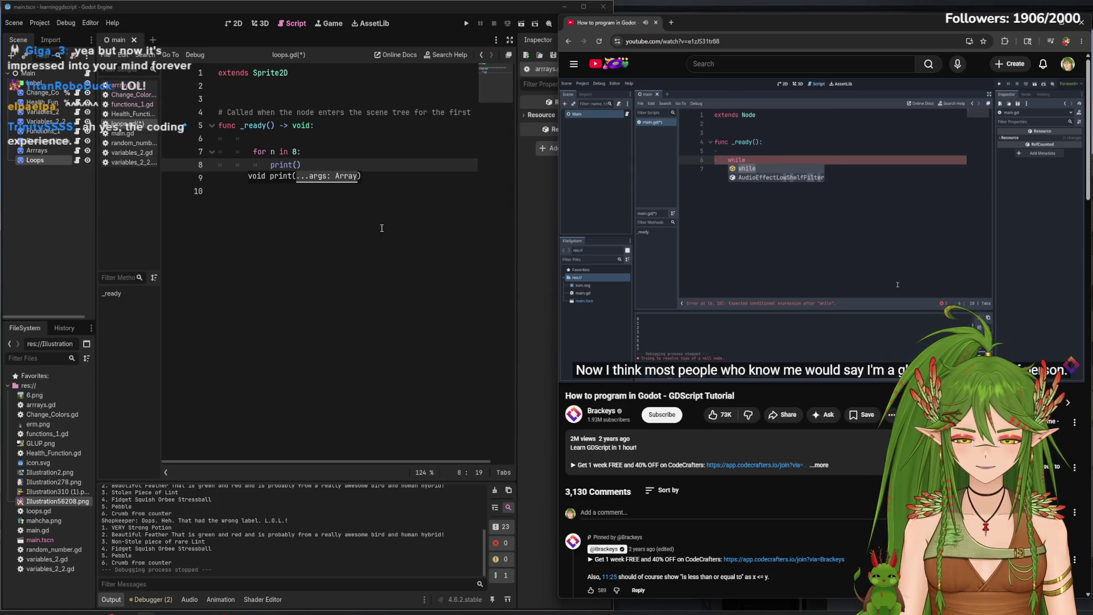
Replace the for loop with the declaration 'var glass := 0.0'.
drag(365, 179, 257, 154)
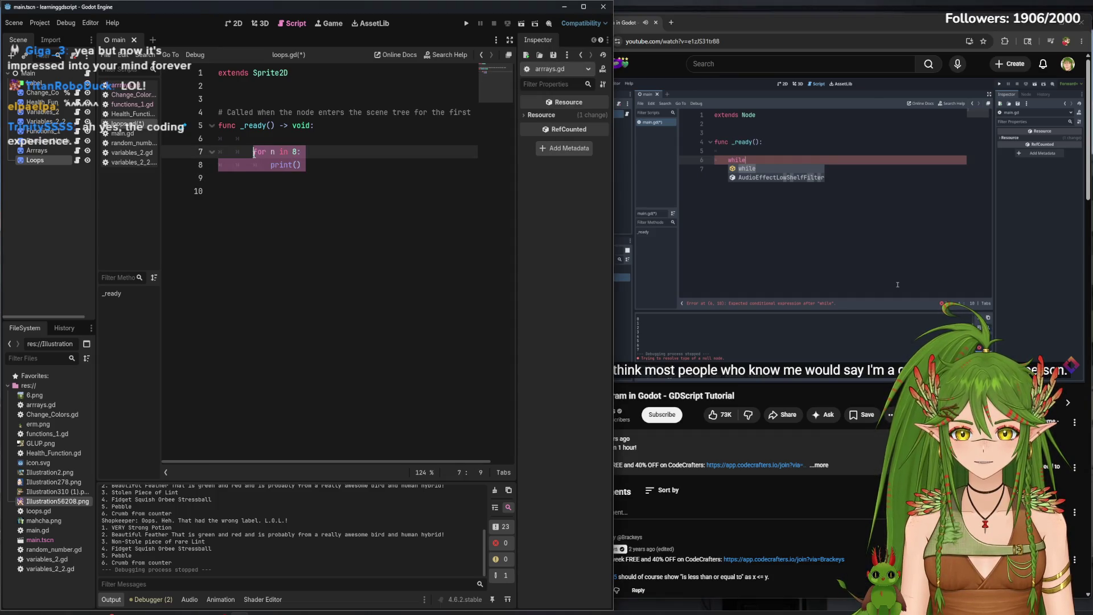
text(while)
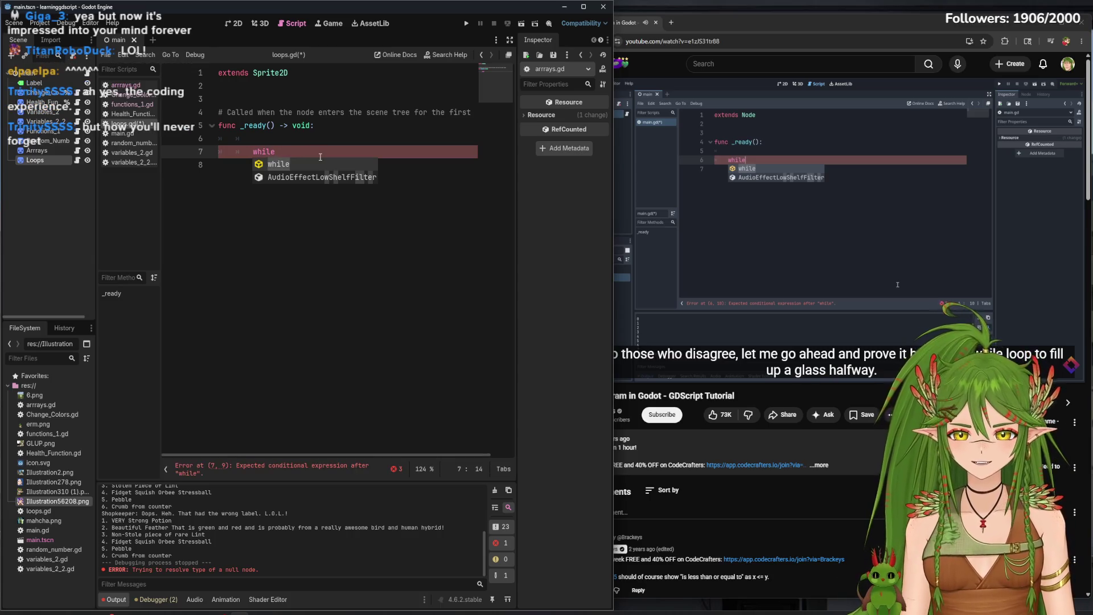
key(Escape)
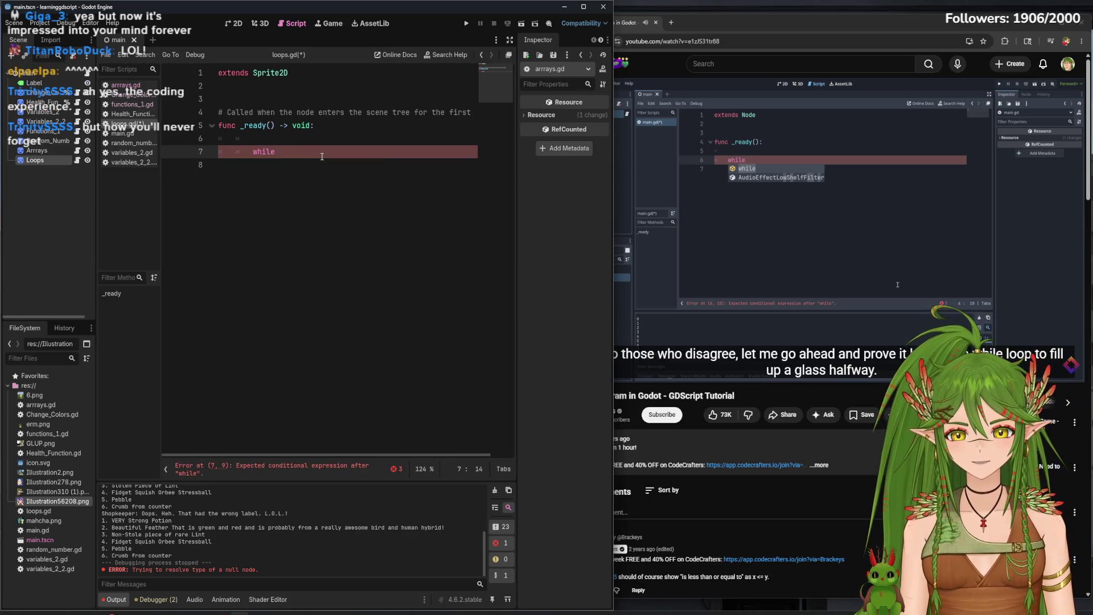
key(BackSpace)
key(BackSpace)
key(BackSpace)
text(v)
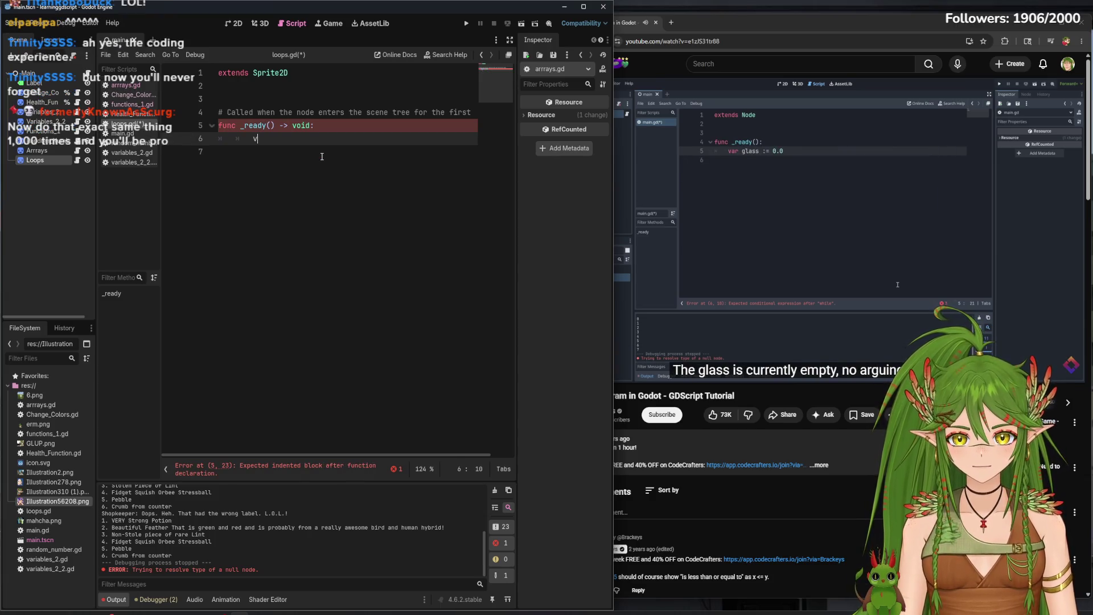
text(ar glass :)
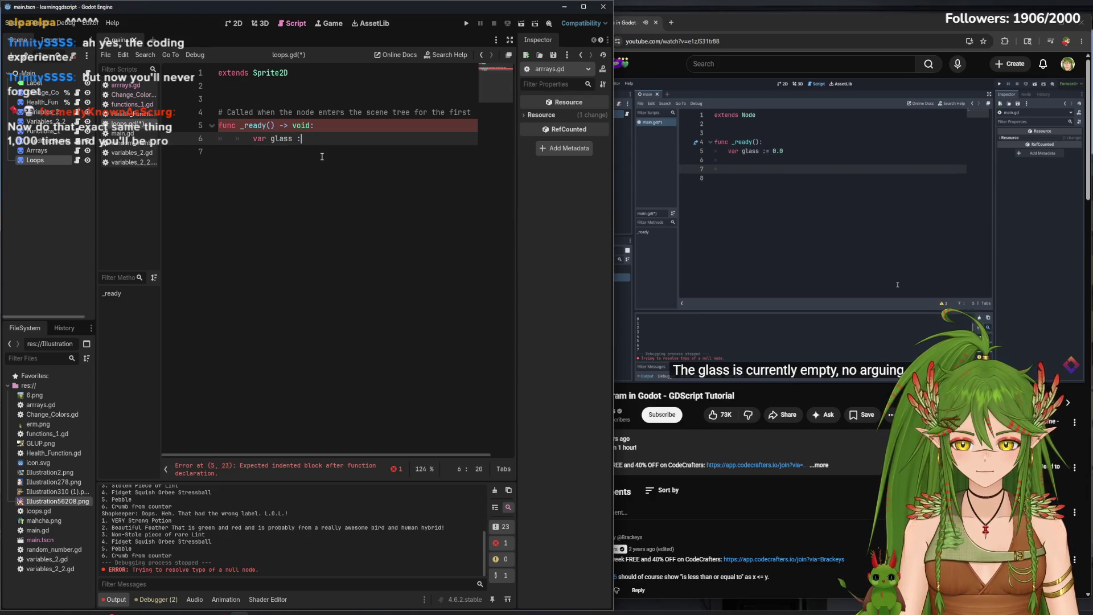
text(= 0.0)
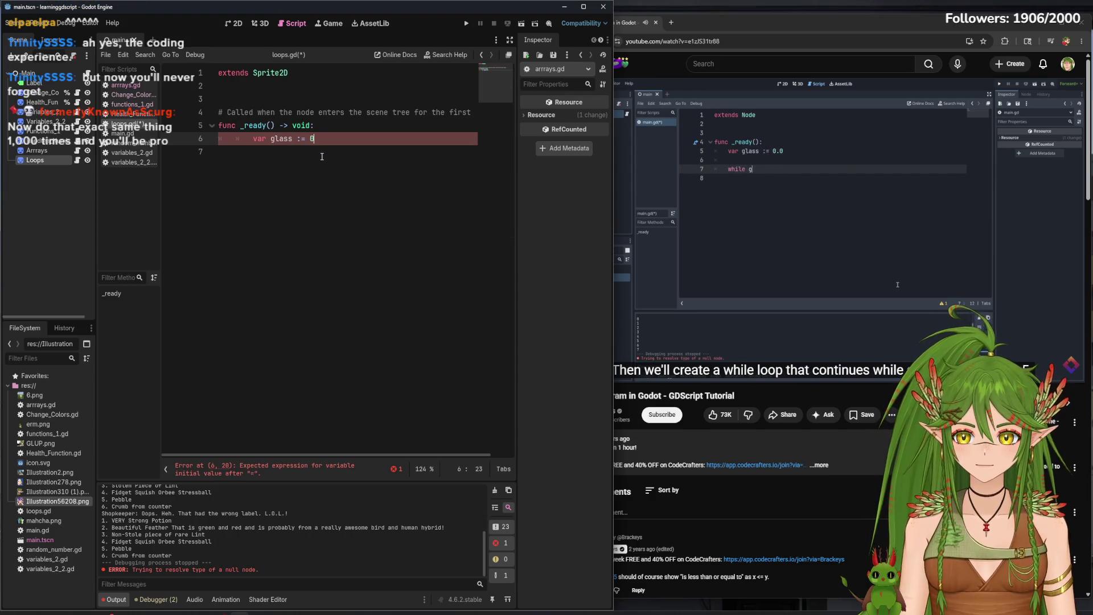
key(Return)
key(Return)
Add 'while glass < 0.5:' whose body does glass += randf_range(0.01, 0.2).
text(whi)
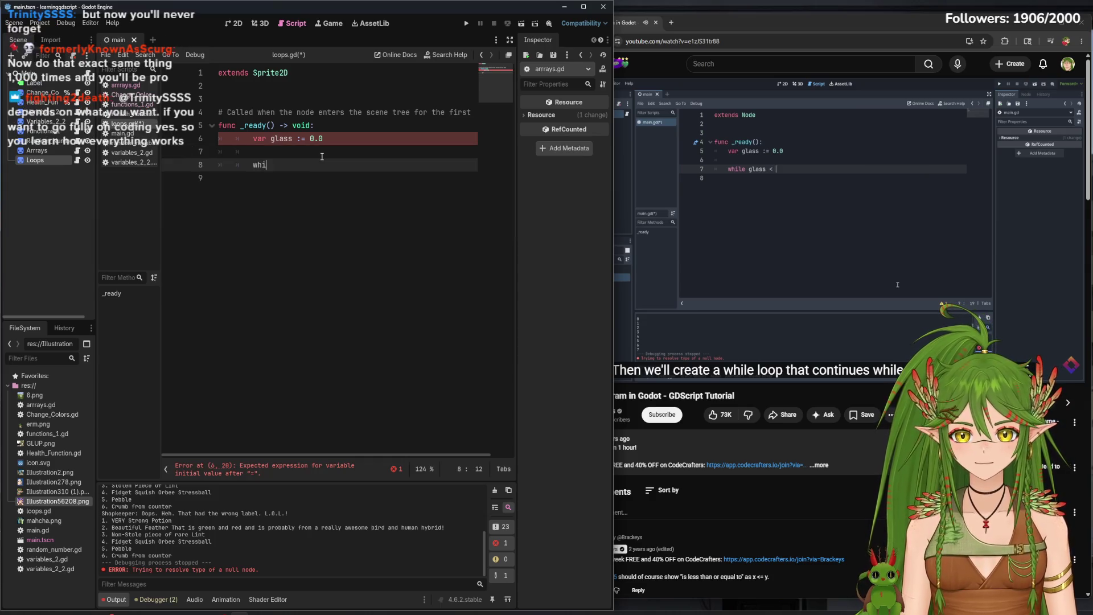
text( <)
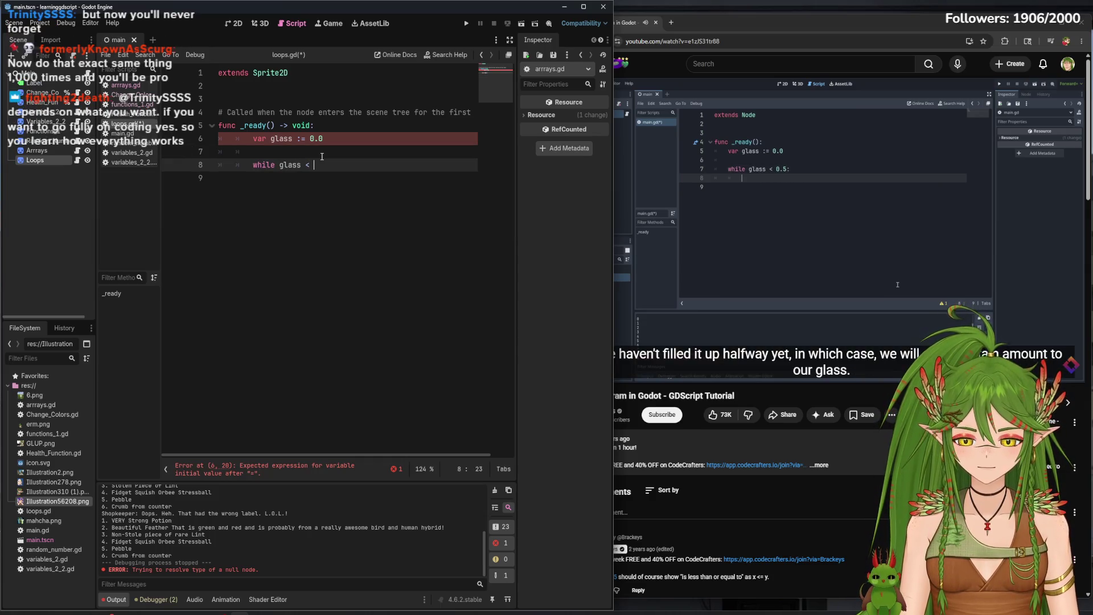
text(5:)
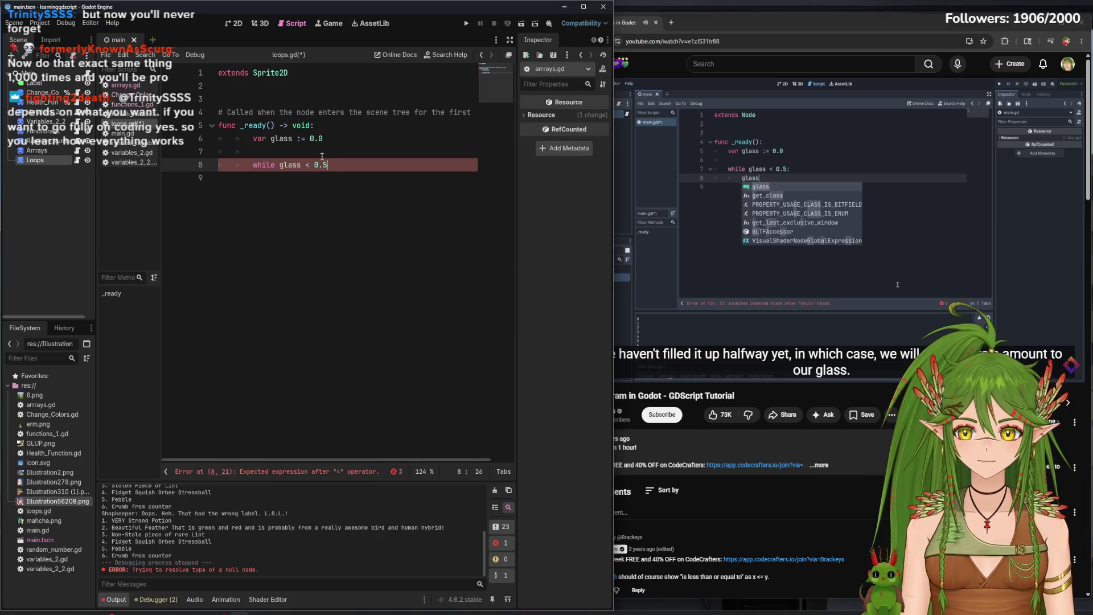
key(Return)
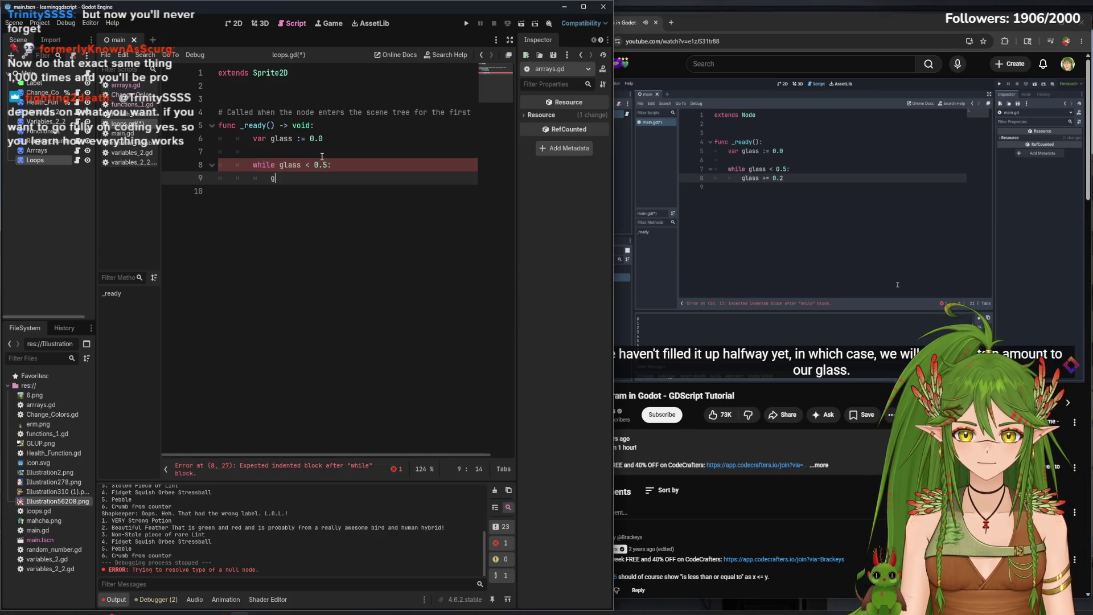
text(lass +=)
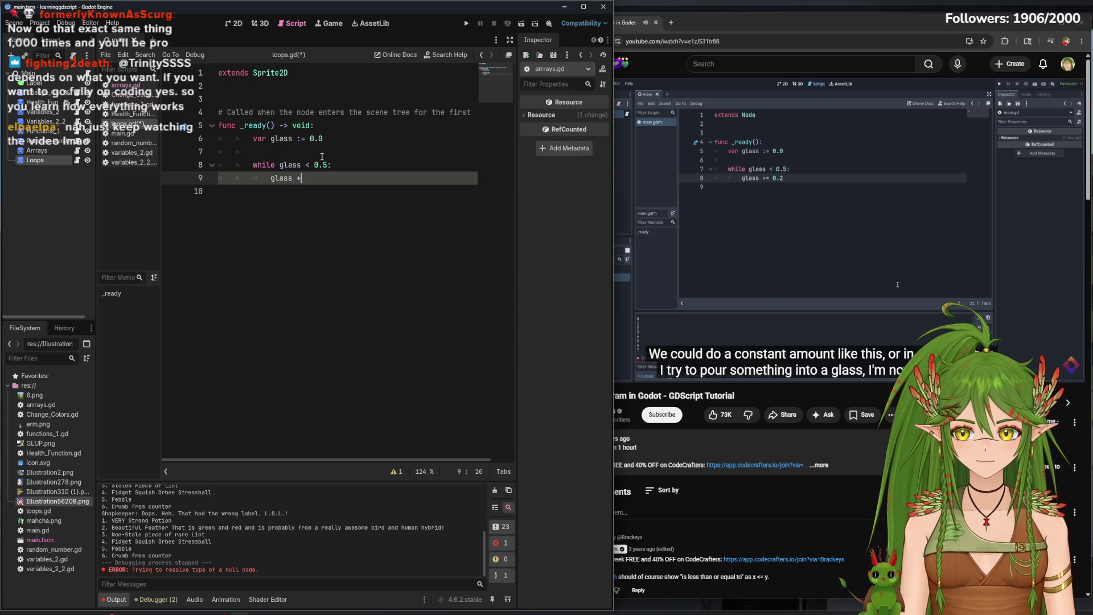
text( 0.2)
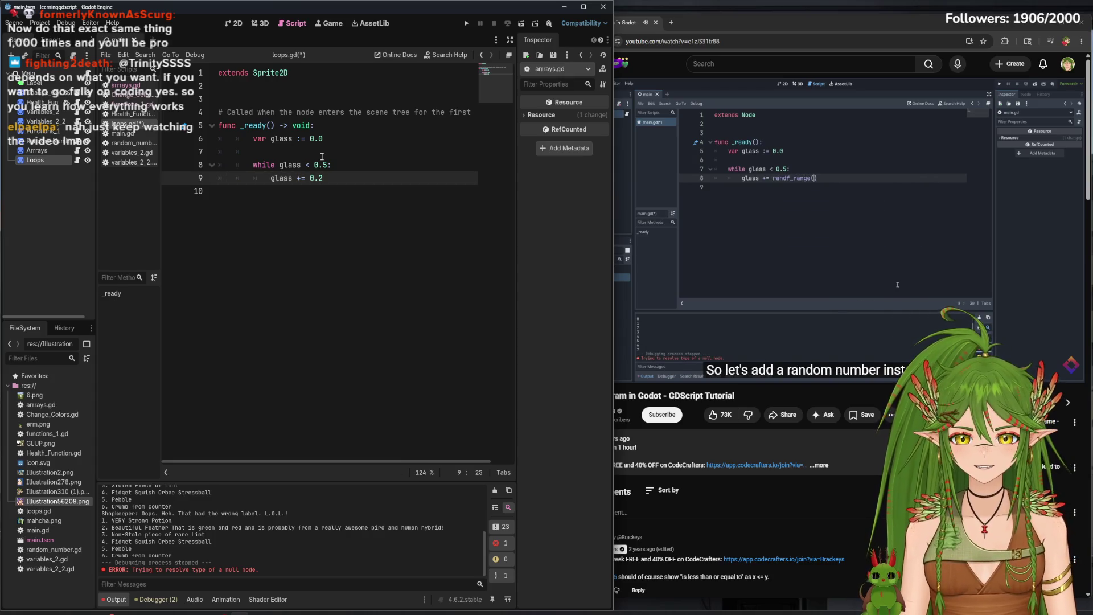
key(BackSpace)
key(BackSpace)
key(BackSpace)
text(randf_ran)
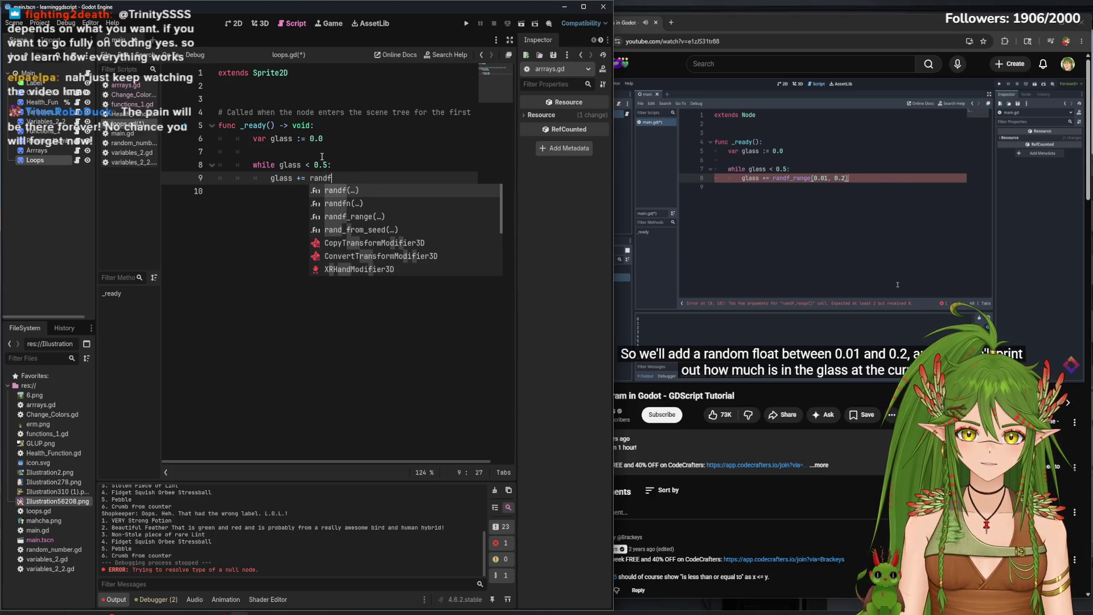
text(ge)
click(846, 254)
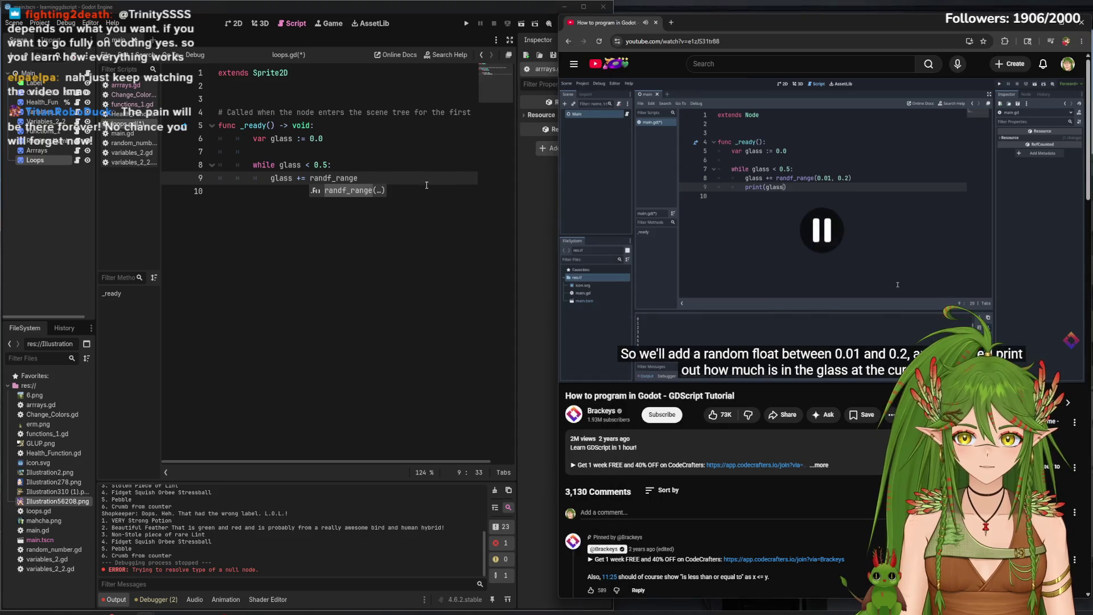
click(415, 180)
text((0.01,)
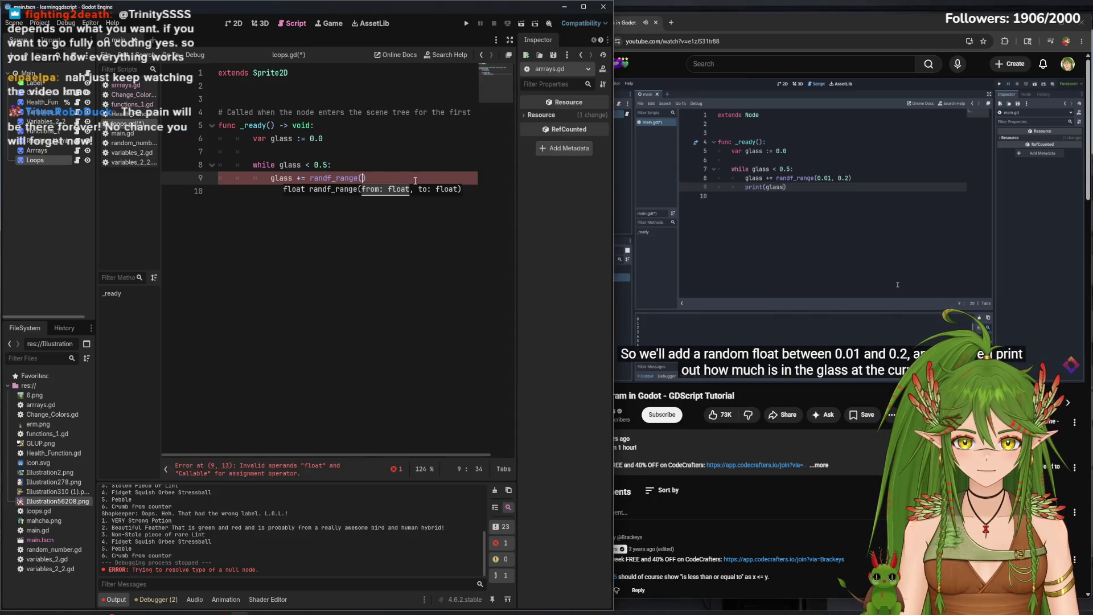
text( 0.2)
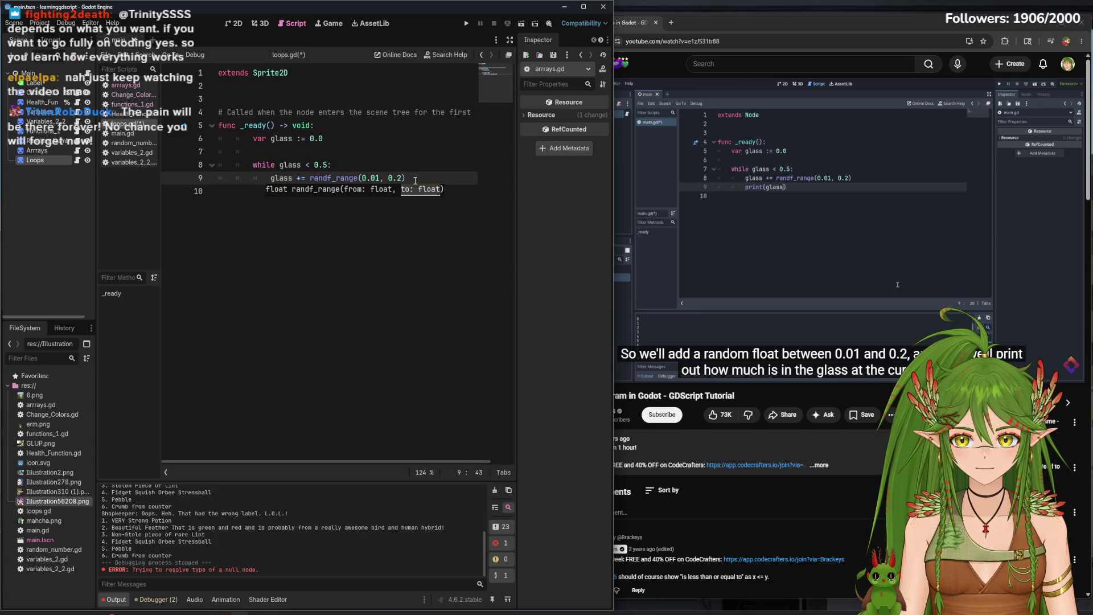
Print glass inside the loop and start print("The glass is now half full.") below it.
key(Return)
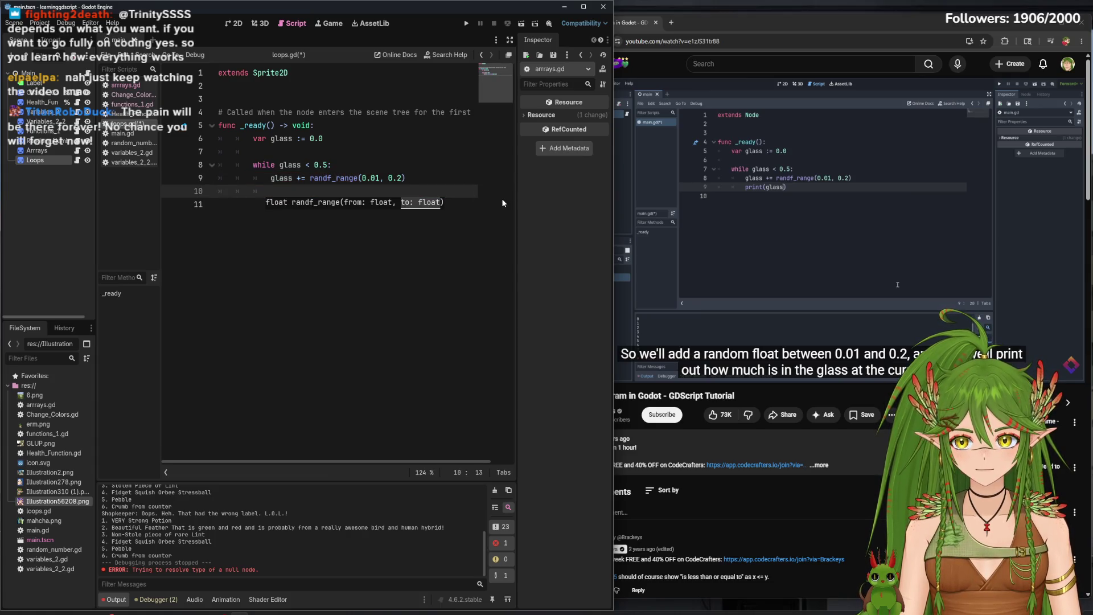
text((gla)
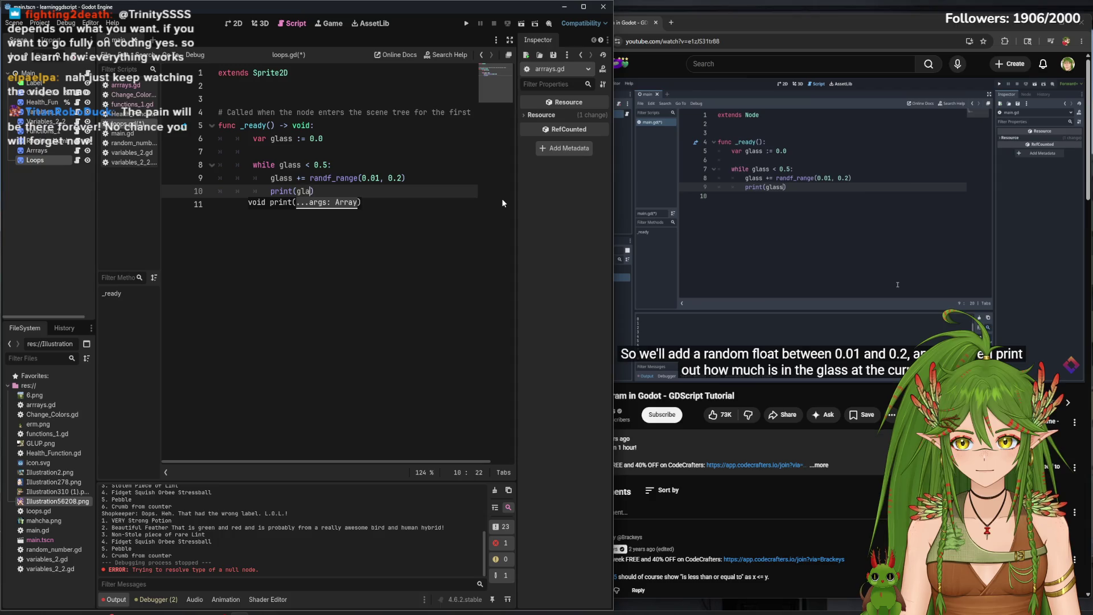
text(ss)
click(811, 253)
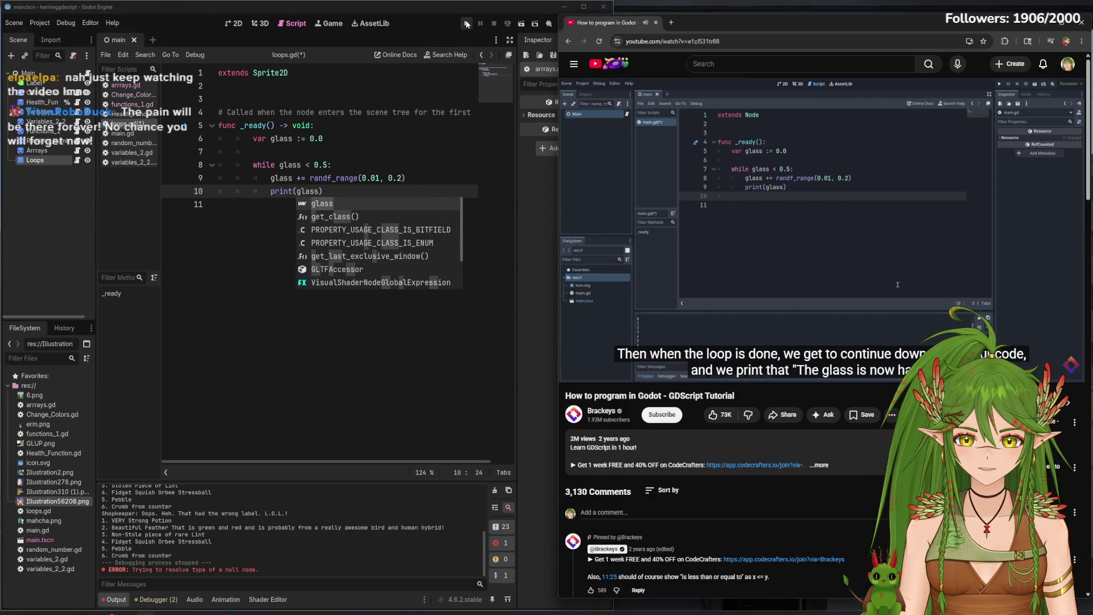
click(345, 193)
key(Return)
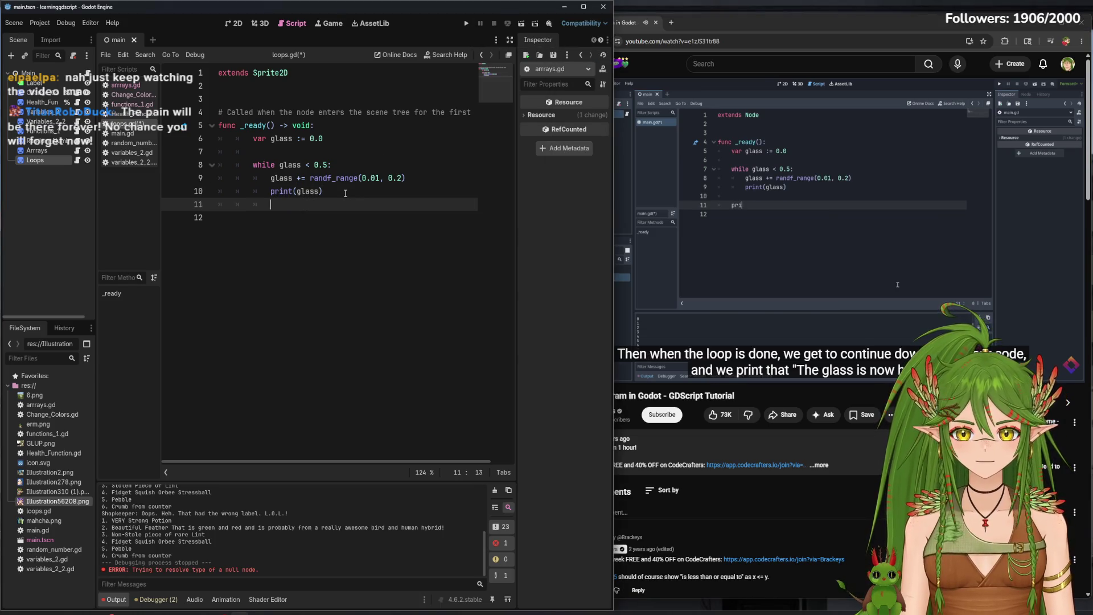
key(Return)
text(print("The glass)
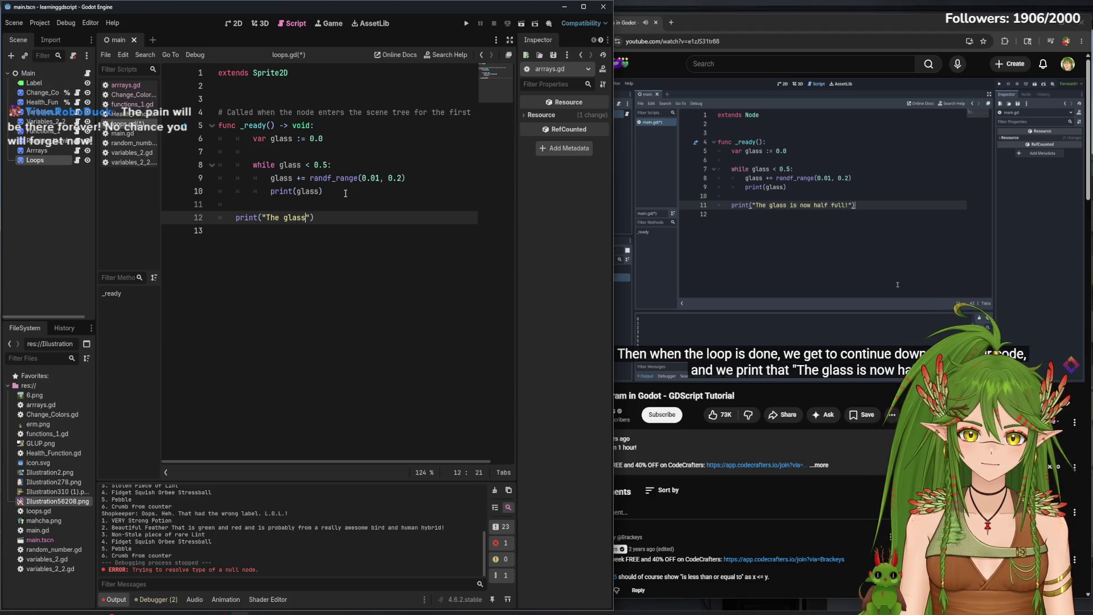
text( is now half)
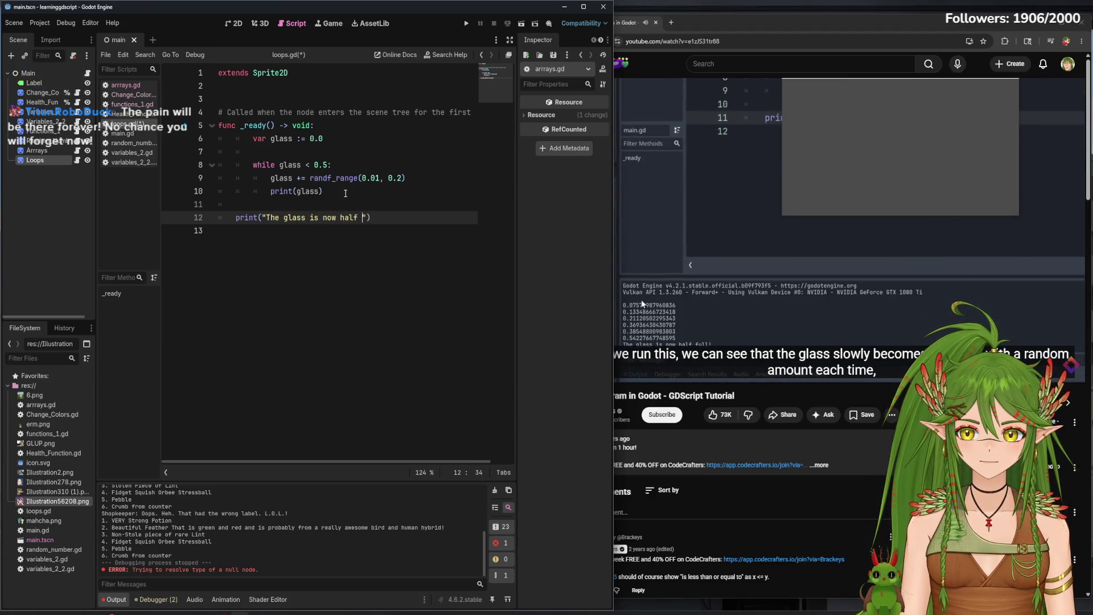
text( full.)
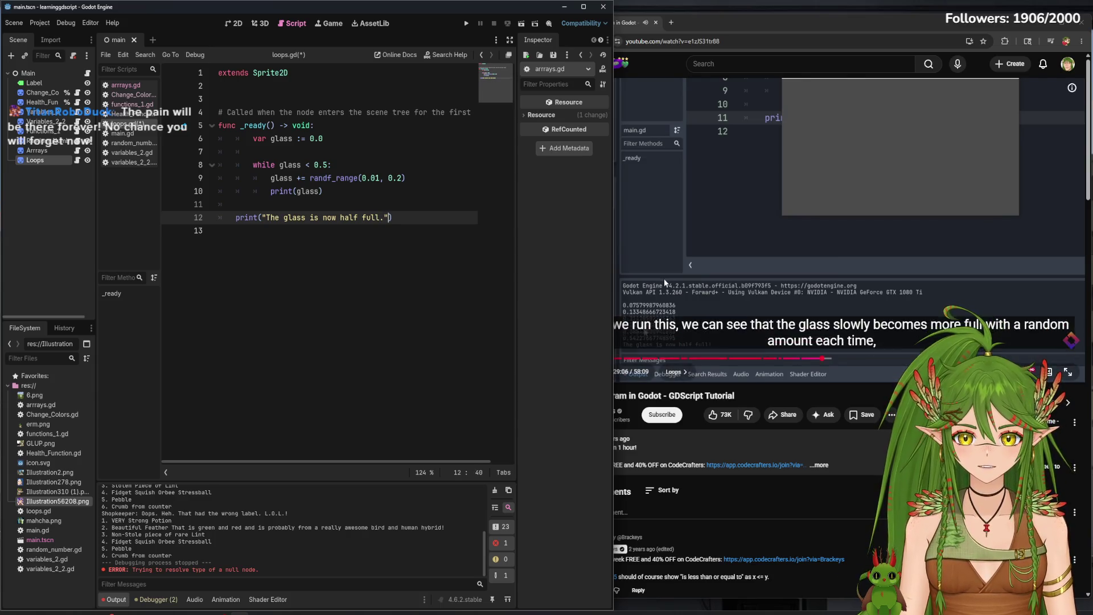
Check the tutorial's code and indent the half-full print on line 12 into _ready.
click(727, 223)
click(727, 223)
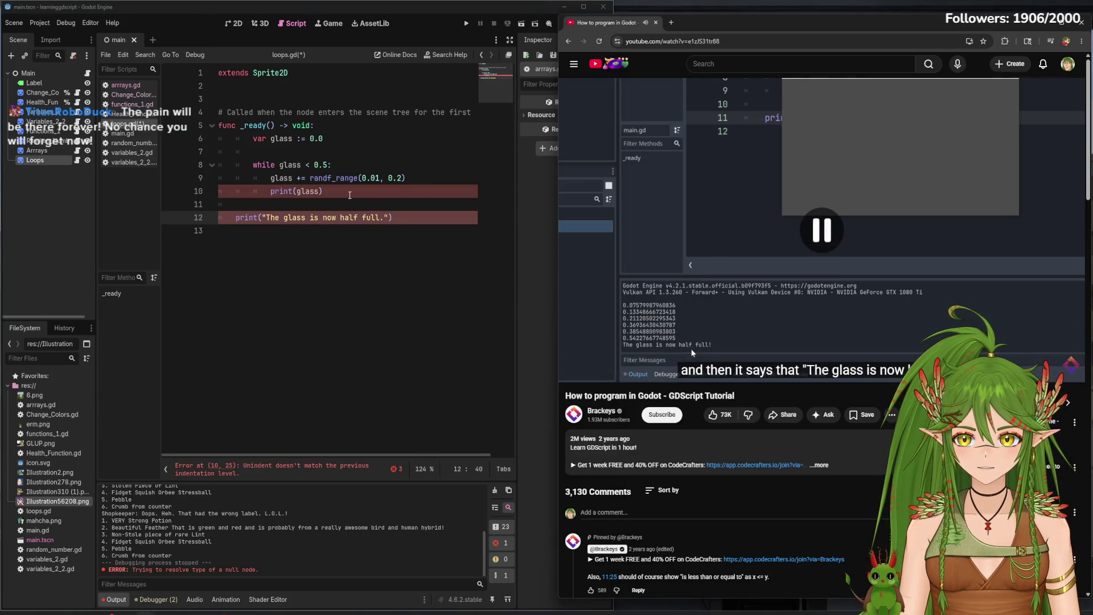
click(752, 269)
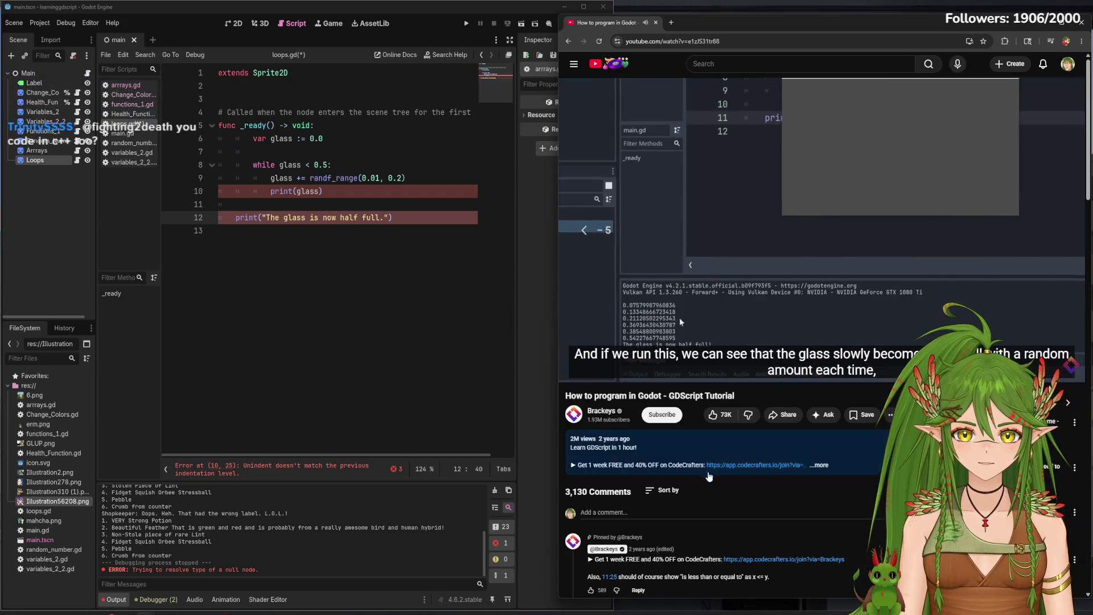
key(Left)
click(799, 248)
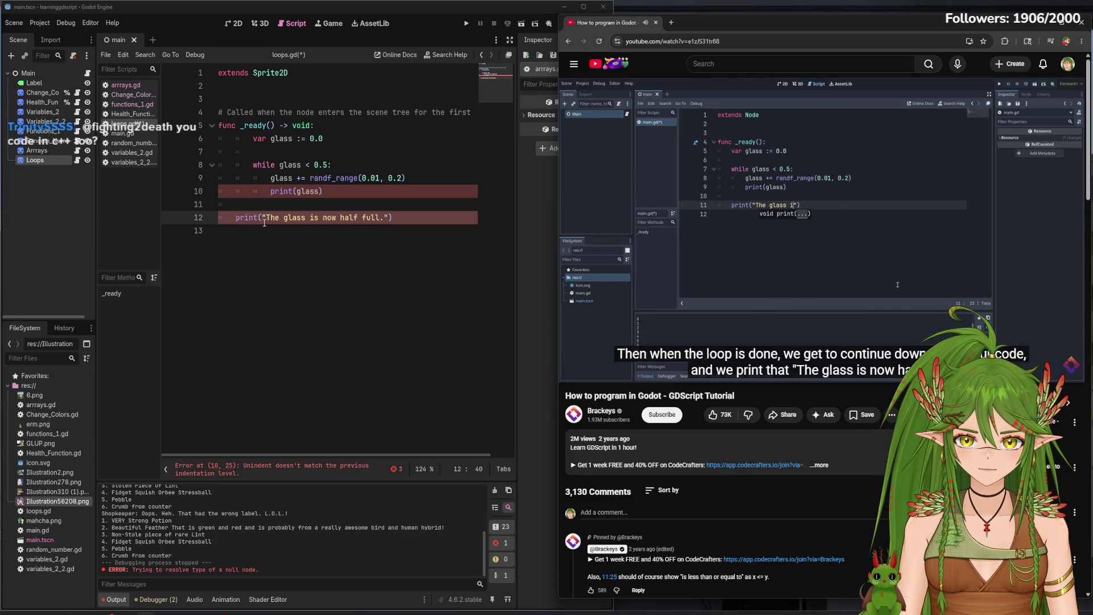
click(230, 221)
key(Tab)
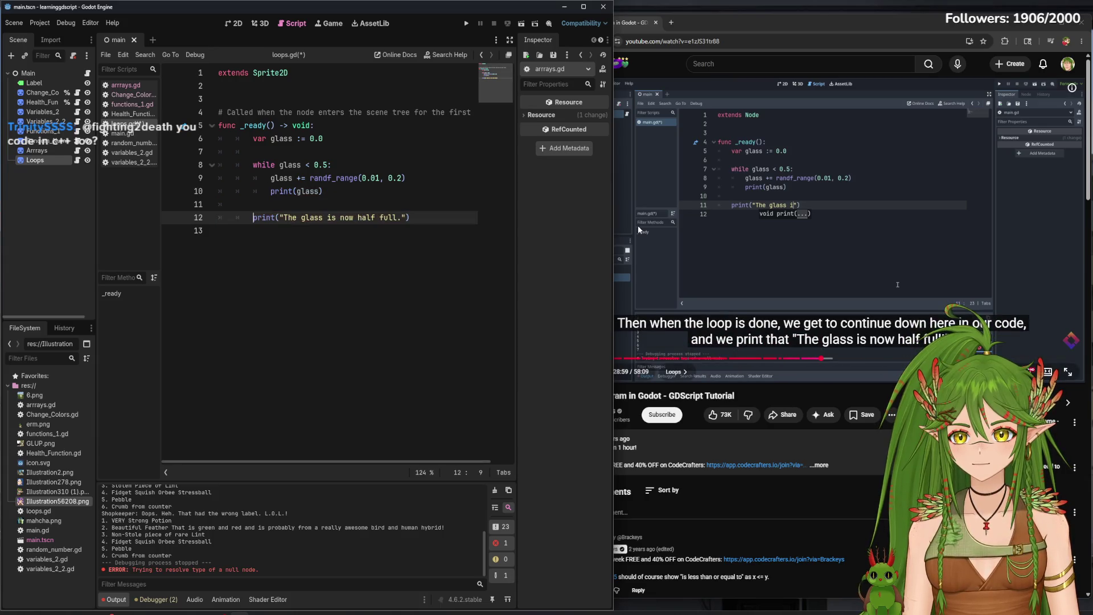
Run the project, see glass values rise to 0.519, then stop the game.
click(468, 23)
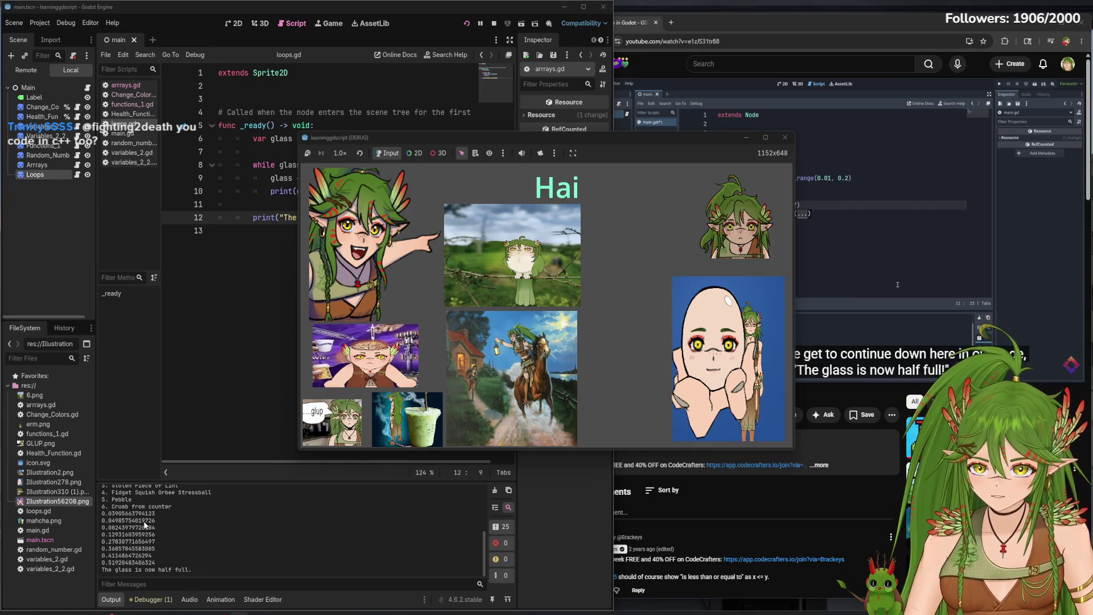
click(785, 137)
click(748, 196)
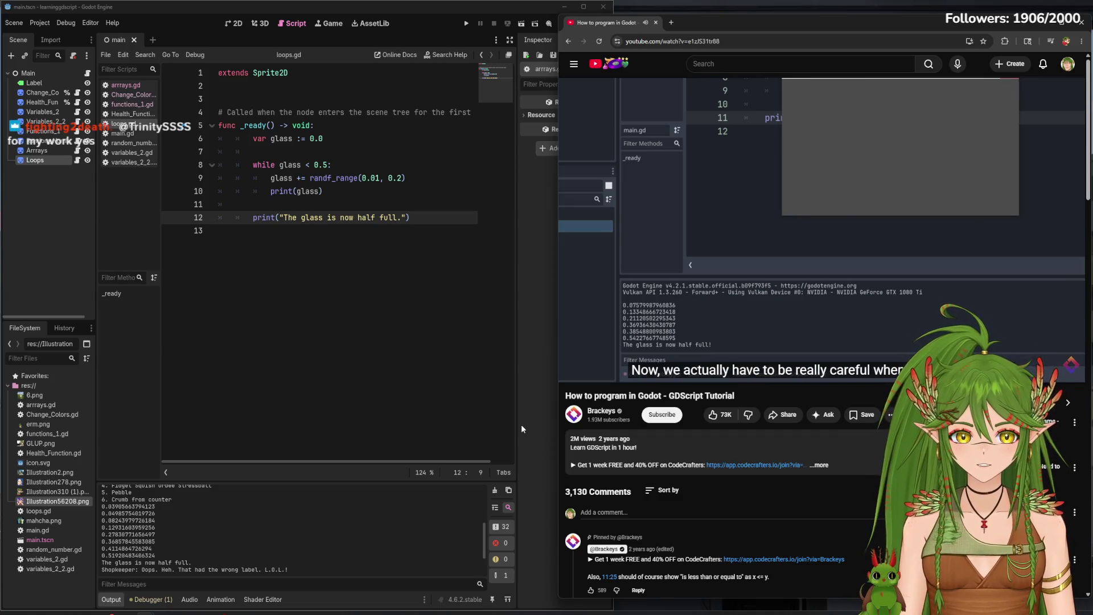
click(814, 203)
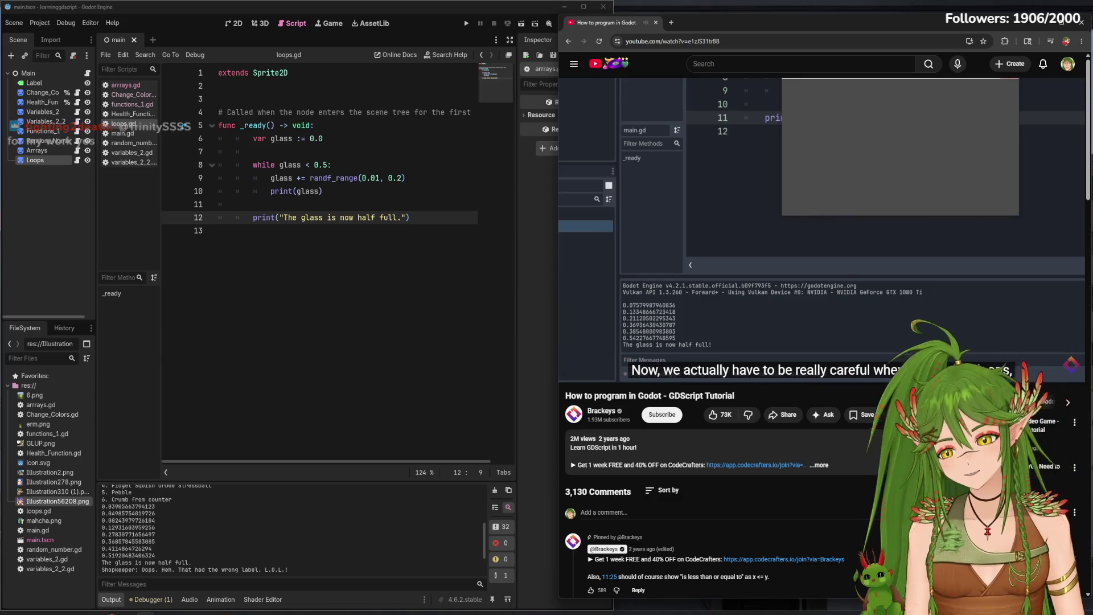
Prefix line 9's glass += randf_range(0.01, 0.2) with # while following the tutorial.
mouse_move(829, 202)
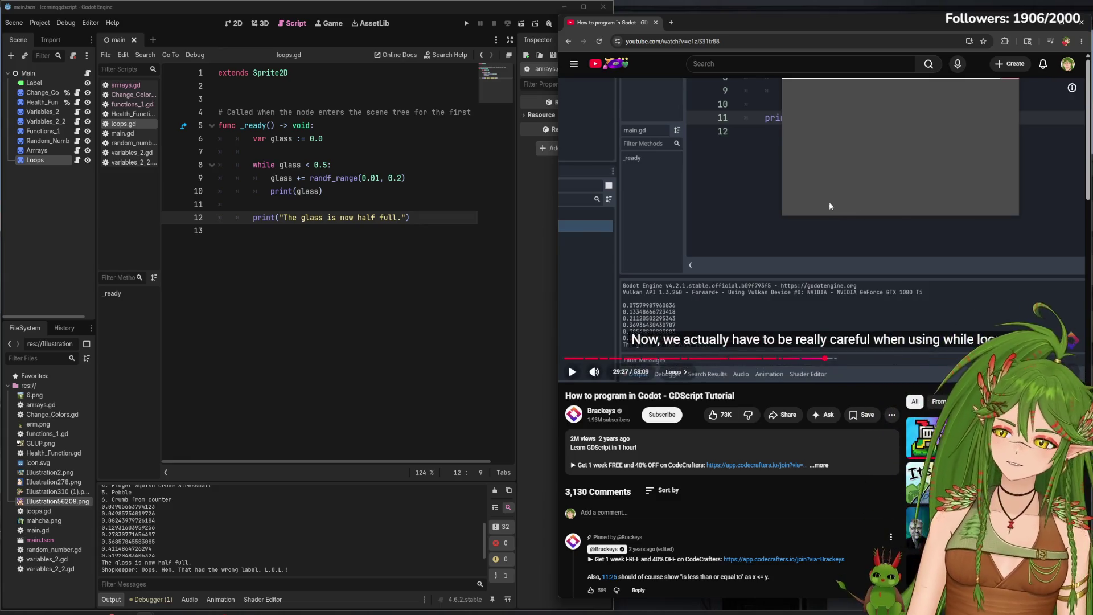
click(879, 208)
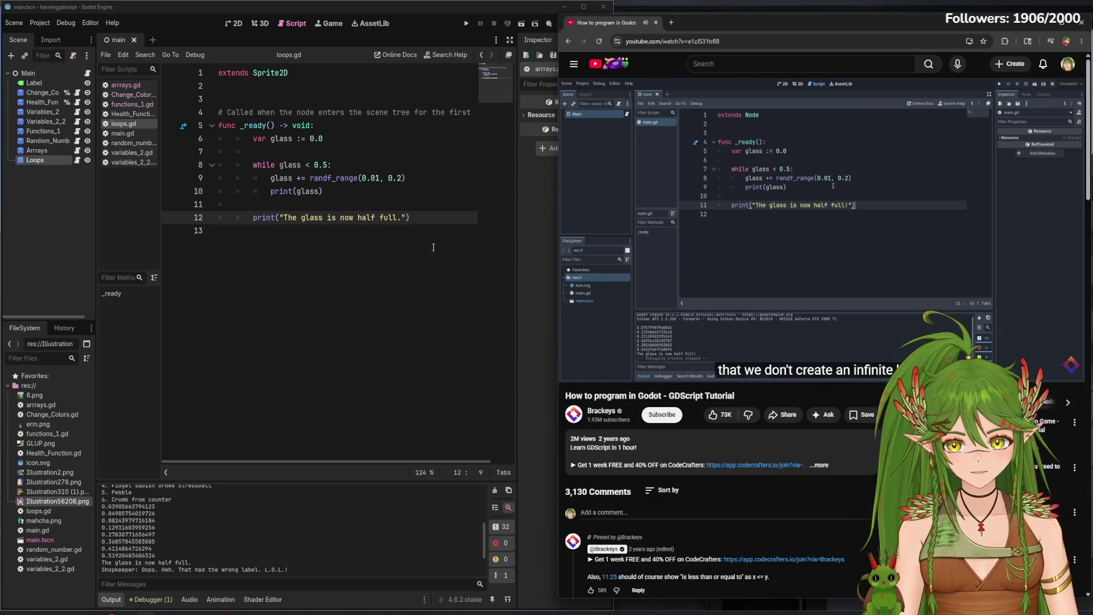
click(384, 196)
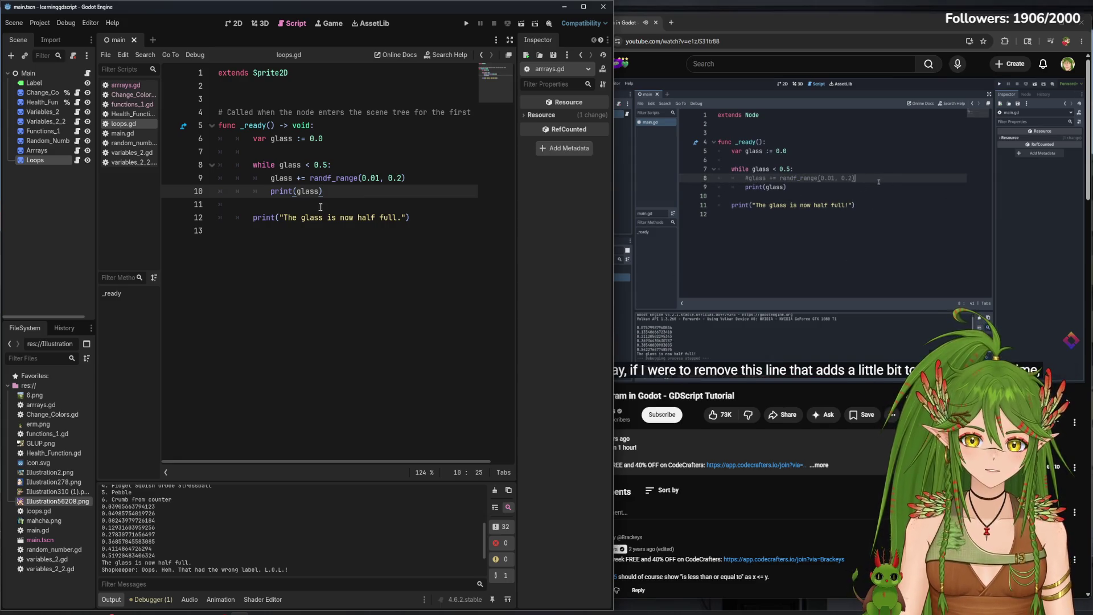
click(269, 178)
text(#)
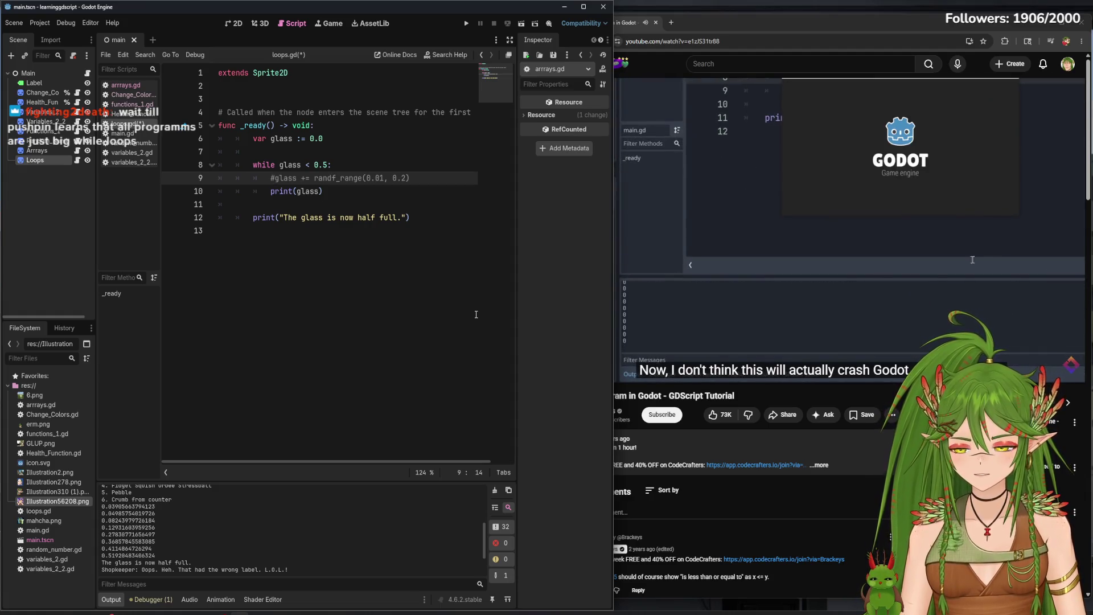
click(885, 230)
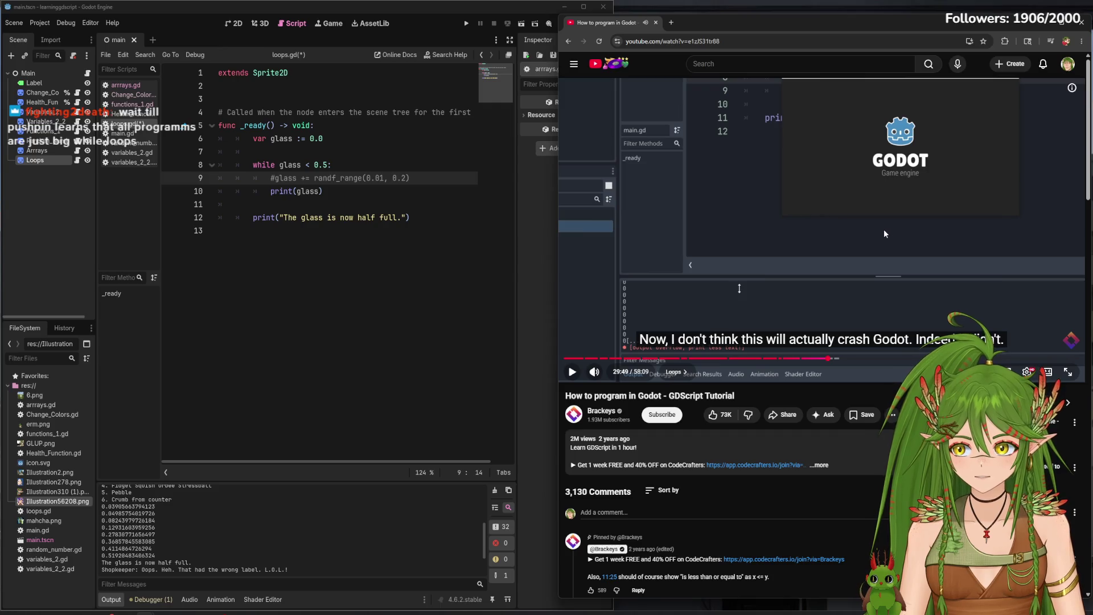
click(854, 218)
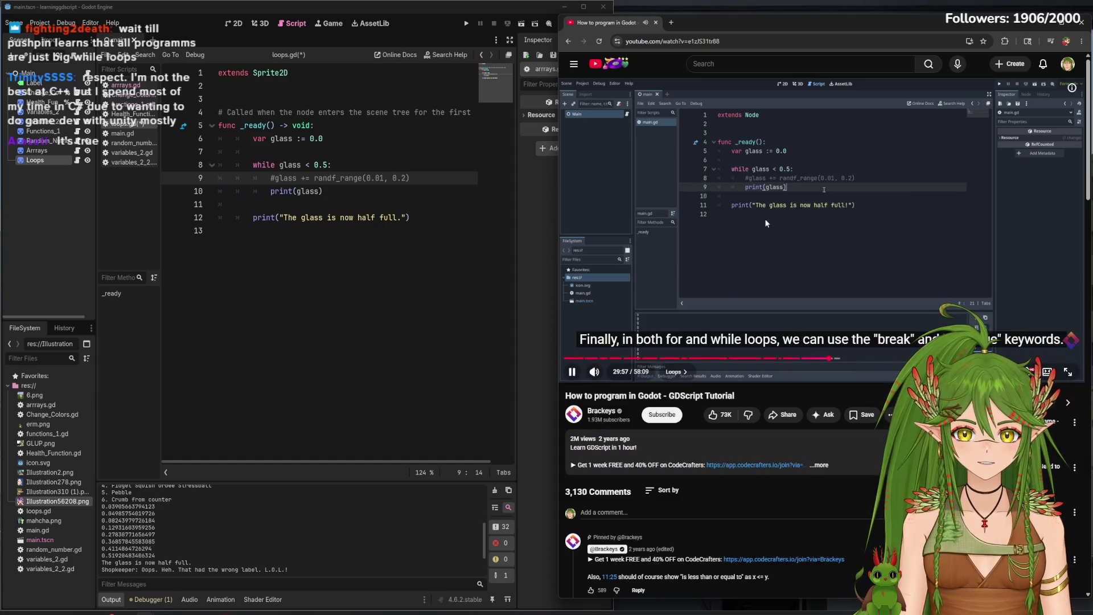
click(279, 177)
Uncomment the random increment line and add a bare break beneath it.
key(ctrl+k)
click(425, 179)
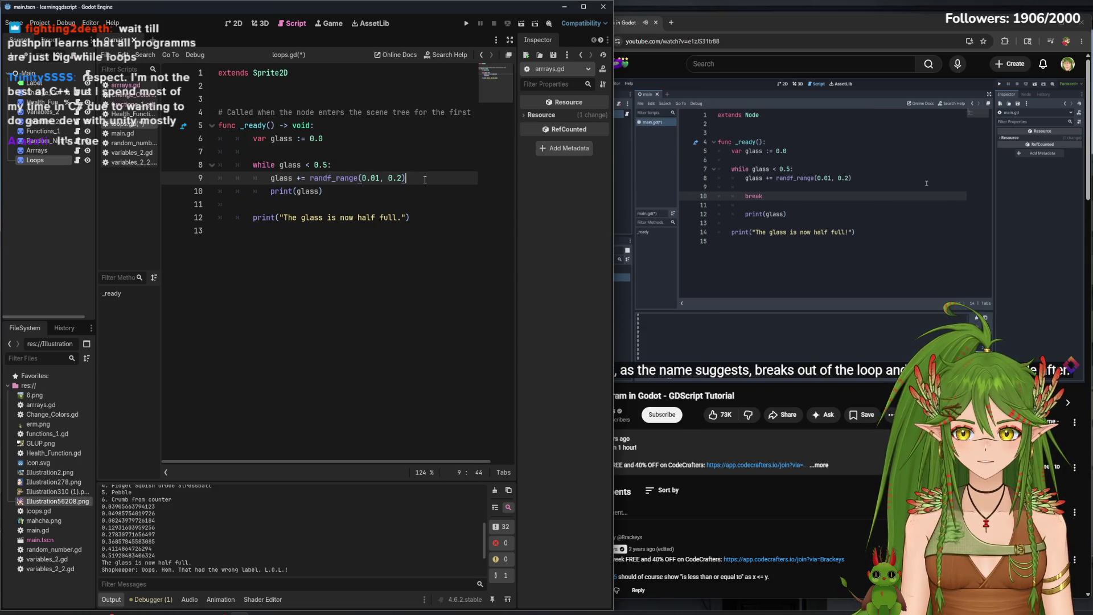
key(Return)
key(Return)
text(break)
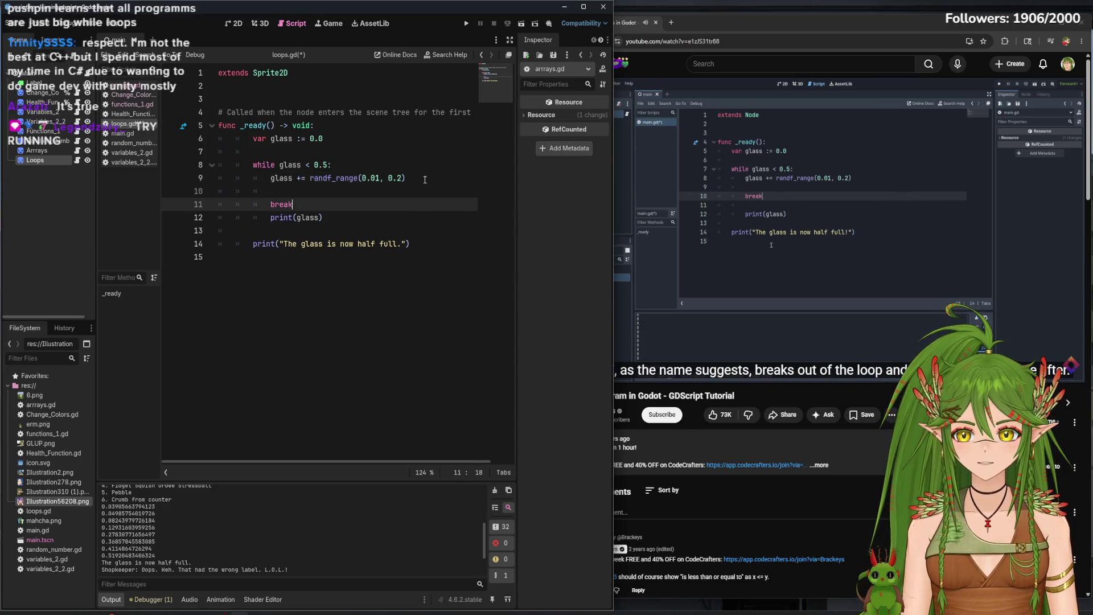
key(Return)
Replace the bare break with 'if glass > 0.2' and begin break under it.
click(300, 206)
double_click(300, 206)
key(Return)
text(co)
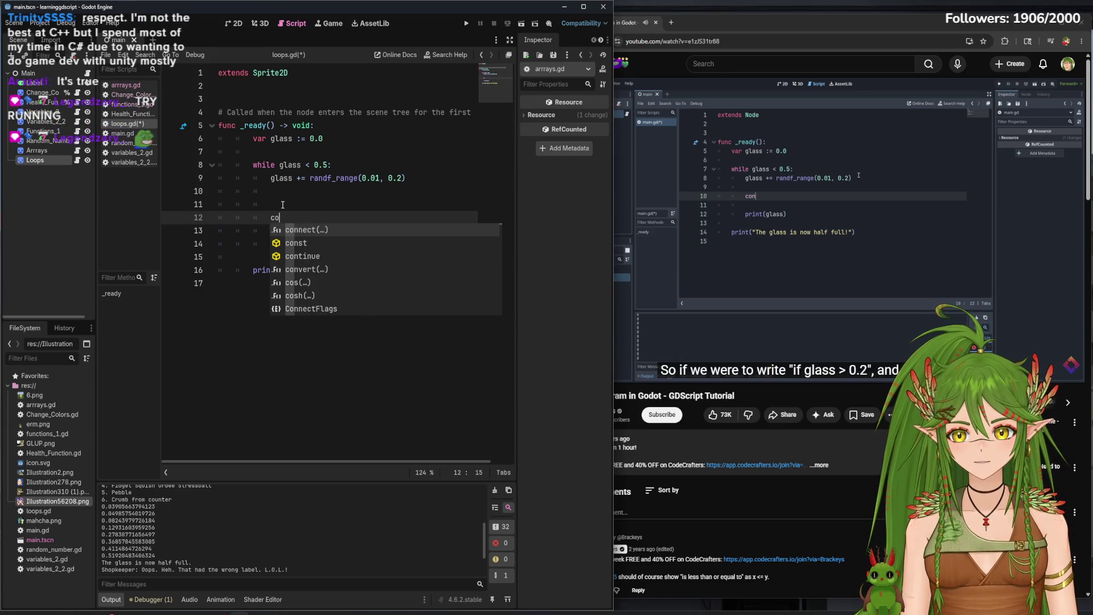
text(nt)
key(BackSpace)
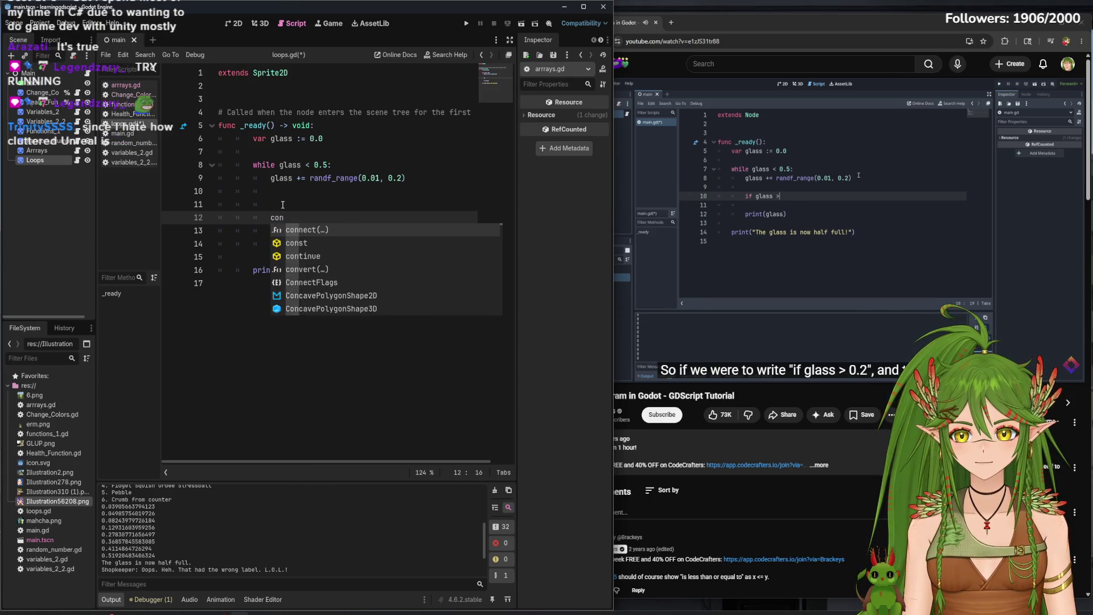
key(BackSpace)
key(BackSpace)
key(BackSpace)
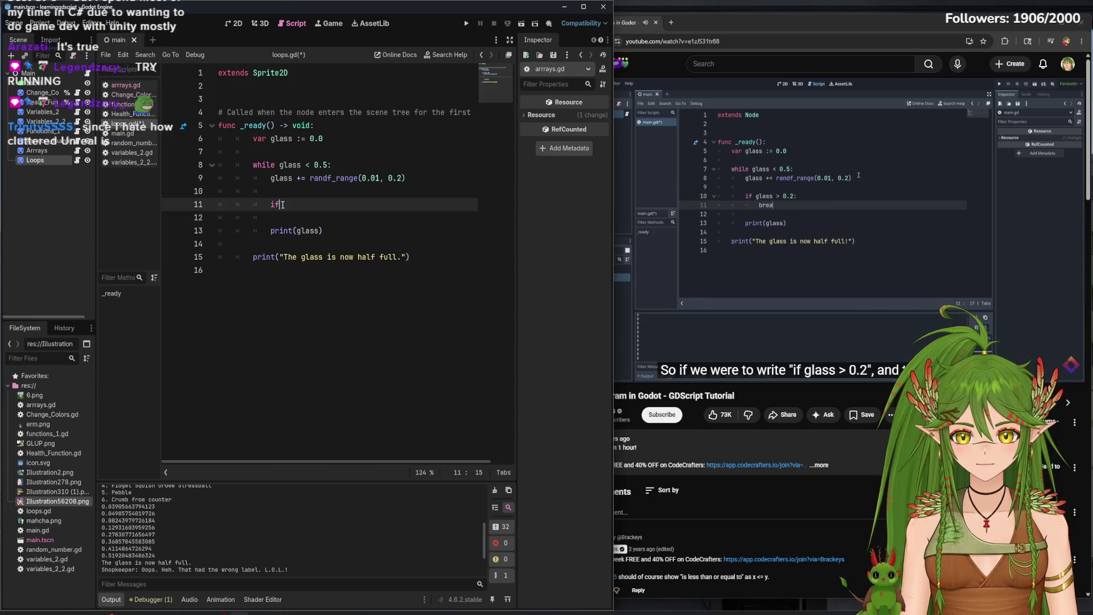
text(ass > 0.)
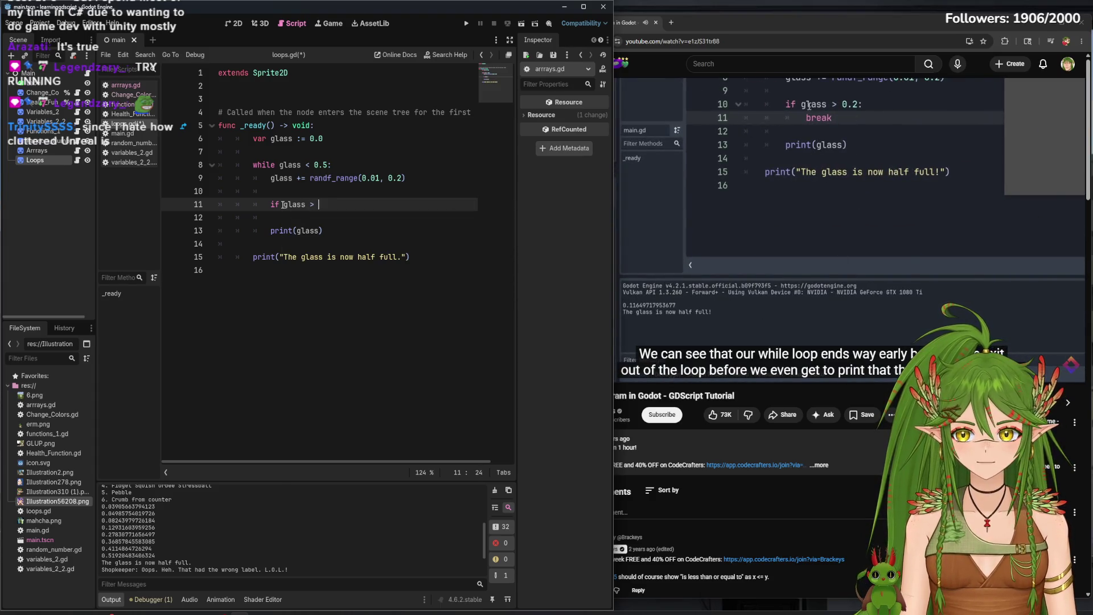
text(2)
key(Return)
text(break)
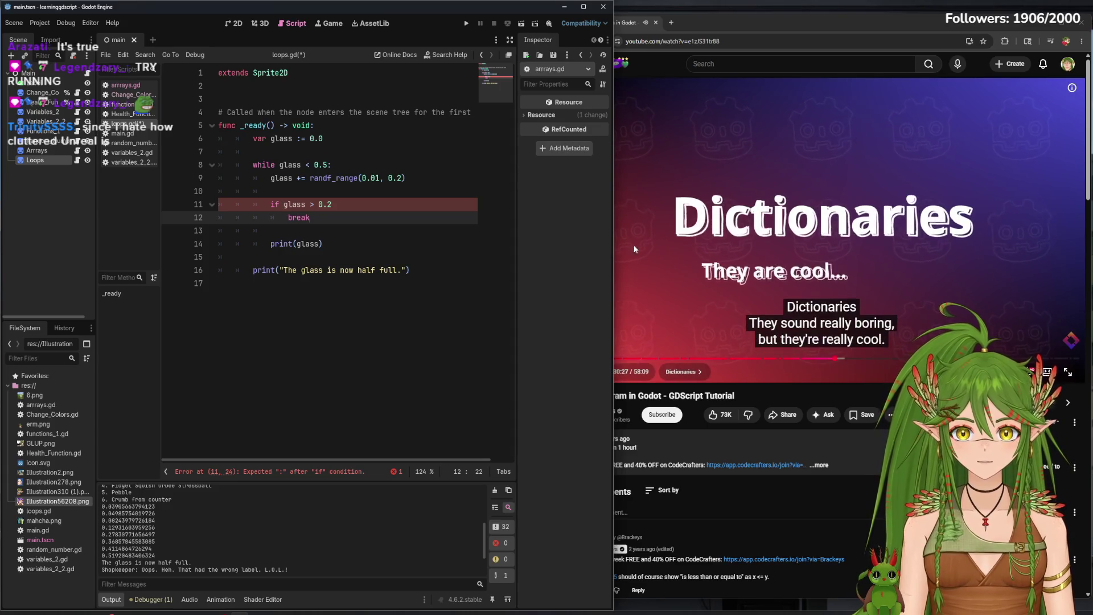
Pause the tutorial, rearrange the editor and browser windows, and show the 2D view.
mouse_move(614, 245)
mouse_down()
mouse_move(562, 246)
mouse_move(573, 245)
mouse_up()
click(742, 214)
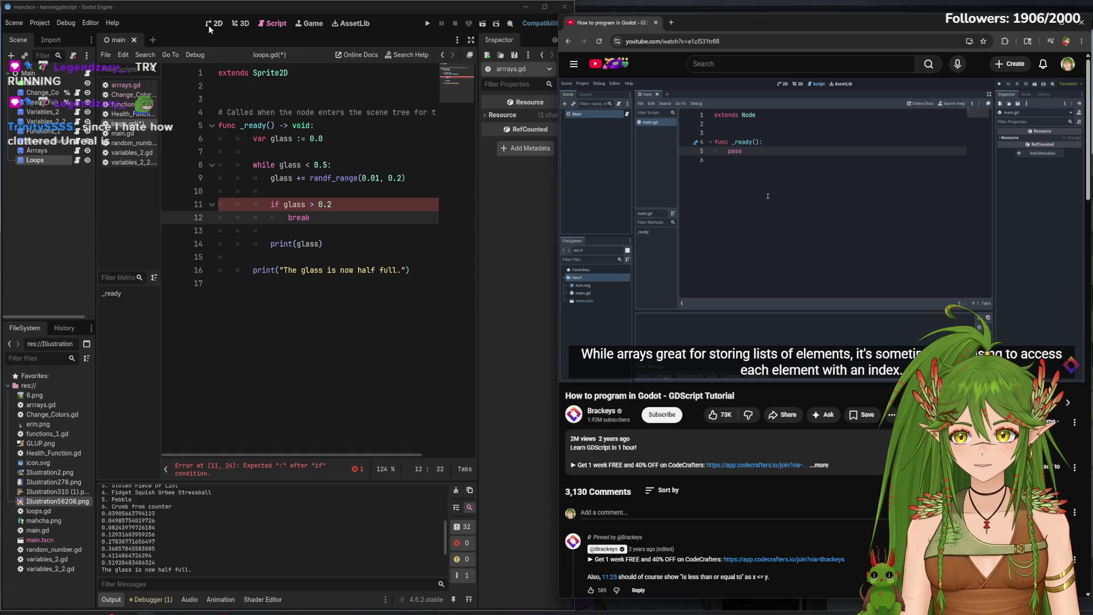
click(330, 244)
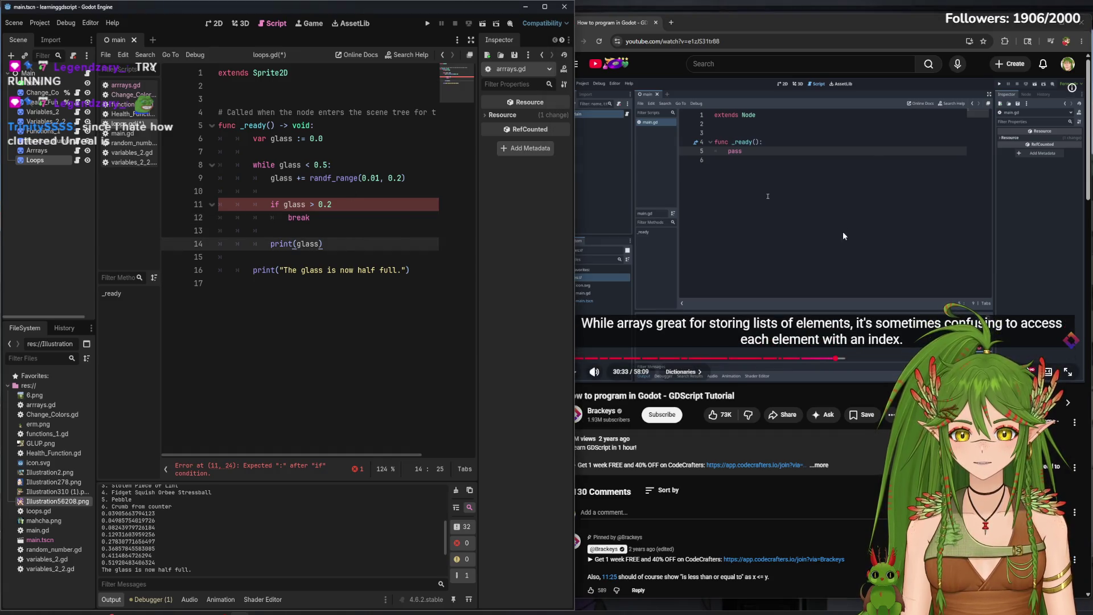
drag(556, 185, 574, 184)
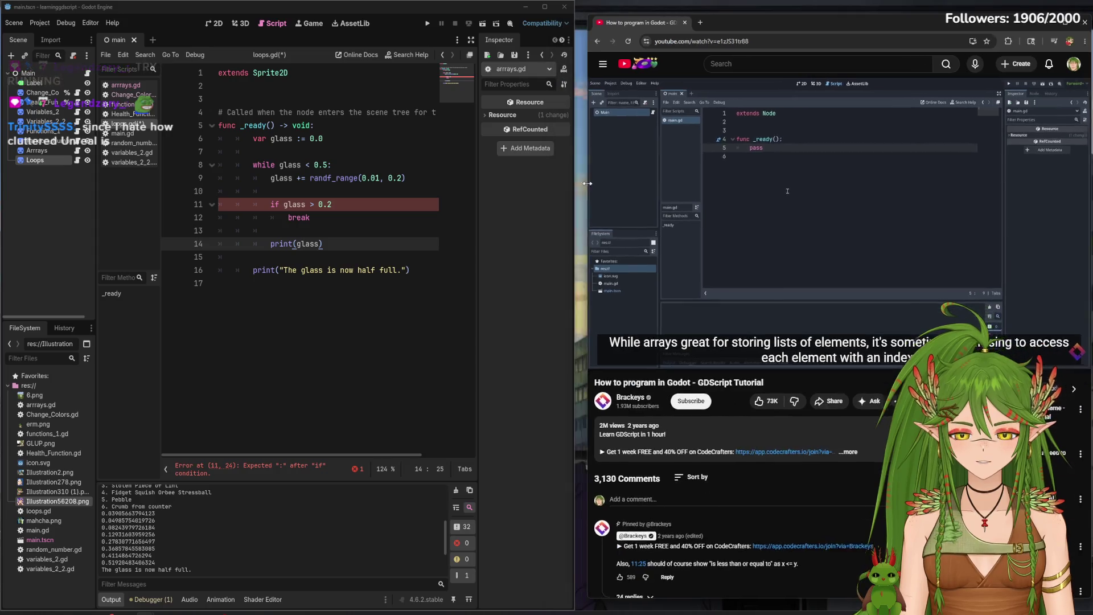
drag(800, 14, 801, 8)
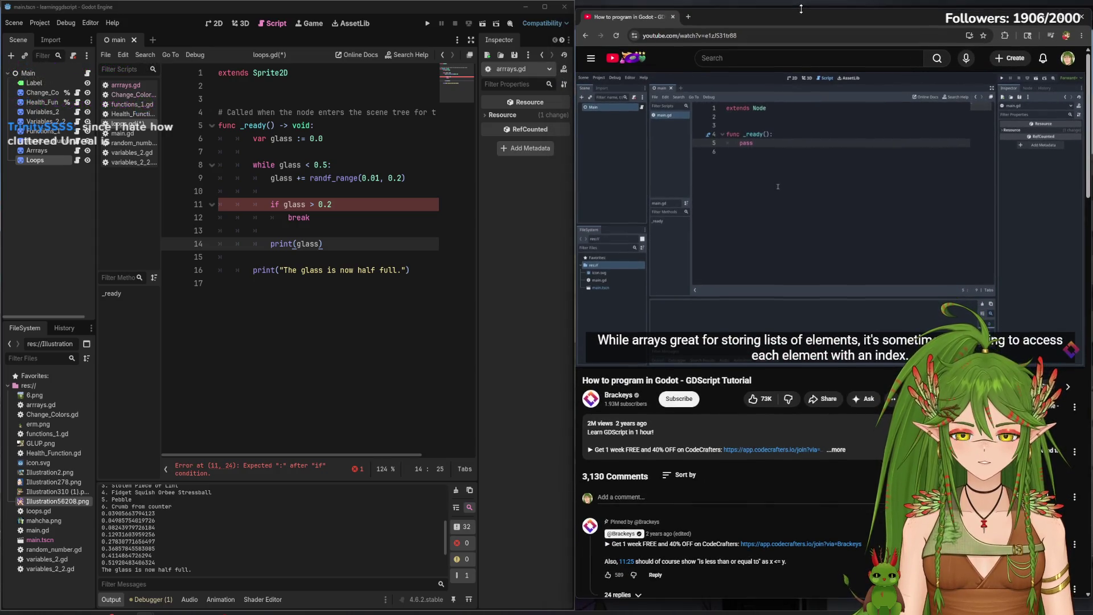
click(216, 23)
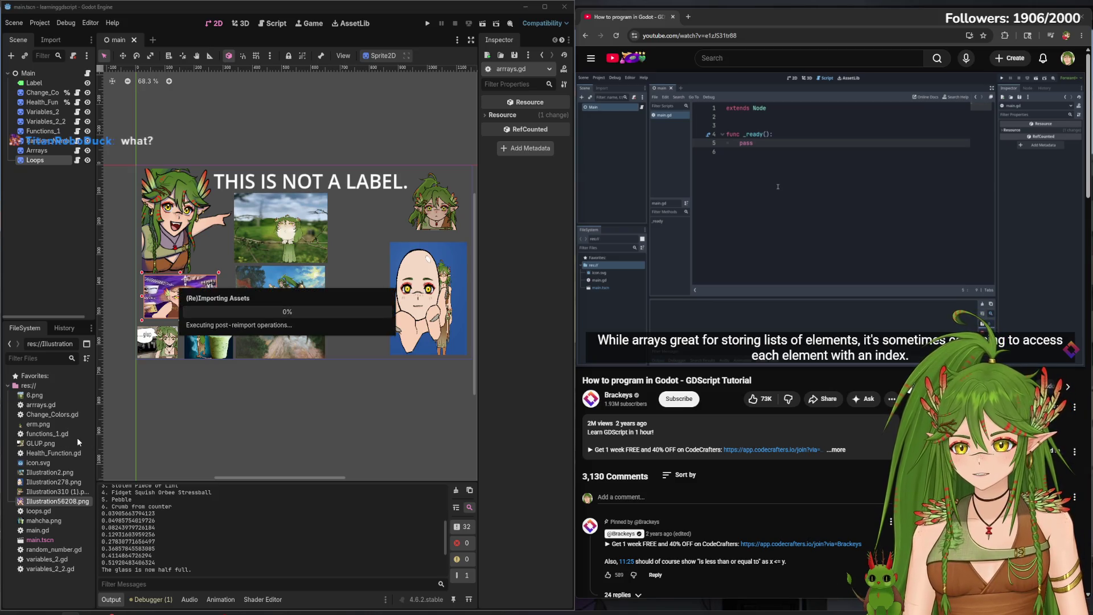
Drop Illustration67 (1).png onto the canvas, shrink it, and position it among the pictures.
mouse_move(56, 486)
mouse_down()
mouse_move(437, 478)
mouse_move(316, 262)
mouse_move(318, 280)
mouse_up()
mouse_move(453, 420)
mouse_down()
mouse_move(292, 259)
mouse_move(287, 223)
mouse_move(245, 212)
mouse_move(390, 261)
mouse_up()
drag(359, 228, 360, 221)
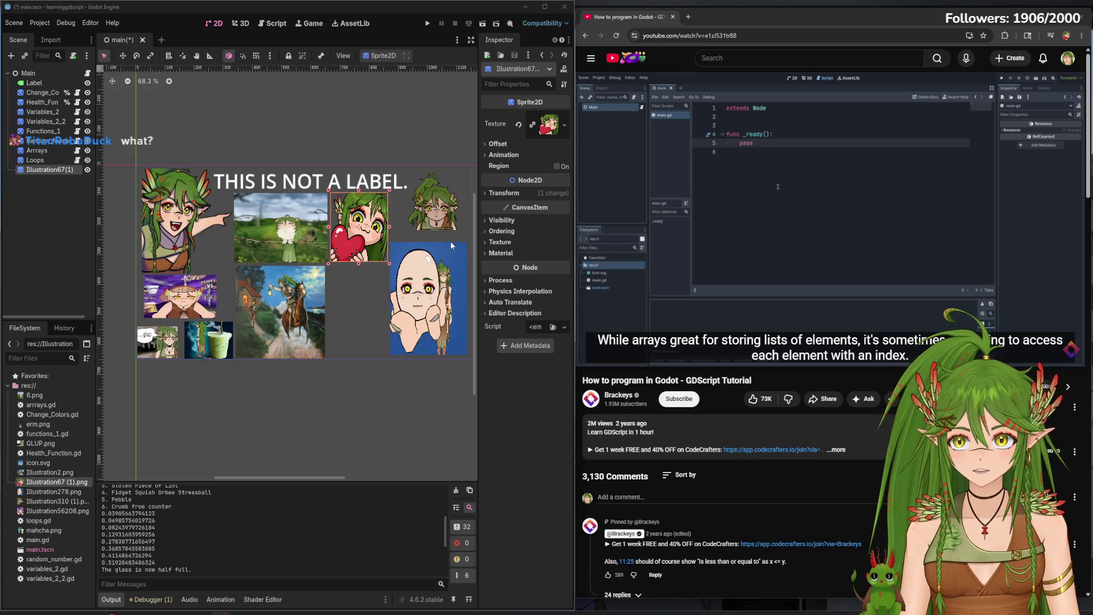
drag(384, 254, 334, 268)
Rename the new sprite node to Dictionary.
double_click(55, 171)
text(Dictionary)
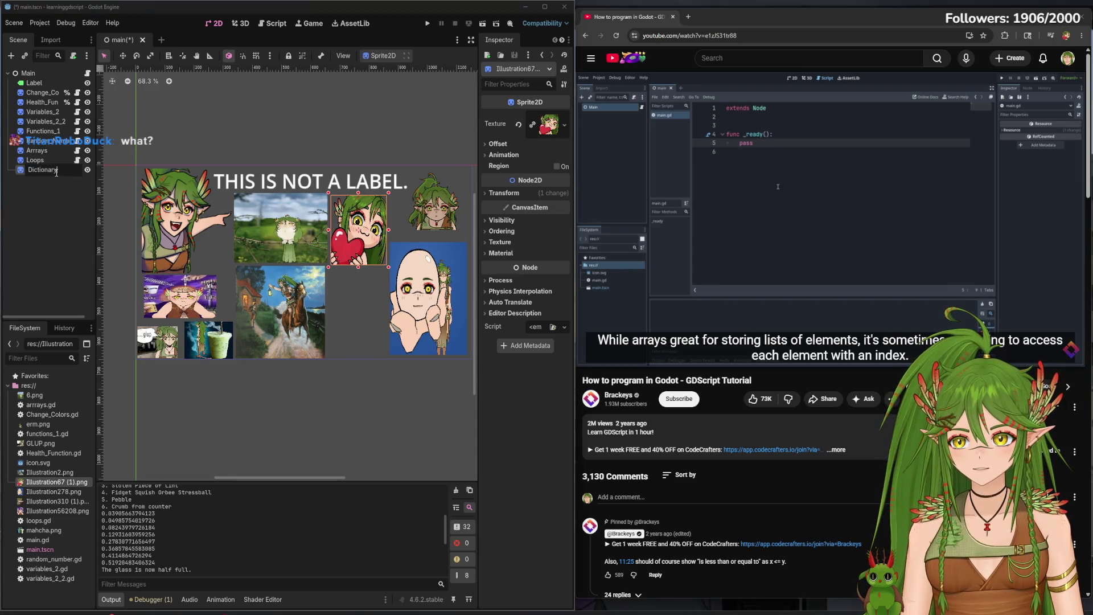
key(Return)
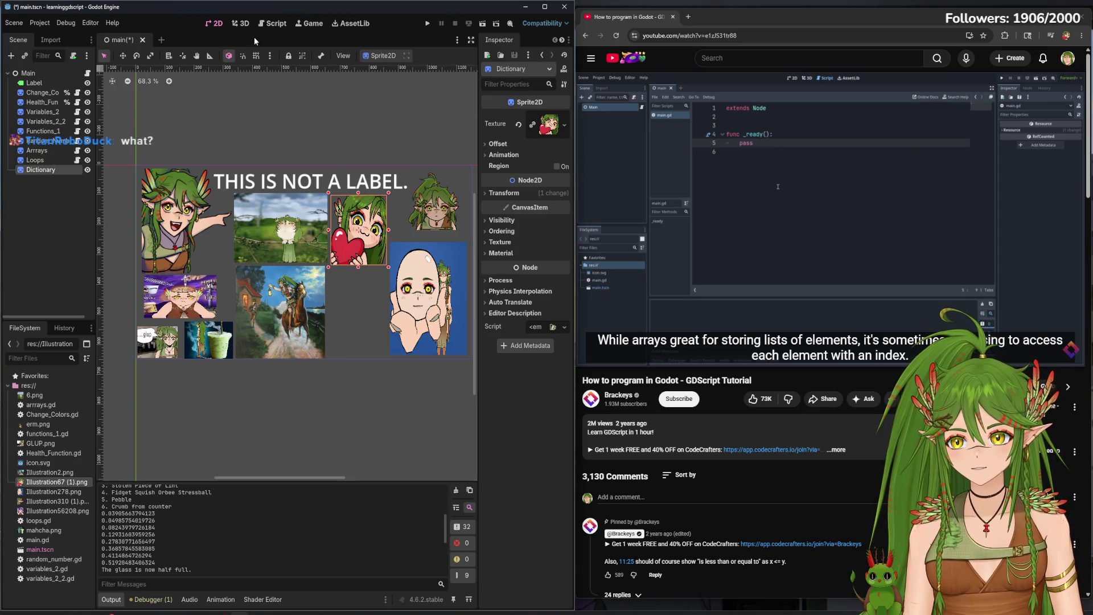
Attach a new dictionary.gd script, clear its template code, and declare var my_dict = {}.
click(73, 55)
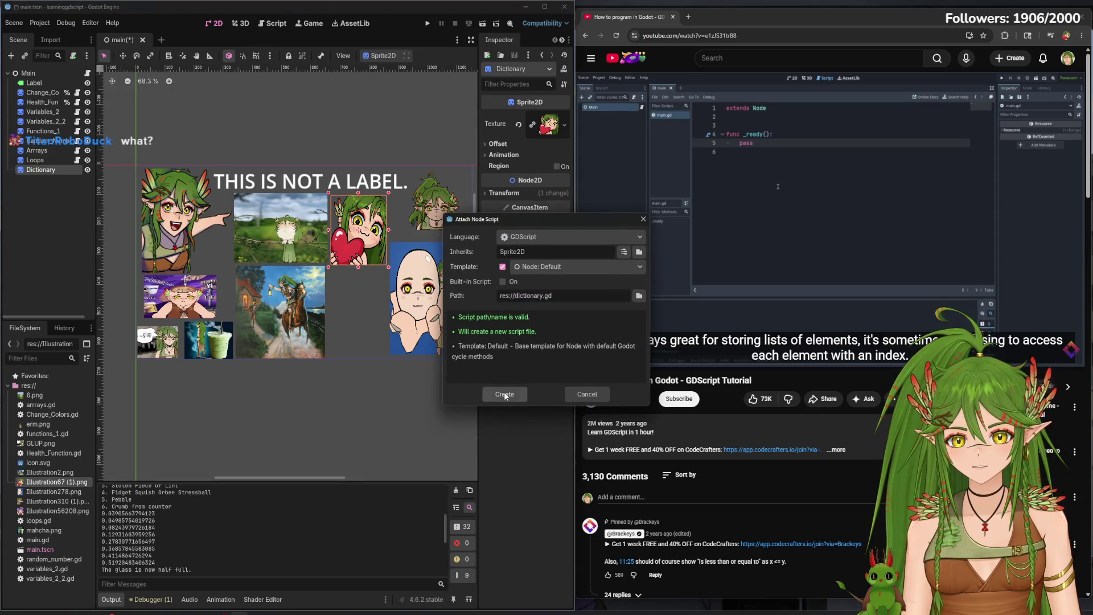
click(505, 394)
drag(314, 236, 236, 167)
key(BackSpace)
key(BackSpace)
key(BackSpace)
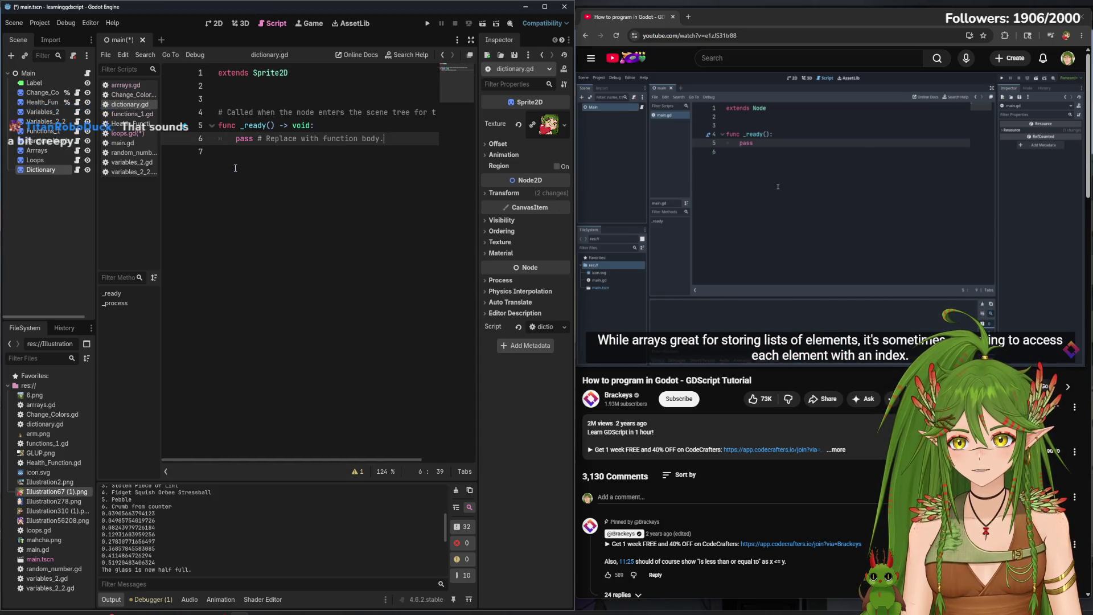
key(BackSpace)
key(BackSpace)
key(BackSpace)
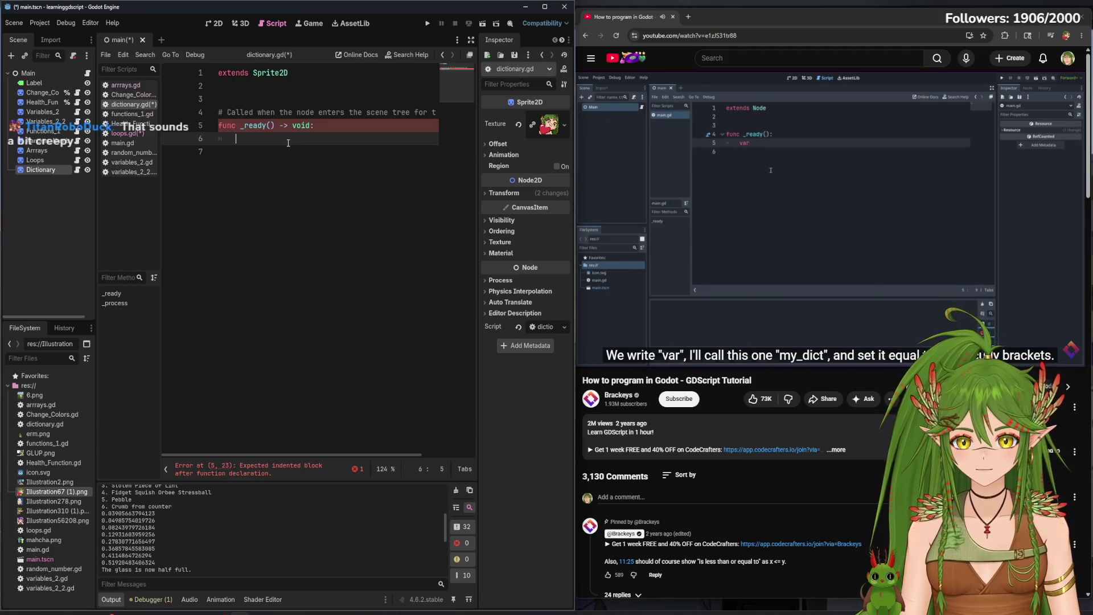
text(var my)
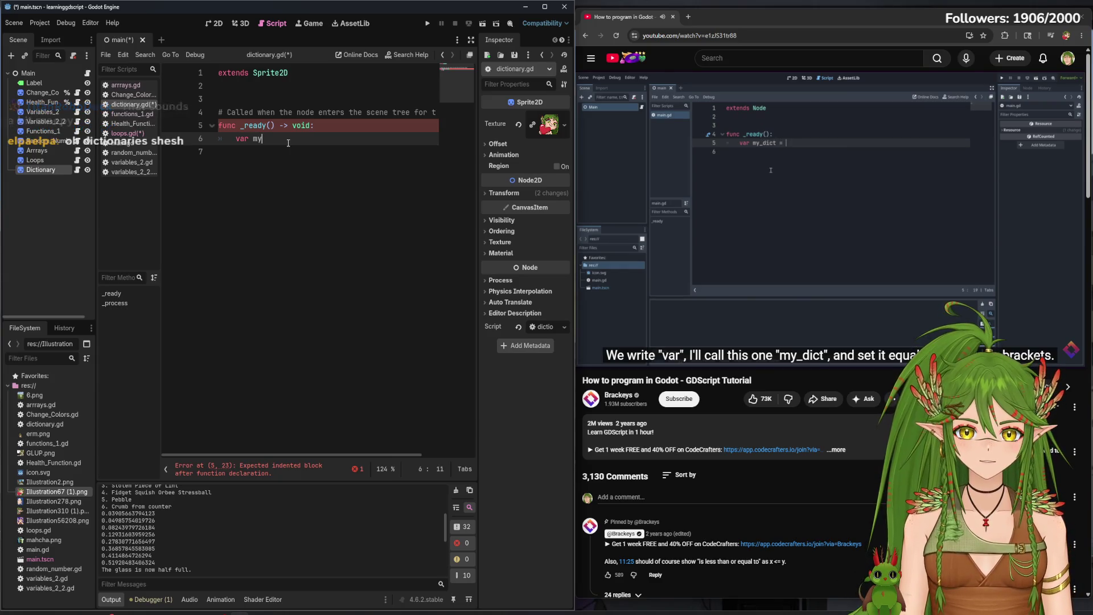
text(_dict )
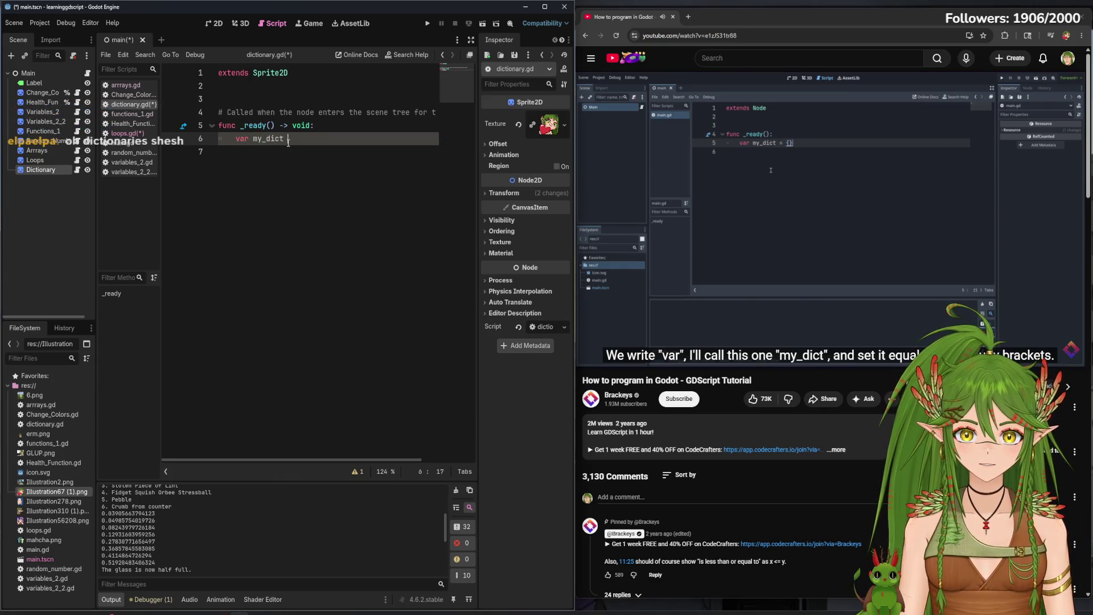
text(= {})
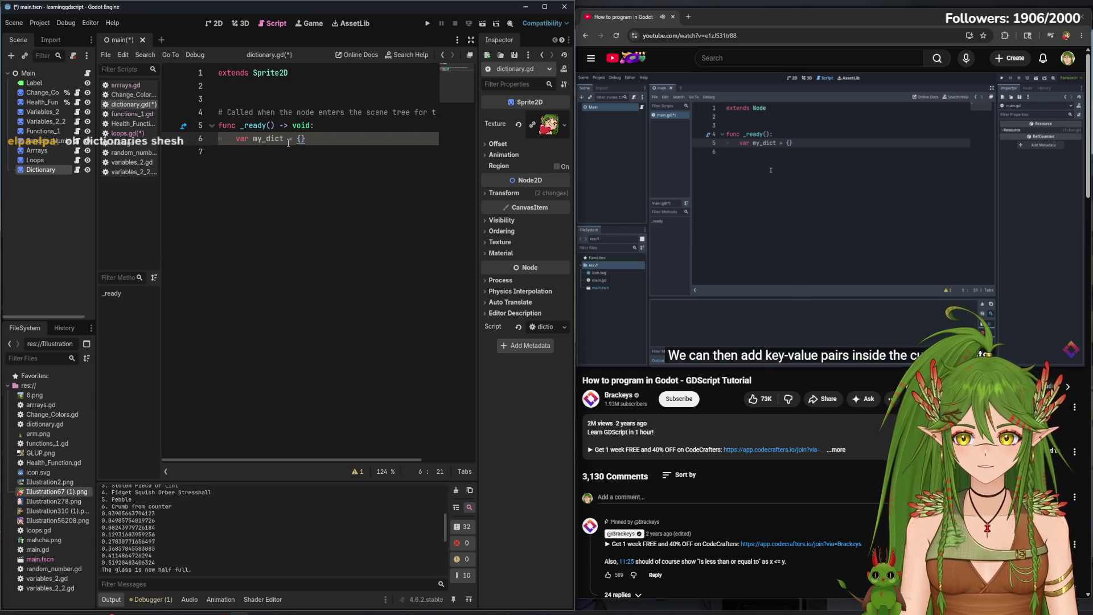
Fill my_dict with two name keys valued 100 and 2.
click(817, 155)
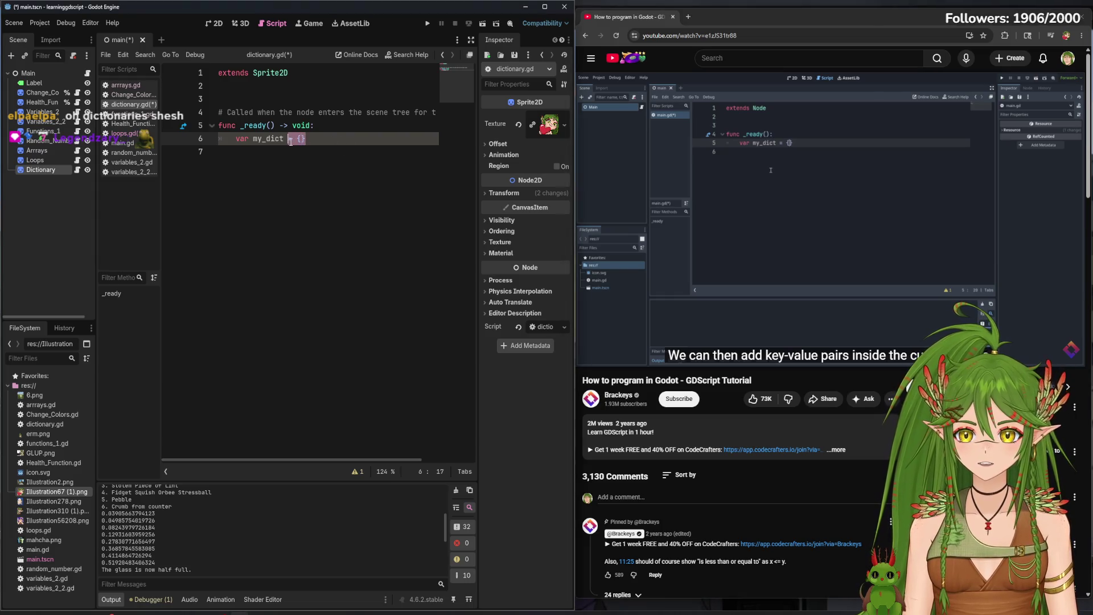
click(749, 207)
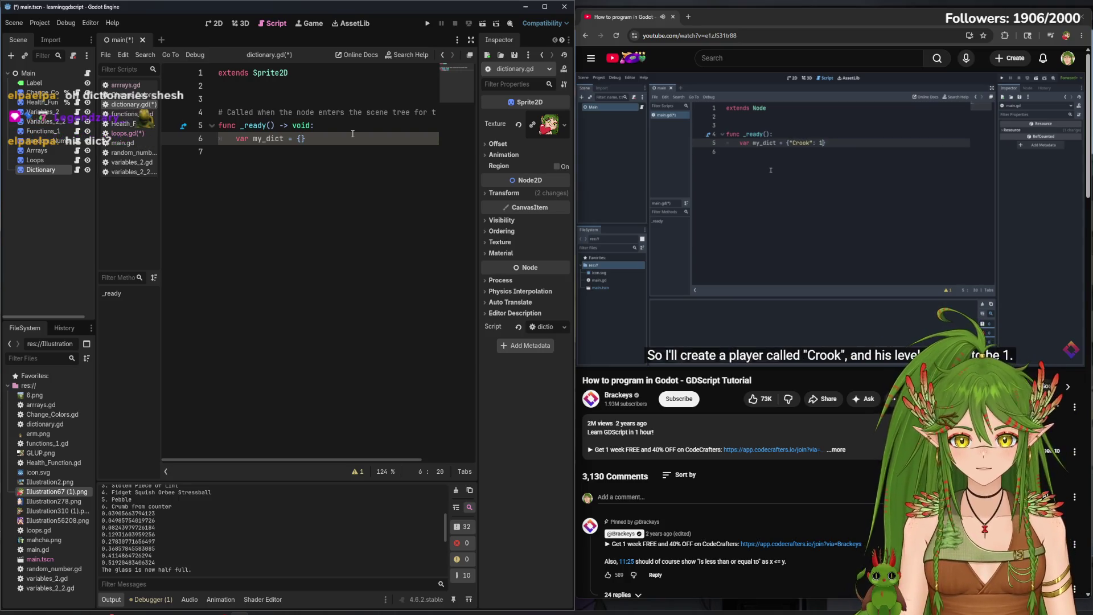
key(XF86AudioPlay)
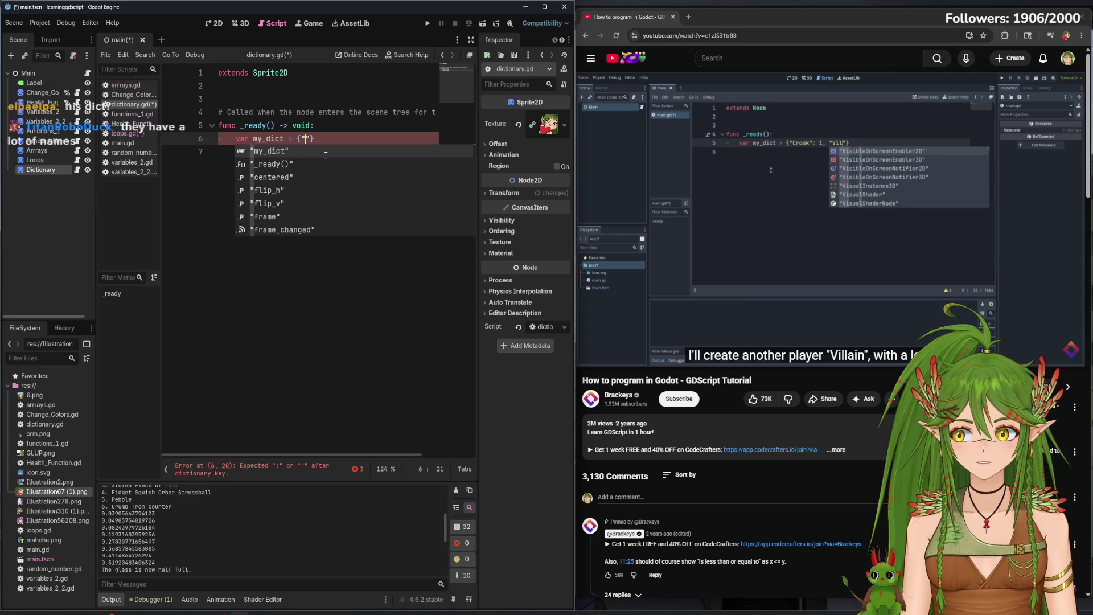
text(Snell)
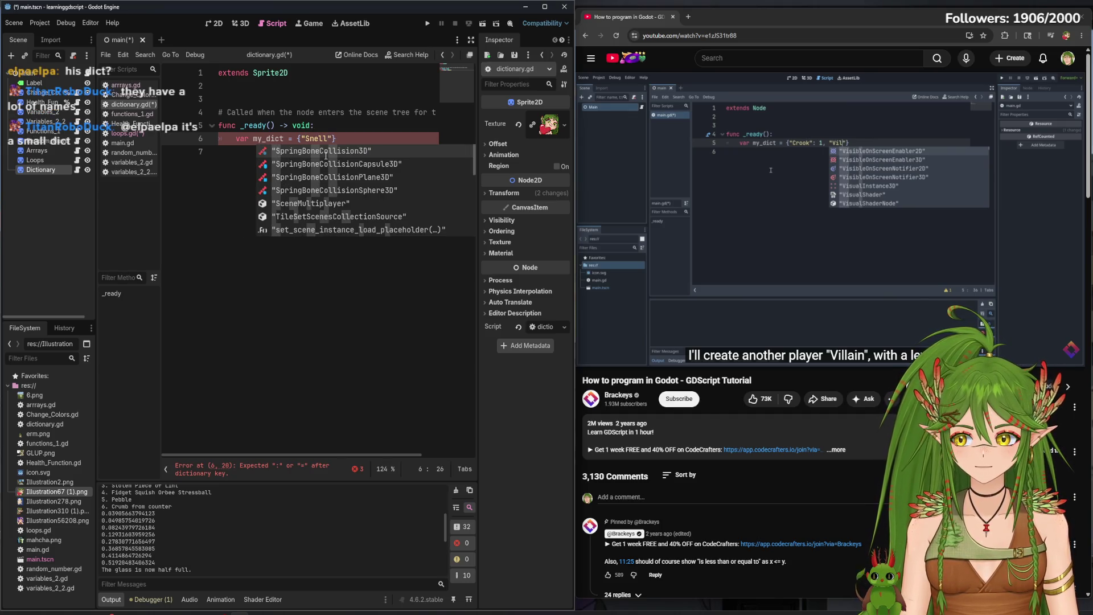
text(": 1)
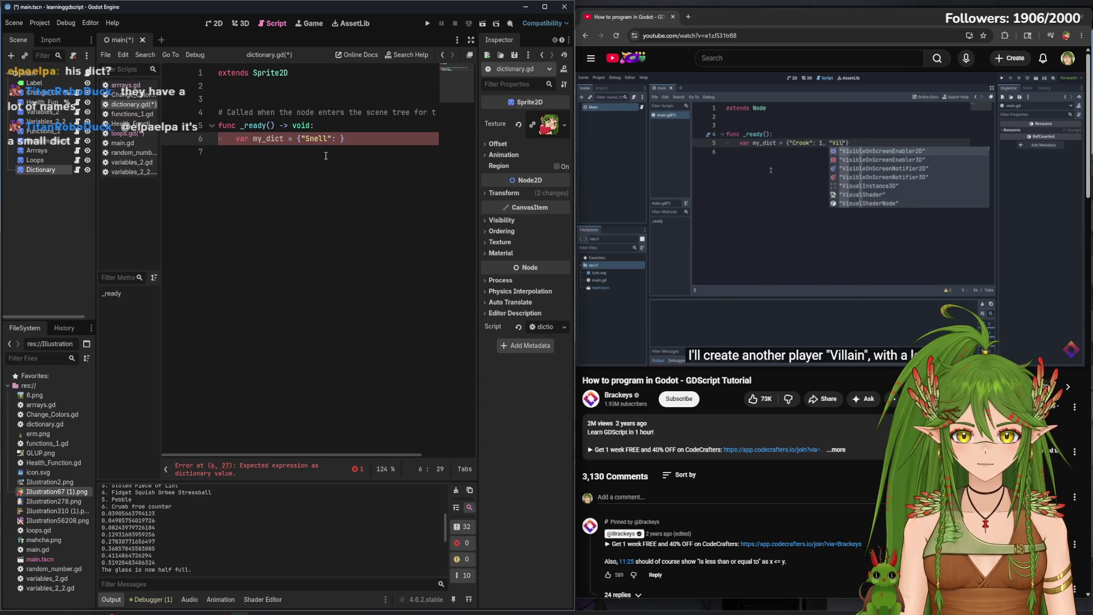
text(00, ")
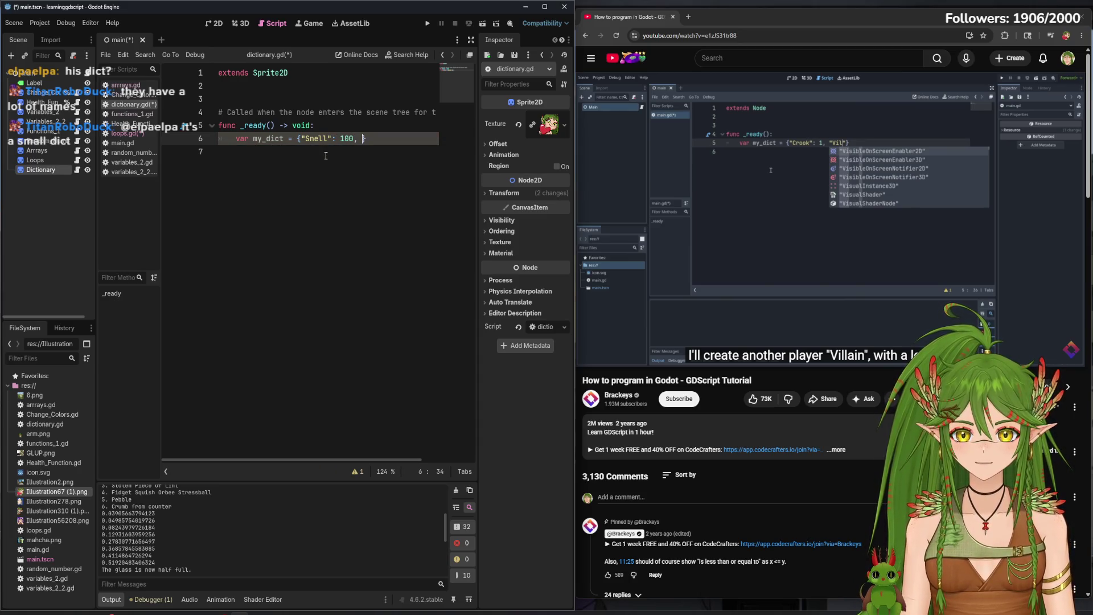
text(Ragn)
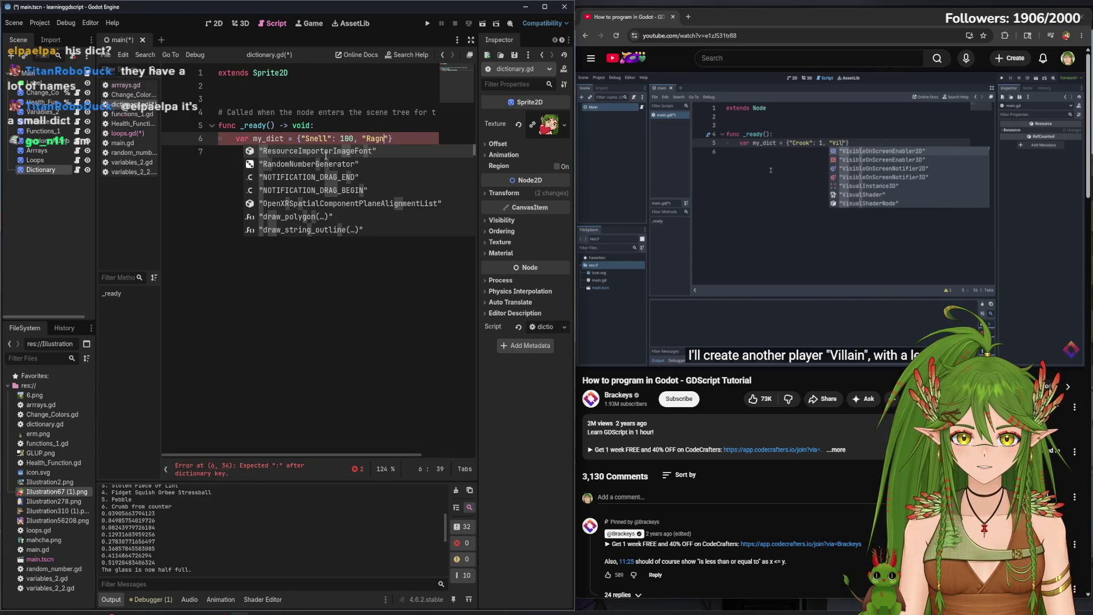
text(": 2)
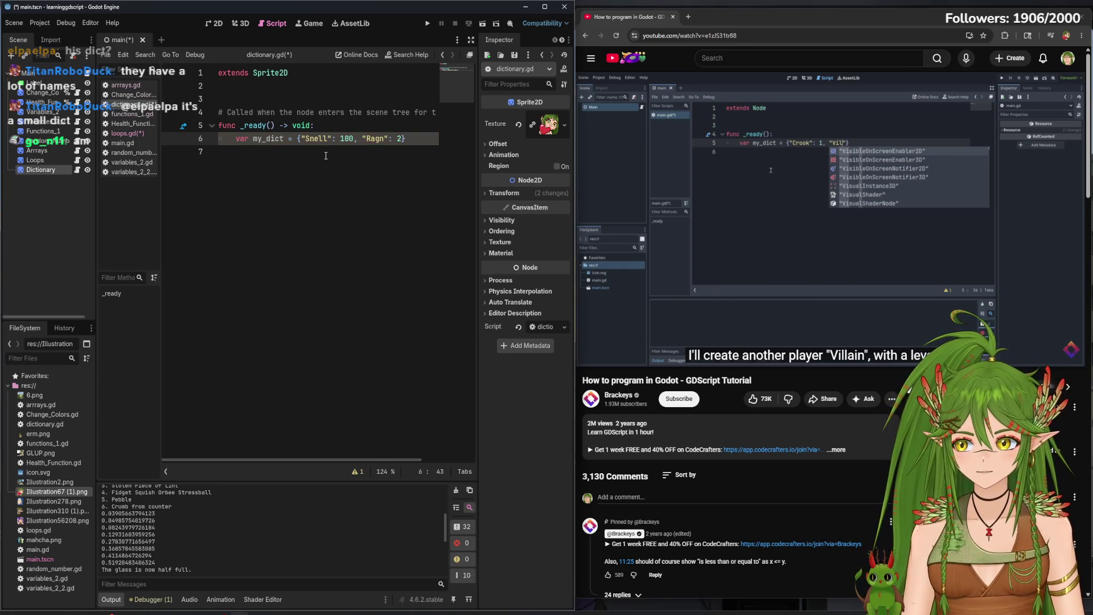
Append a third name entry valued 51 to my_dict, pausing at the split example.
click(783, 188)
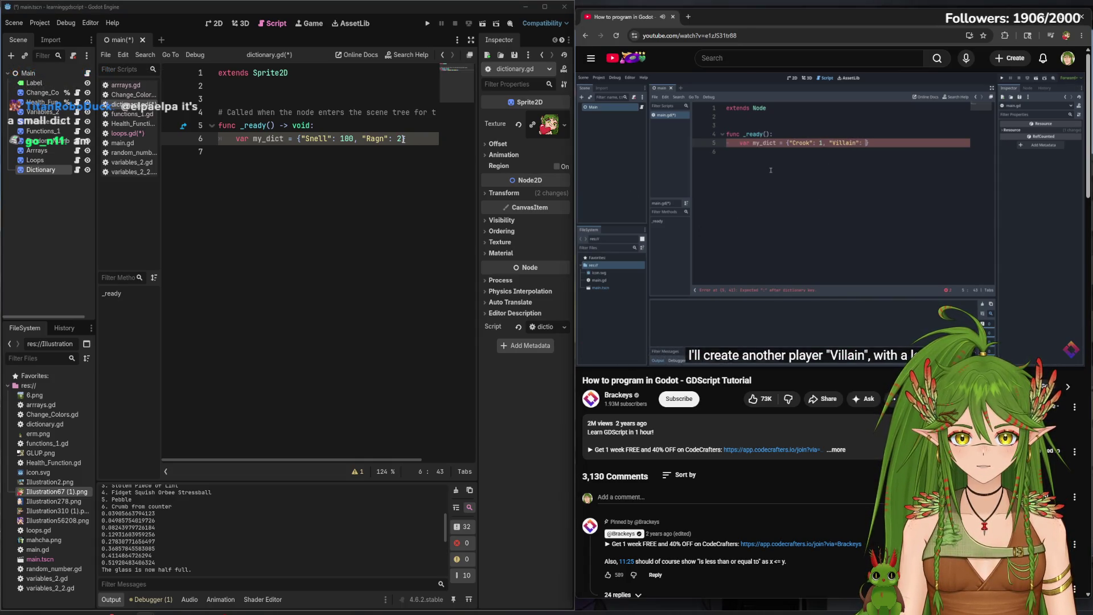
click(403, 139)
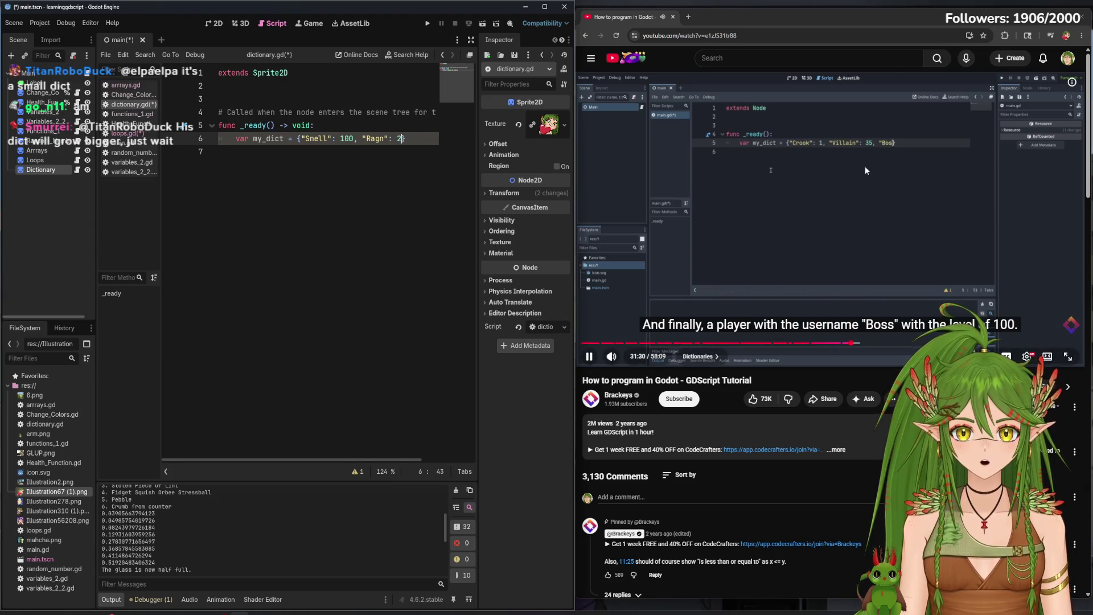
click(734, 202)
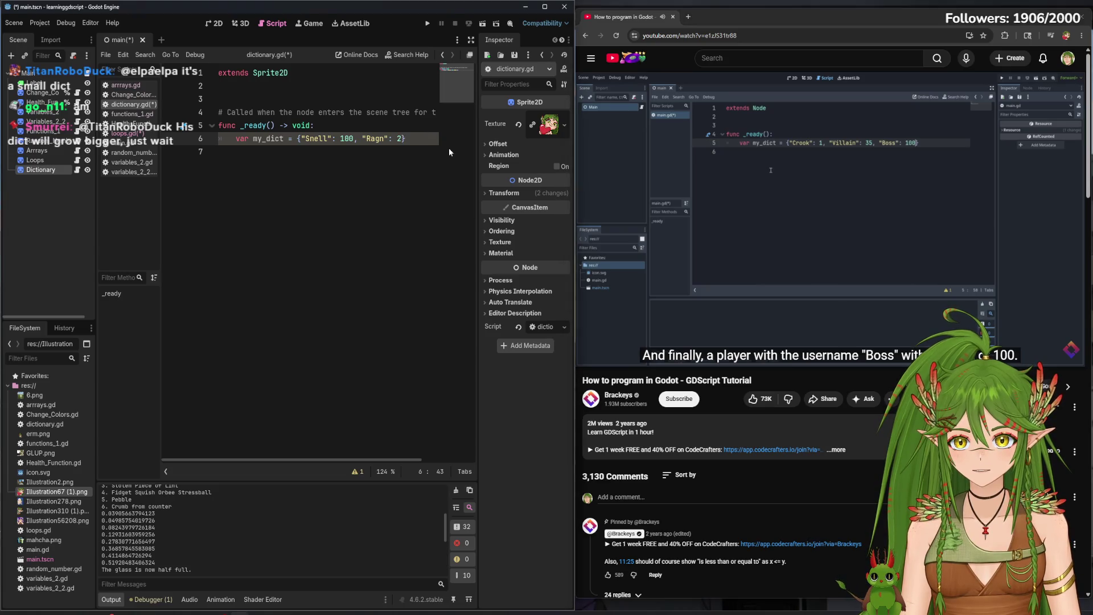
key(BackSpace)
text(, ")
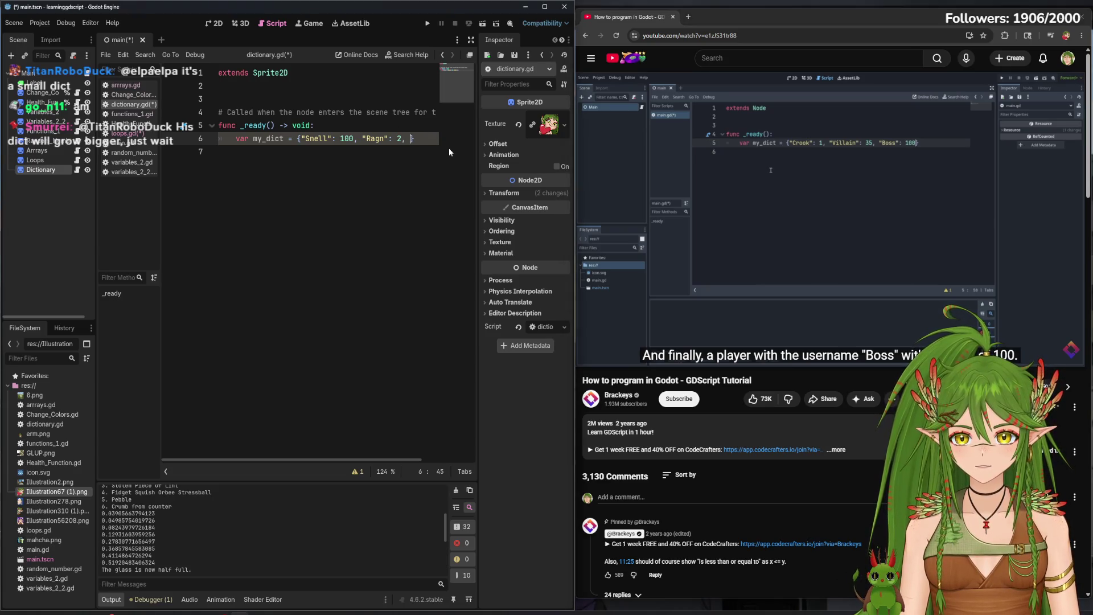
text(Am)
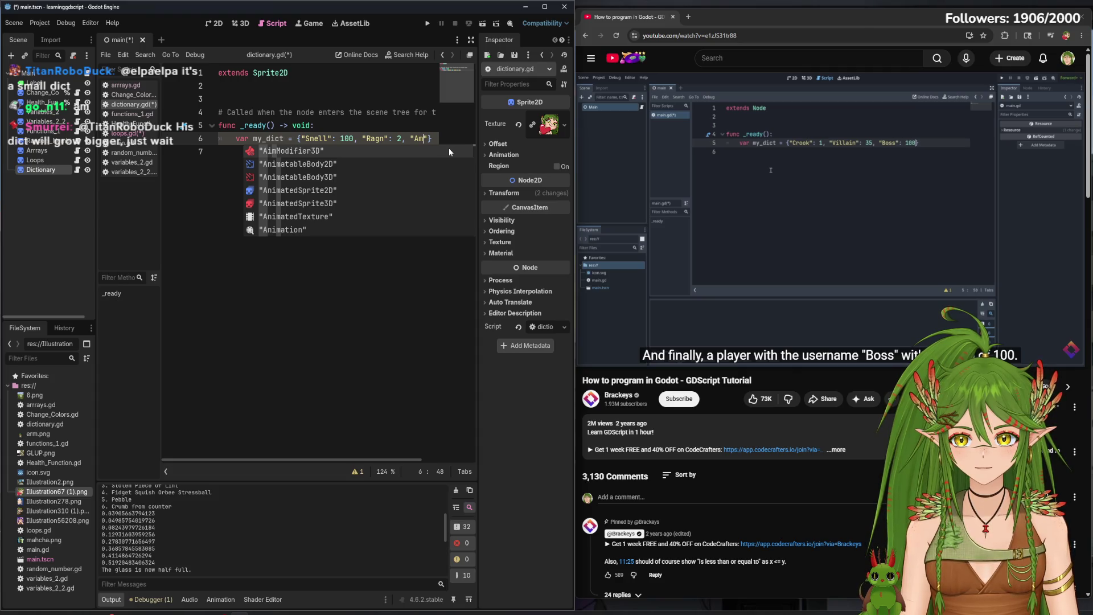
text(")
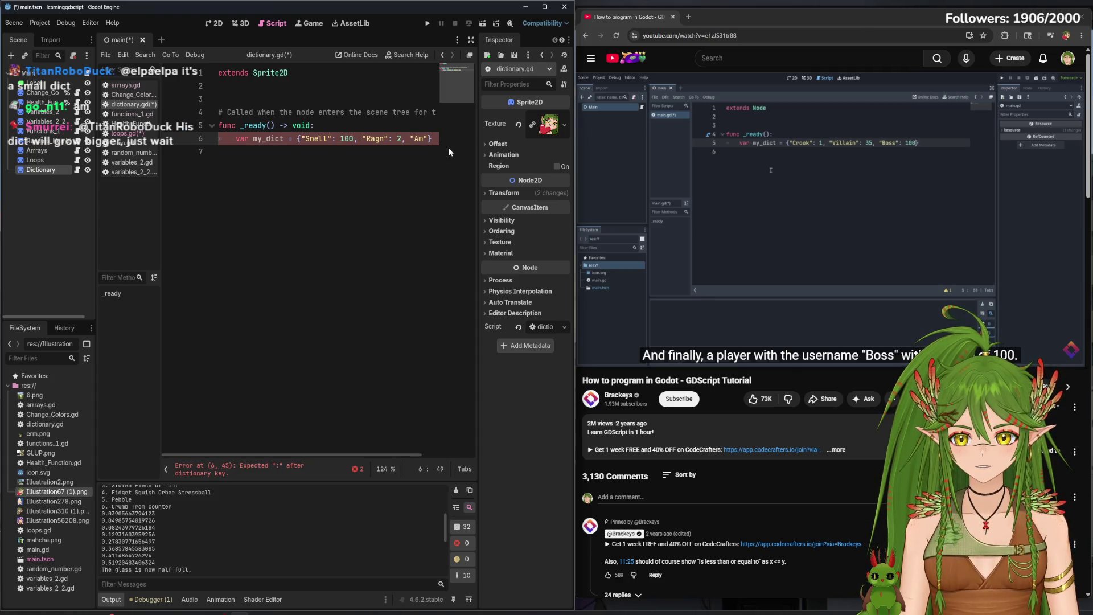
text(:)
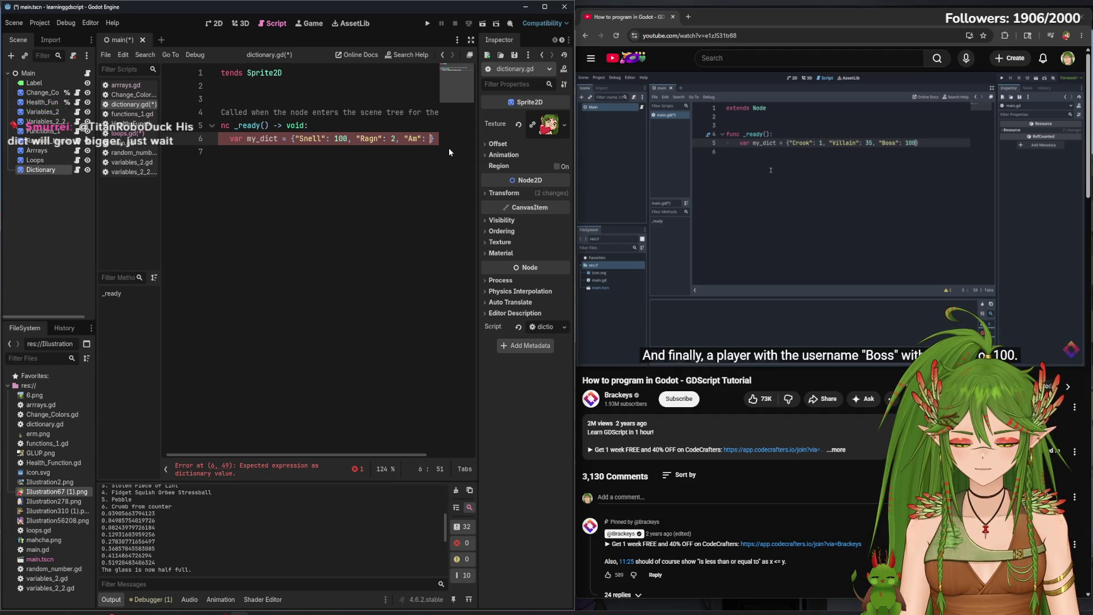
text(50)
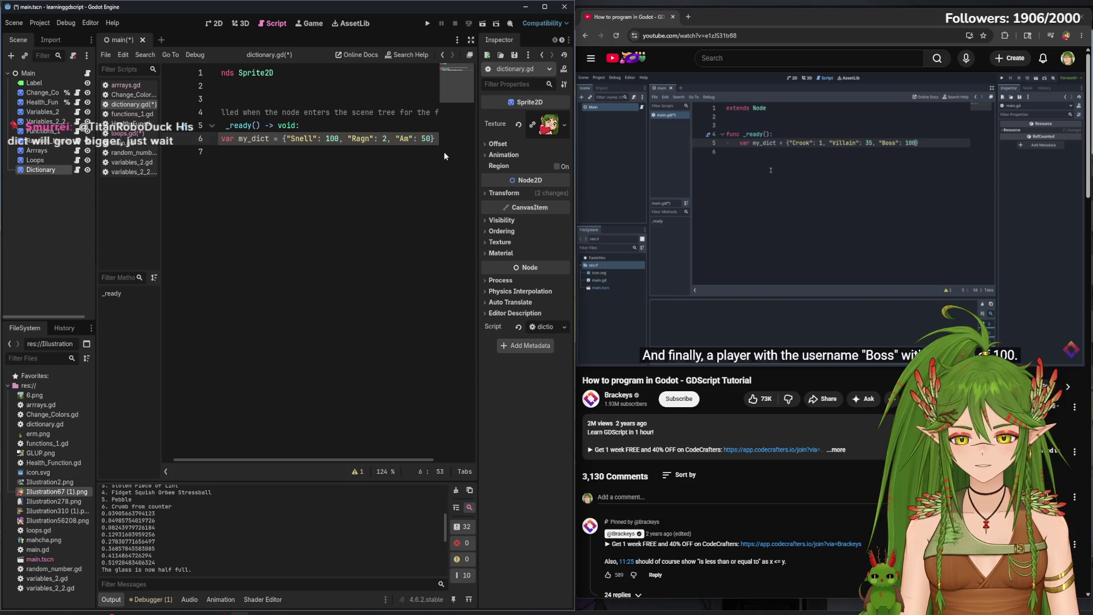
click(740, 239)
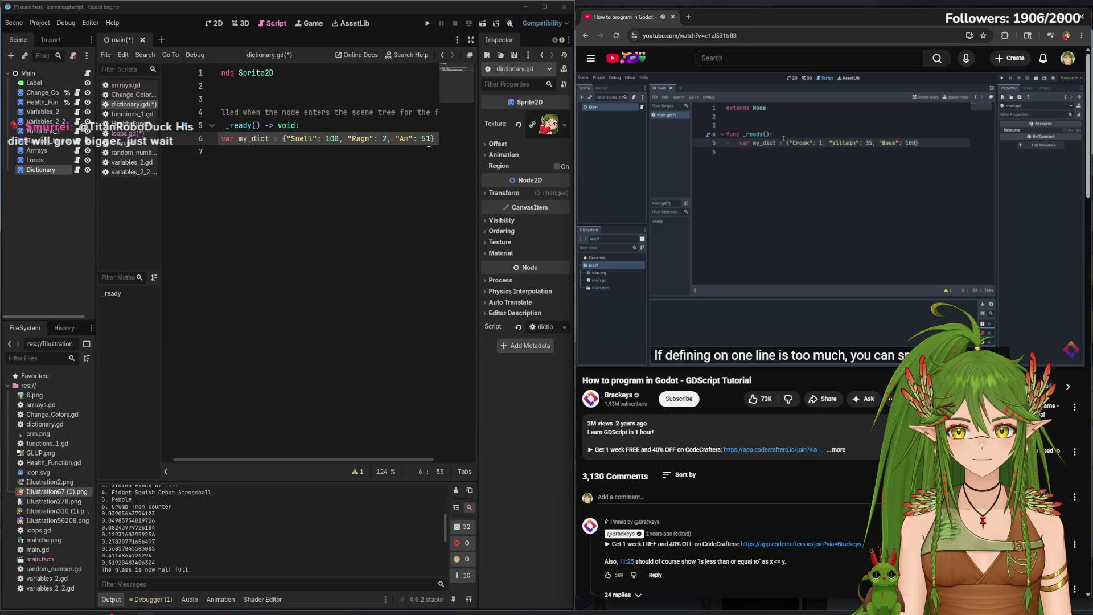
click(757, 183)
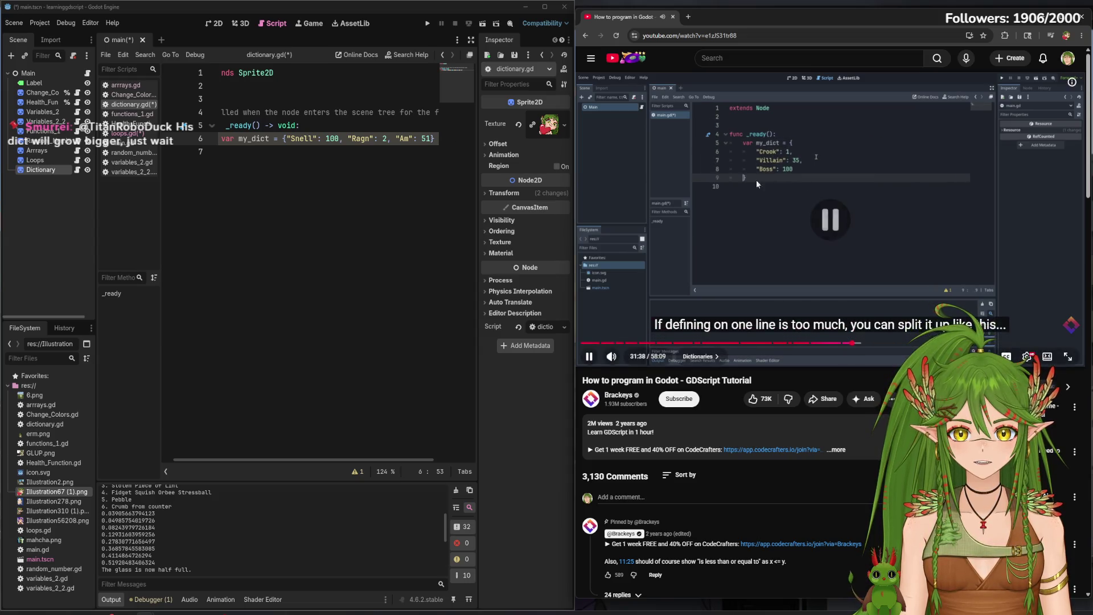
Put each my_dict entry (Snell, Ragn, Am) and the closing brace on its own line.
click(287, 141)
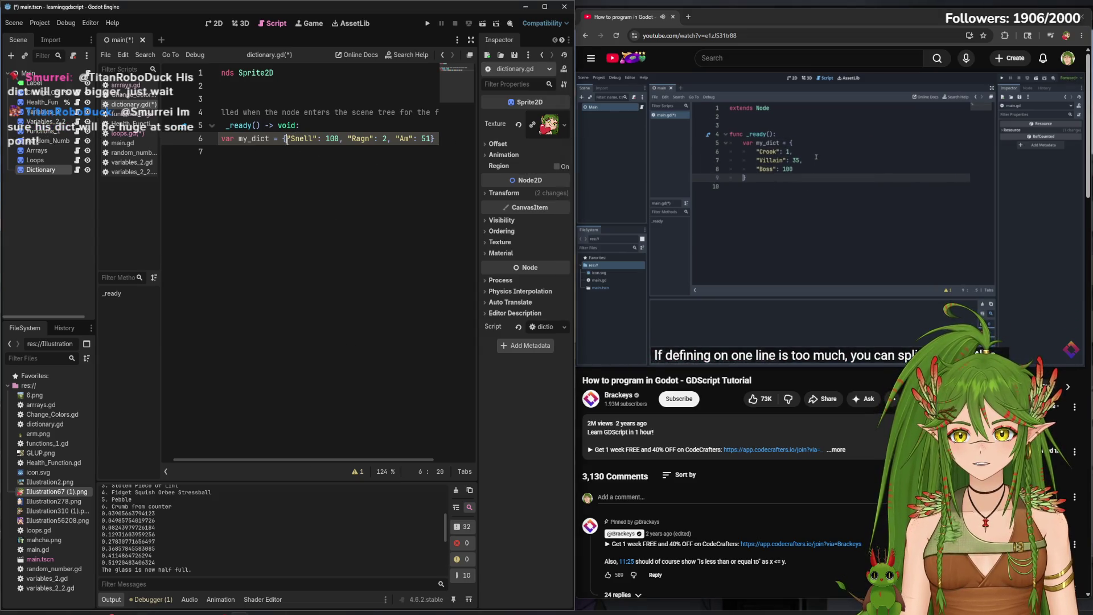
key(Return)
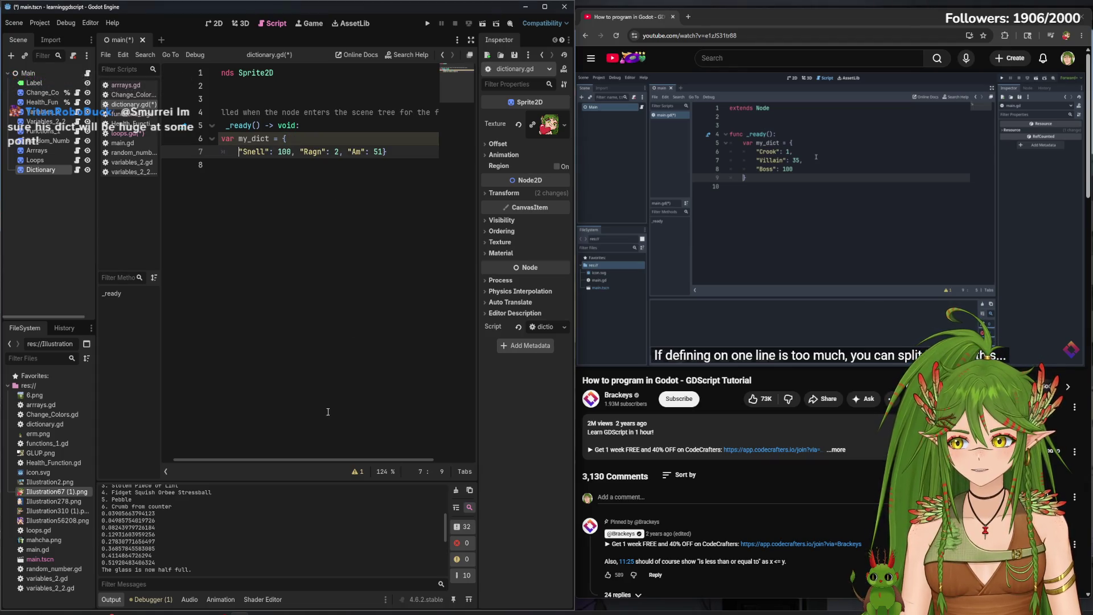
drag(309, 459, 242, 452)
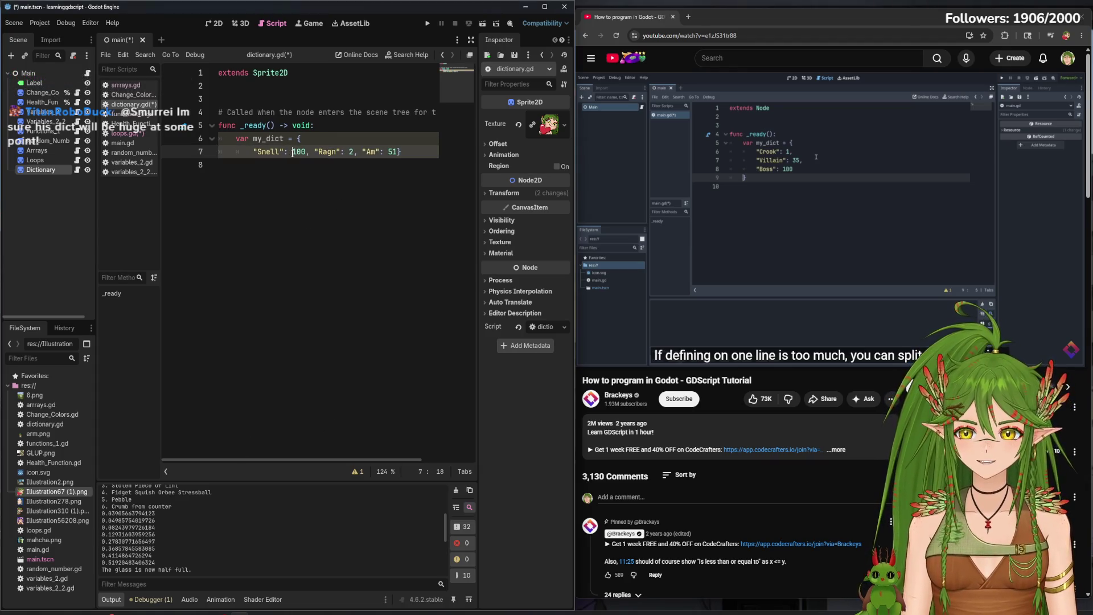
click(315, 152)
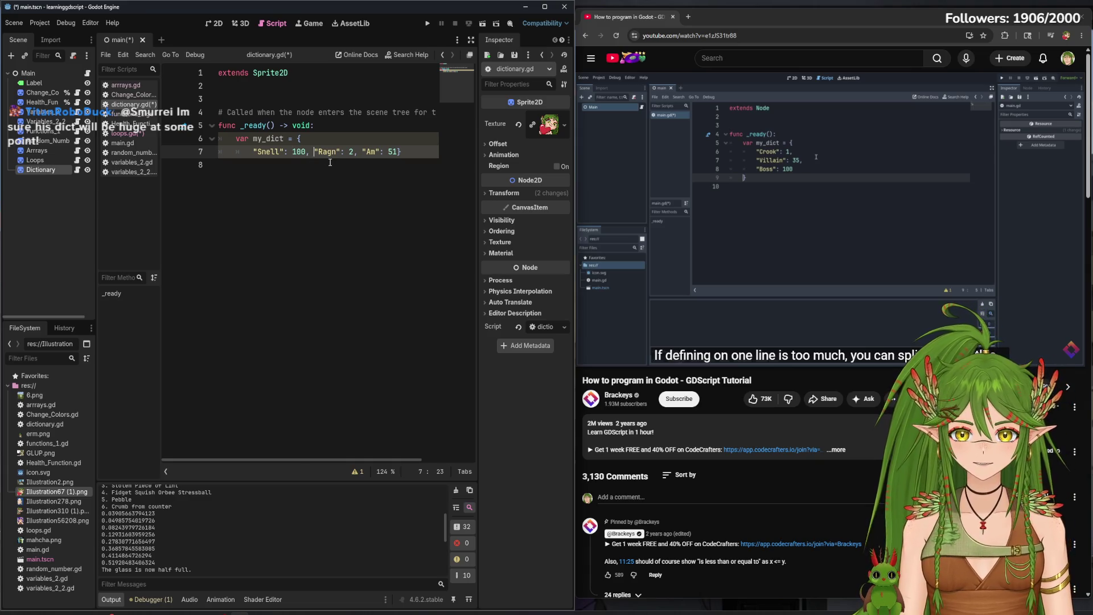
key(Return)
click(302, 164)
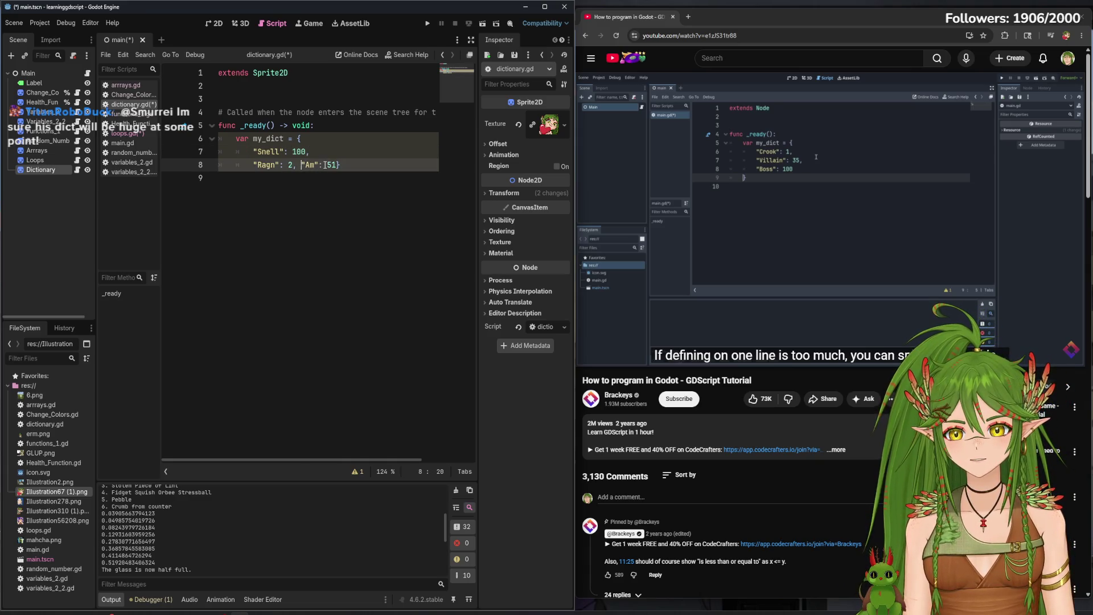
key(Return)
click(289, 178)
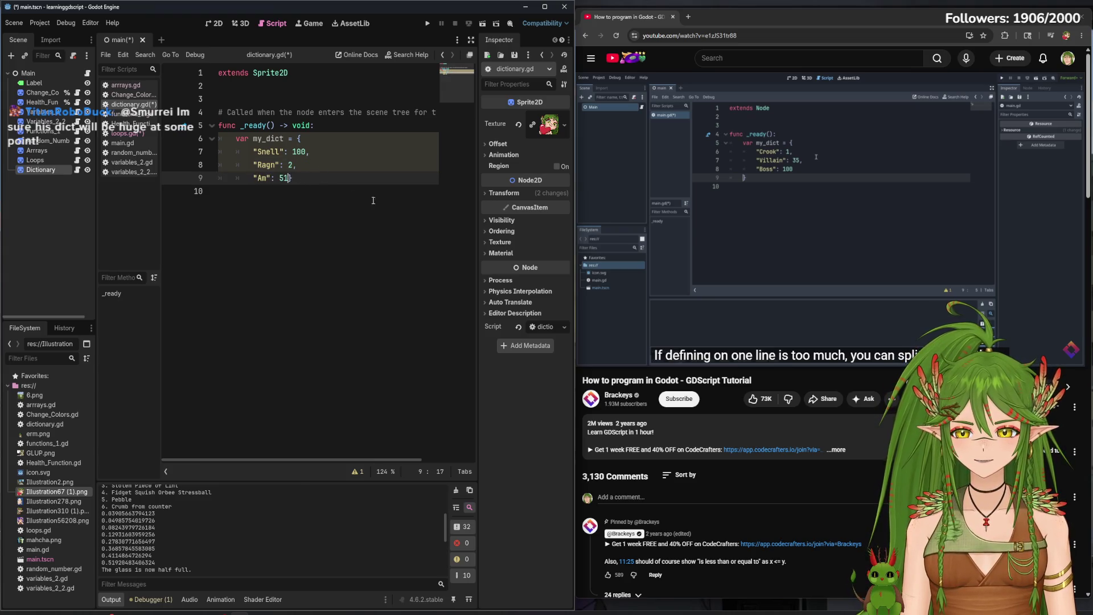
key(Return)
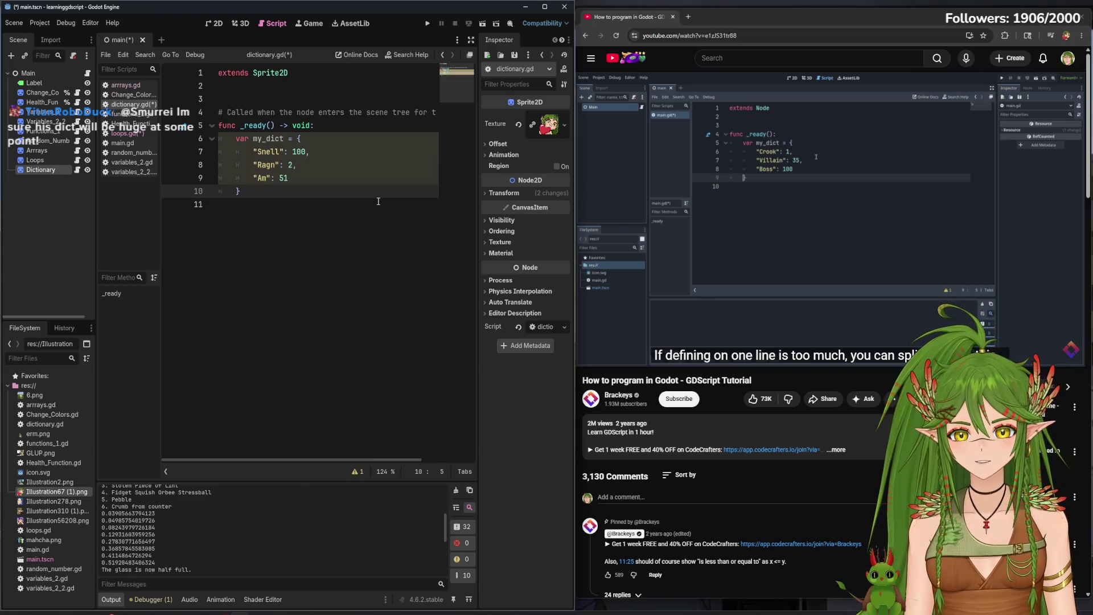
click(259, 192)
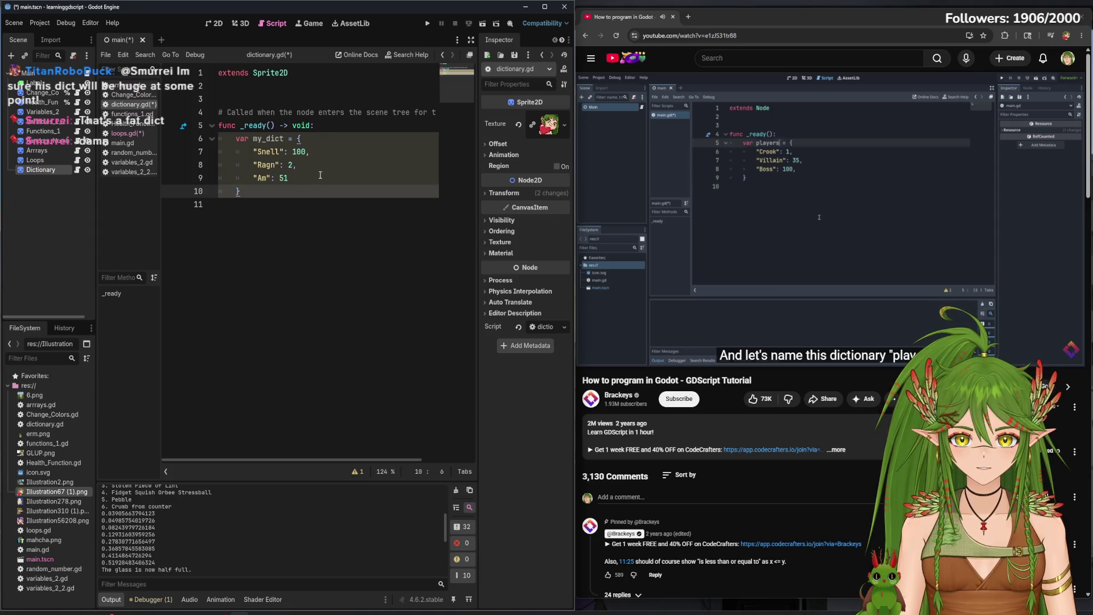
Rename the my_dict dictionary to players.
drag(283, 139, 265, 140)
double_click(254, 139)
text(play)
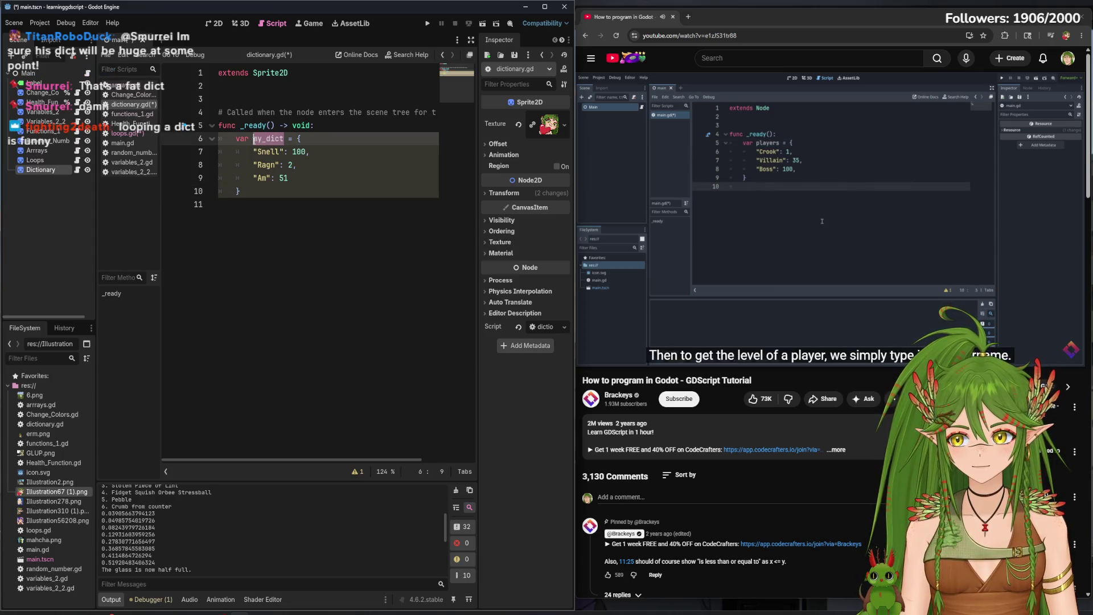
text(ers)
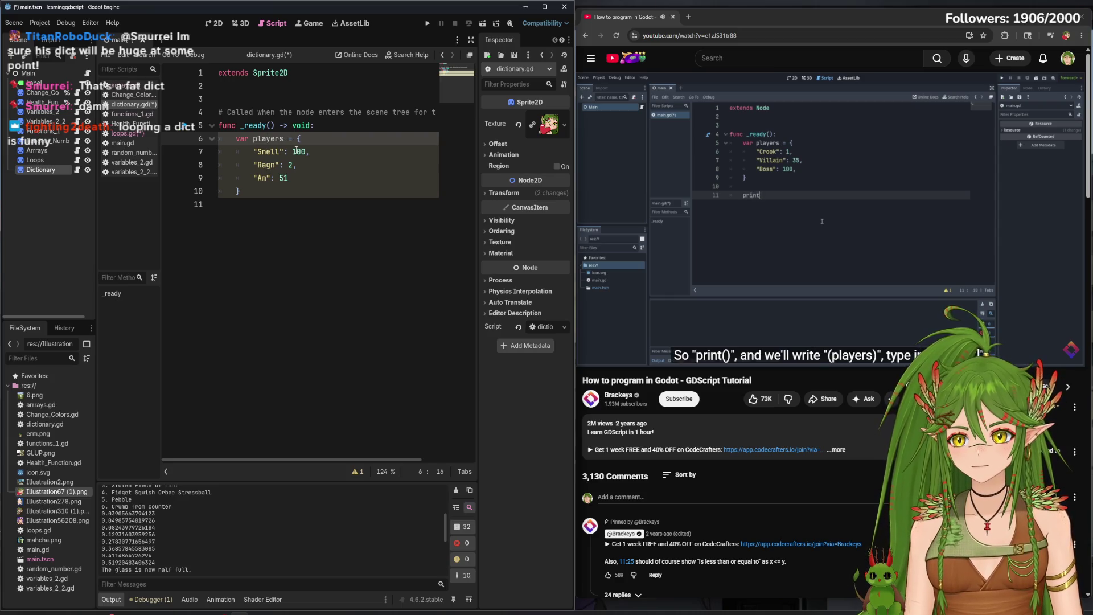
click(824, 229)
Add a print(players) line below the dictionary.
click(310, 195)
key(Return)
key(Return)
text(print(p)
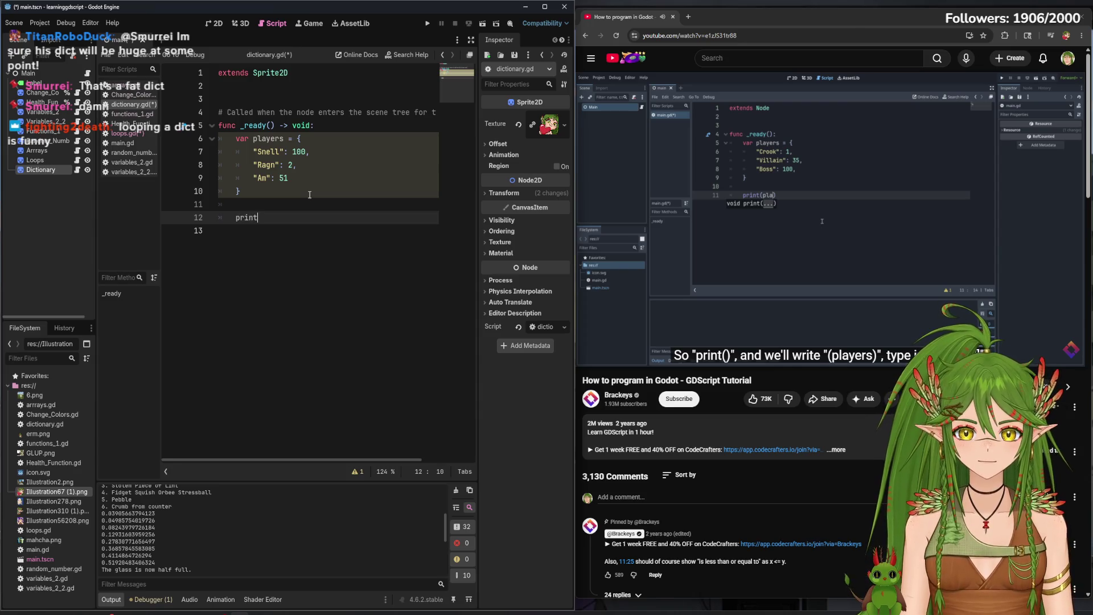
text(layers)
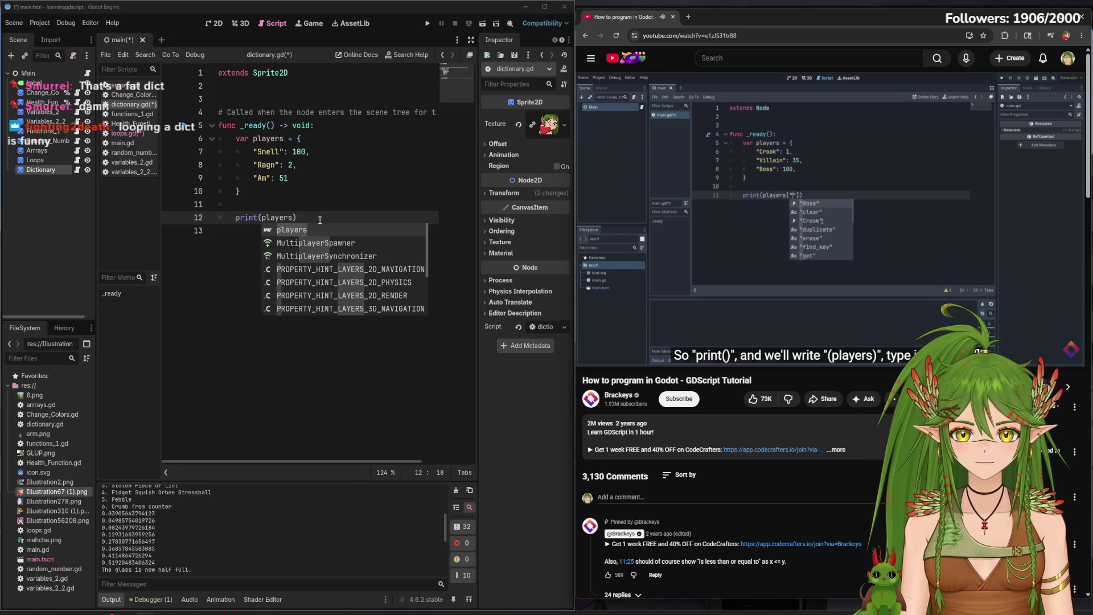
text())
key(Left)
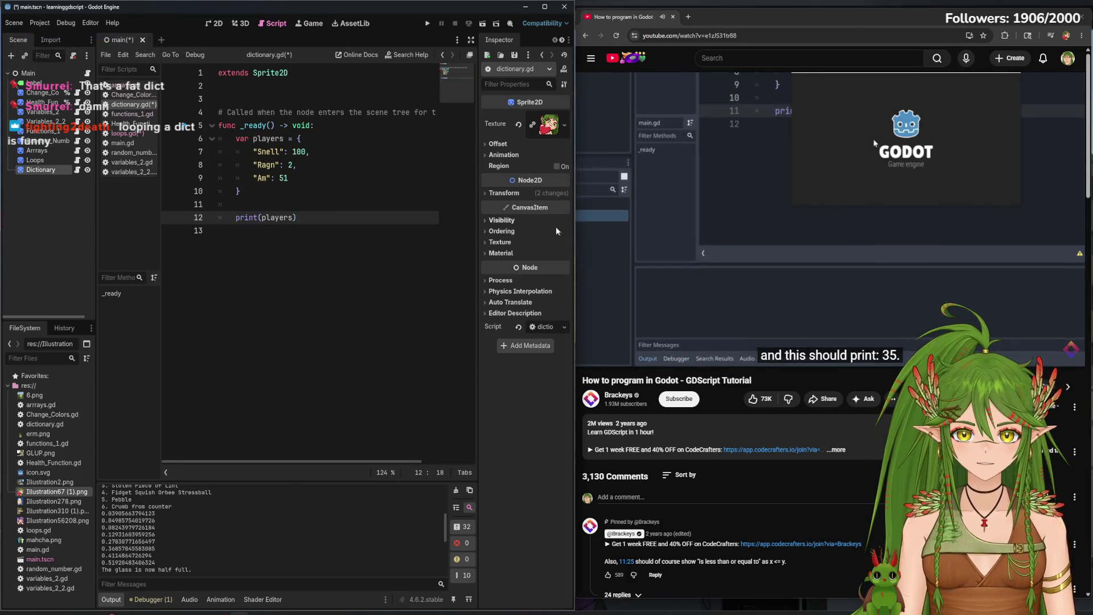
click(891, 210)
key(Left)
key(space)
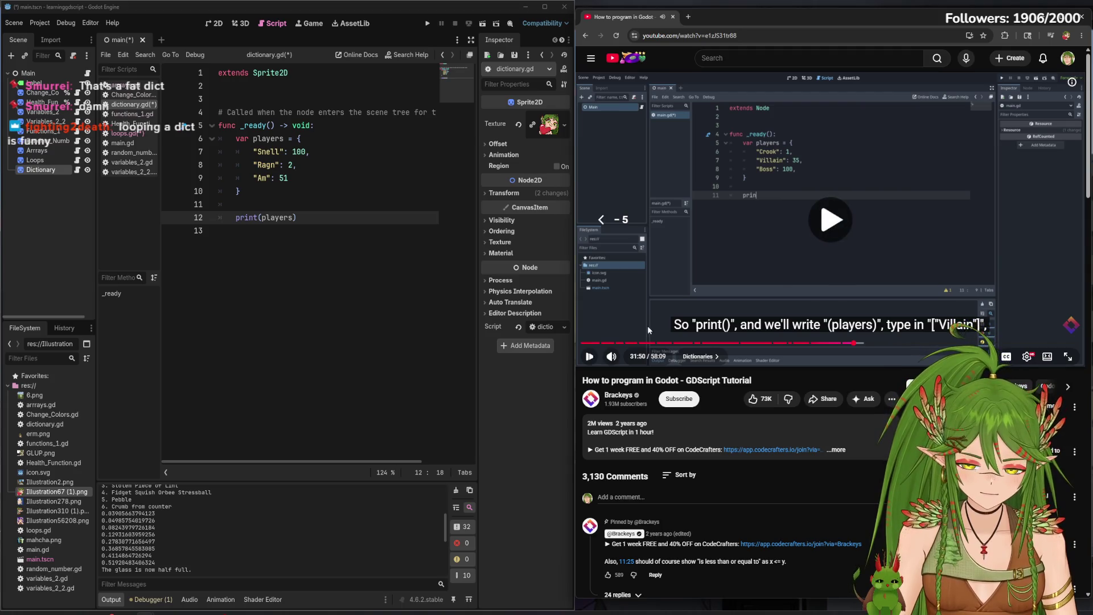
click(591, 365)
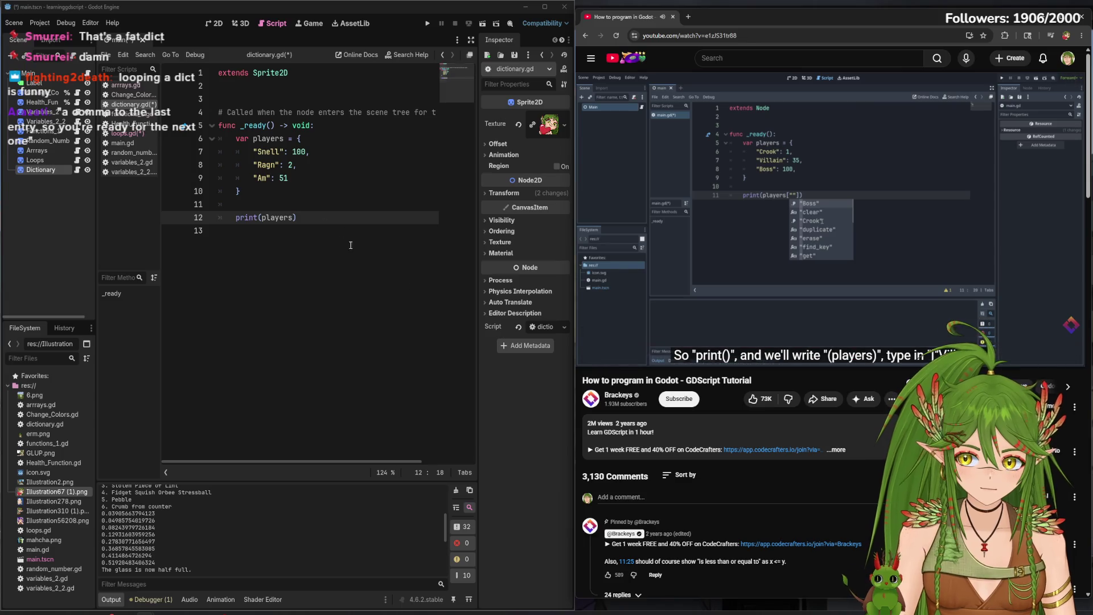
Make the print line look up one player: print(players["Snell"]).
click(294, 217)
text([Snell)
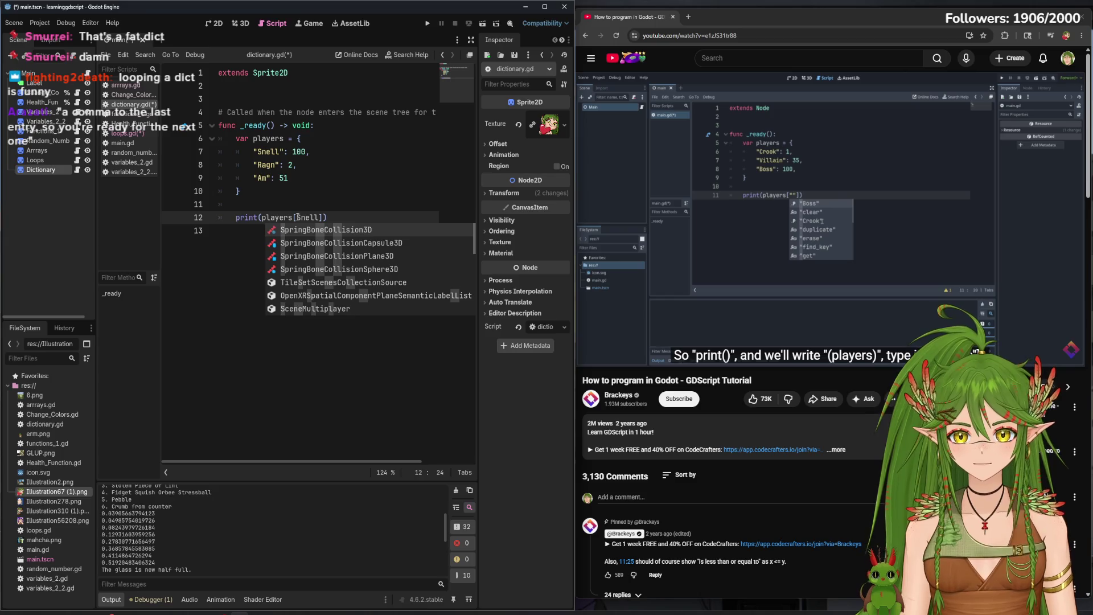
text(")
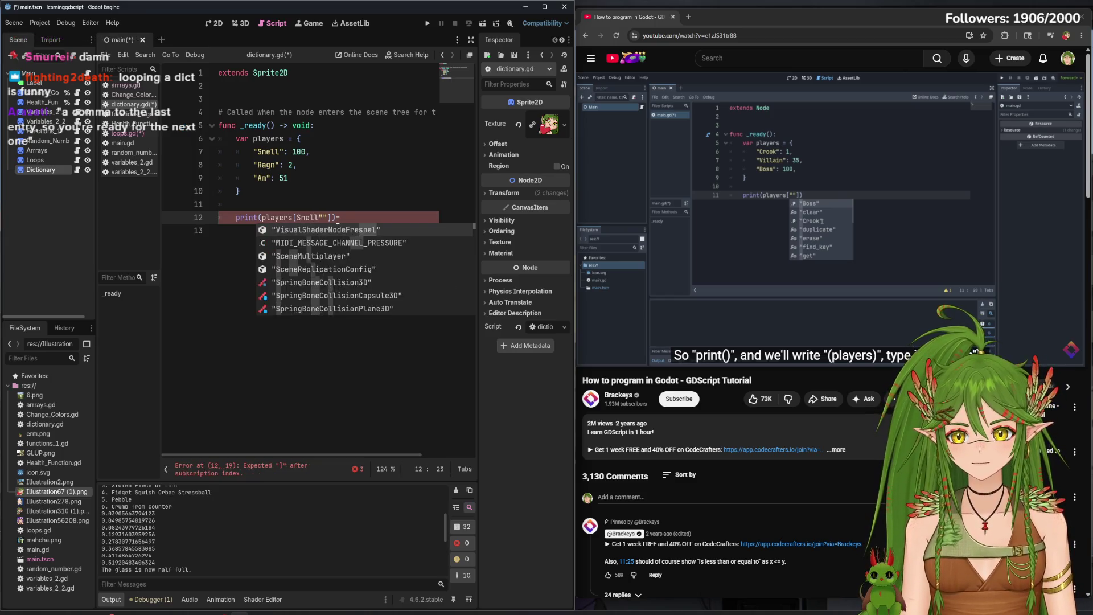
key(BackSpace)
key(BackSpace)
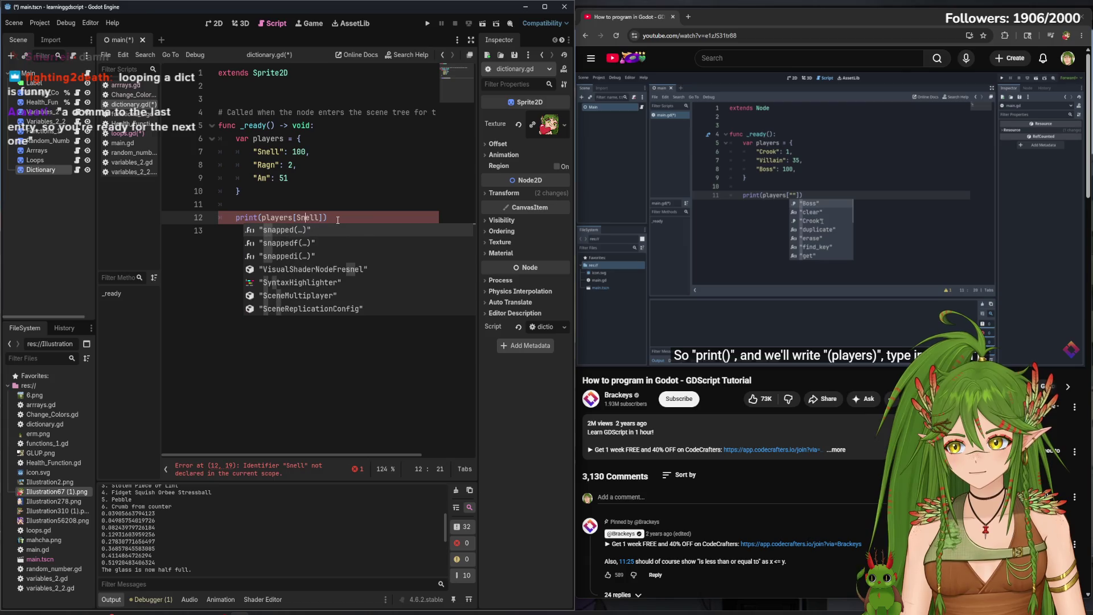
key(Left)
key(Left)
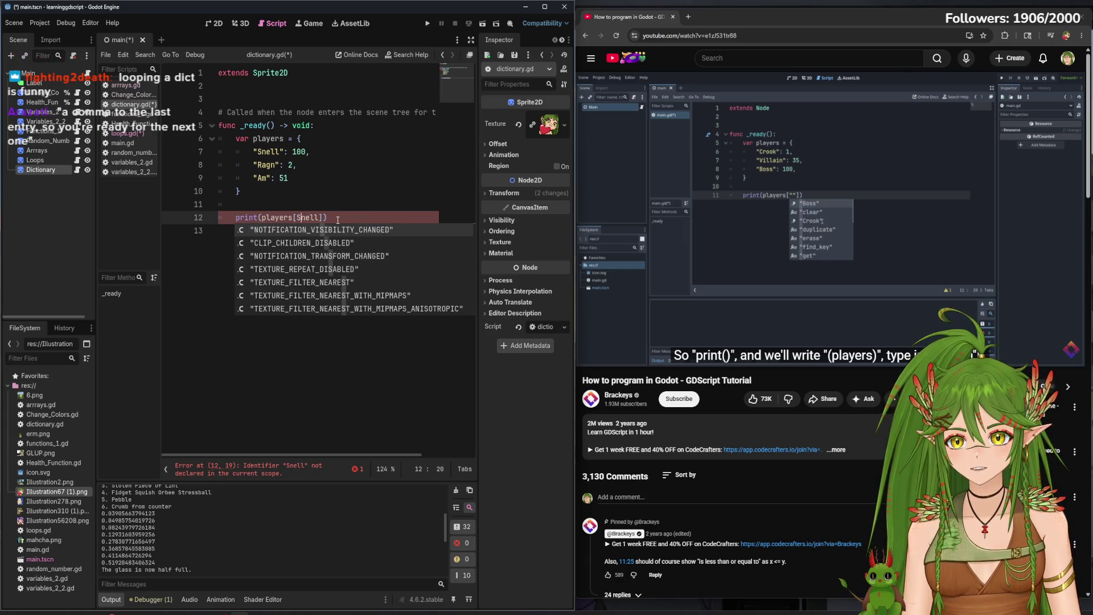
text(")
key(Right)
key(Right)
key(Right)
text(")
click(294, 180)
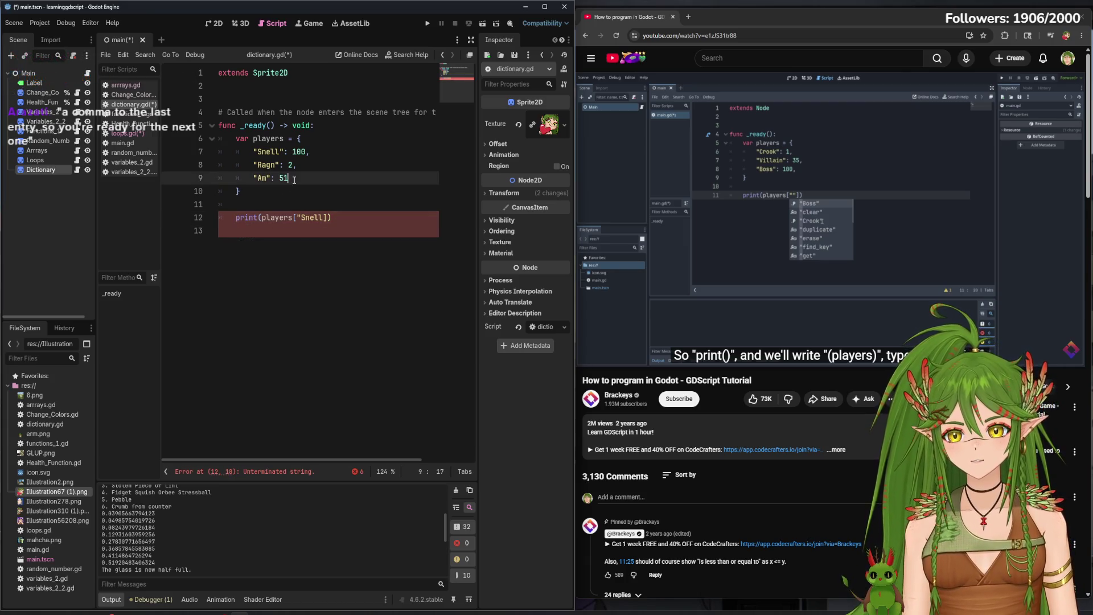
click(328, 218)
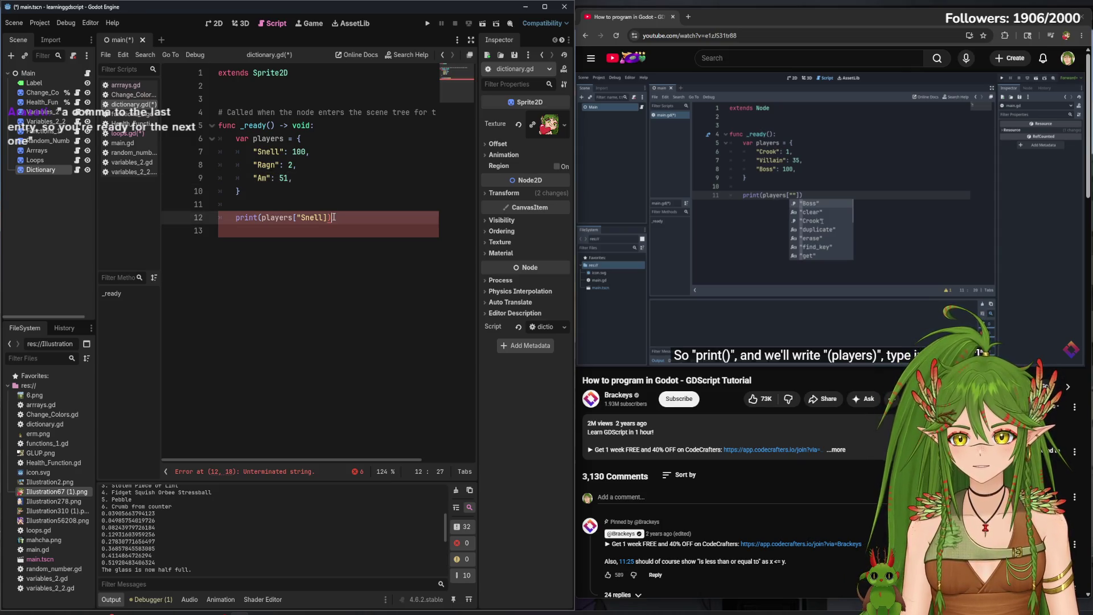
key(BackSpace)
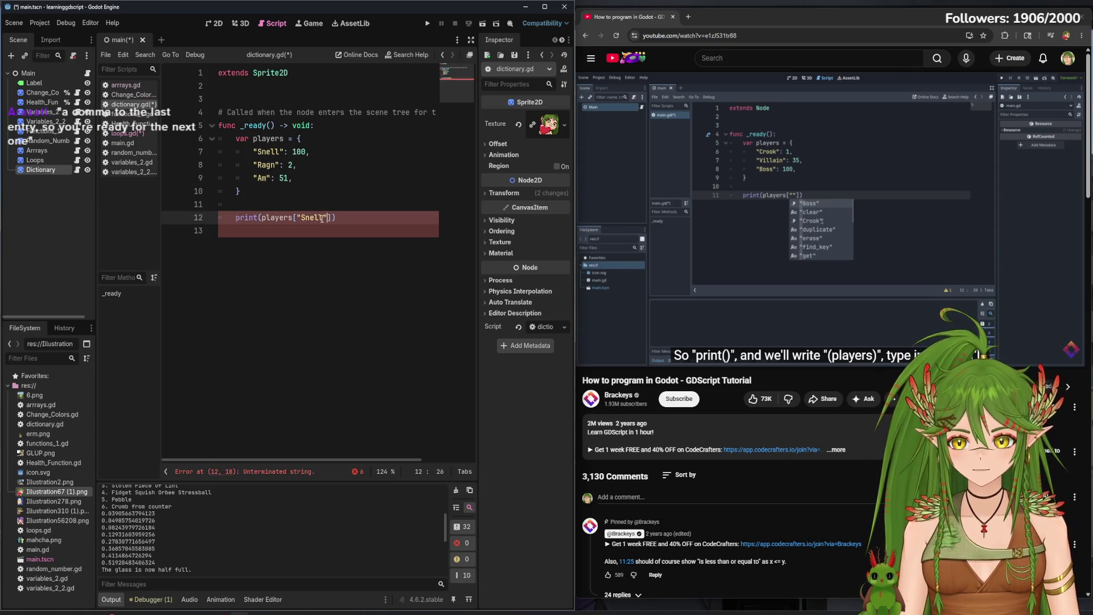
click(706, 206)
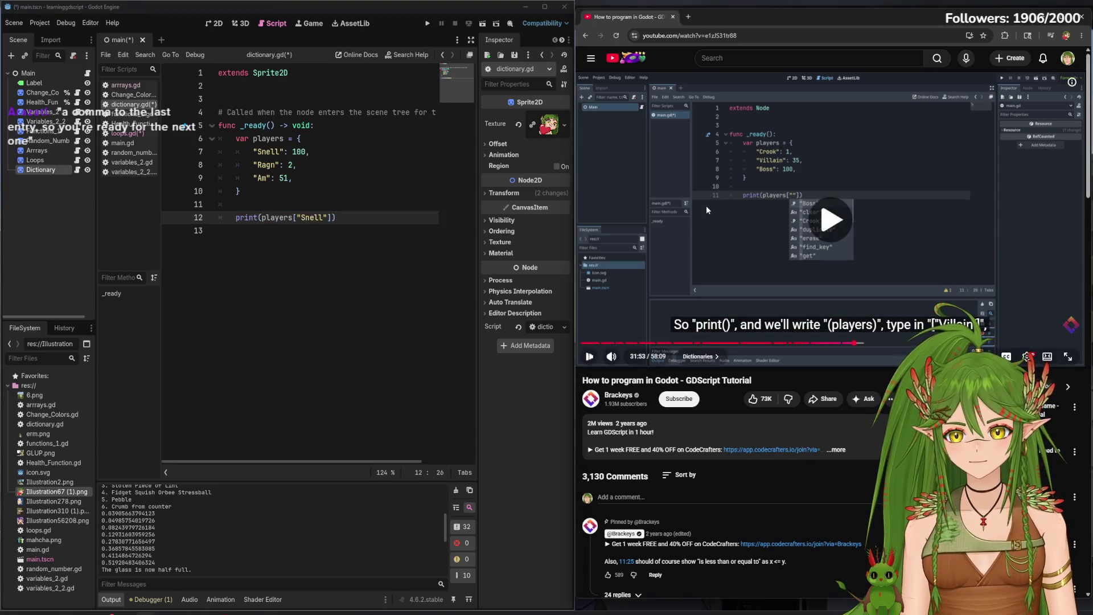
Delete the if/break lines and the leftover blank line from the while loop in loops.gd.
click(426, 23)
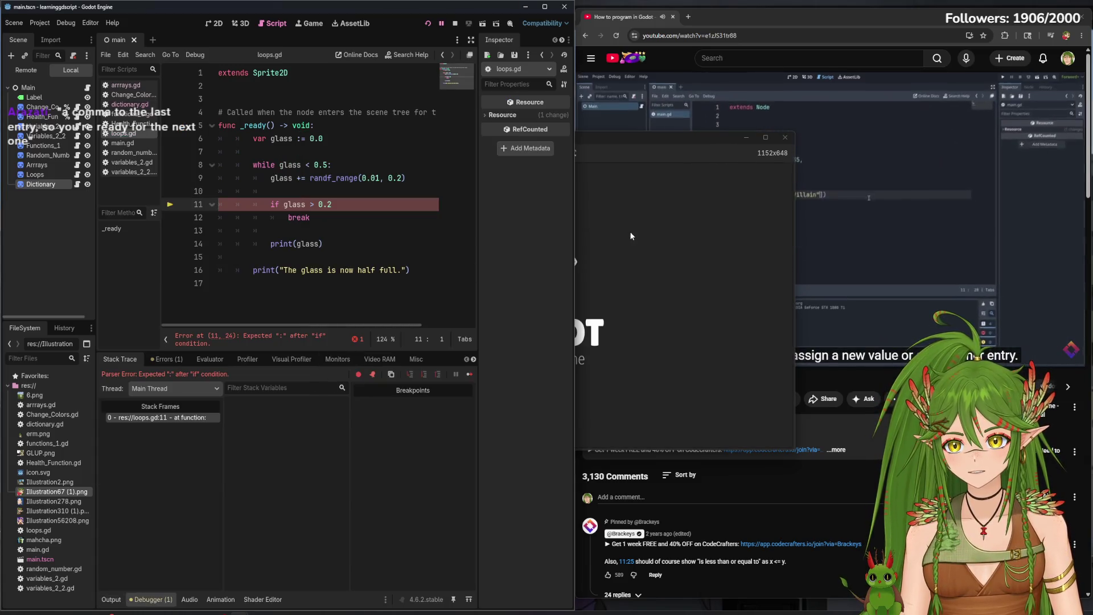
click(911, 158)
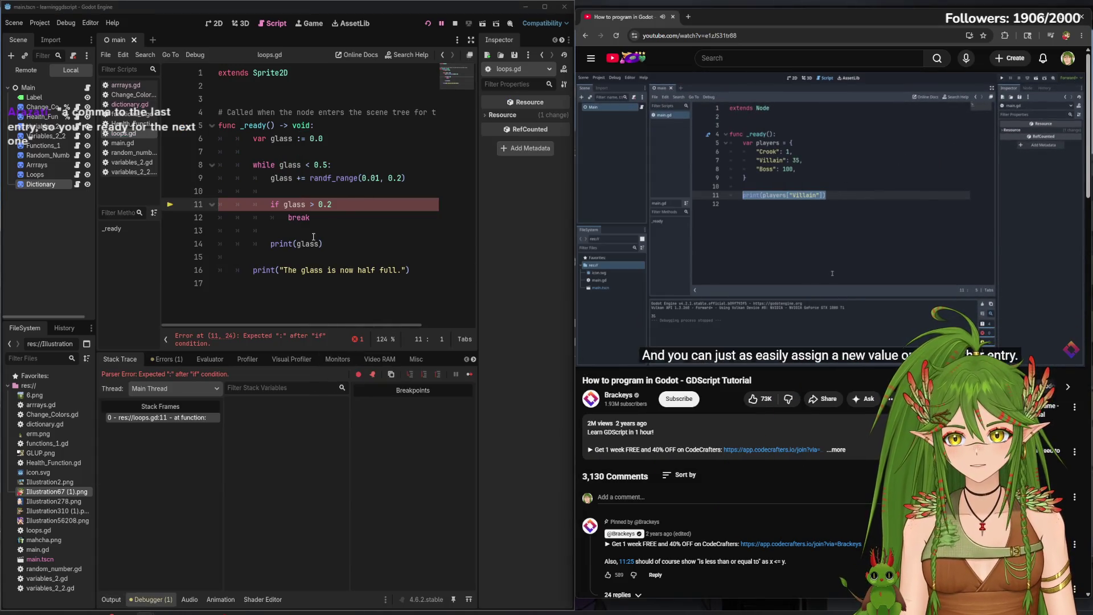
drag(310, 218, 272, 191)
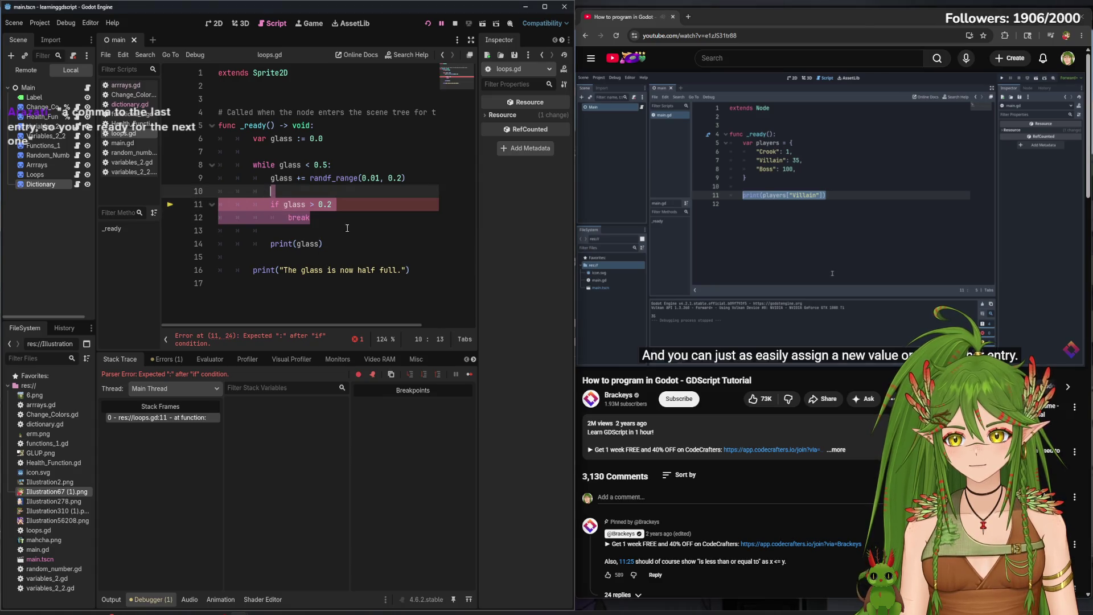
key(BackSpace)
click(283, 207)
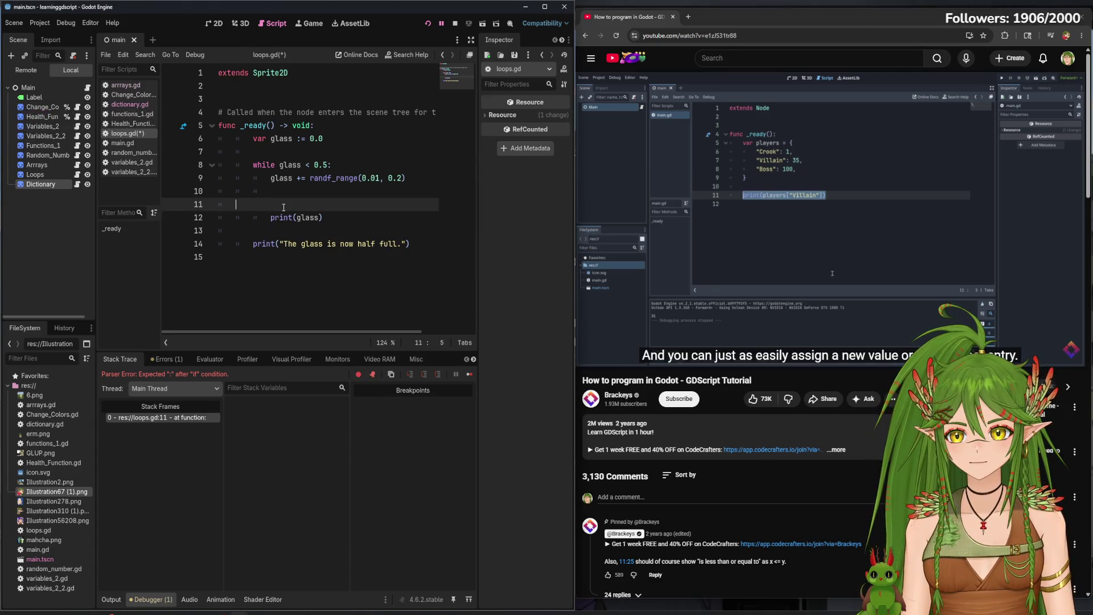
key(BackSpace)
key(BackSpace)
key(BackSpace)
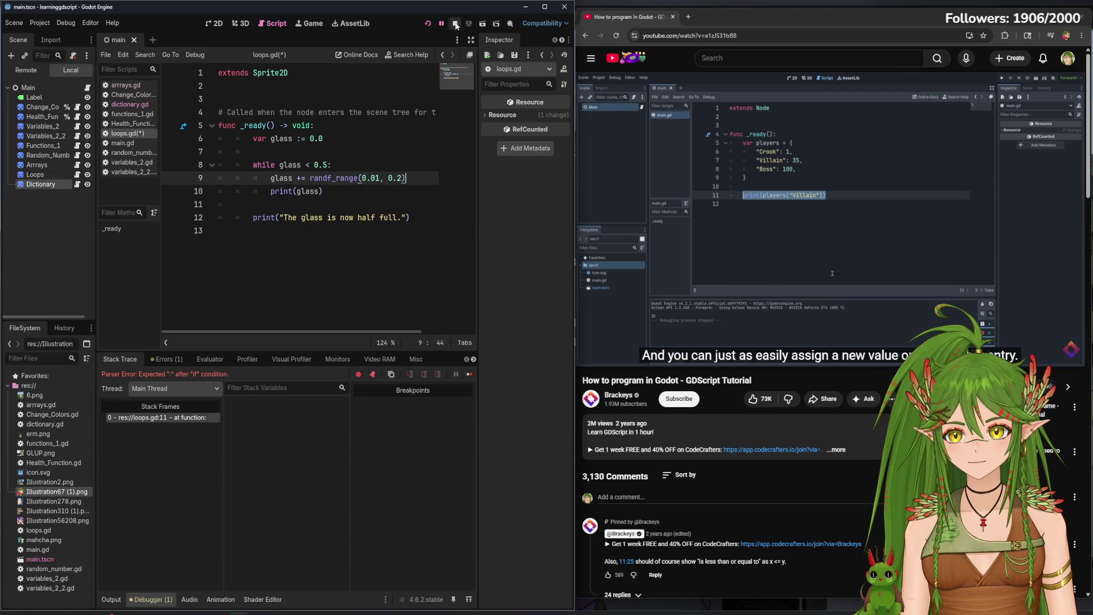
Restart the project to confirm it runs, then close the game window.
click(454, 23)
click(427, 24)
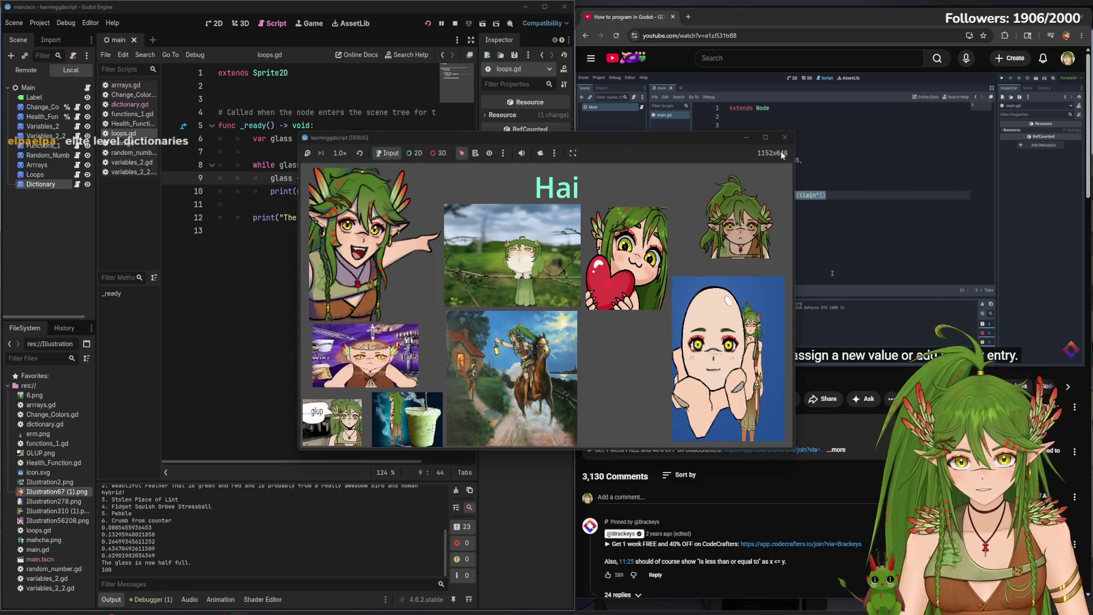
click(786, 137)
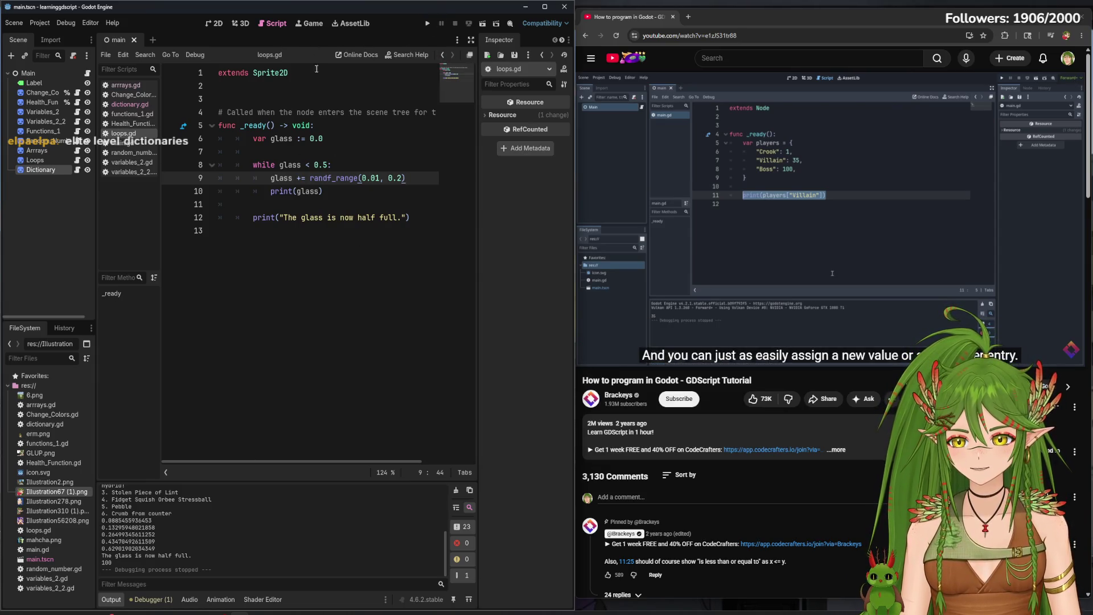
click(130, 104)
Add a 'for username in players:' loop below the print line.
click(713, 198)
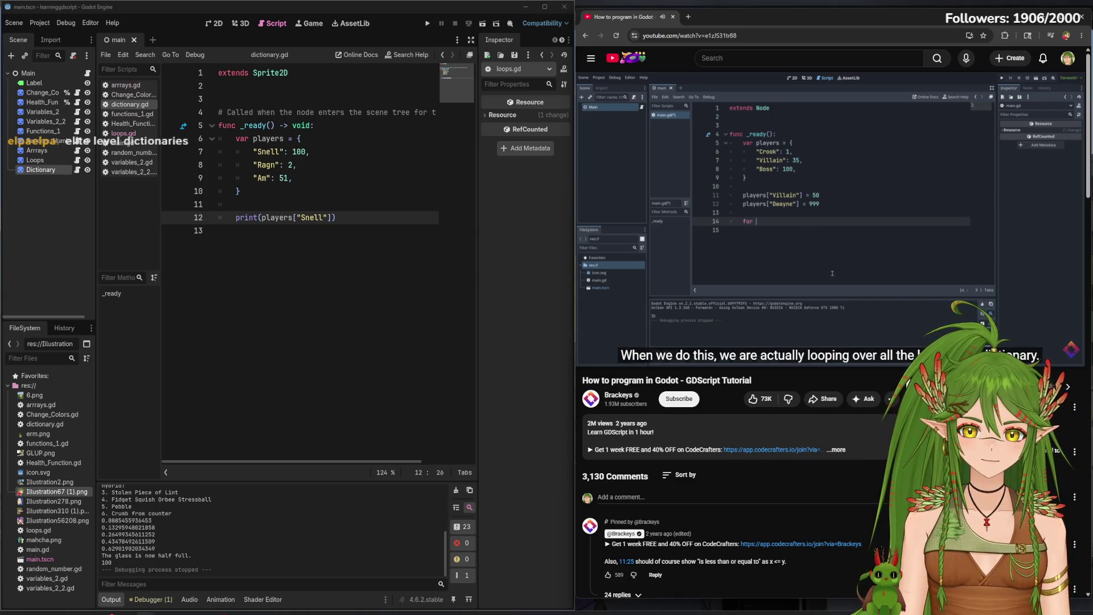
click(370, 216)
key(Return)
key(Return)
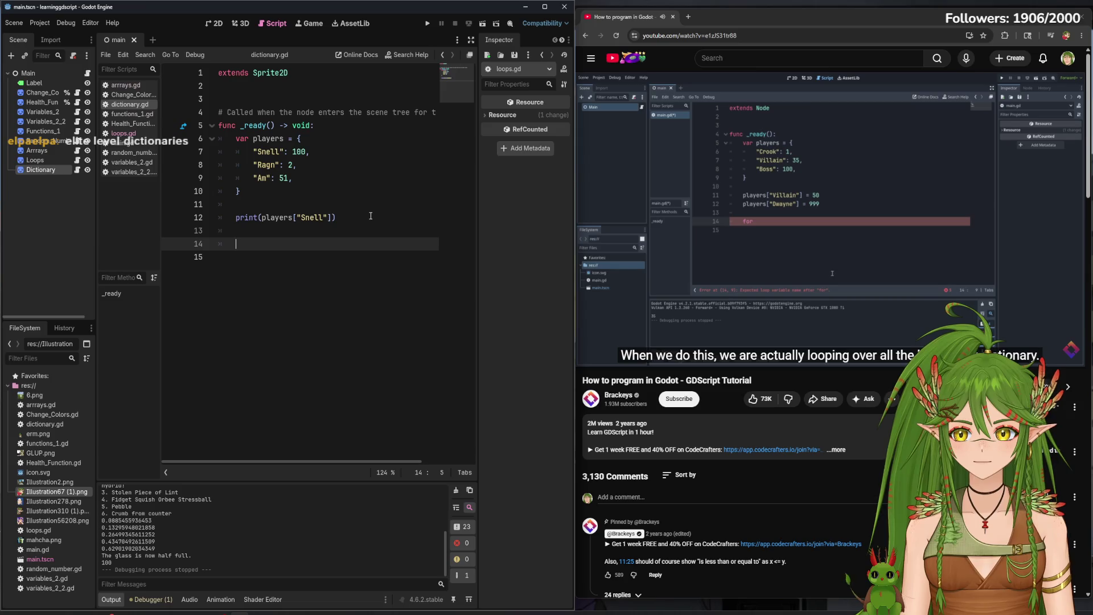
text(for )
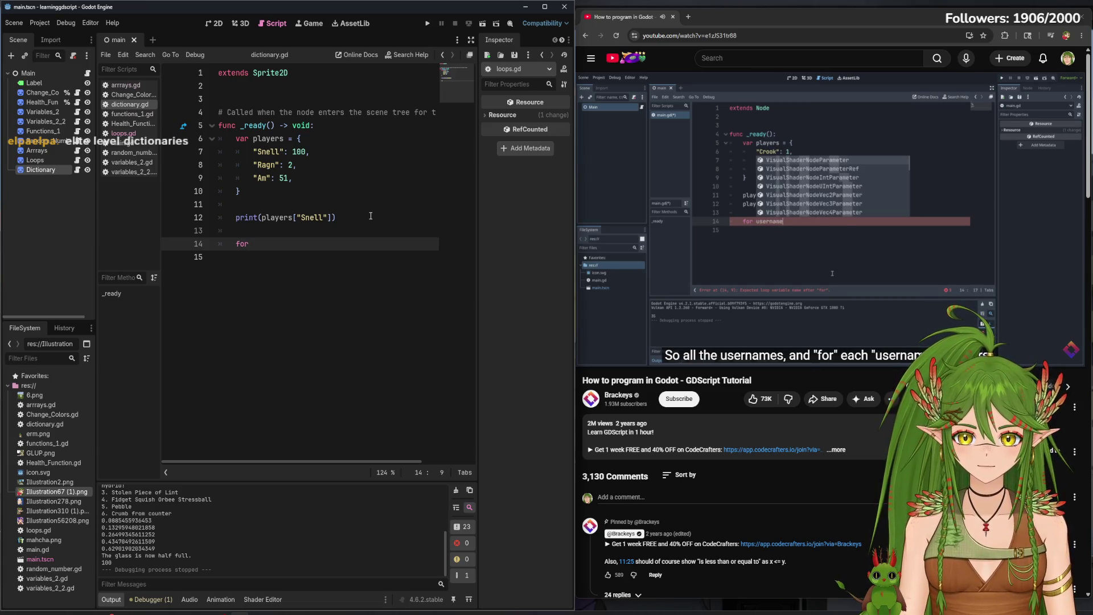
text(username )
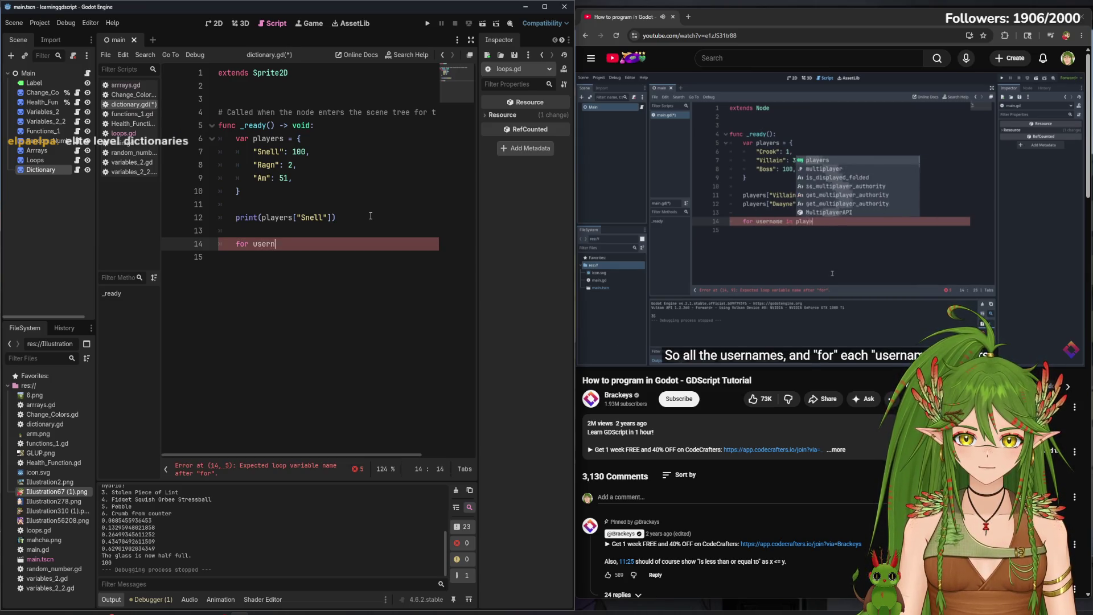
text(in players:)
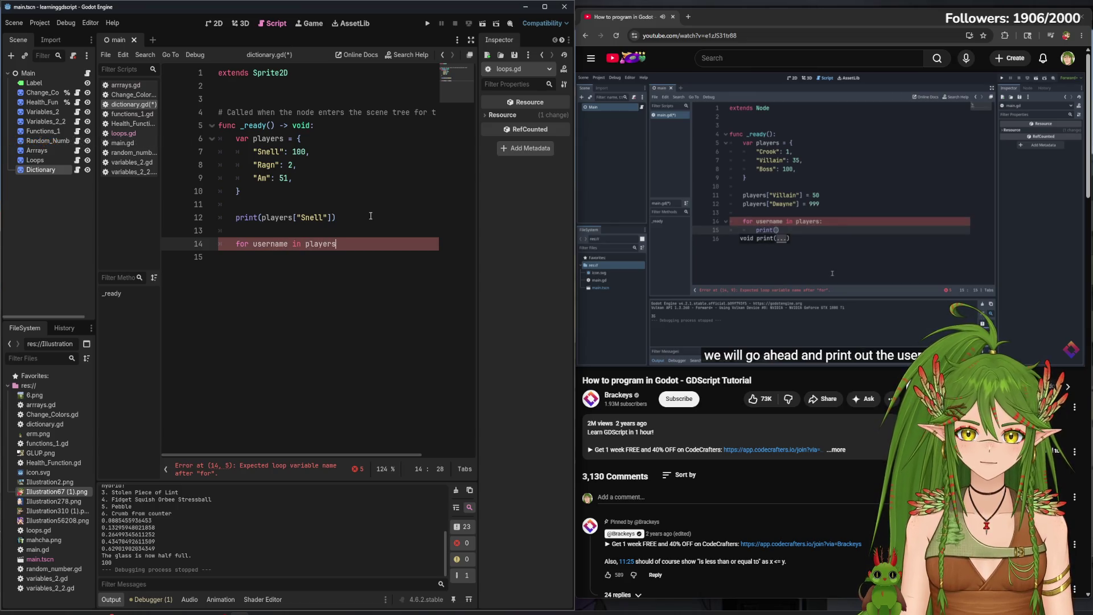
key(Return)
Write the loop's print call joining username, a colon separator and str(players[username]).
text(print)
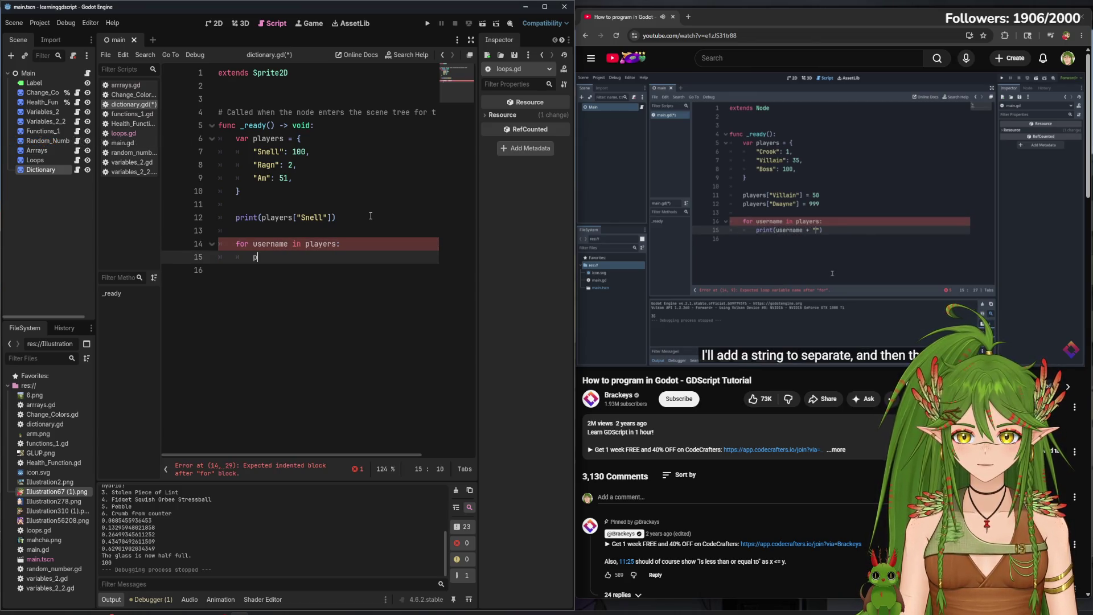
text((username)
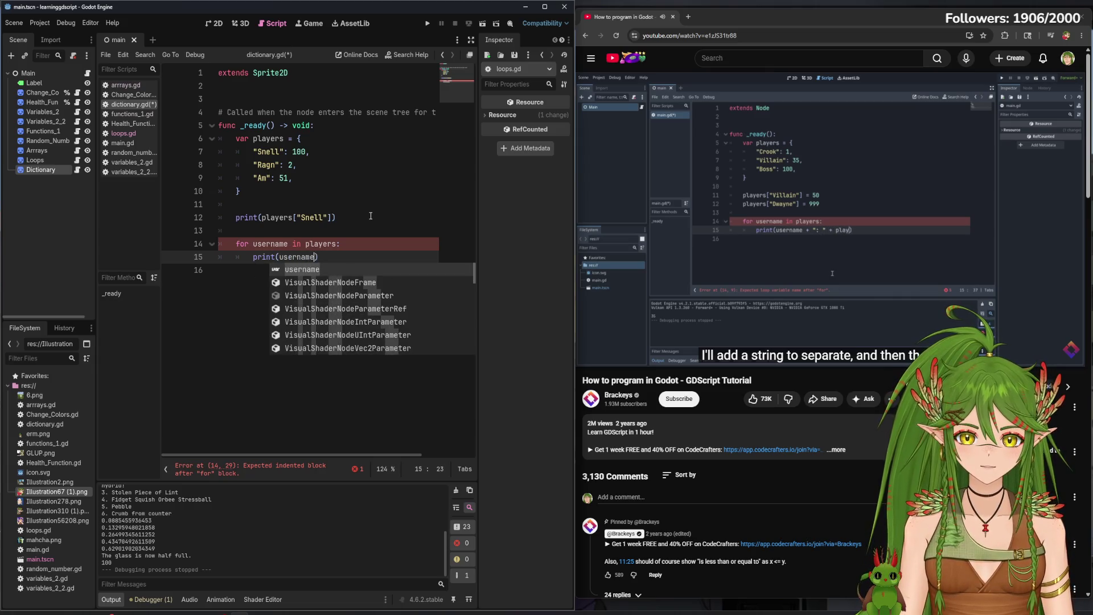
text( " ")
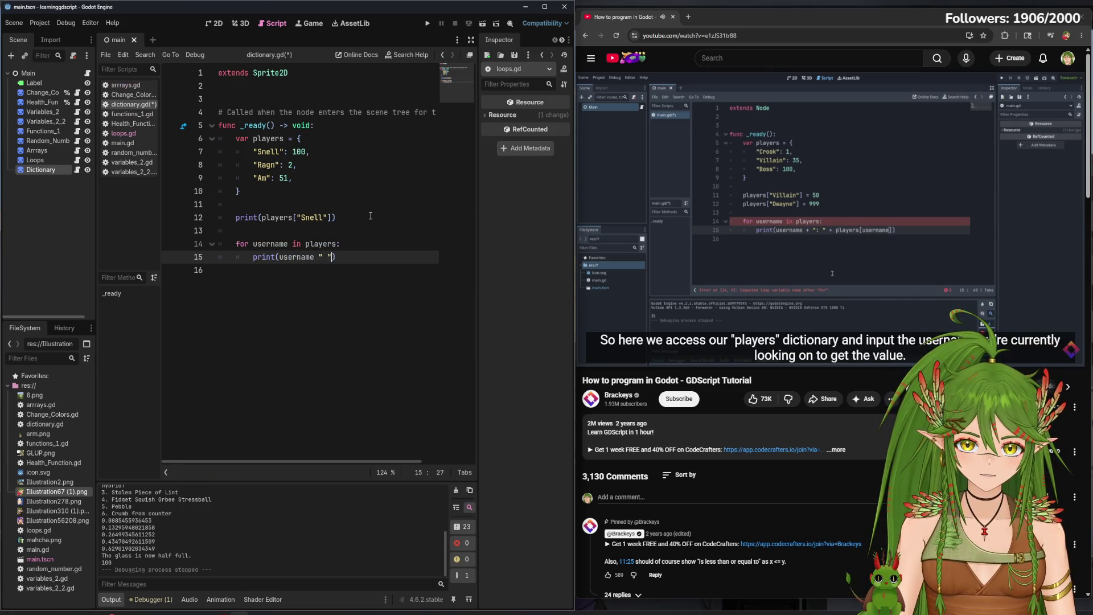
text(: ")
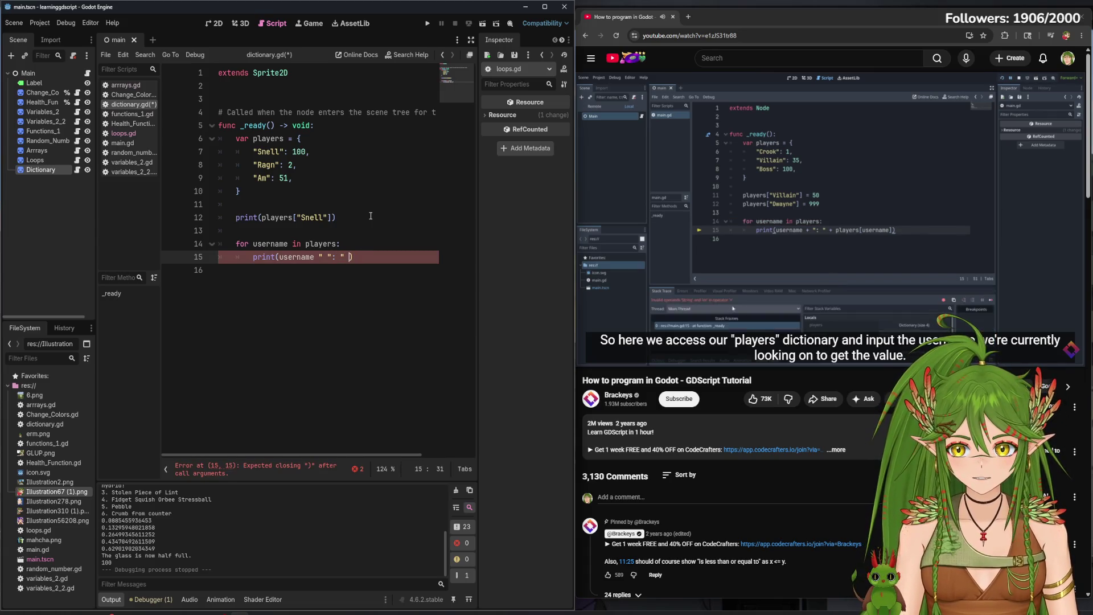
key(BackSpace)
text(+ p)
text(layer)
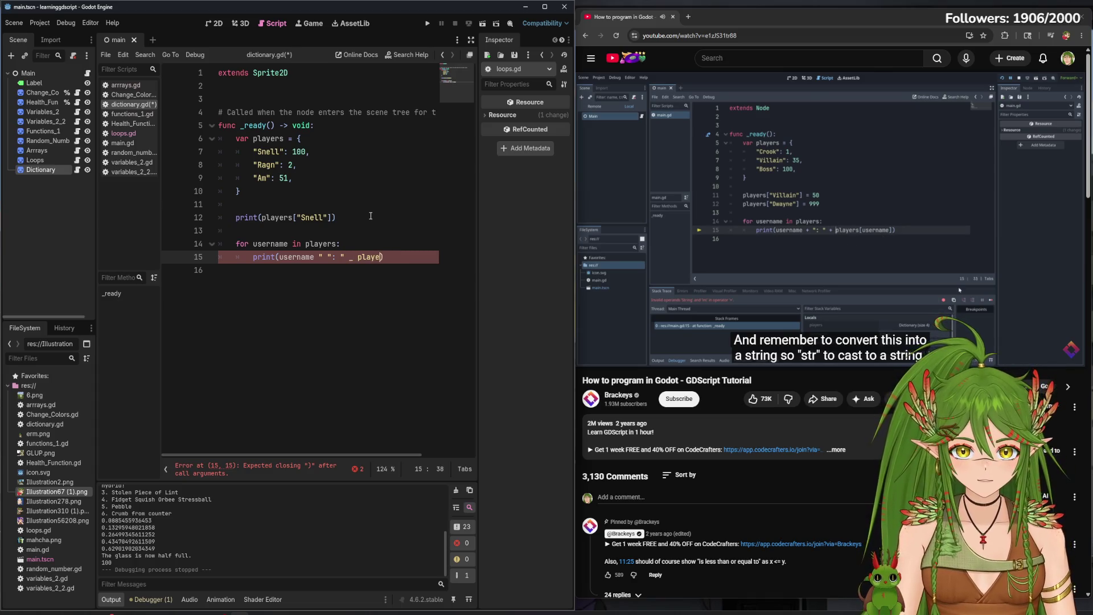
click(798, 107)
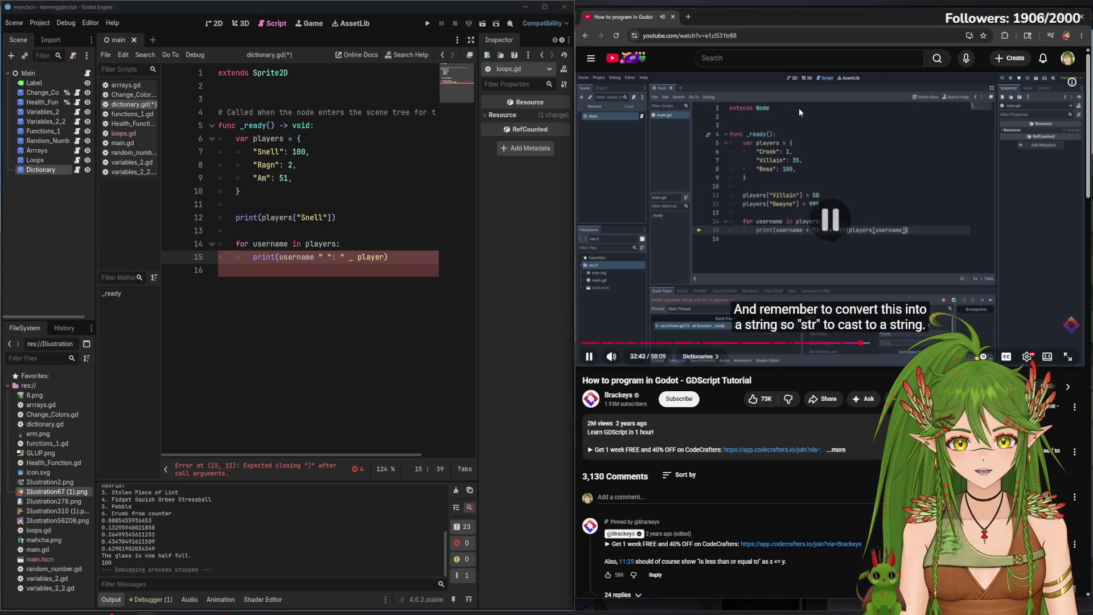
click(381, 260)
key(BackSpace)
key(BackSpace)
key(BackSpace)
text(+ s)
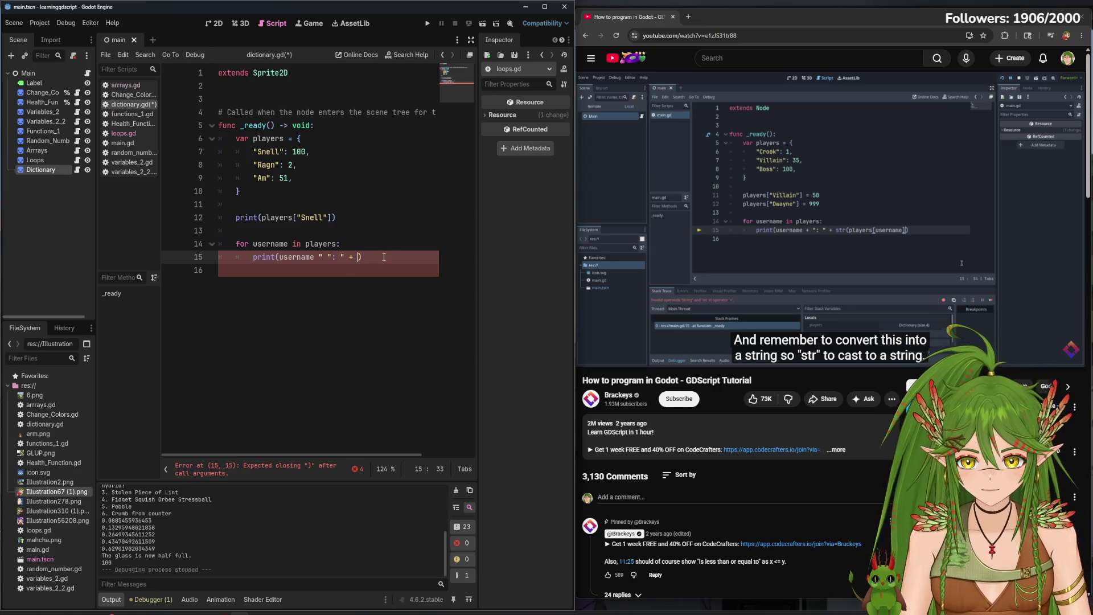
text(tr)
text((players)
text([username])
text(])
key(Left)
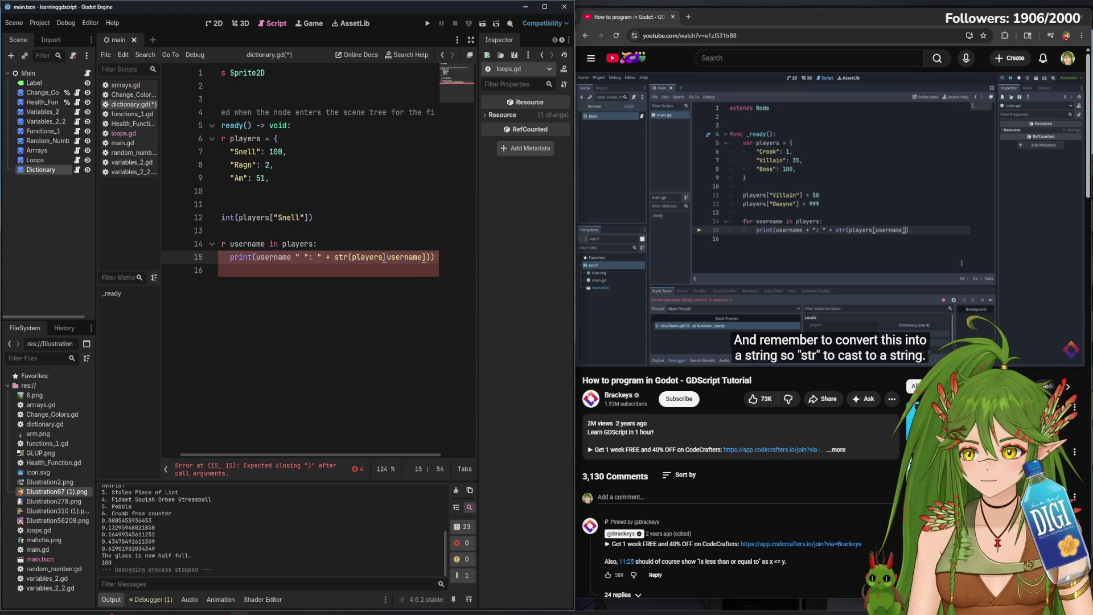
key(Right)
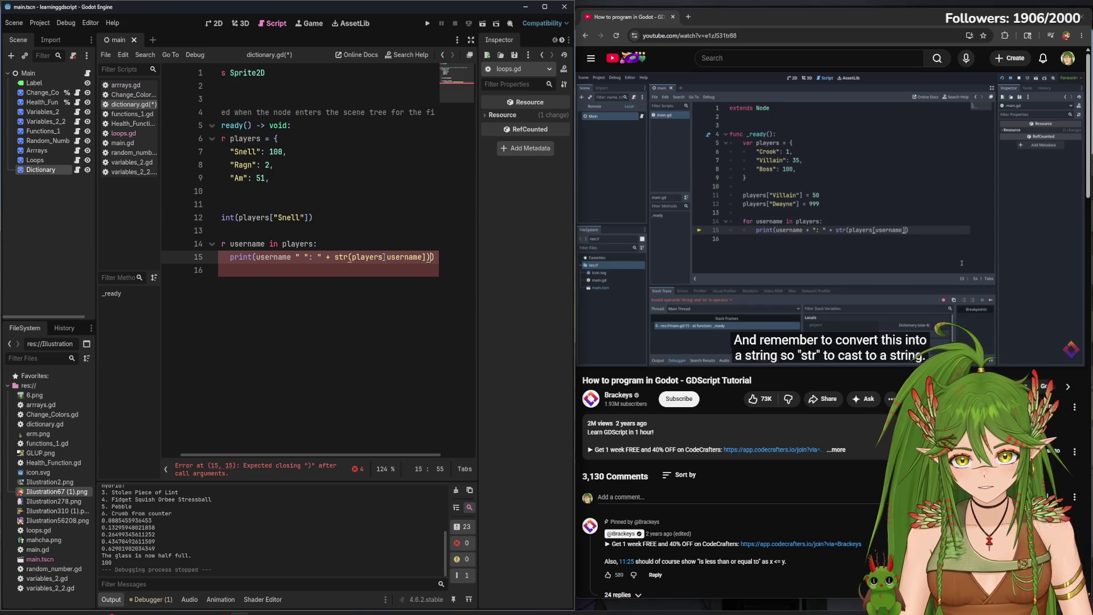
key(Left)
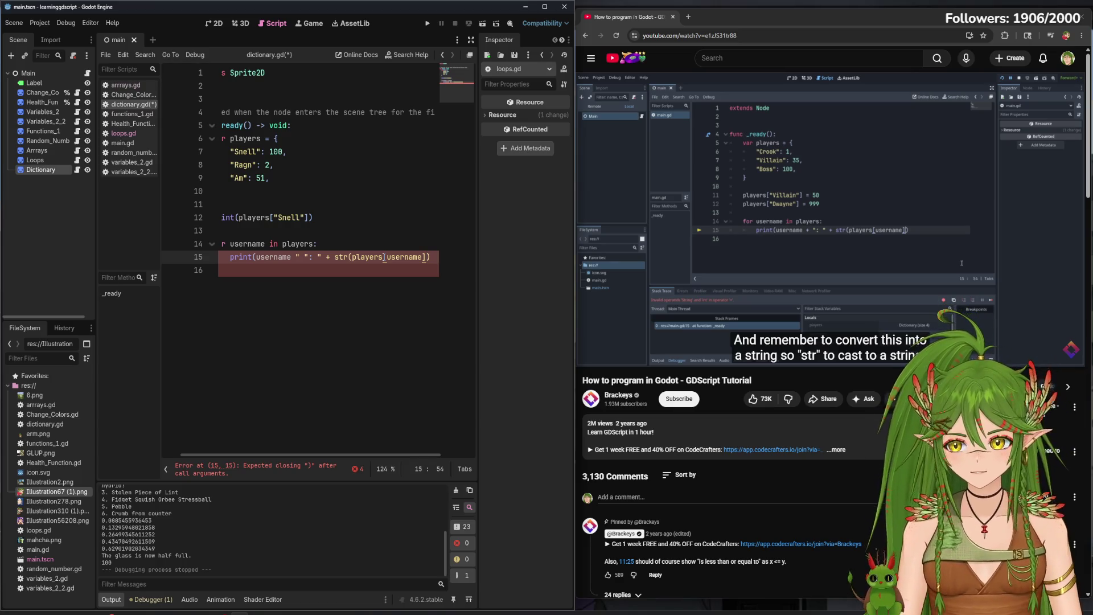
click(295, 253)
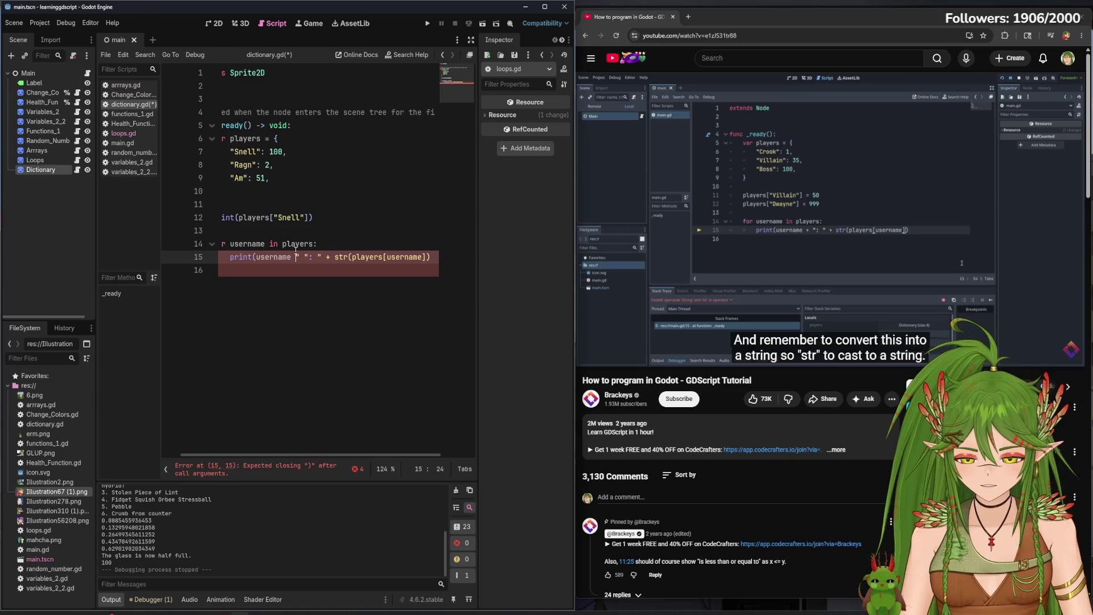
Insert the missing plus after username and a closing parenthesis on the print line.
text(+)
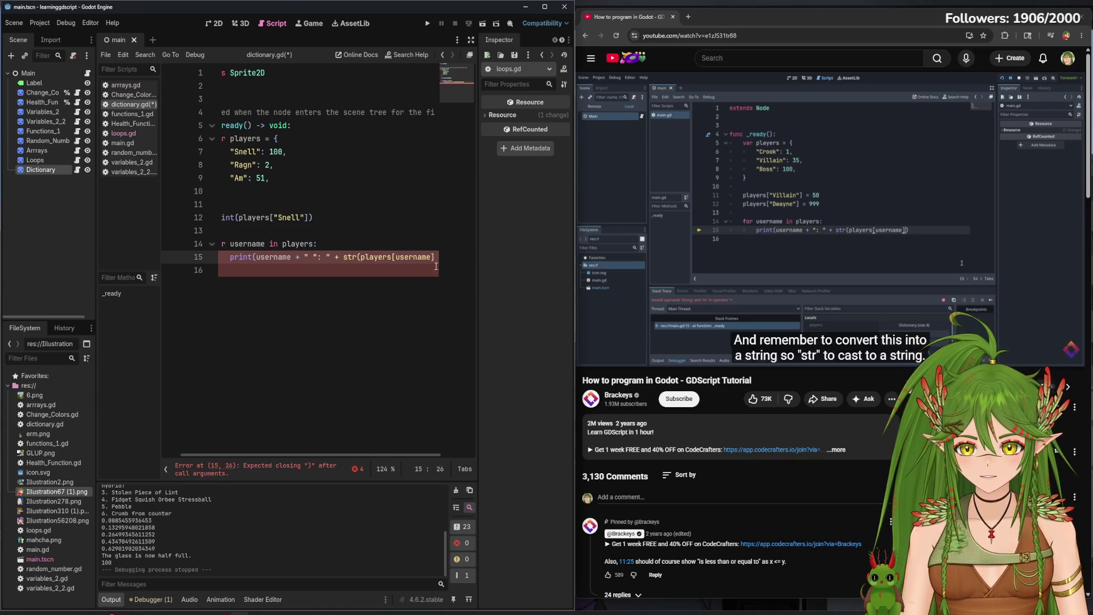
click(436, 256)
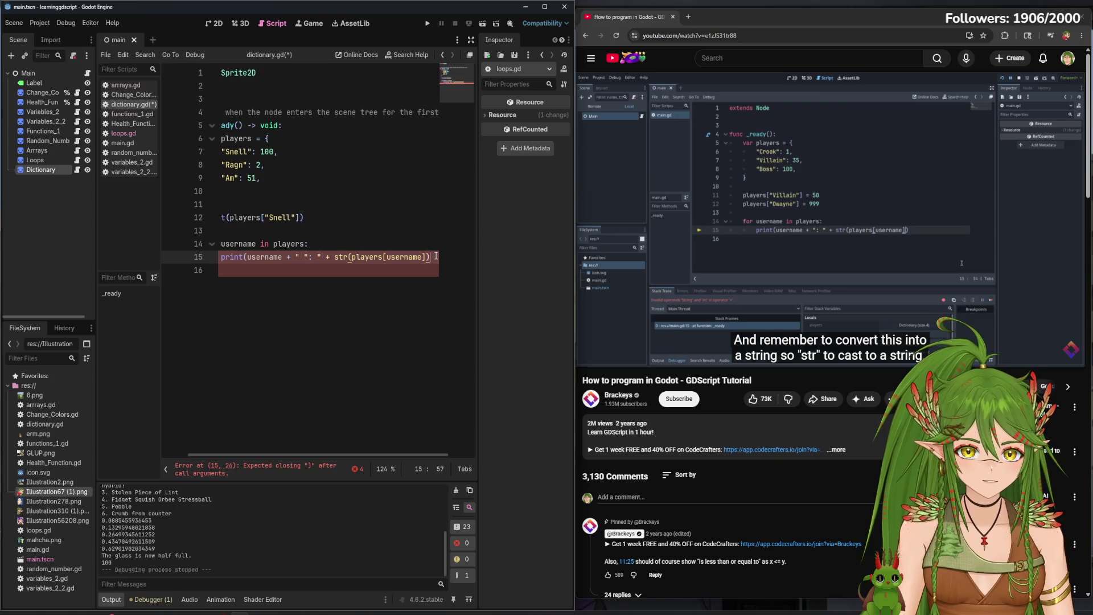
scroll(453, 255, right, 1)
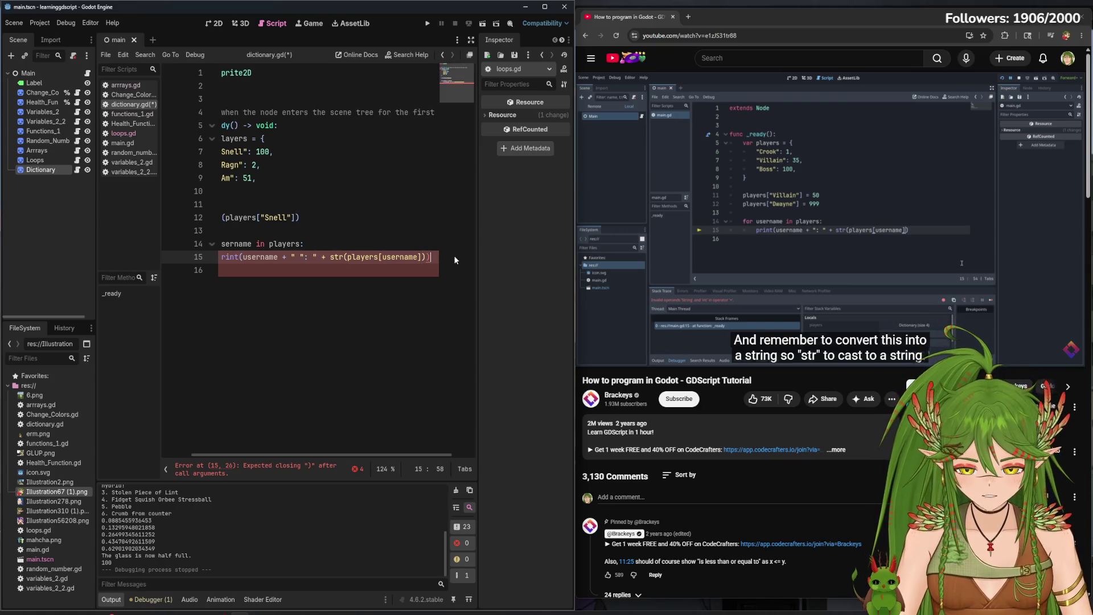
key(Left)
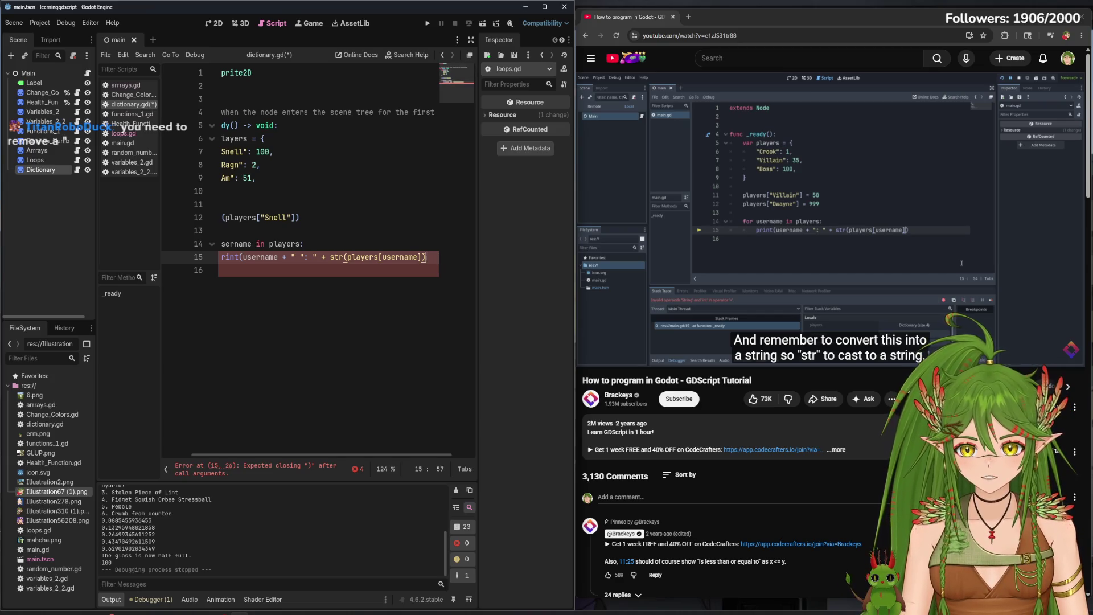
scroll(437, 459, right, 2)
scroll(436, 456, right, 2)
text())
click(396, 333)
drag(359, 454, 424, 459)
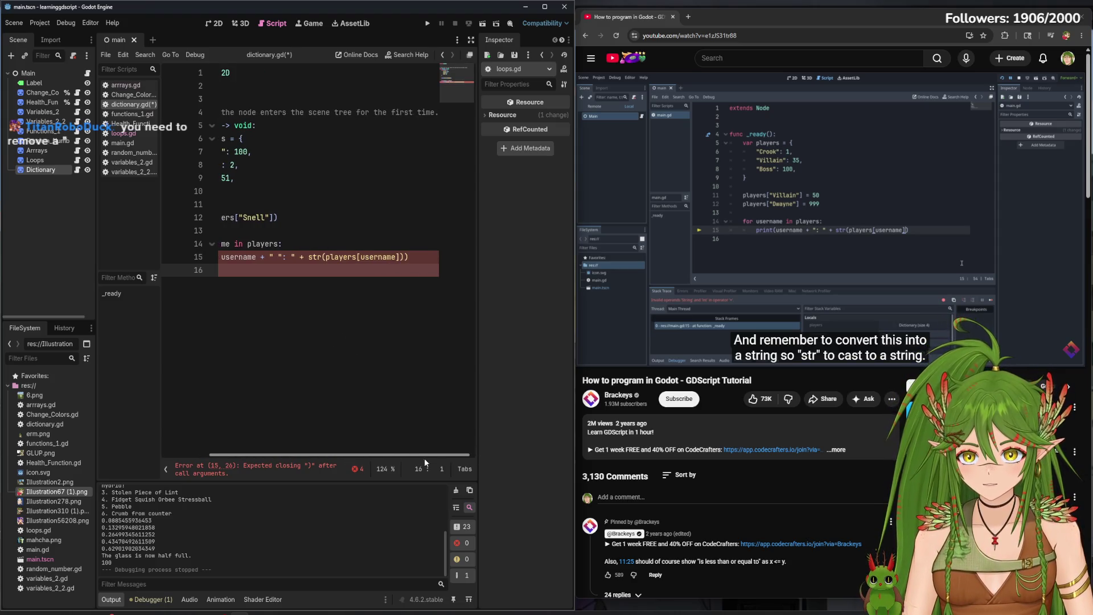
Rewrite the separator as " : " and close the call: print(username + " : " + str(players[username])).
click(281, 257)
key(BackSpace)
key(BackSpace)
key(BackSpace)
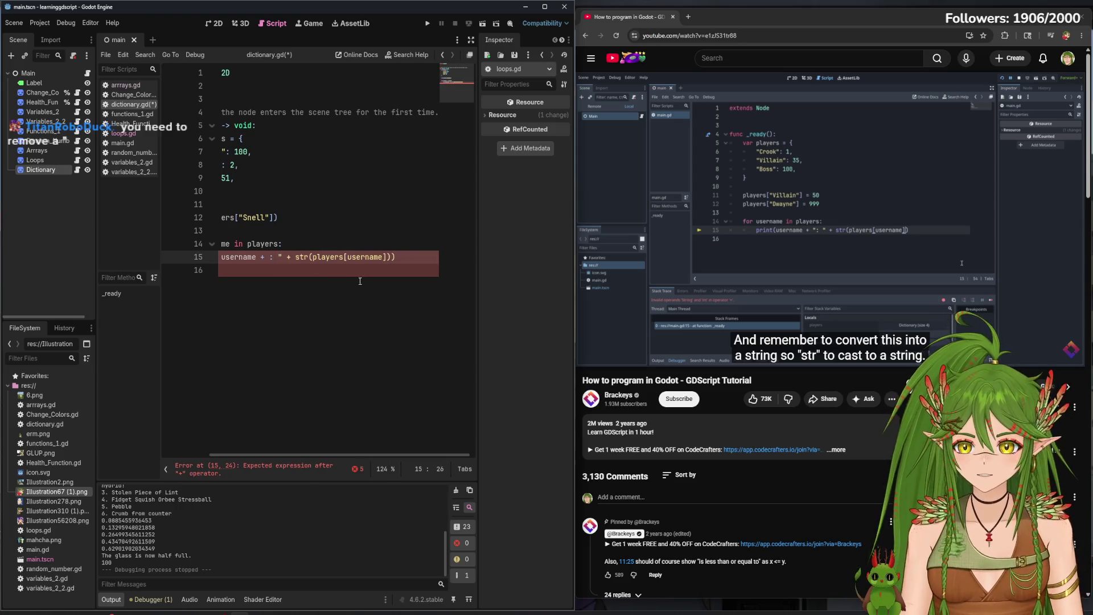
click(383, 295)
drag(348, 459, 424, 460)
click(295, 257)
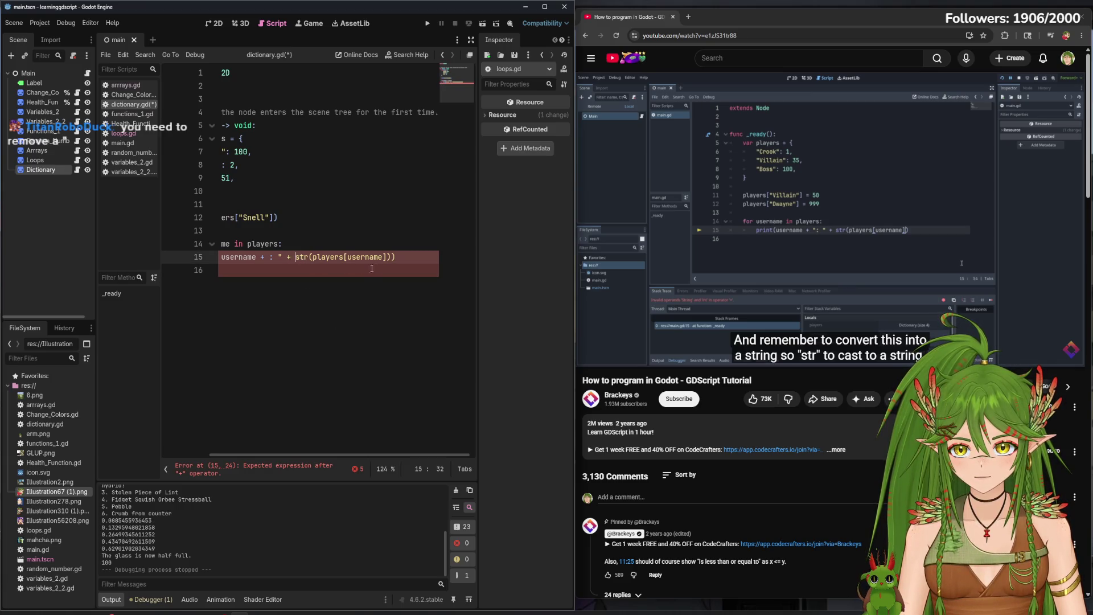
click(405, 323)
drag(343, 455, 391, 456)
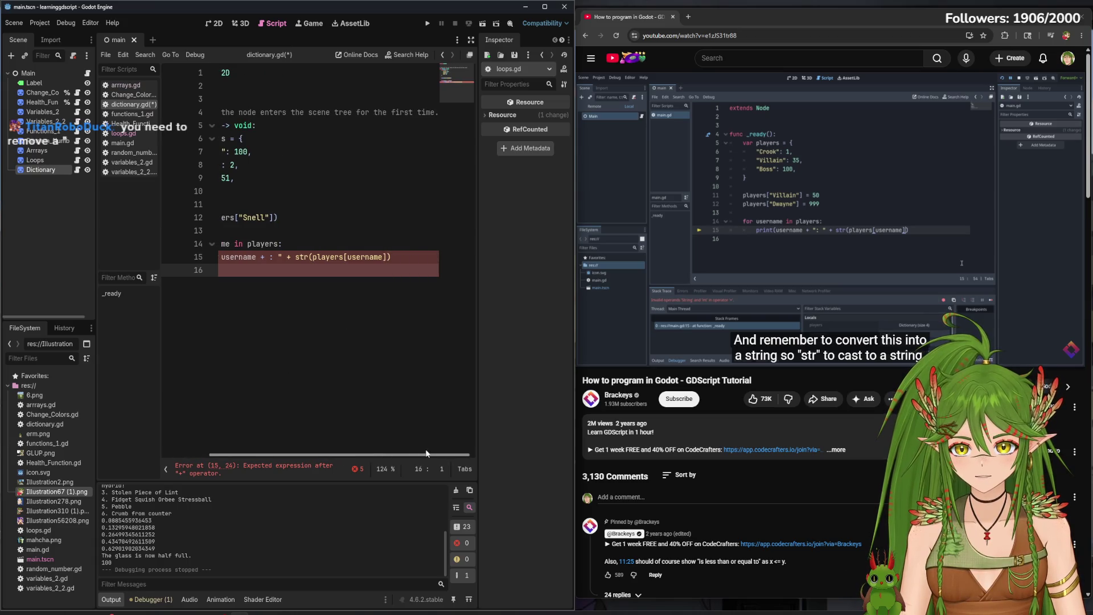
click(266, 256)
text(")
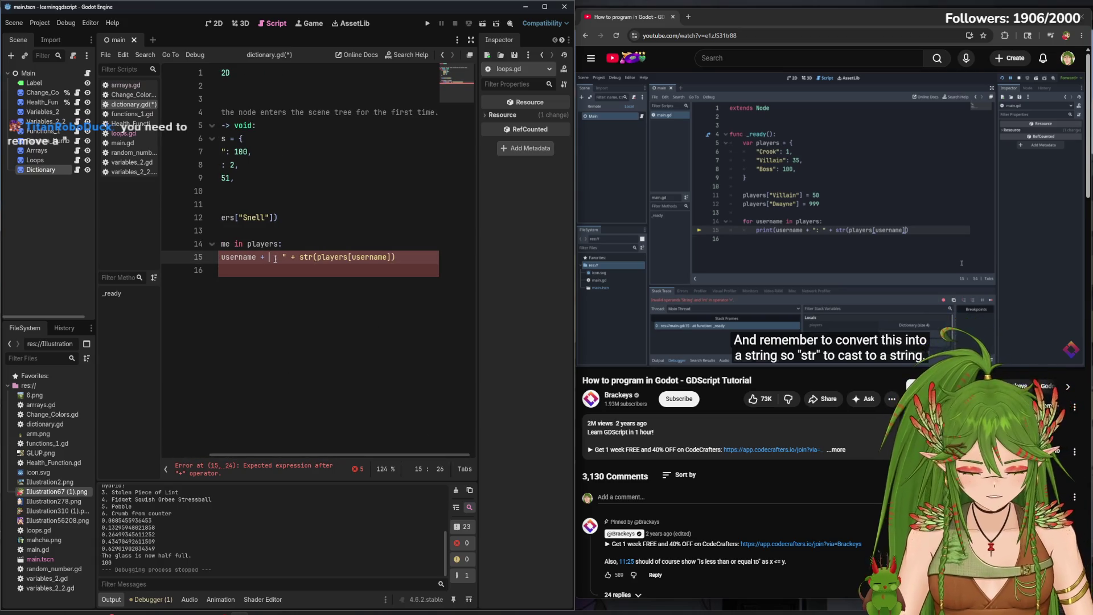
key(BackSpace)
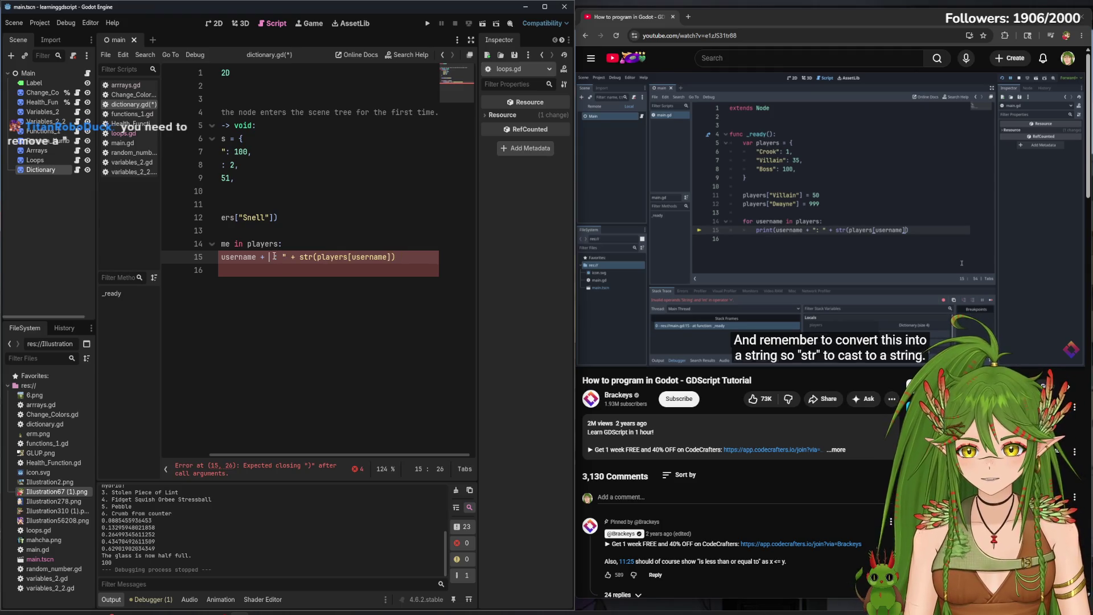
drag(289, 257, 270, 257)
text(" : "")
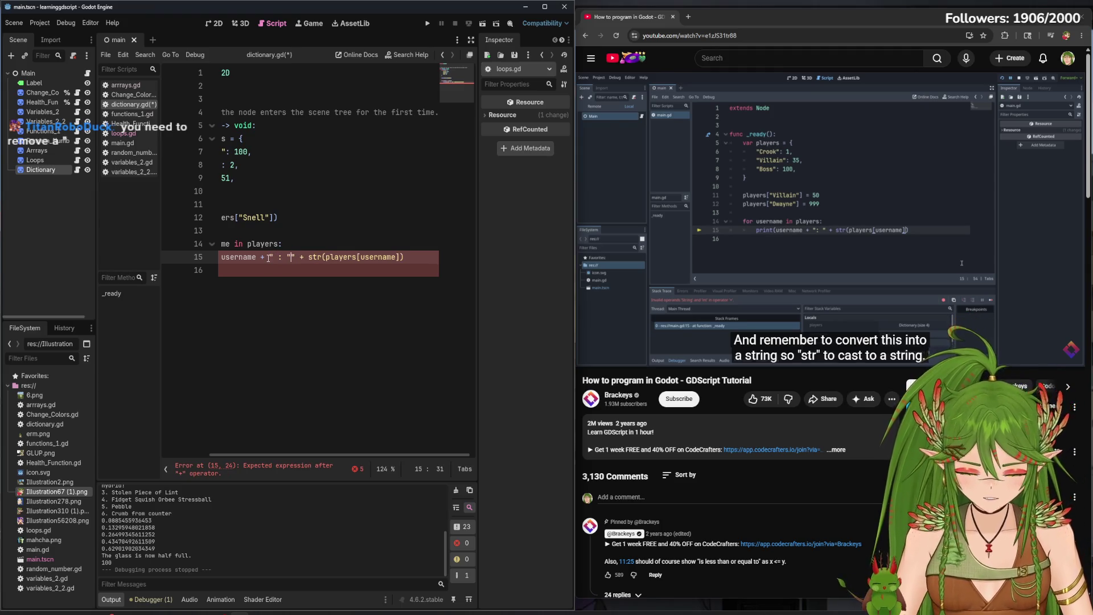
key(BackSpace)
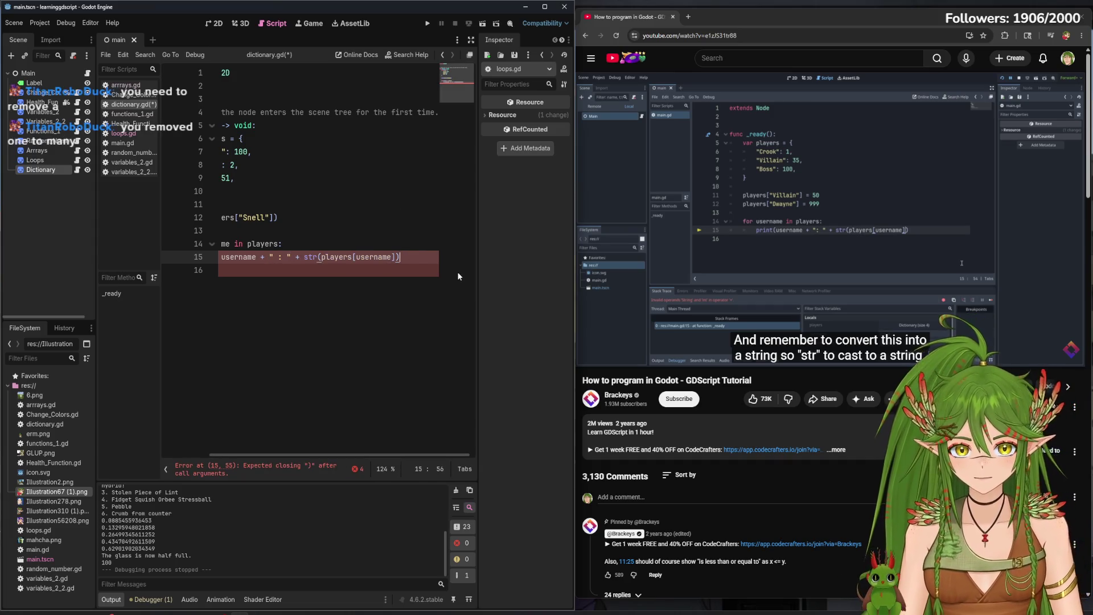
key(End)
text())
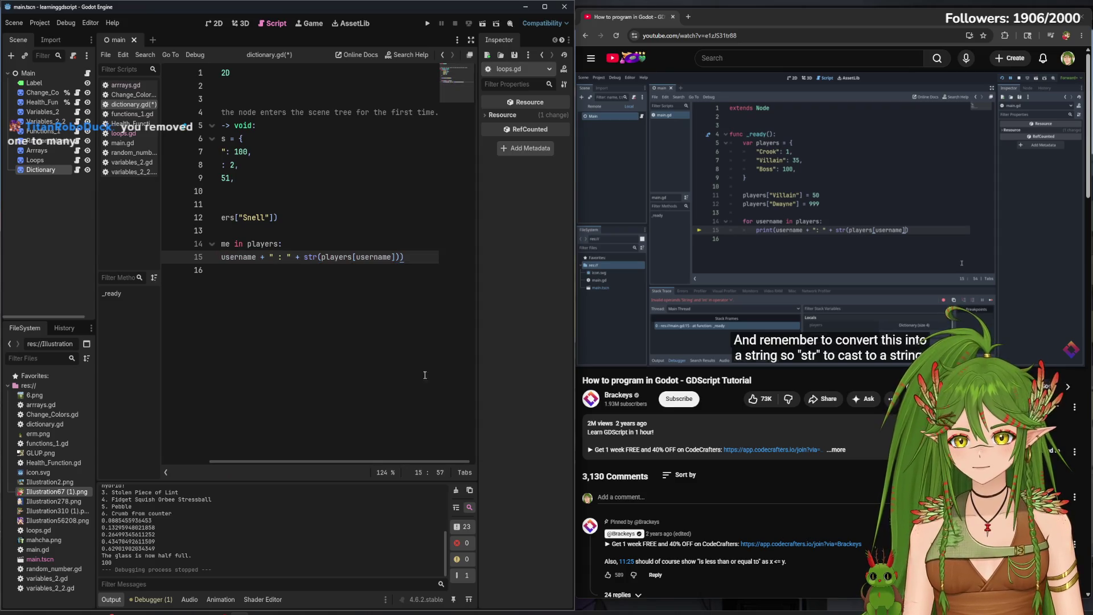
click(783, 236)
Run the project, check Output shows Snell : 100, Ragn : 2, Am : 51, and close the game.
click(779, 238)
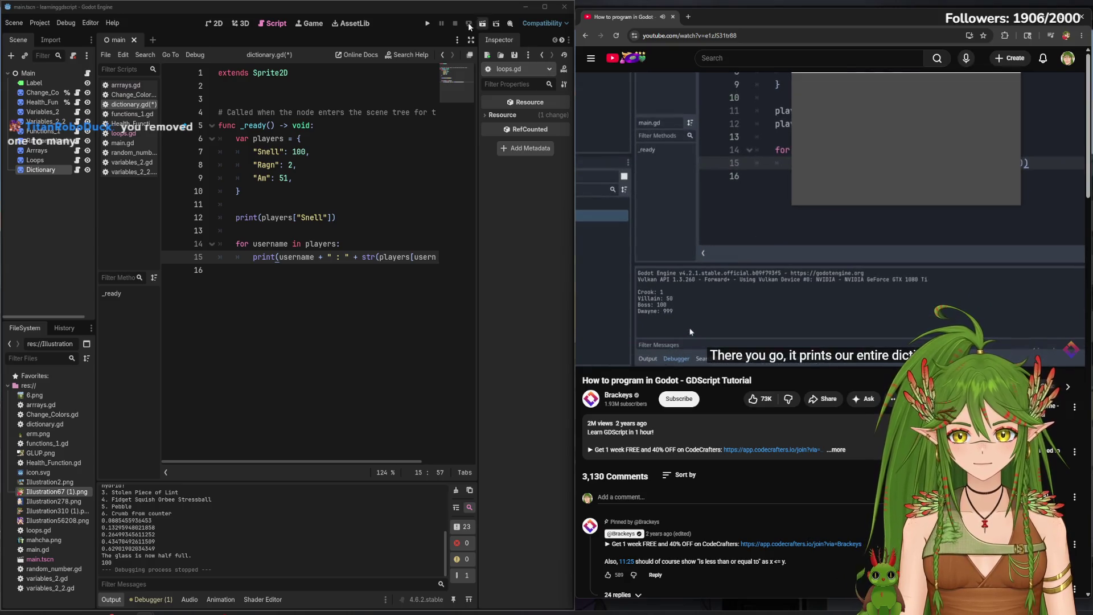
click(427, 24)
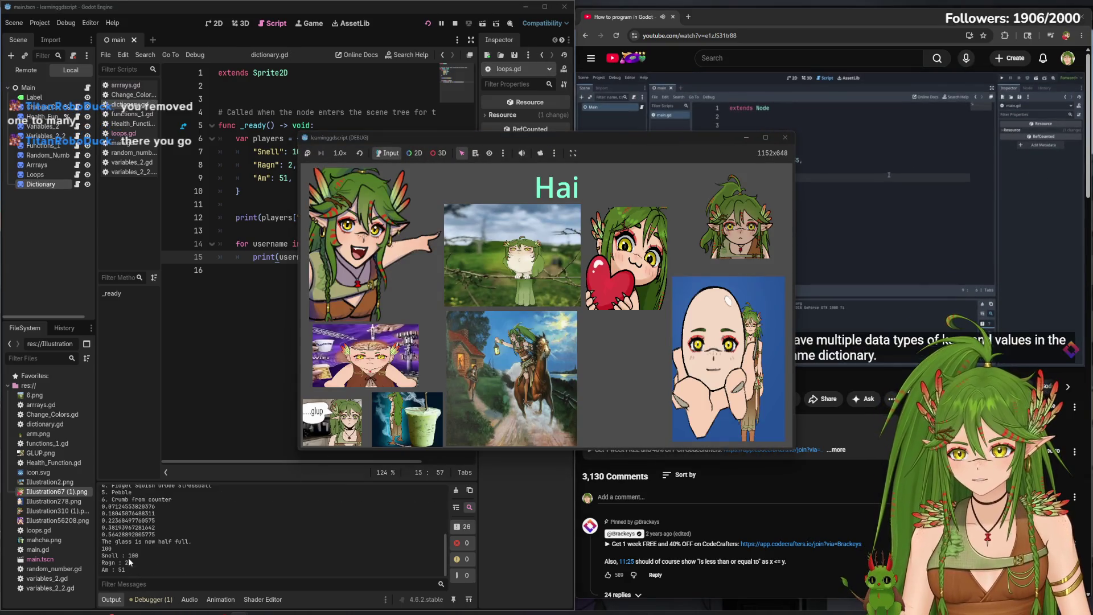
click(785, 137)
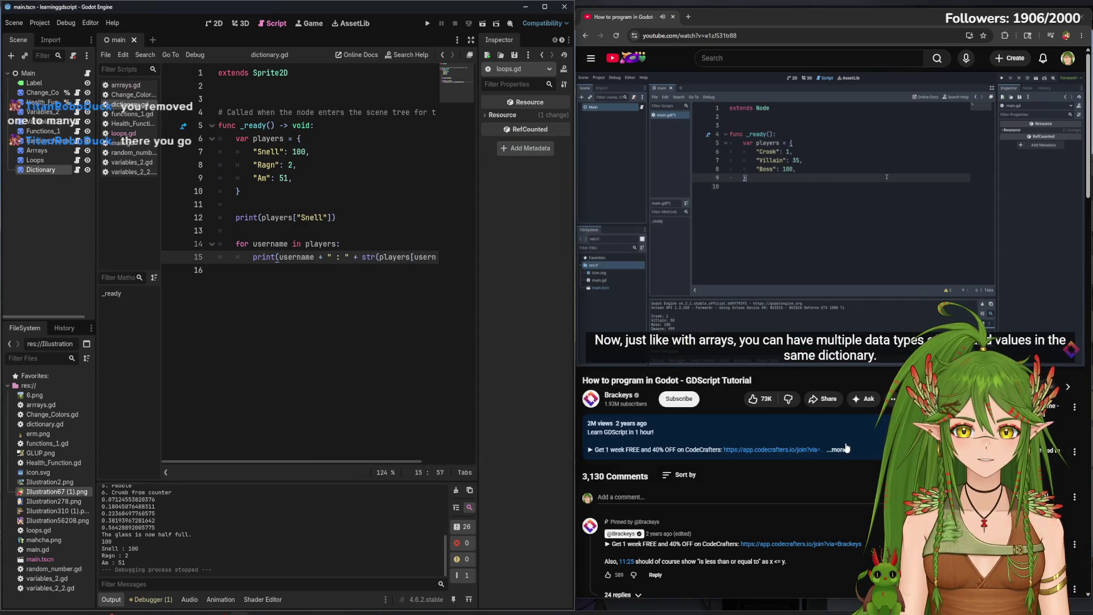
click(262, 393)
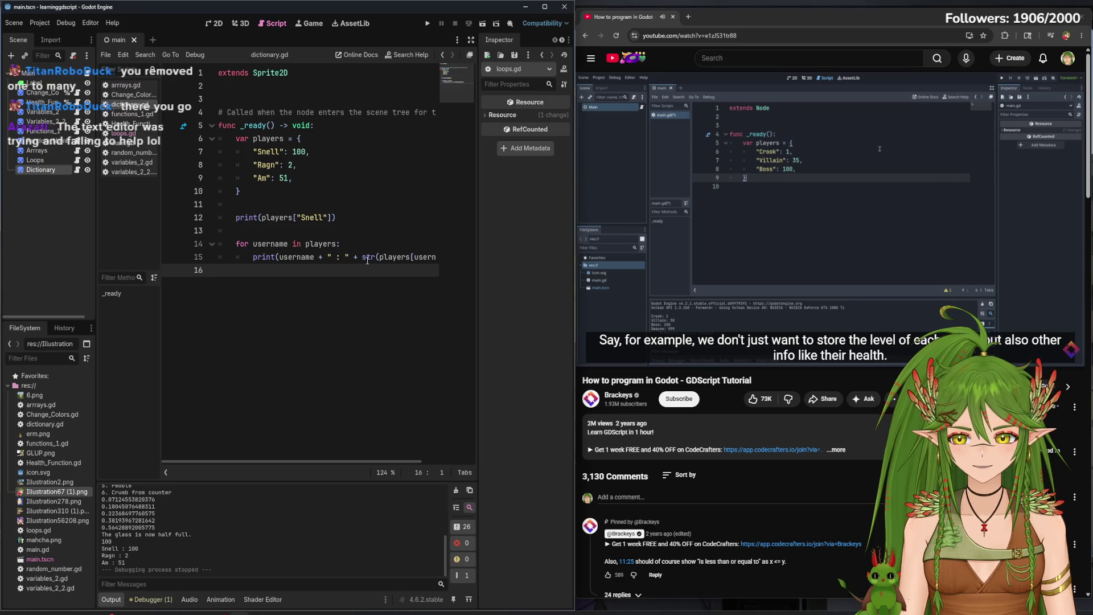
click(335, 257)
Remove the space before the colon in the loop's separator string.
key(Delete)
click(313, 171)
click(310, 178)
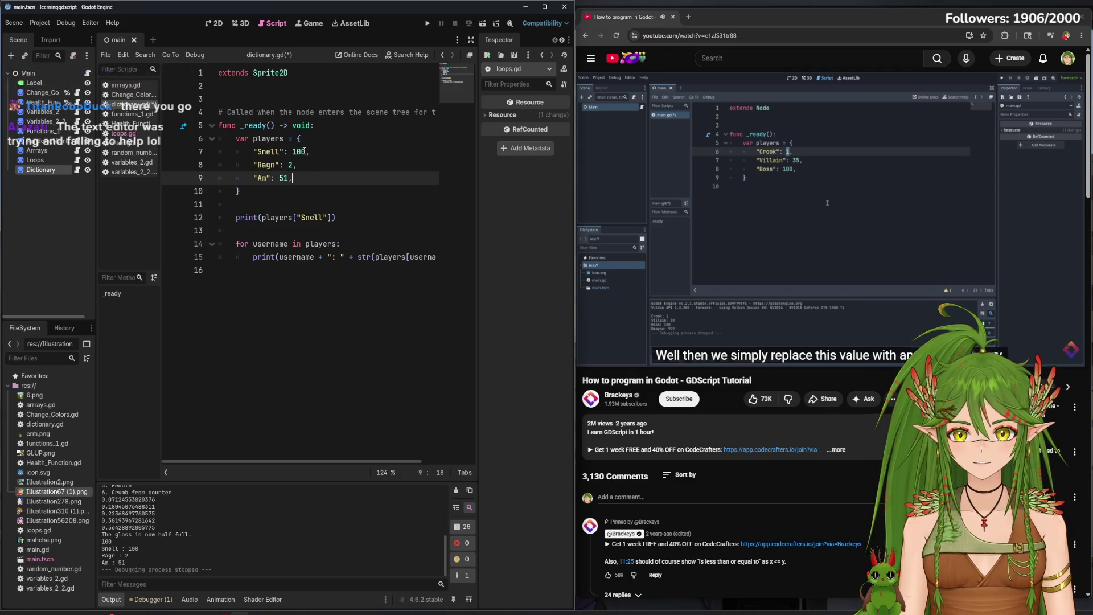
click(308, 151)
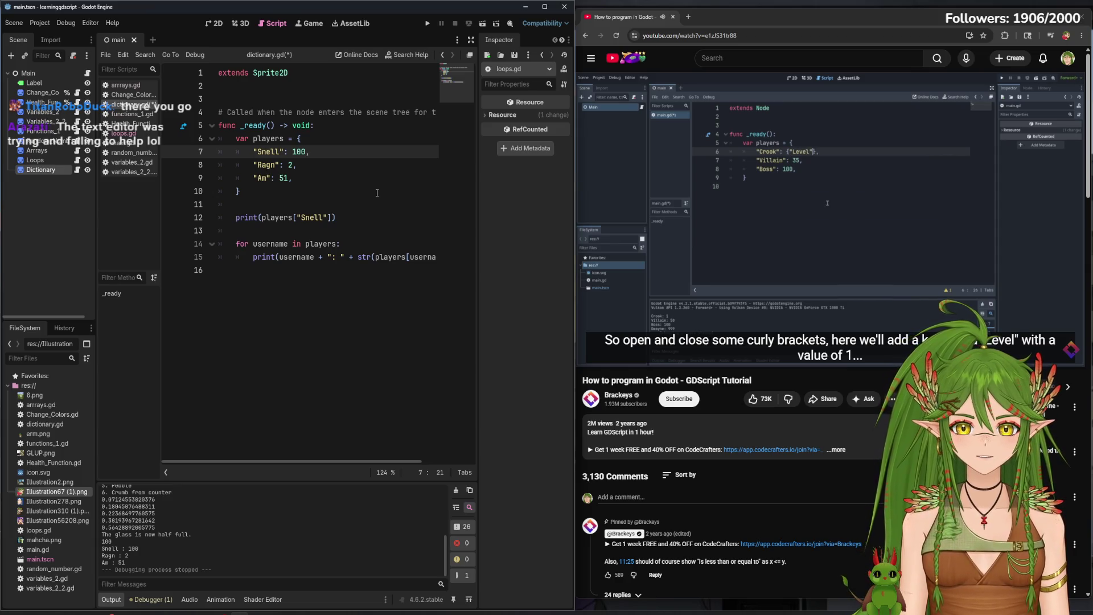
Replace Am's value with a nested dictionary {"Level": 51, "Health": 25}.
click(852, 224)
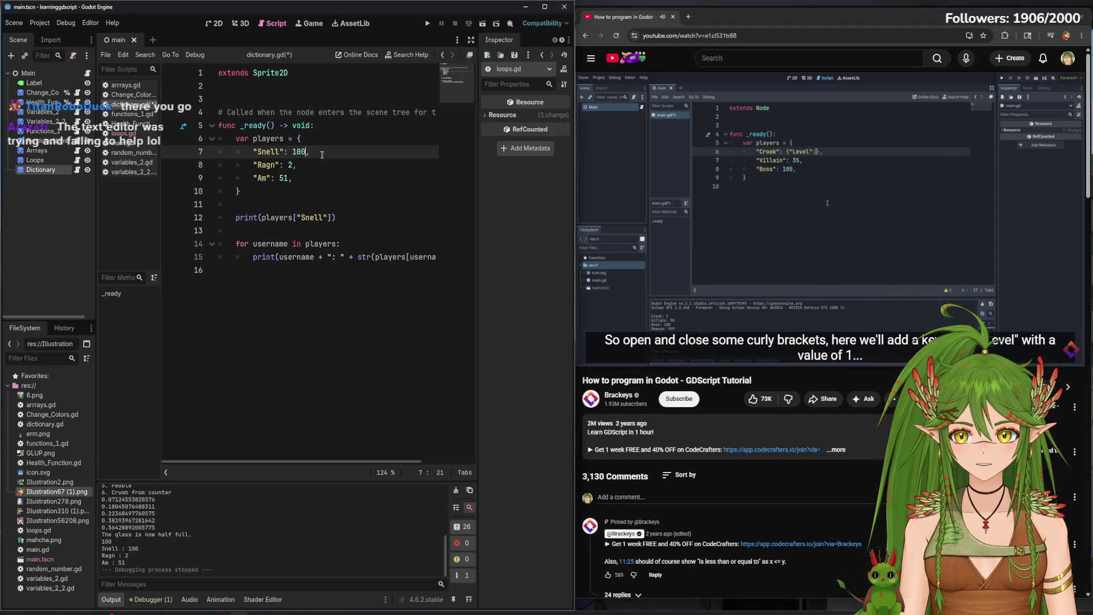
key(Down)
key(Down)
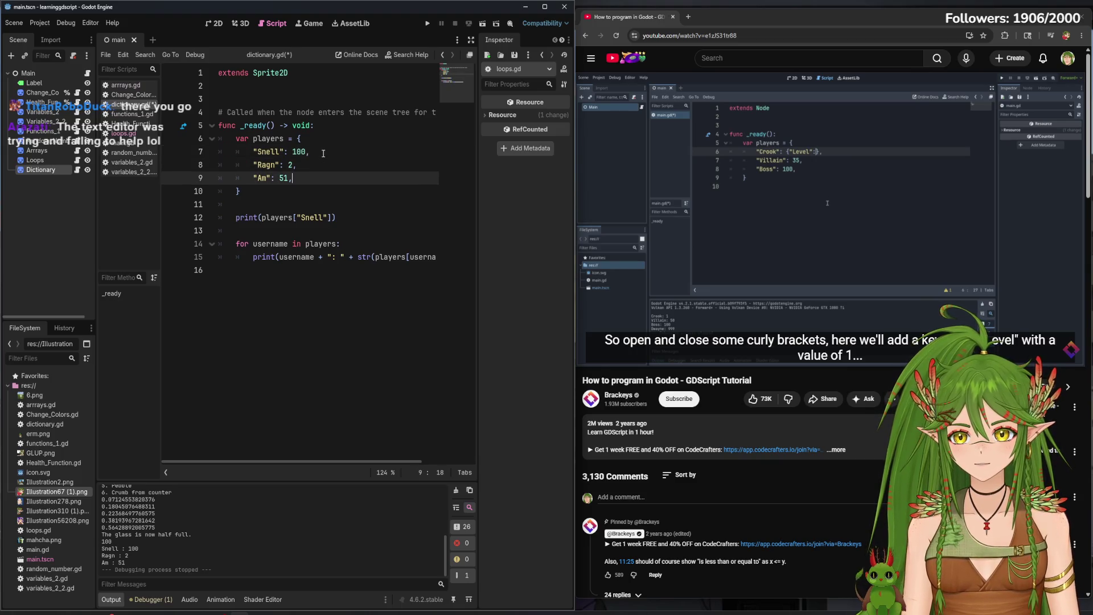
key(BackSpace)
key(BackSpace)
text({"Level)
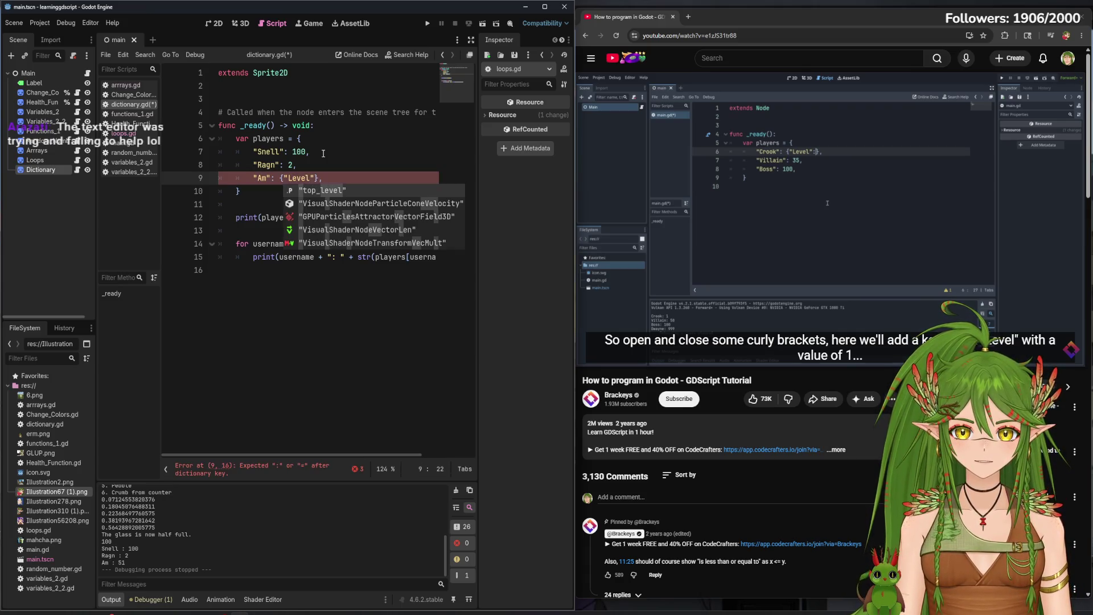
text(: 2)
click(665, 178)
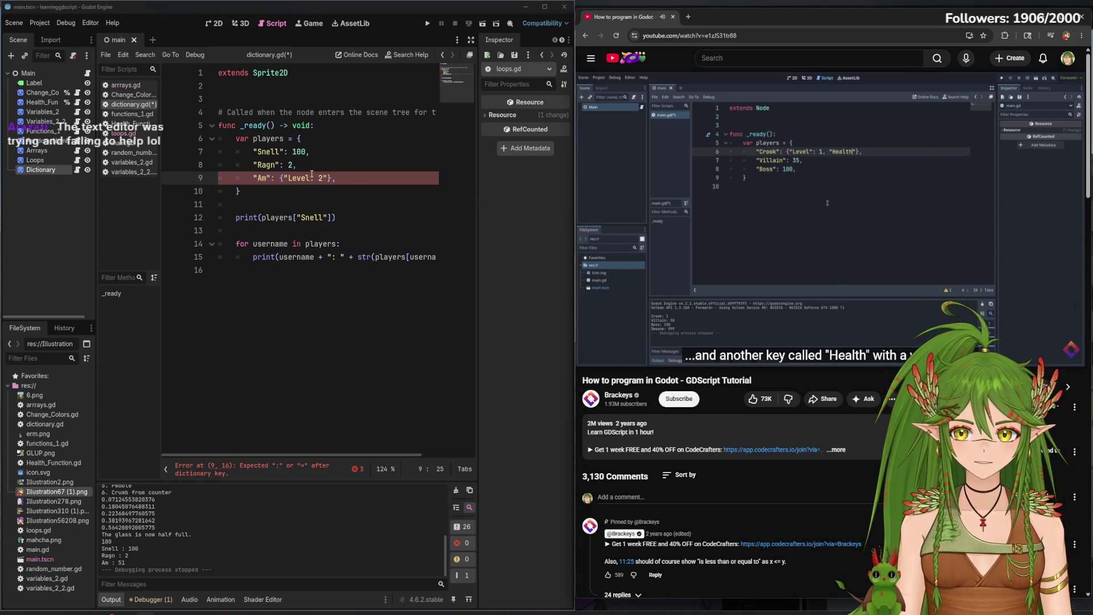
key(Right)
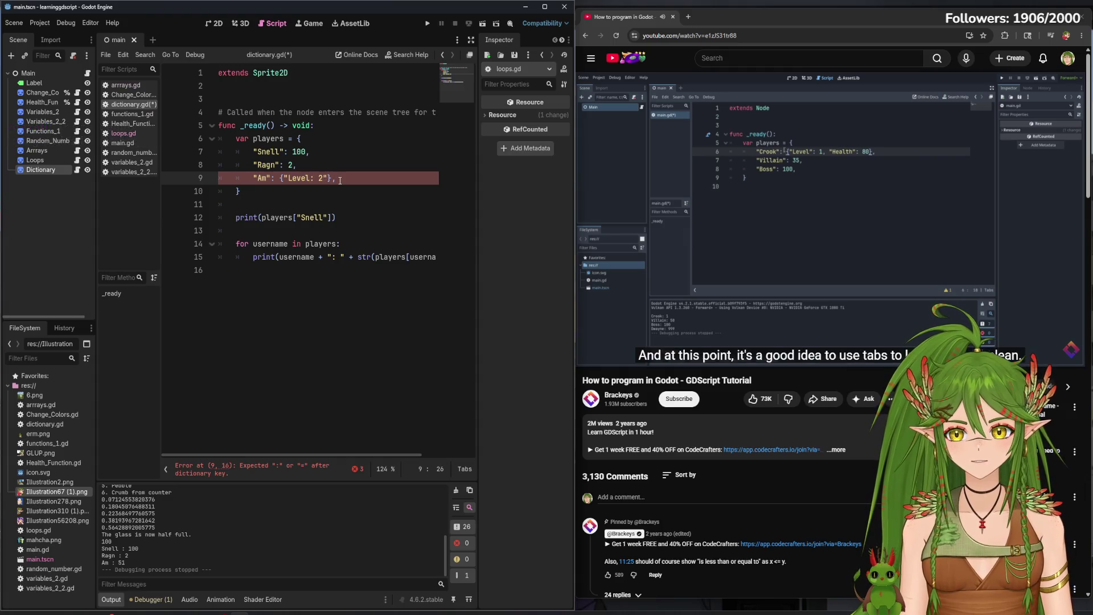
click(665, 178)
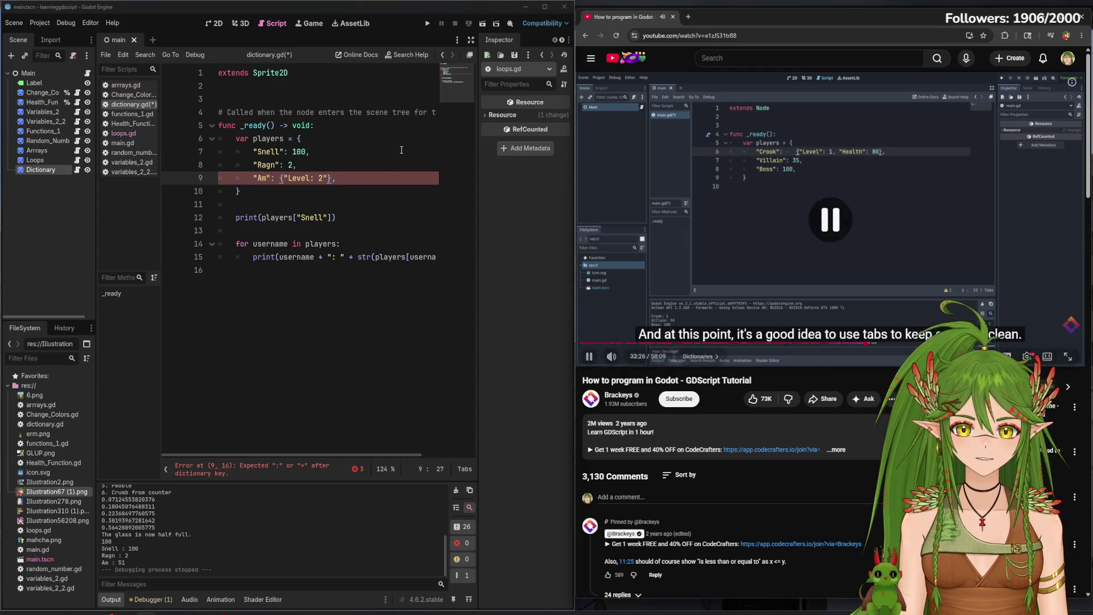
click(328, 178)
key(BackSpace)
key(BackSpace)
key(BackSpace)
text(" 51, "H)
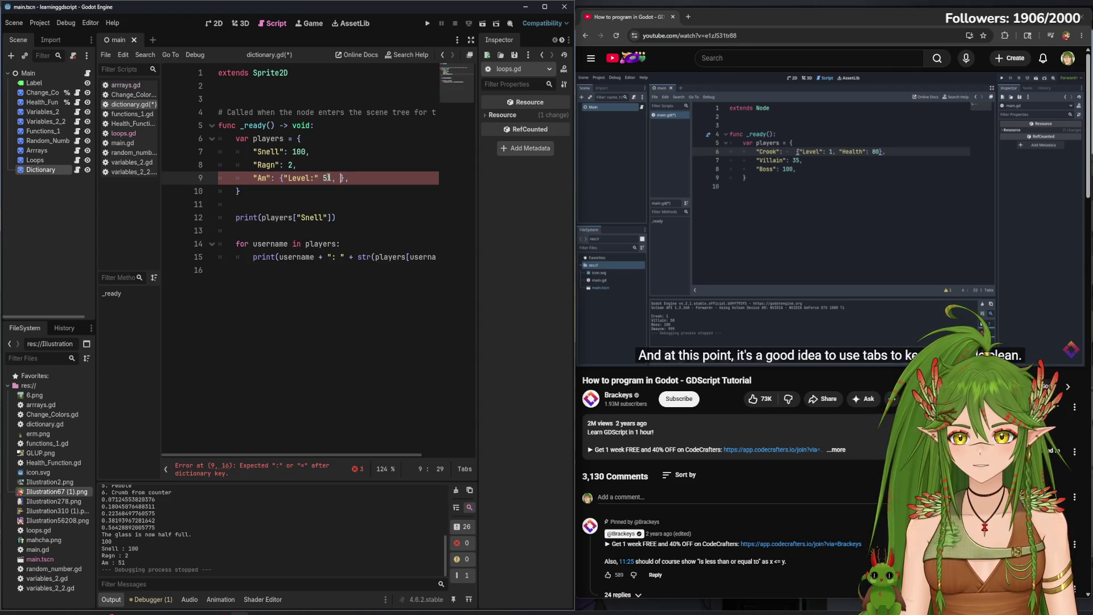
text(ealth")
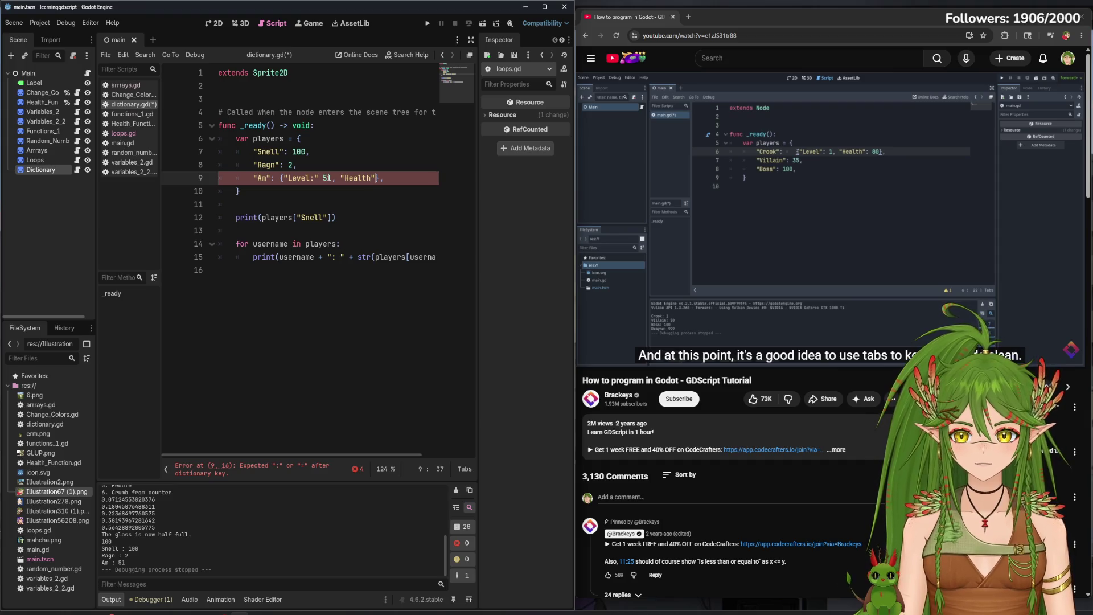
text(: 25)
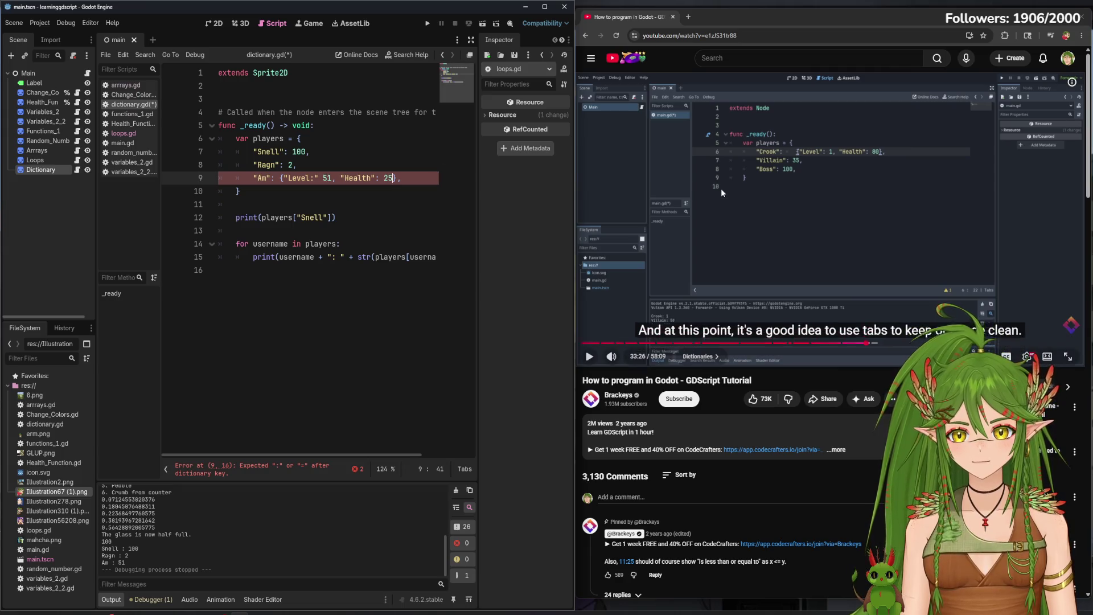
click(668, 198)
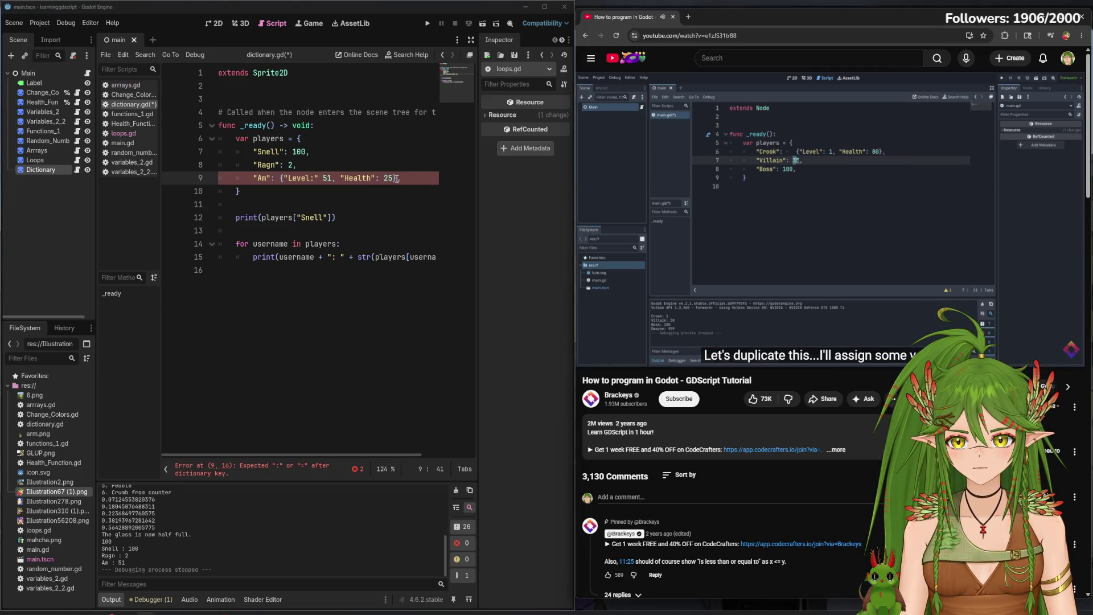
click(745, 199)
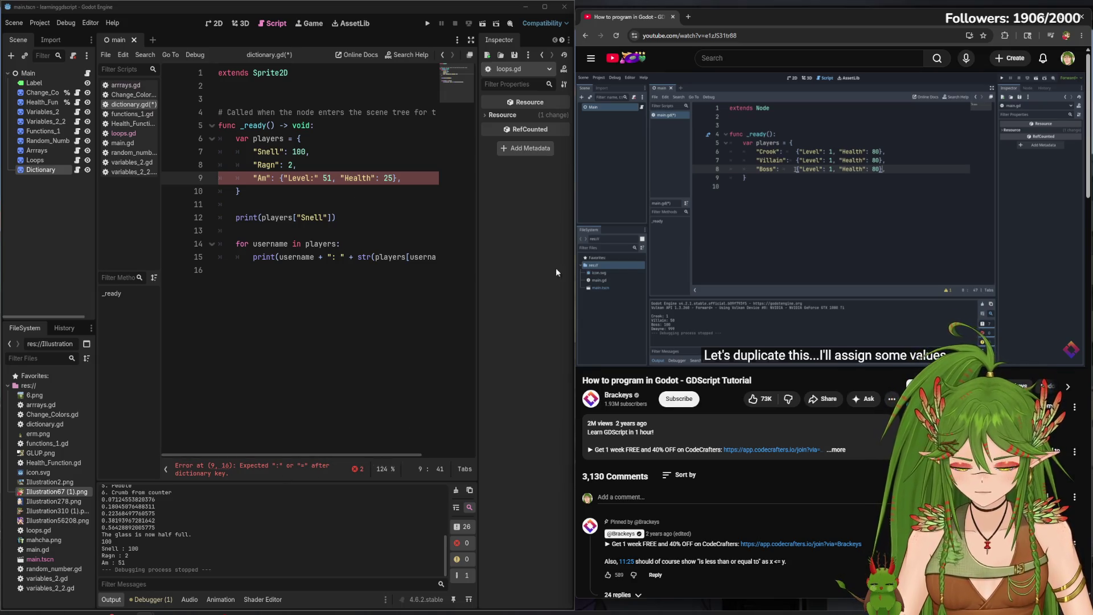
click(315, 178)
key(BackSpace)
text(:)
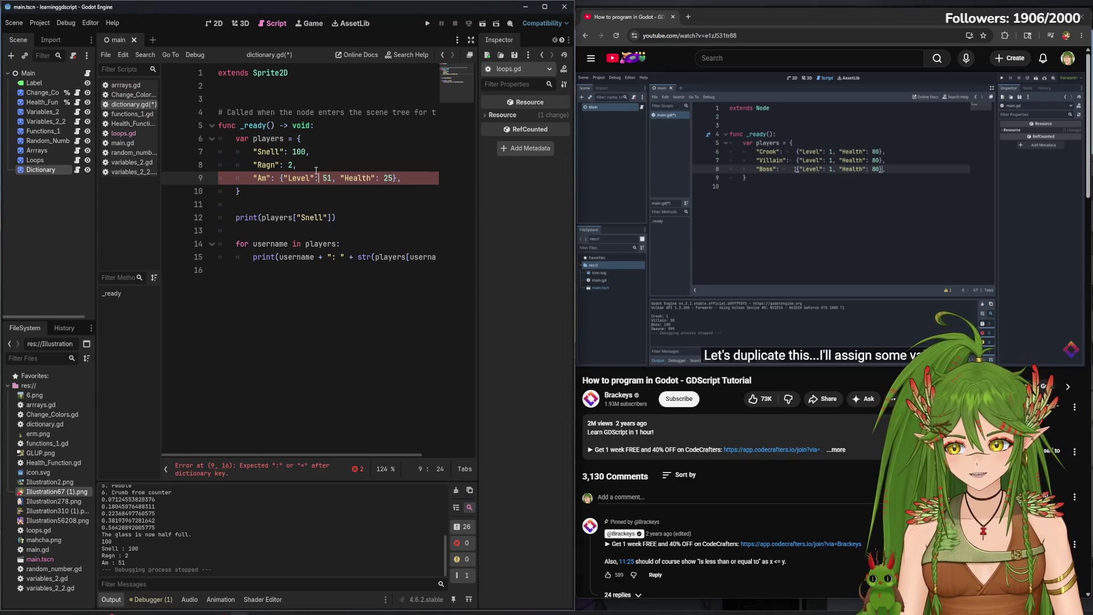
Copy the Level/Health dictionary to Snell (Level 100, Health 50) and Ragn, and set Am's Health to 25.5.
mouse_move(284, 179)
mouse_down()
mouse_move(399, 178)
mouse_move(278, 180)
mouse_move(292, 152)
mouse_up()
key(ctrl+c)
key(ctrl+v)
key(ctrl+v)
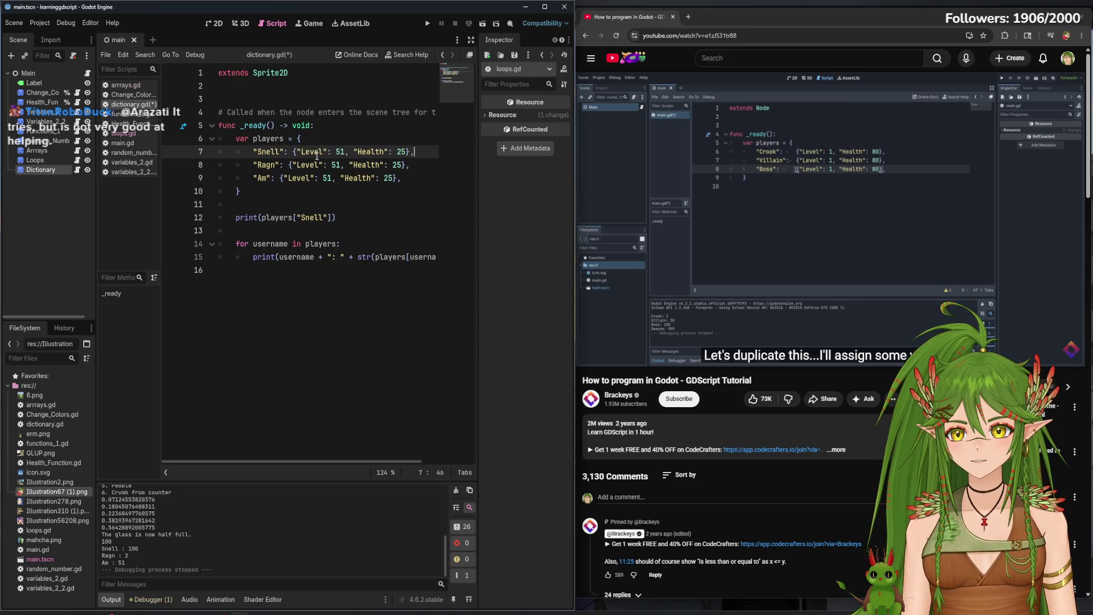
key(BackSpace)
key(BackSpace)
text(100)
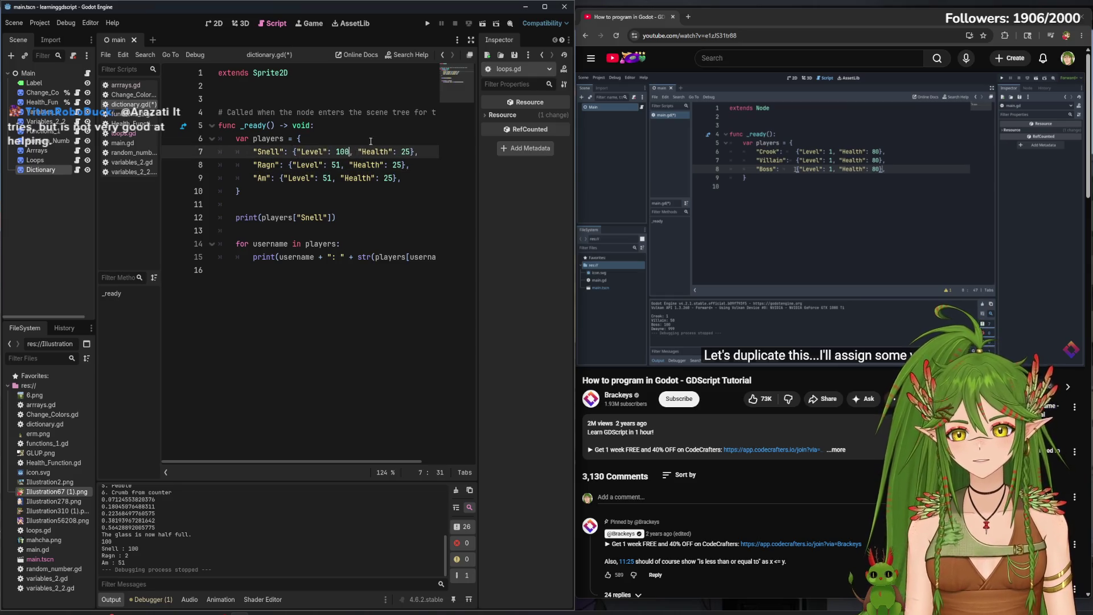
click(337, 164)
key(BackSpace)
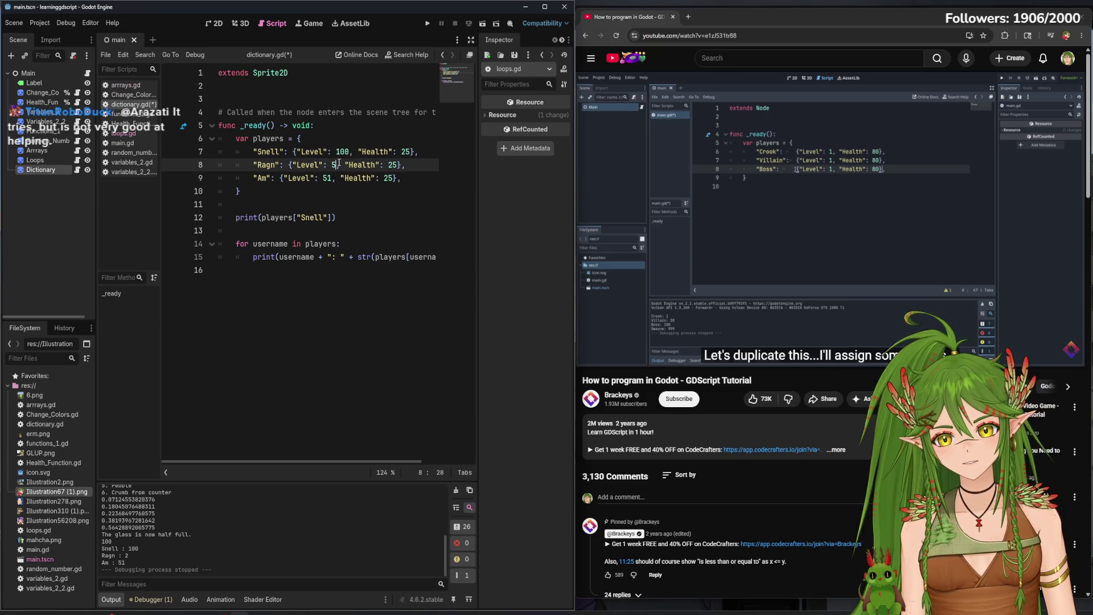
click(416, 152)
key(BackSpace)
key(BackSpace)
text(50)
click(397, 165)
key(BackSpace)
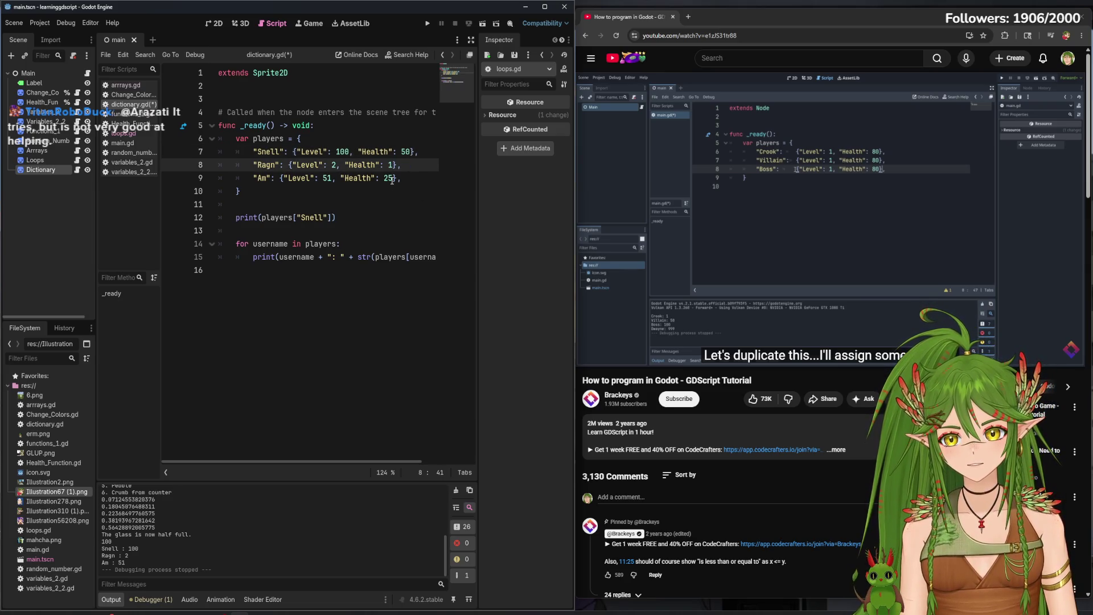
click(392, 178)
text(.5)
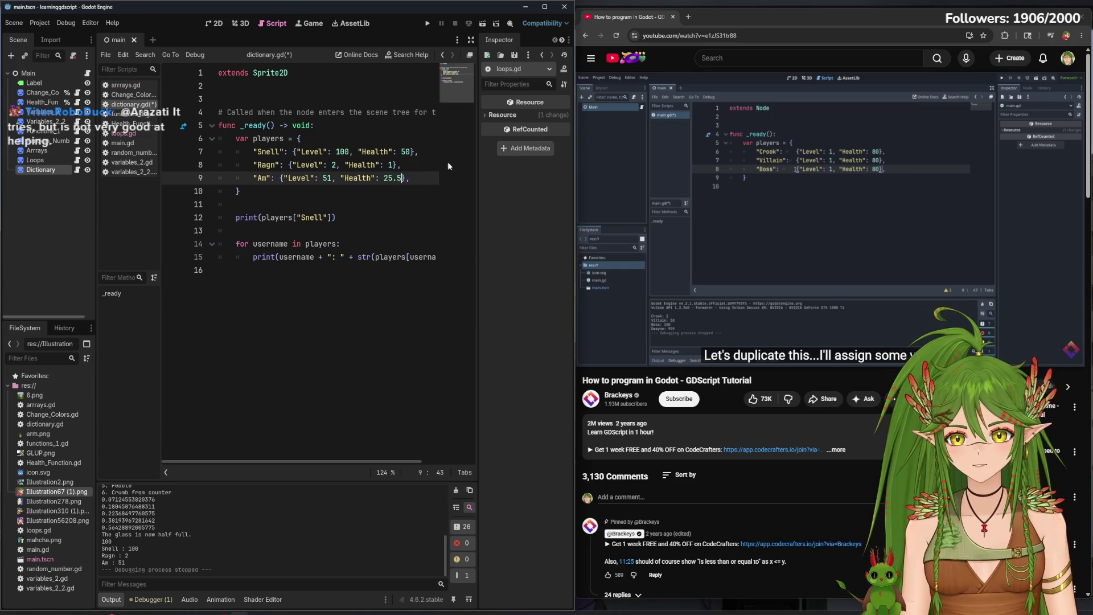
Run the project to print each player's stats, then stop it.
click(426, 25)
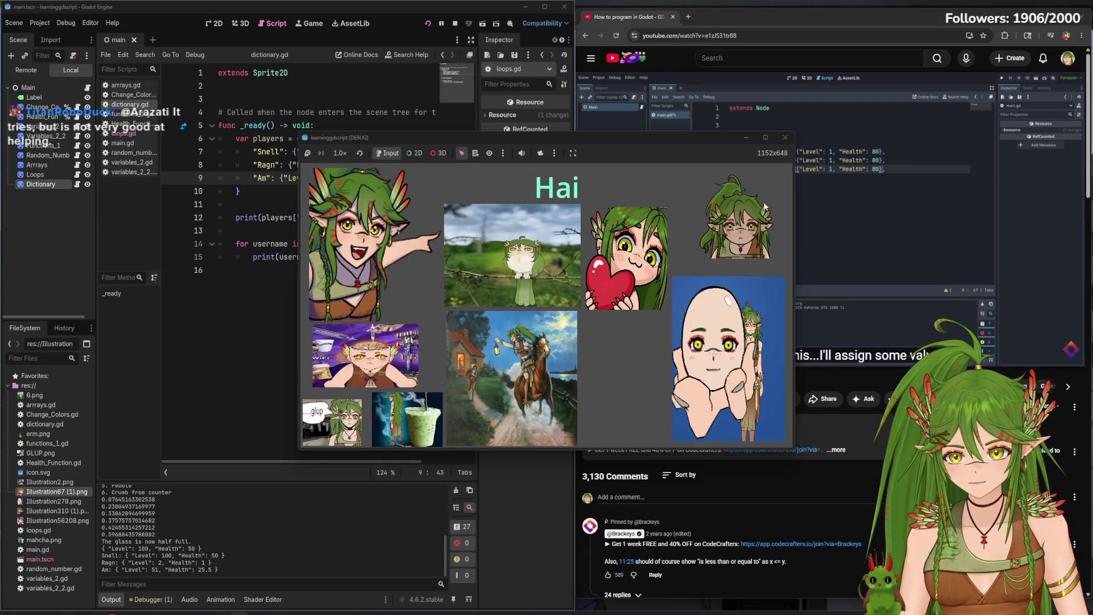
click(784, 138)
click(802, 166)
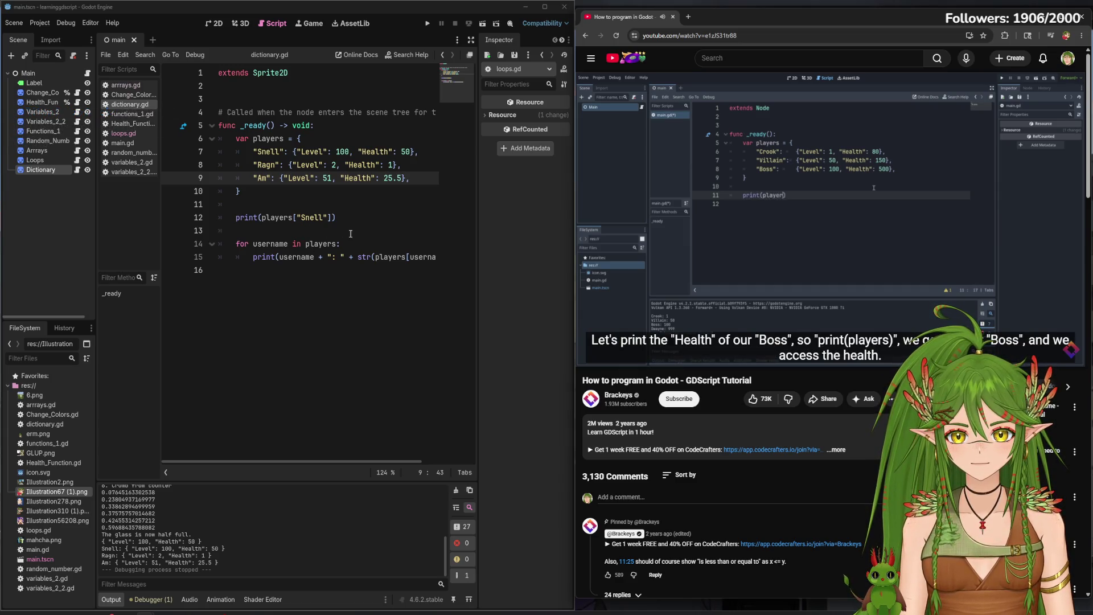
Change the print line to print(players["Snell"]["Health"]).
click(304, 224)
key(Return)
key(Up)
click(328, 218)
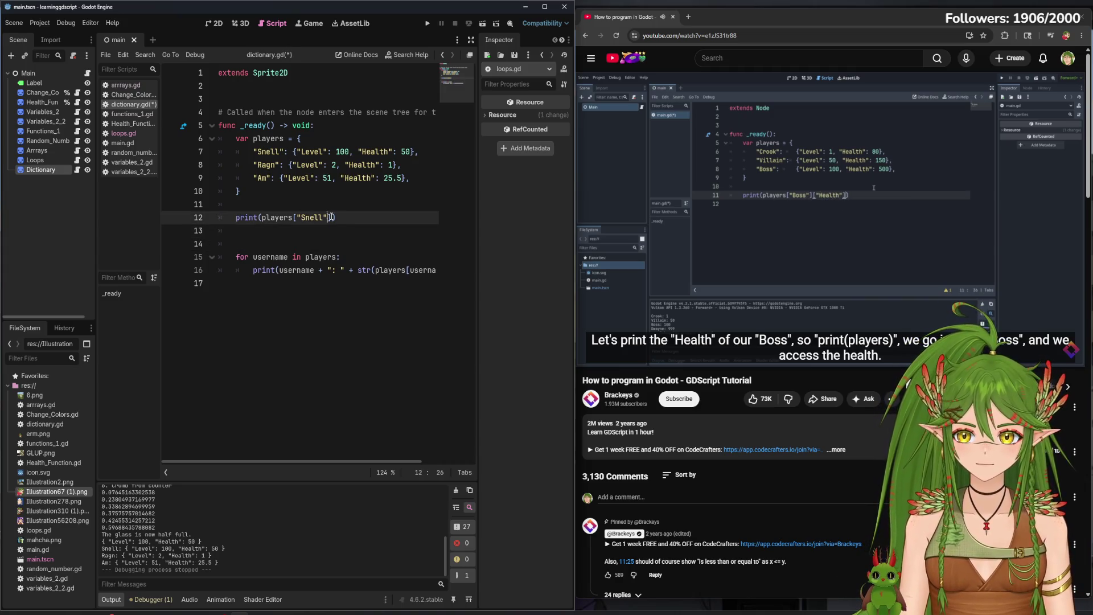
click(815, 241)
key(Left)
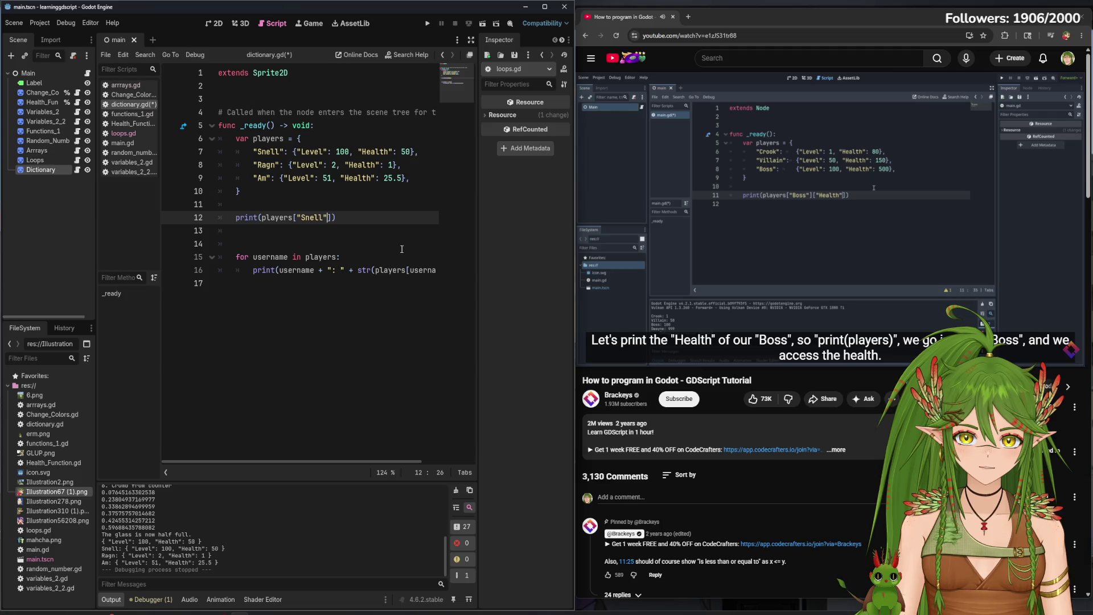
text([")
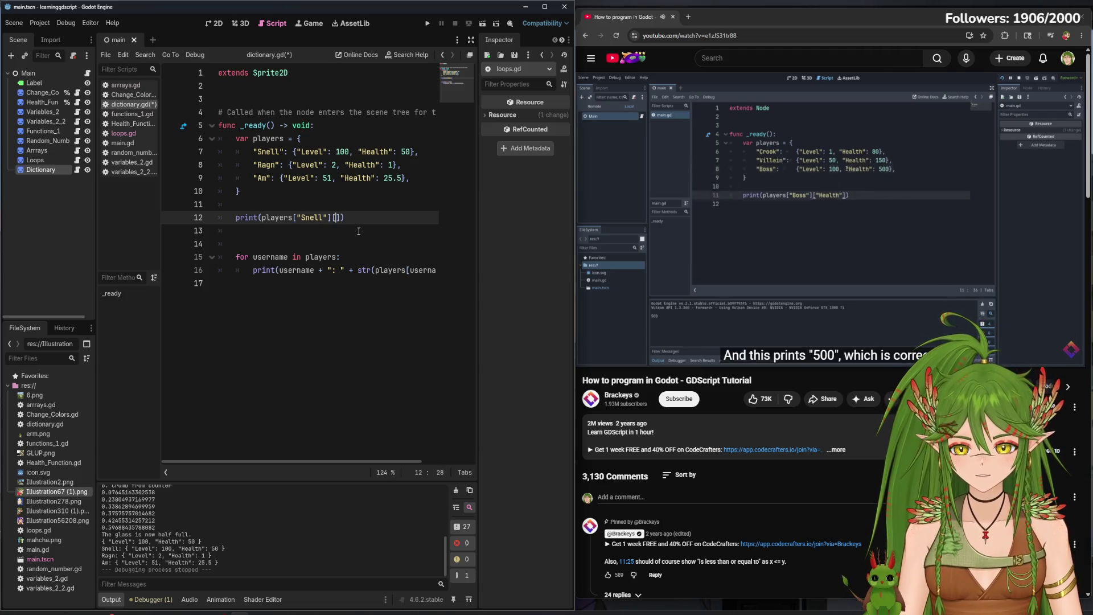
text(Health)
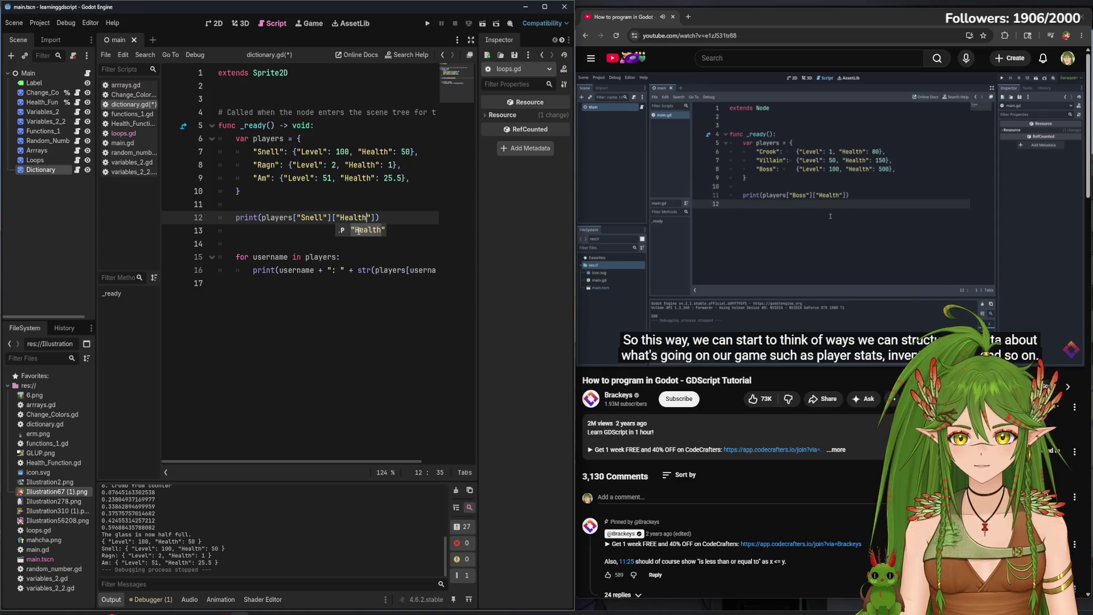
key(Escape)
key(Down)
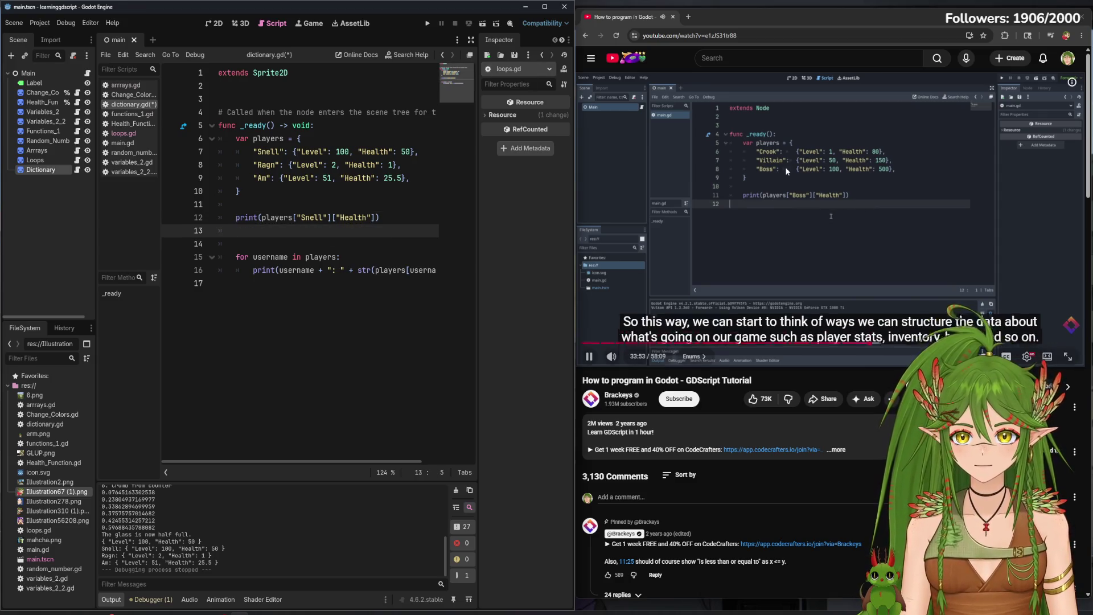
Run the project to see 50 in the output, then close the game window.
click(427, 23)
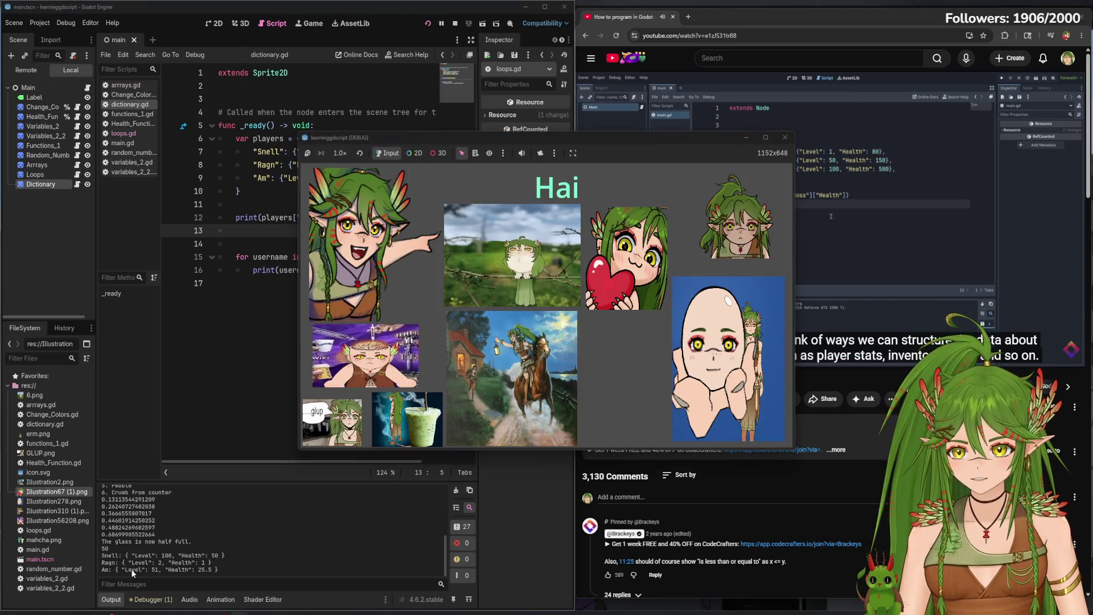
click(785, 137)
click(844, 178)
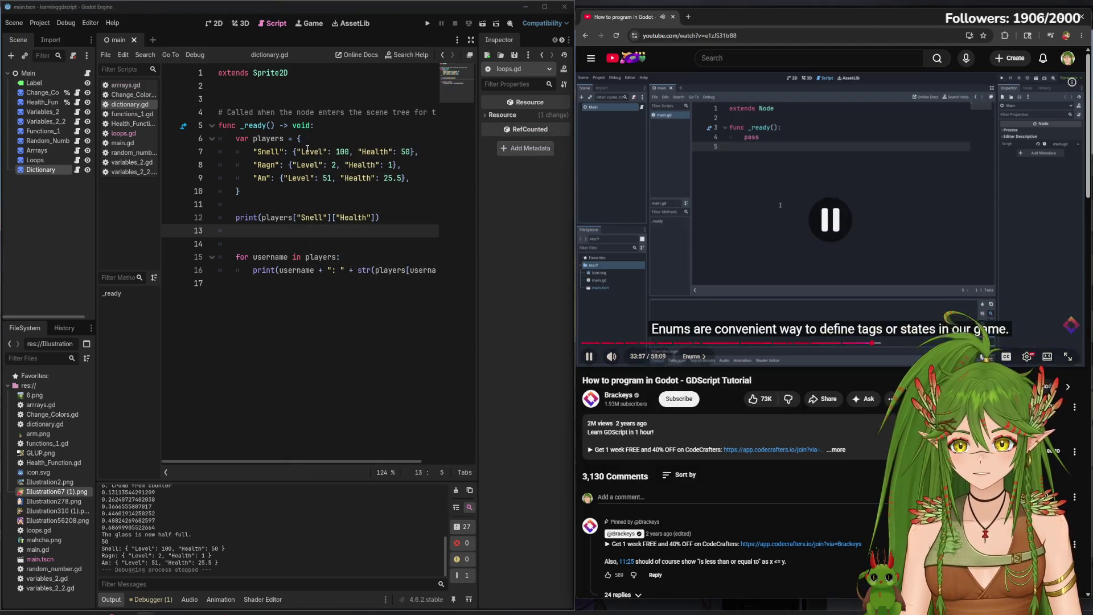
Drop Illustration208.png into the 2D scene and shrink it toward the collage.
click(217, 25)
click(295, 84)
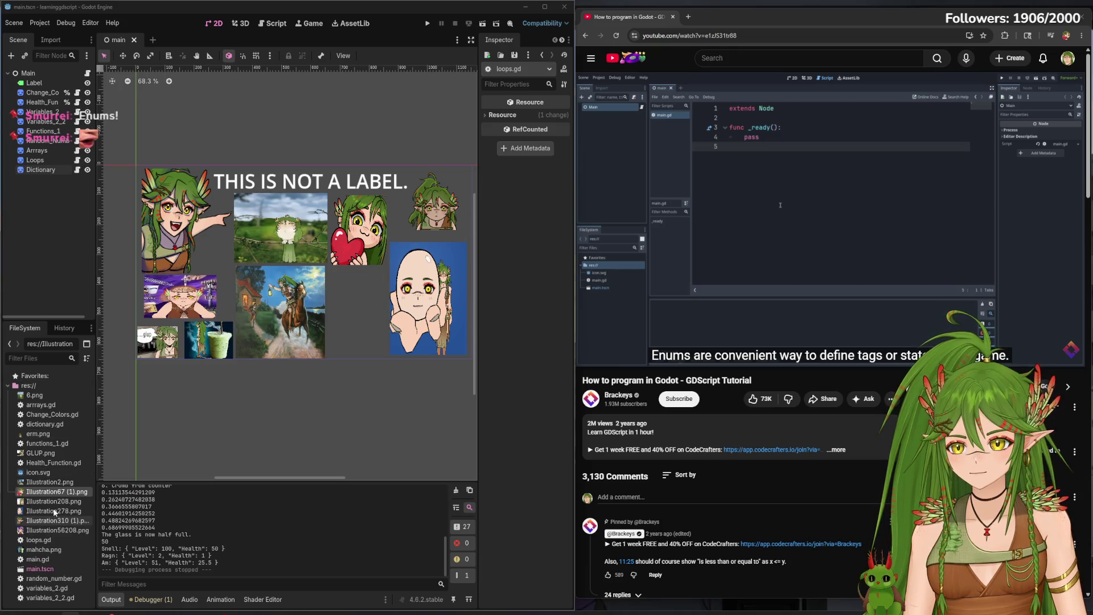
drag(54, 501, 286, 400)
scroll(286, 399, down, 4)
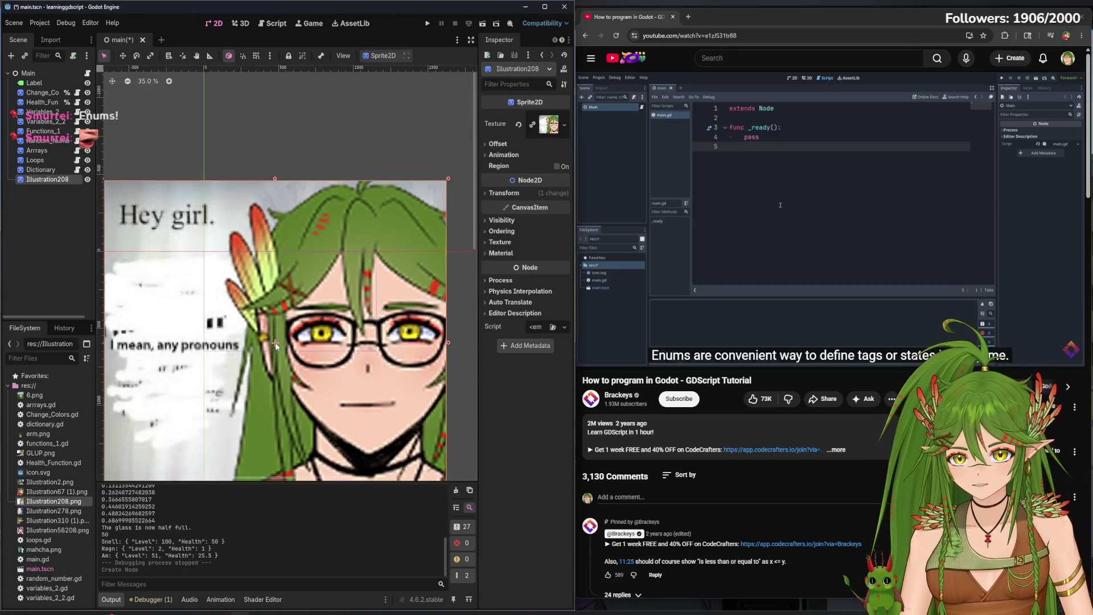
drag(136, 422, 348, 223)
drag(375, 193, 326, 277)
scroll(293, 274, up, 5)
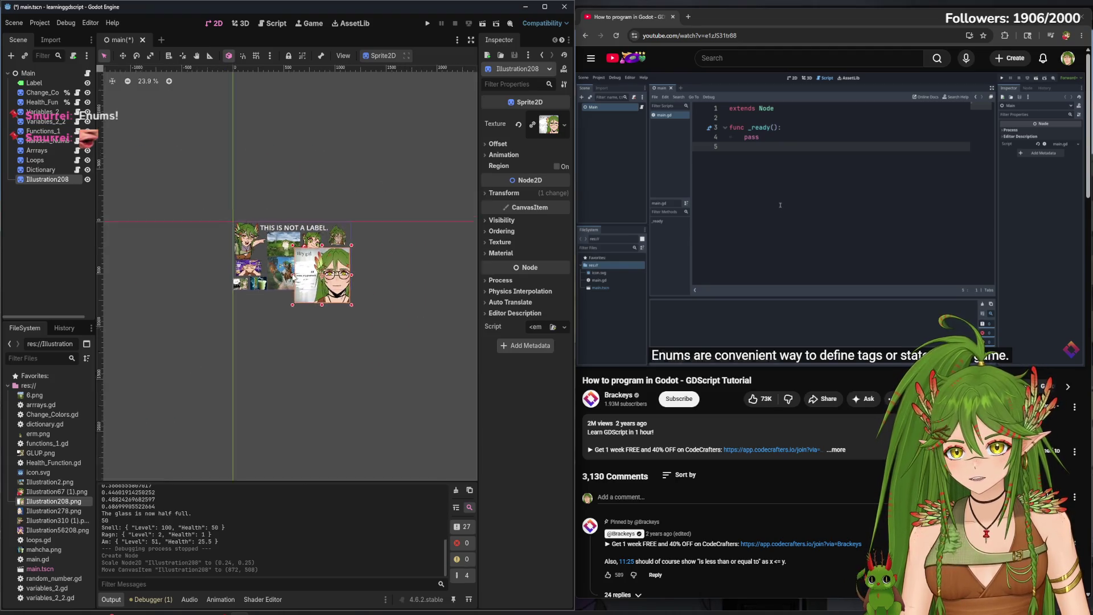
drag(293, 365, 380, 320)
drag(414, 281, 349, 307)
Fit the illustration into its collage gap, nudging the blue bald image and enlarging the heart.
scroll(349, 307, up, 3)
drag(354, 353, 354, 301)
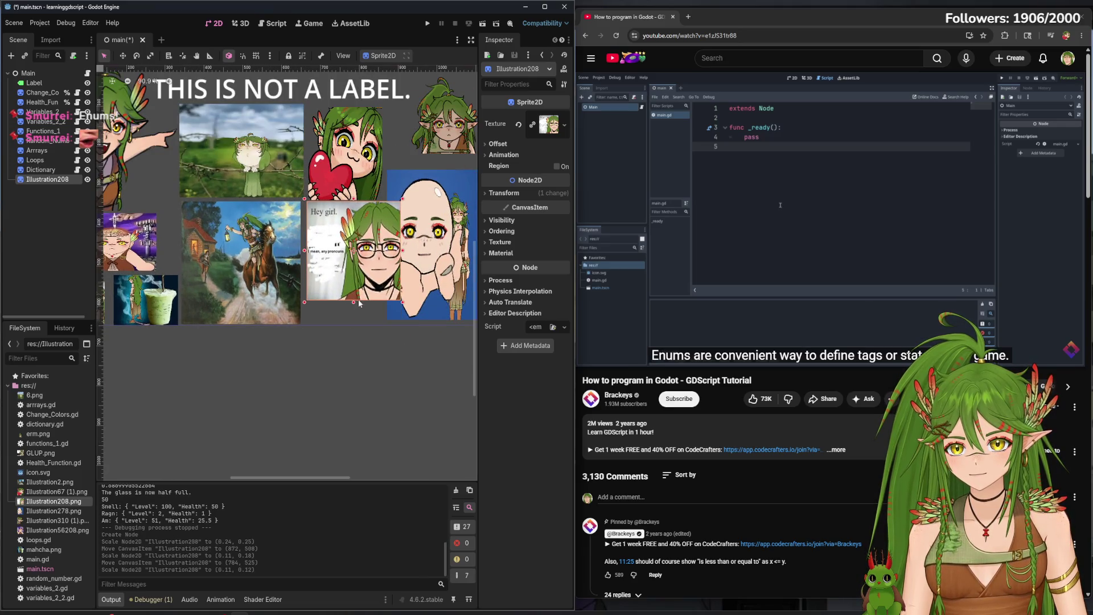
drag(400, 259, 388, 270)
drag(355, 337, 297, 349)
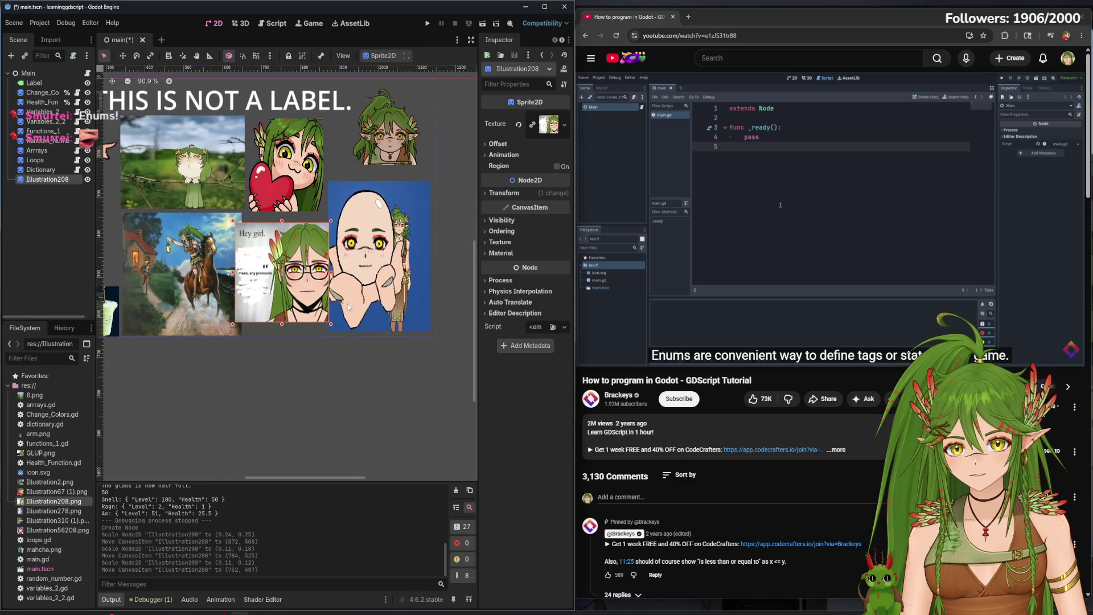
drag(381, 284, 389, 284)
mouse_move(303, 266)
mouse_down()
mouse_move(338, 275)
mouse_move(315, 271)
mouse_up()
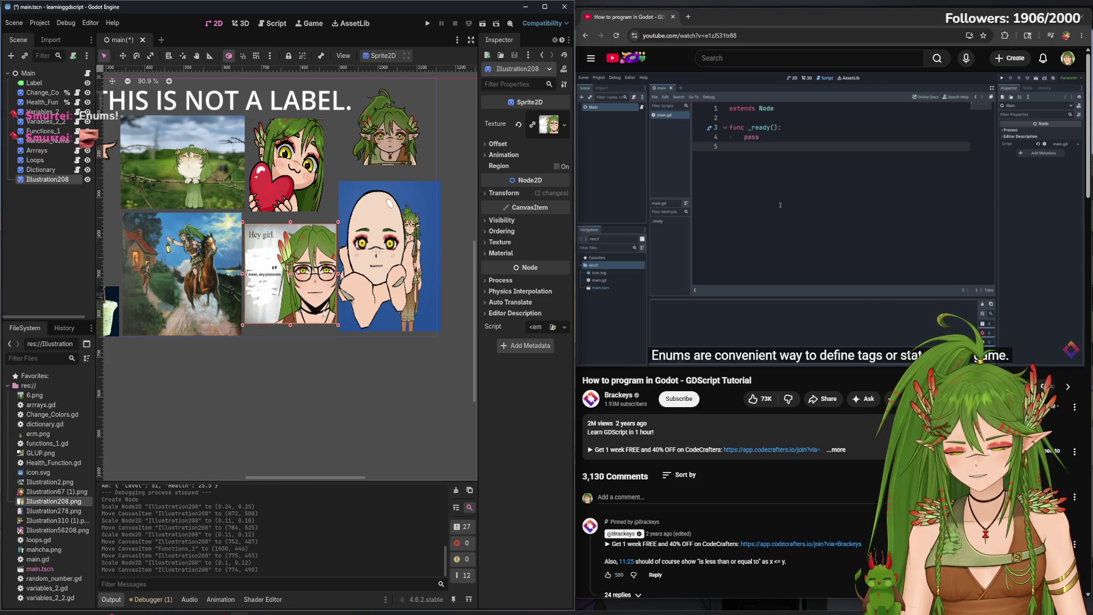
drag(290, 325, 291, 331)
click(289, 165)
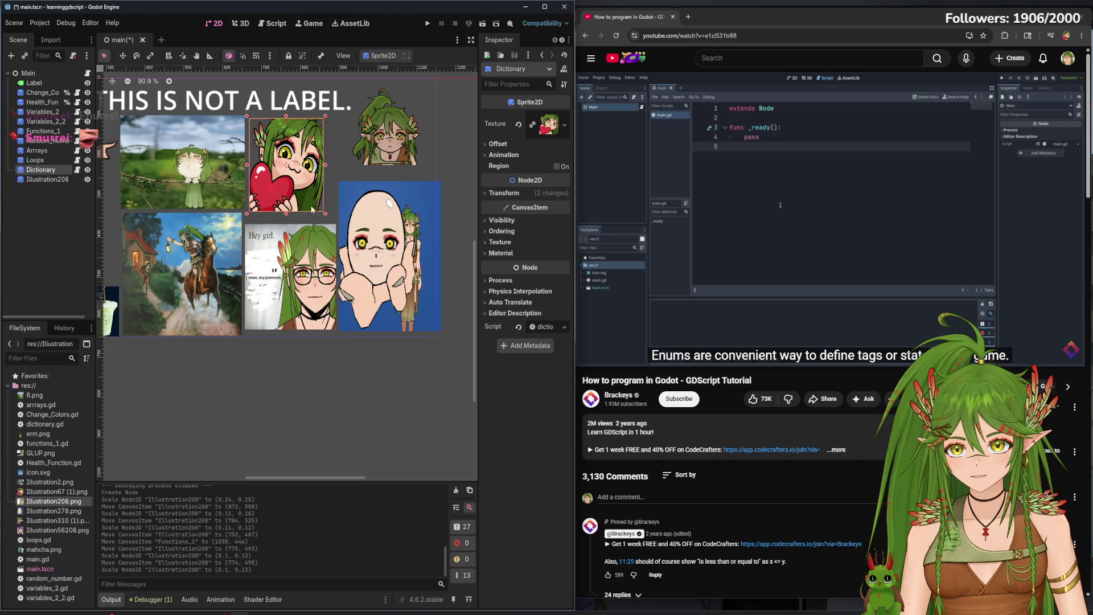
drag(331, 218, 336, 220)
click(333, 416)
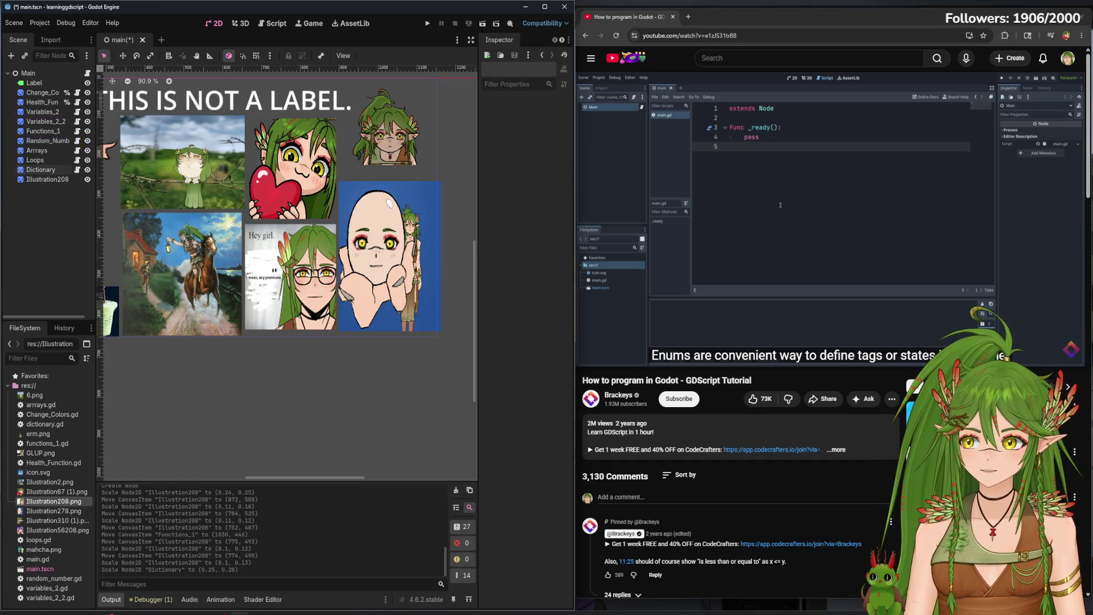
Rename the Illustration208 node to ENUM.
click(303, 299)
double_click(42, 179)
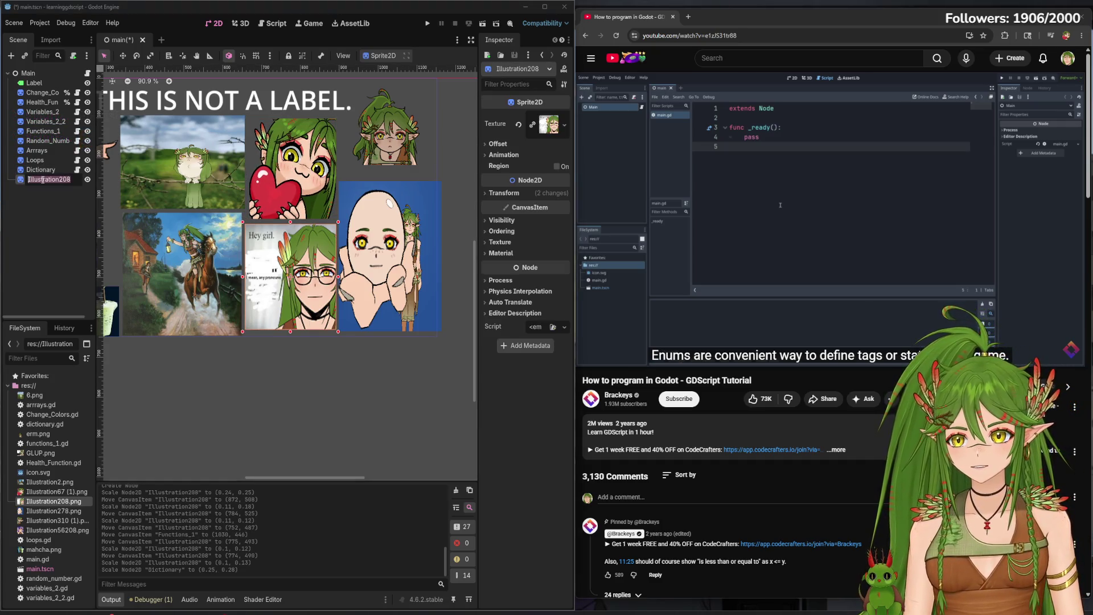
text(ENUM)
key(Return)
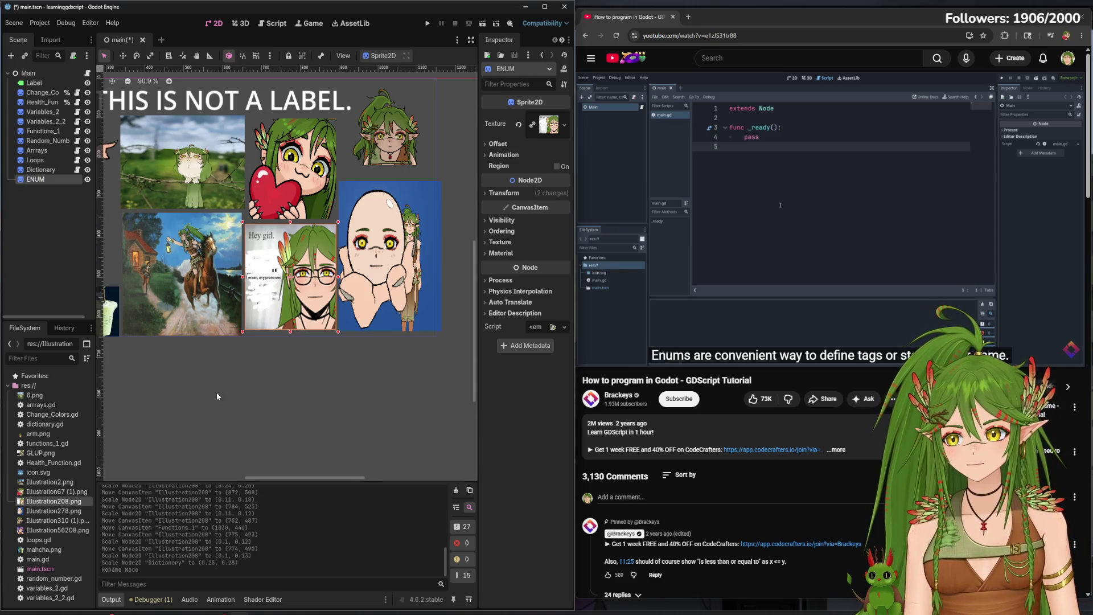
Attach a new res://enum.gd script to ENUM, delete the template code after pass, and save.
click(74, 56)
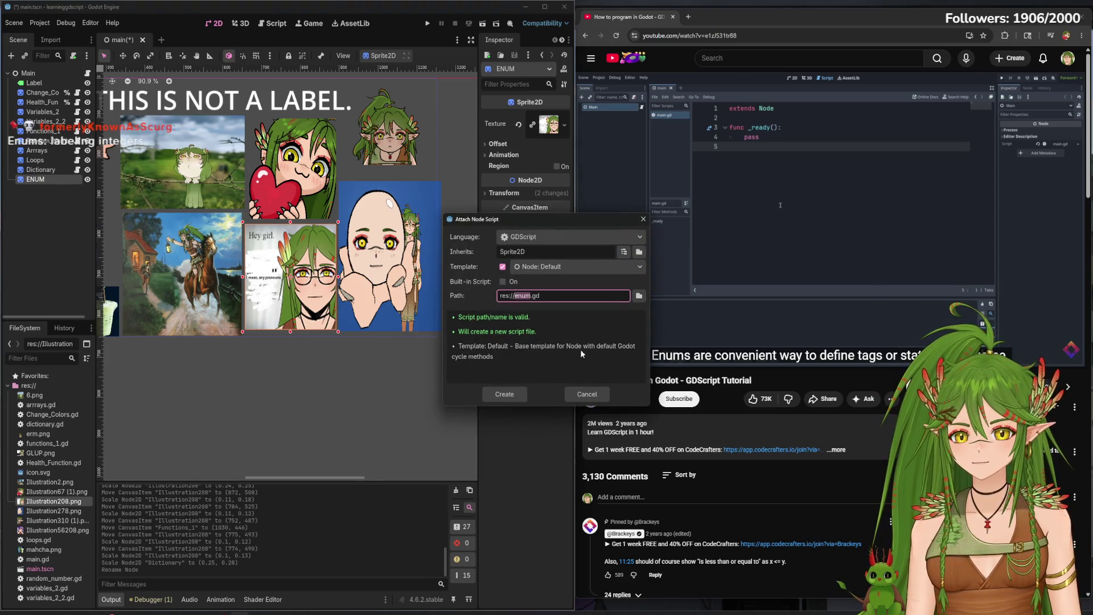
click(511, 394)
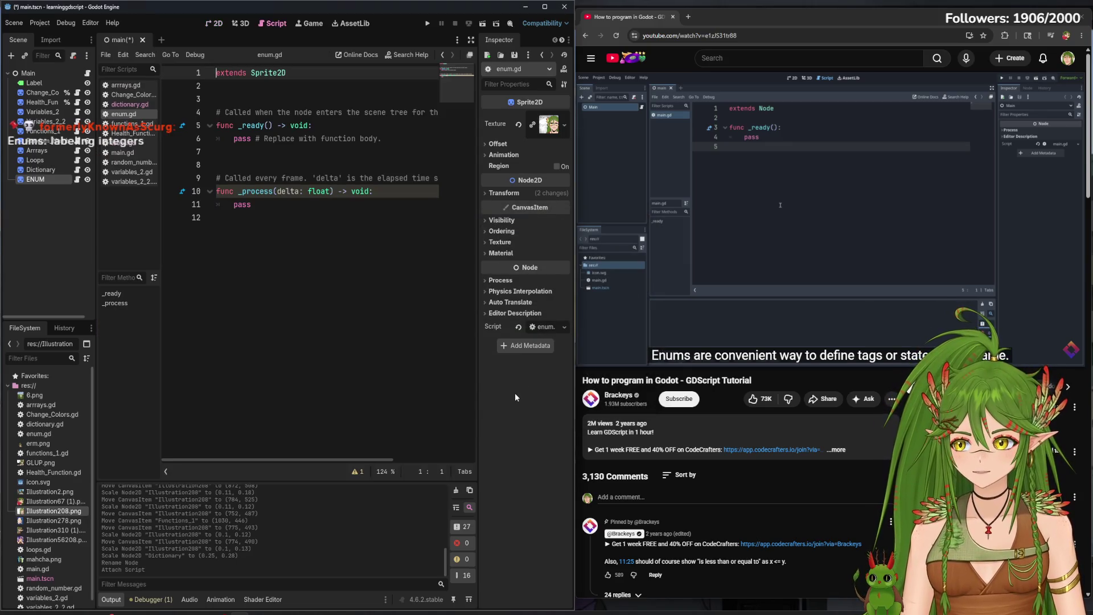
click(760, 219)
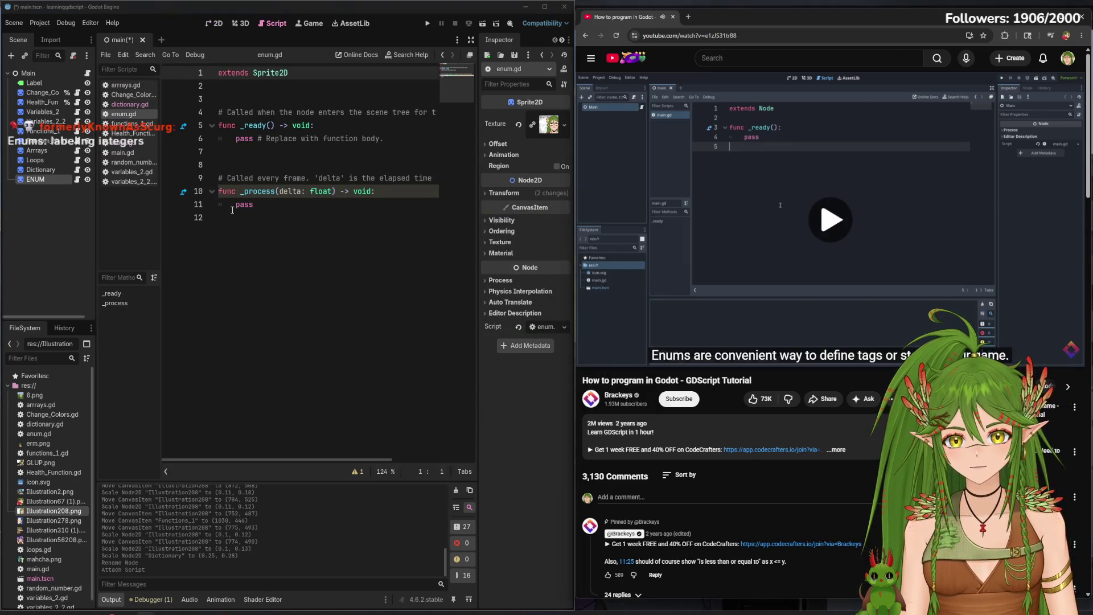
drag(254, 205, 259, 145)
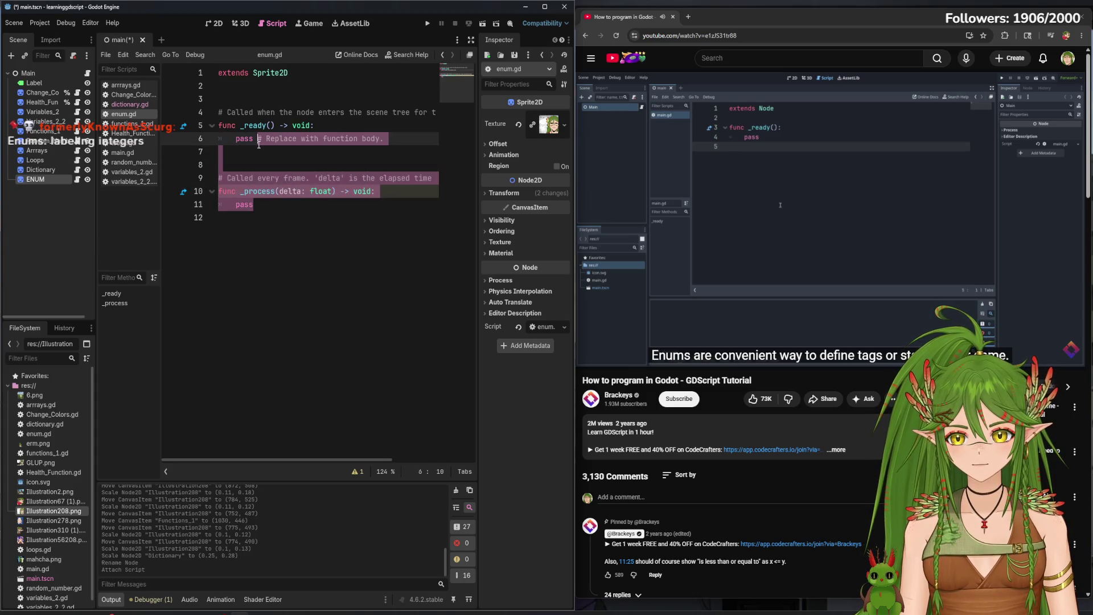
key(BackSpace)
key(ctrl+s)
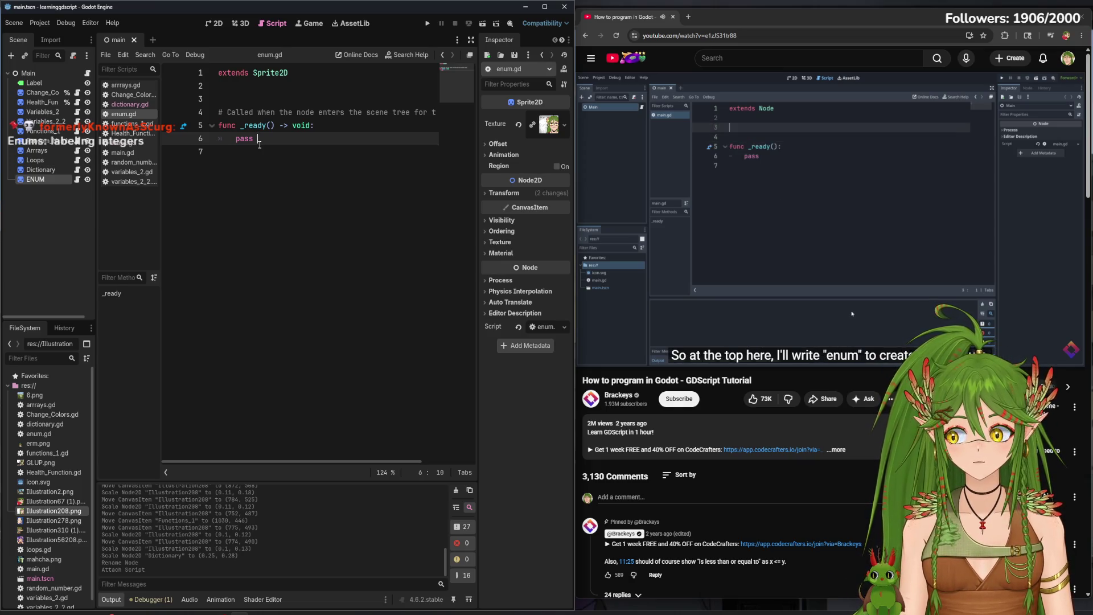
click(232, 94)
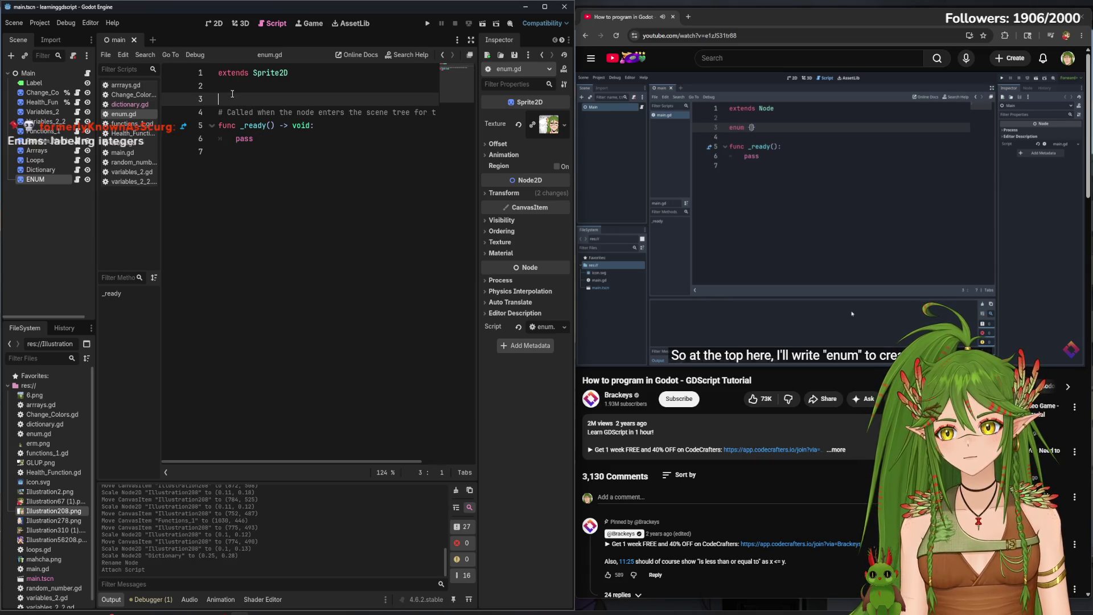
Add enum {ALLY, NEUTRAL, ENEMY} on line 3 and var unit_alignment = ALLY below it.
key(Return)
key(Up)
text(enum)
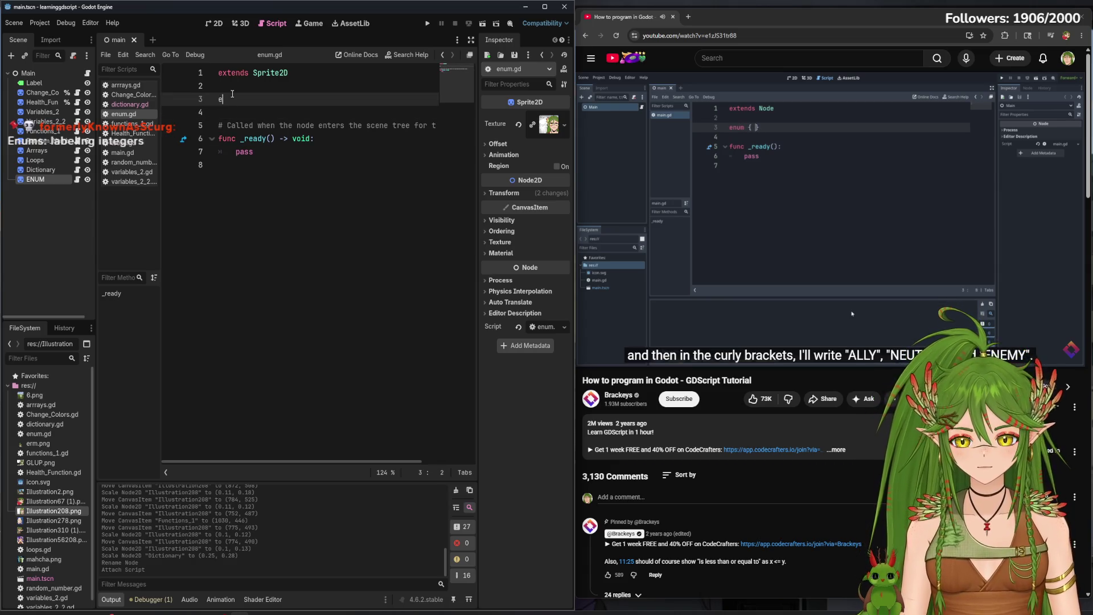
text( {ALLY)
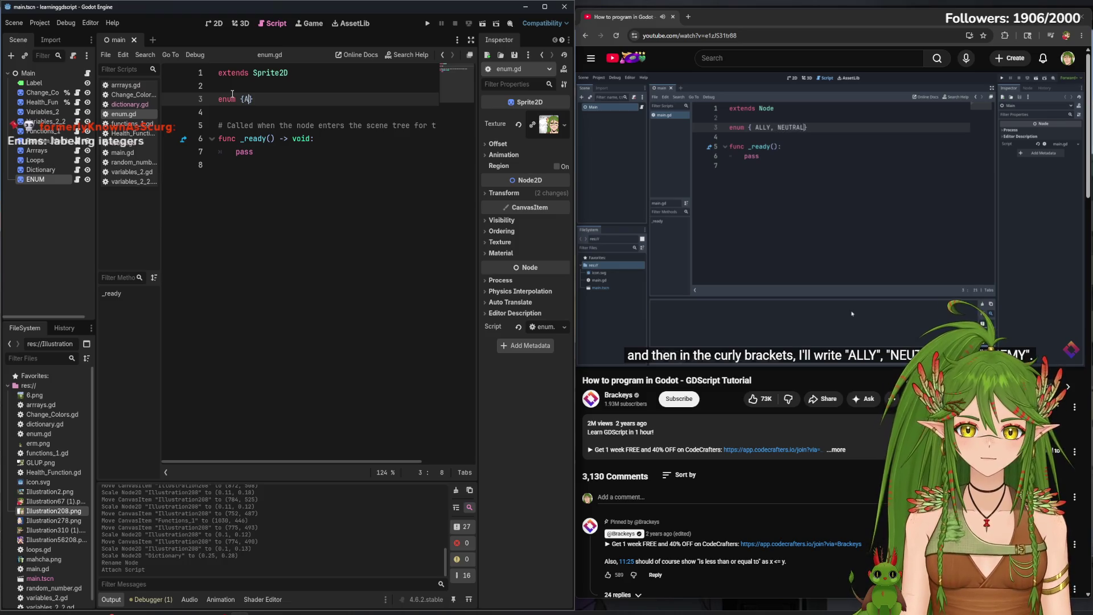
text(, NEUTRAL)
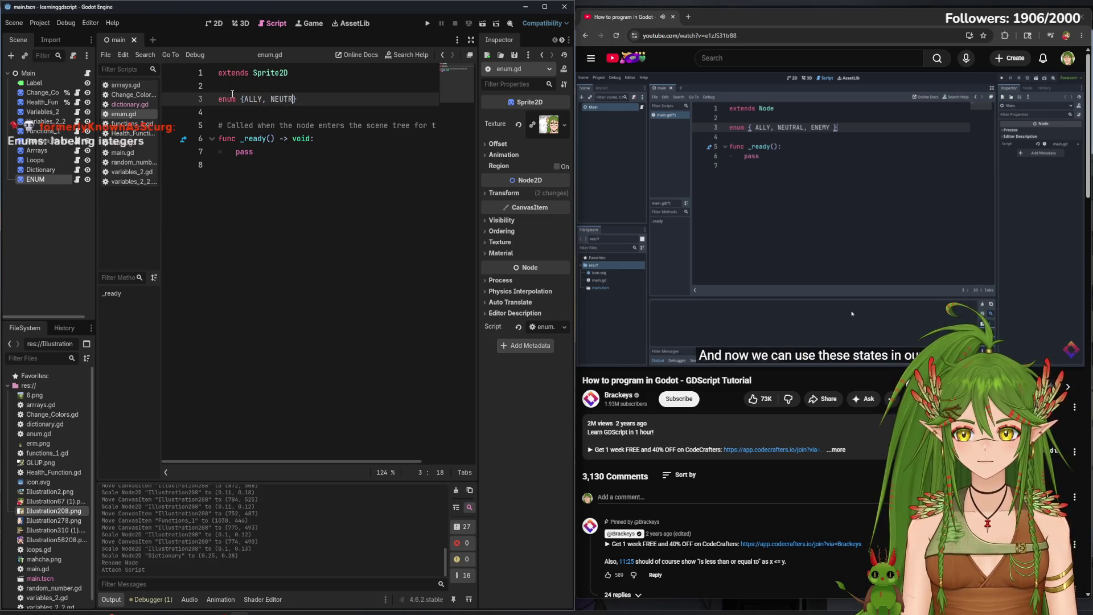
text(, ENEMY)
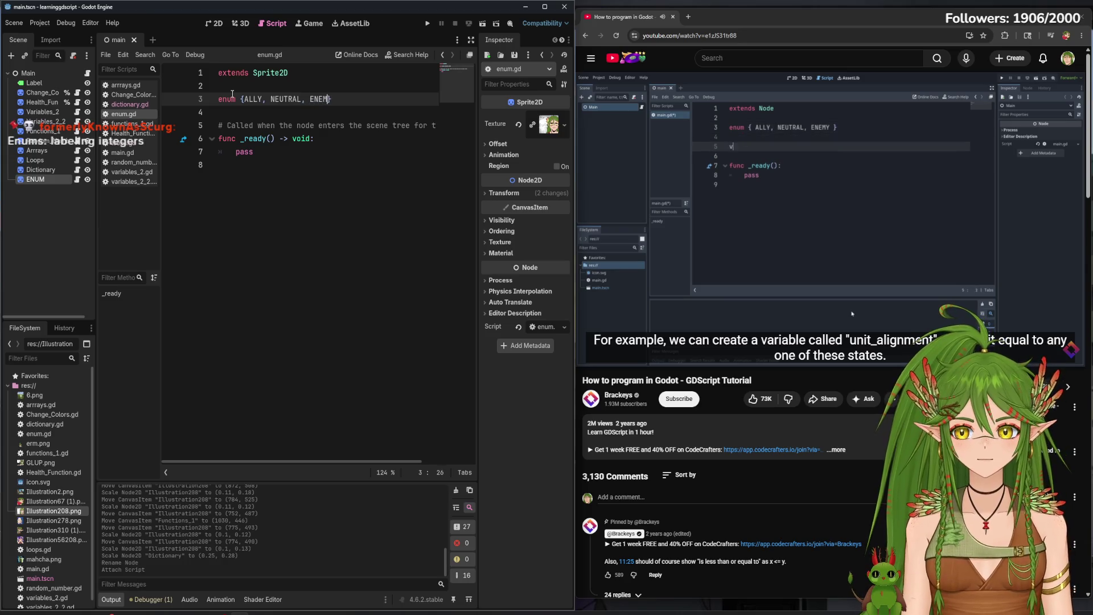
key(End)
key(Return)
key(Return)
text(unit)
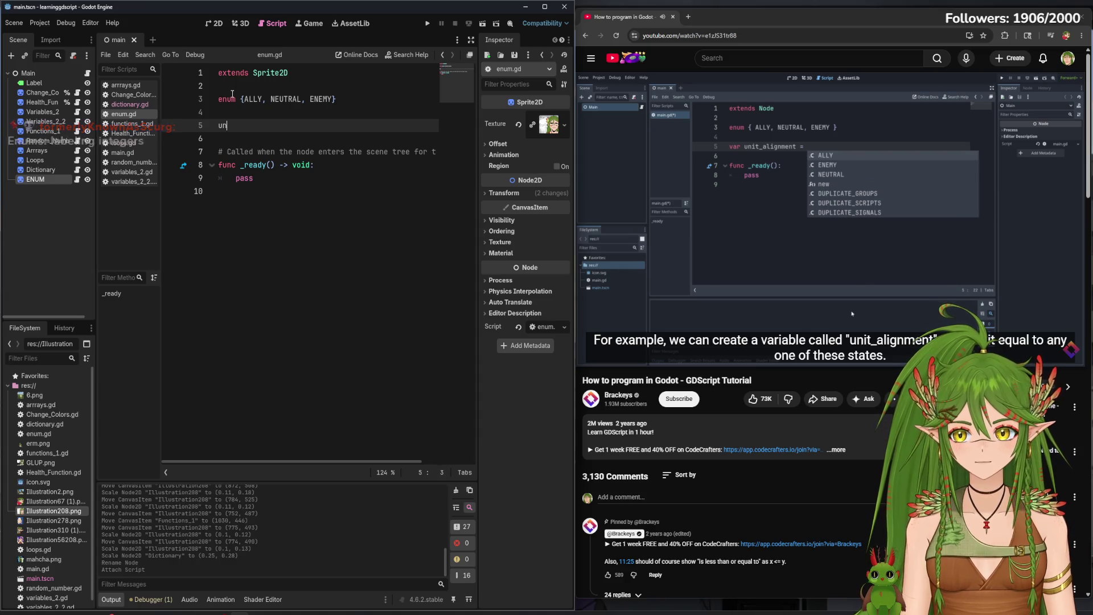
key(BackSpace)
key(BackSpace)
key(BackSpace)
text(var unit_)
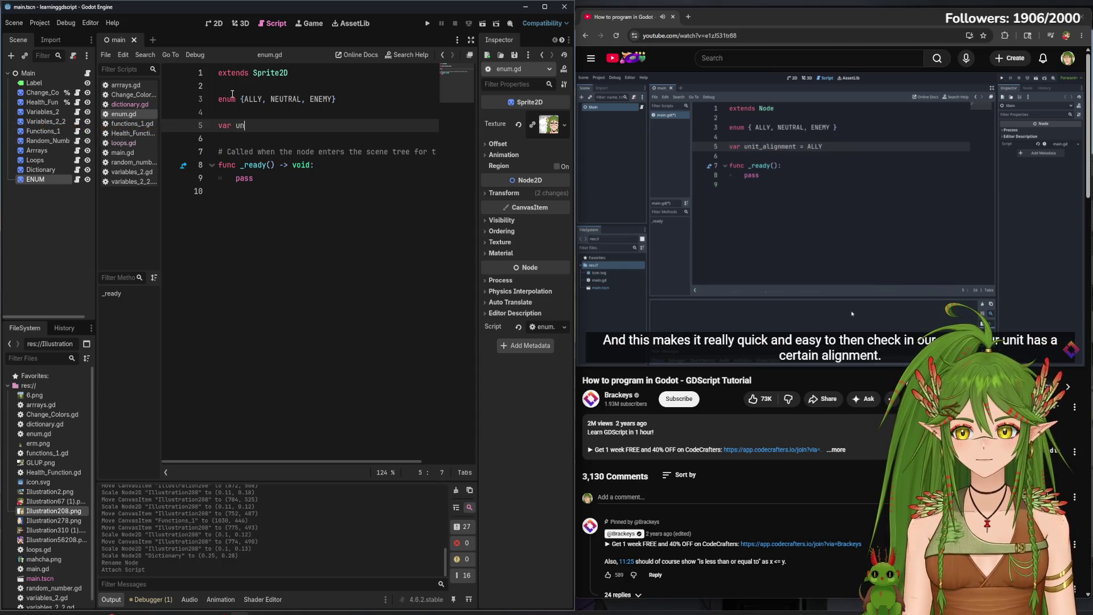
text(alighn)
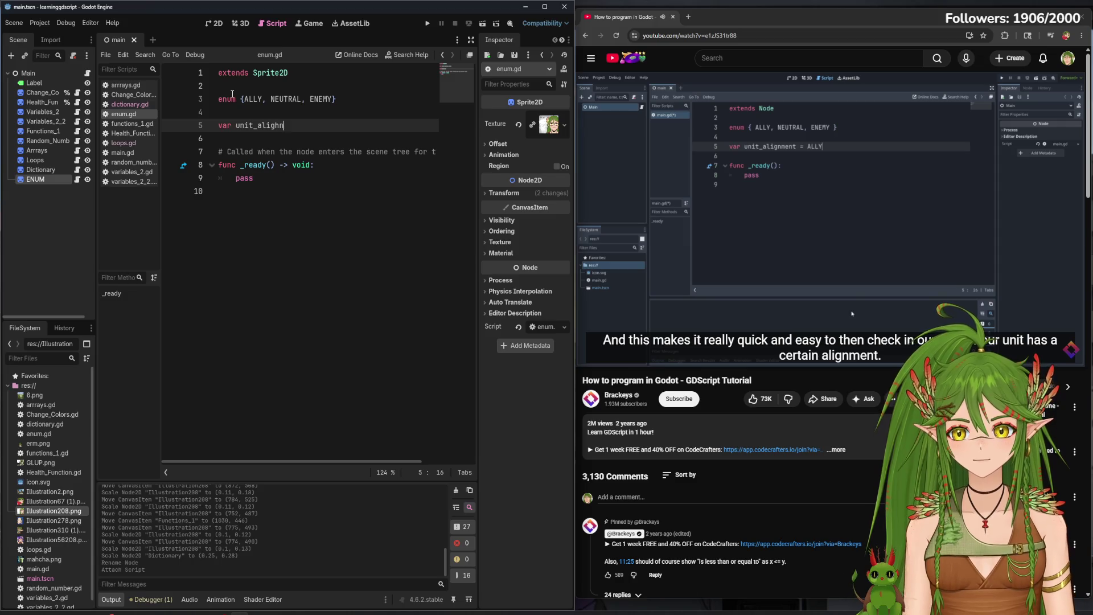
key(BackSpace)
key(BackSpace)
text(nment)
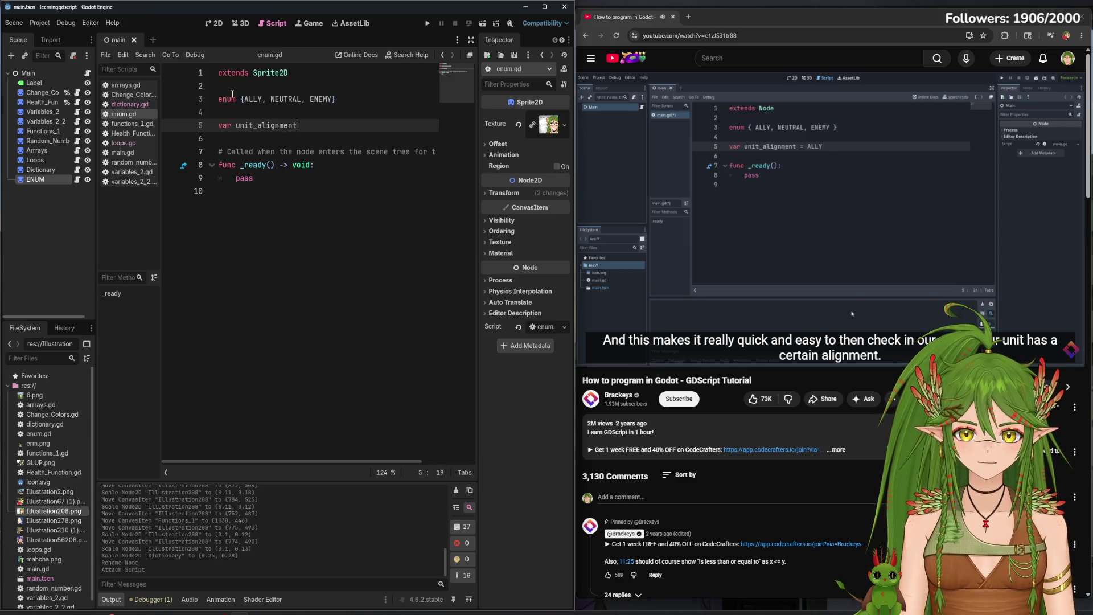
text( = ALLY)
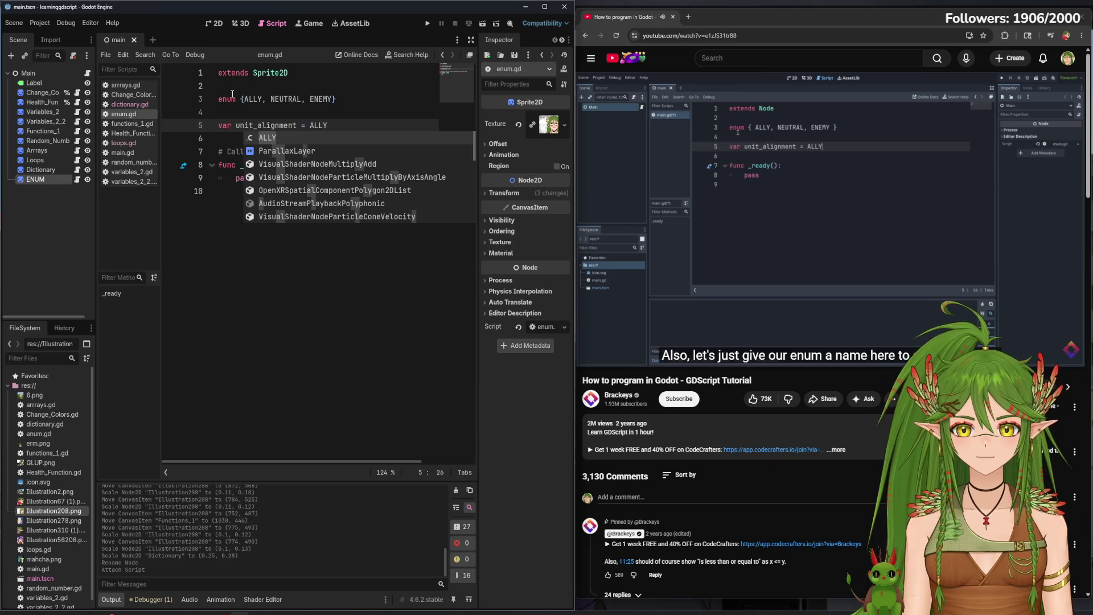
key(Escape)
Name the enum Alignment and change the default value to Alignment.ALLY.
click(241, 99)
text(Alignment)
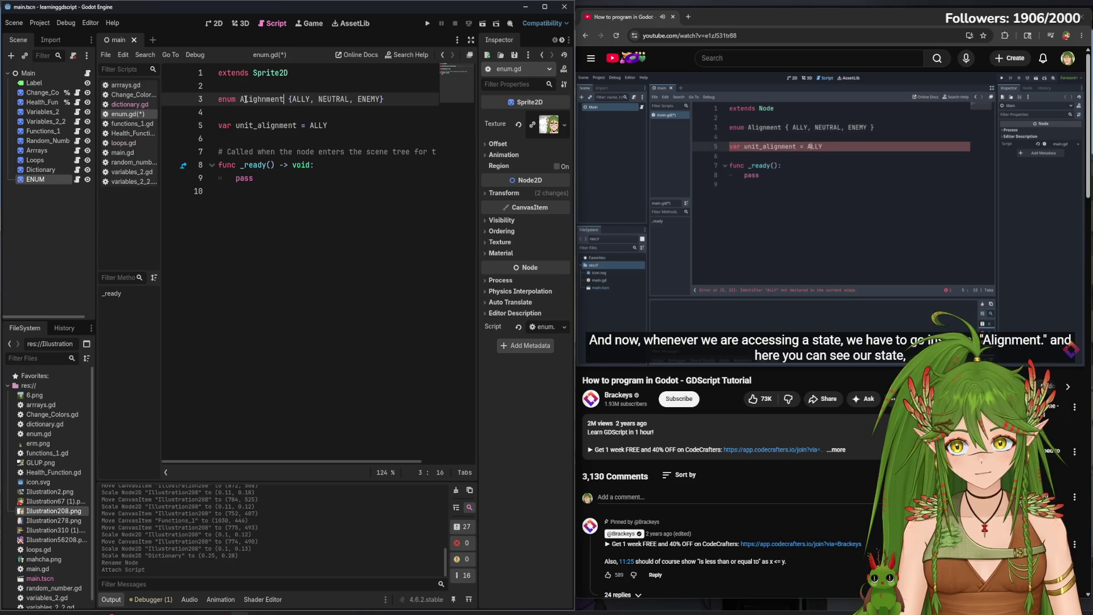
click(342, 125)
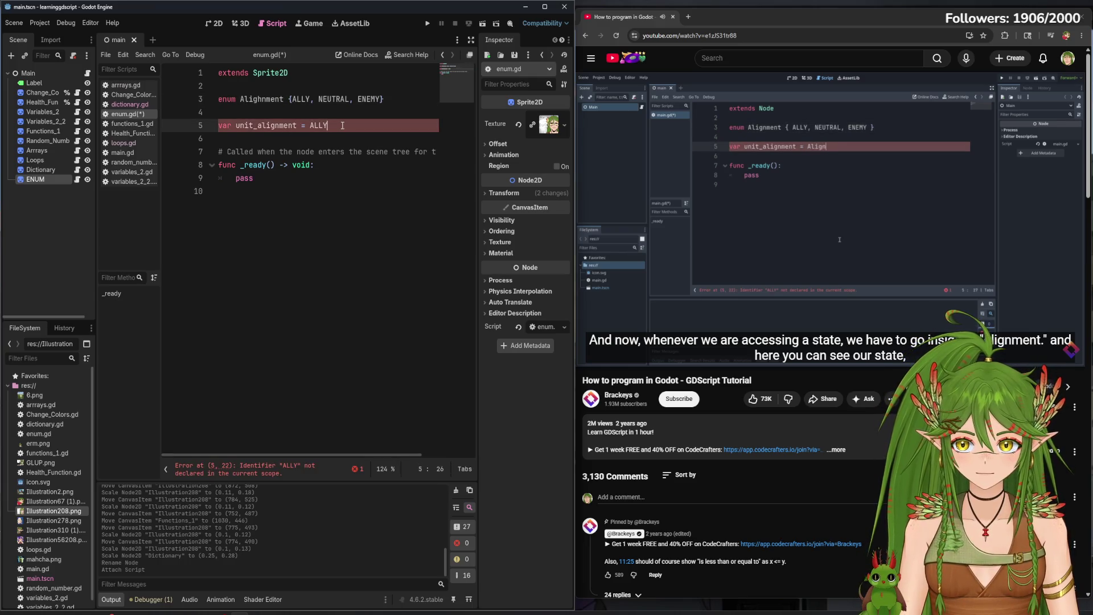
key(BackSpace)
key(BackSpace)
key(BackSpace)
text(lignm)
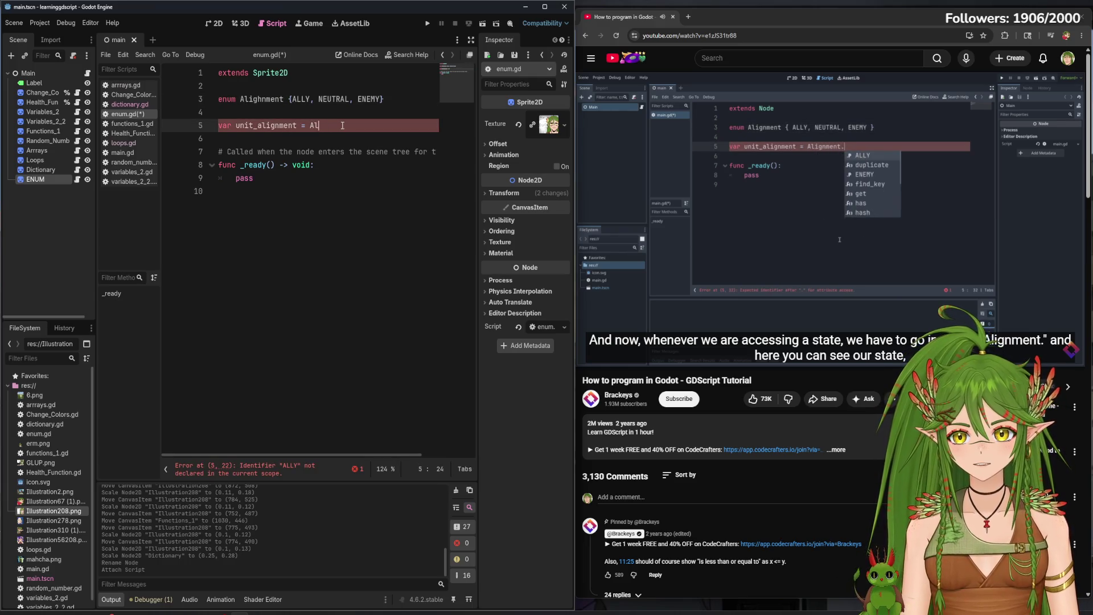
text(ent.ALLY)
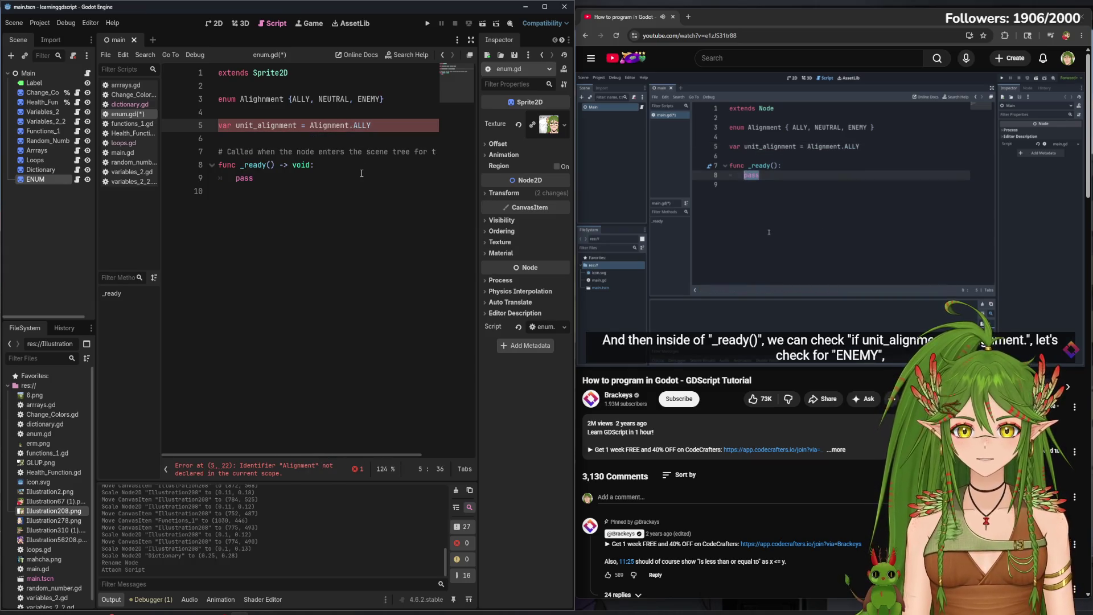
click(362, 173)
click(788, 158)
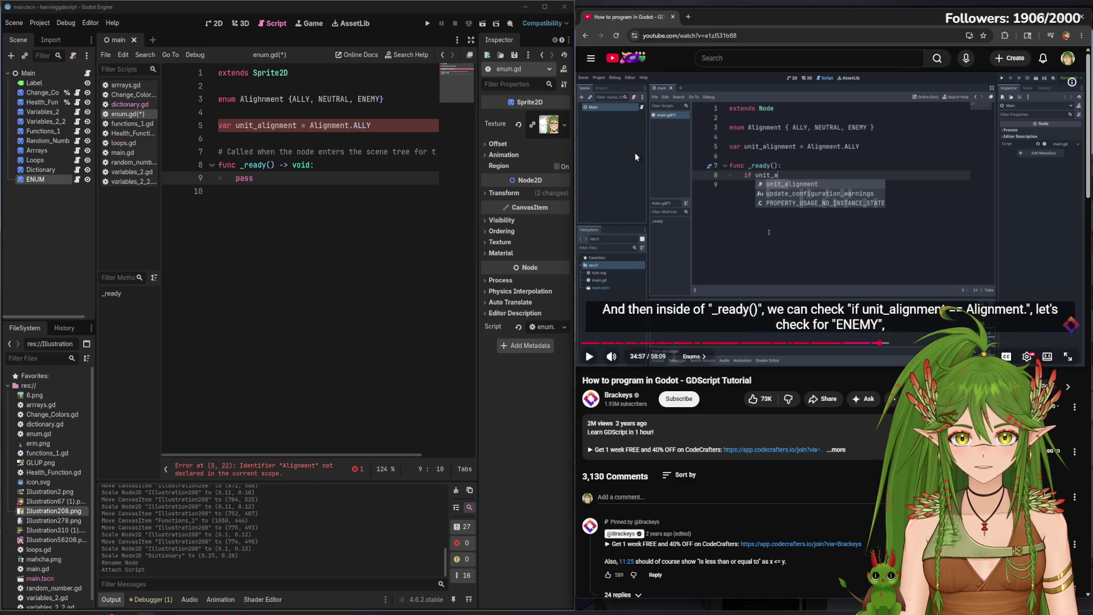
Remove the stray 'h' from the misspelled Alignment enum name.
click(260, 99)
key(Delete)
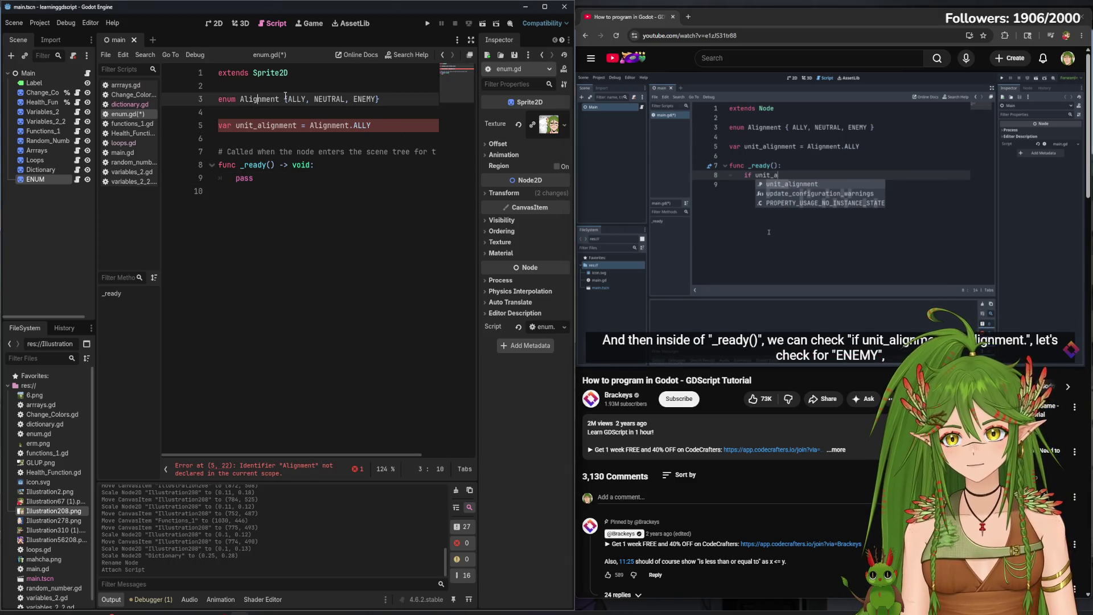
key(ctrl+End)
key(XF86AudioPlay)
click(287, 177)
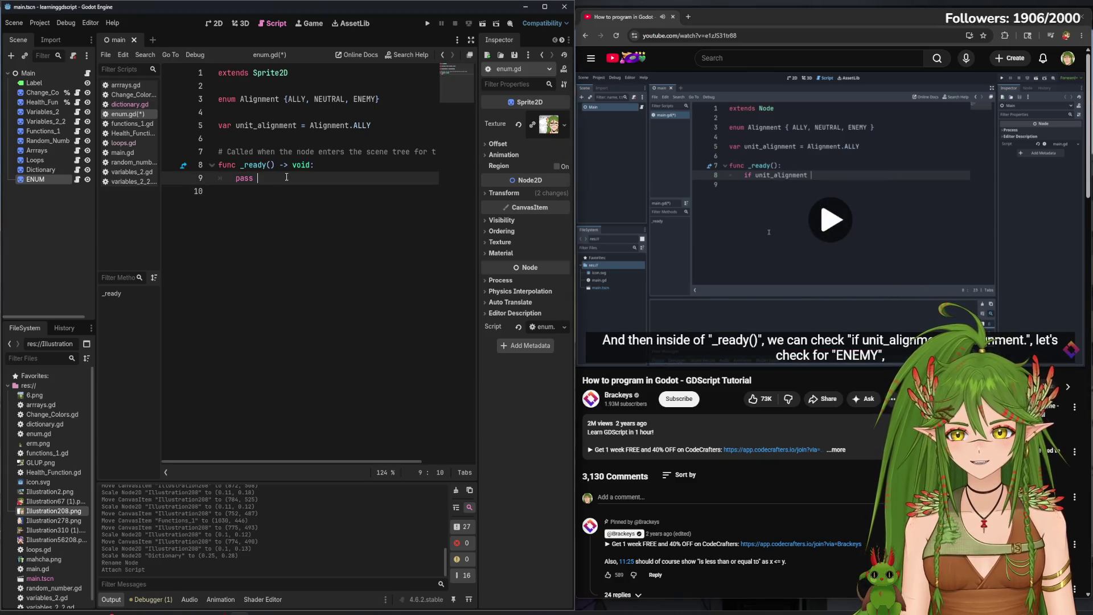
Replace pass with 'if unit_alignment == Alignment.ENEMY:' printing "go away :(", fixing the alignment typo.
key(ctrl+BackSpace)
text(if un)
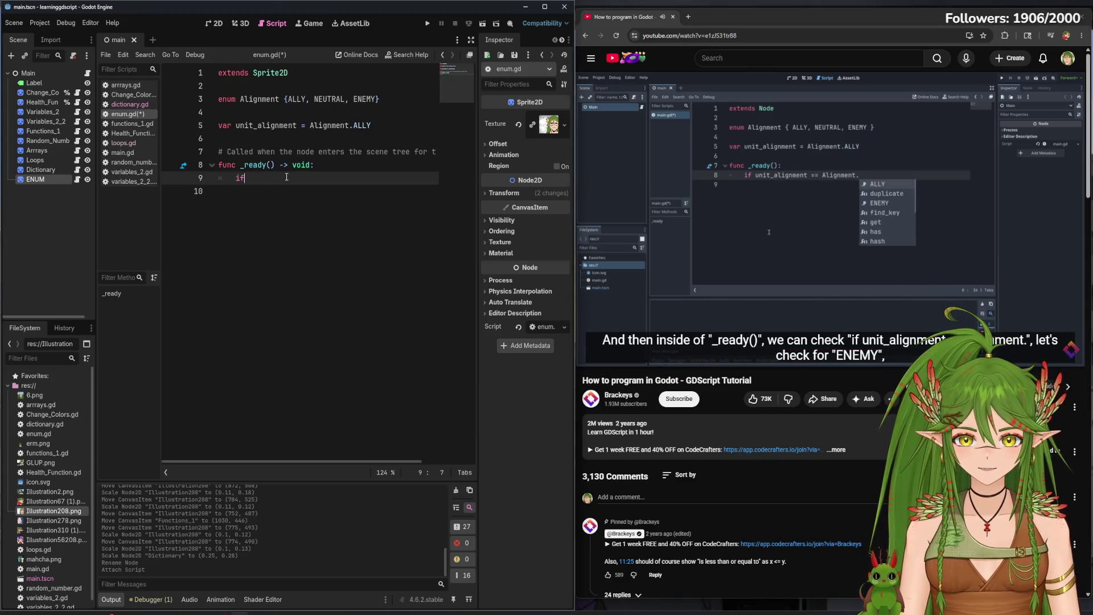
text(it_alignment)
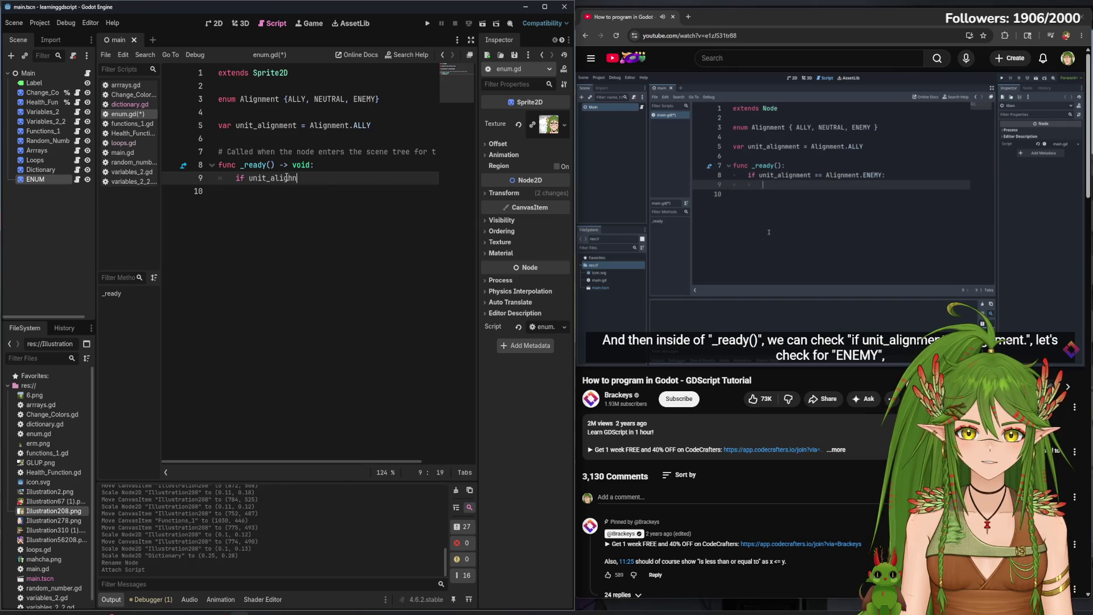
text( == Align)
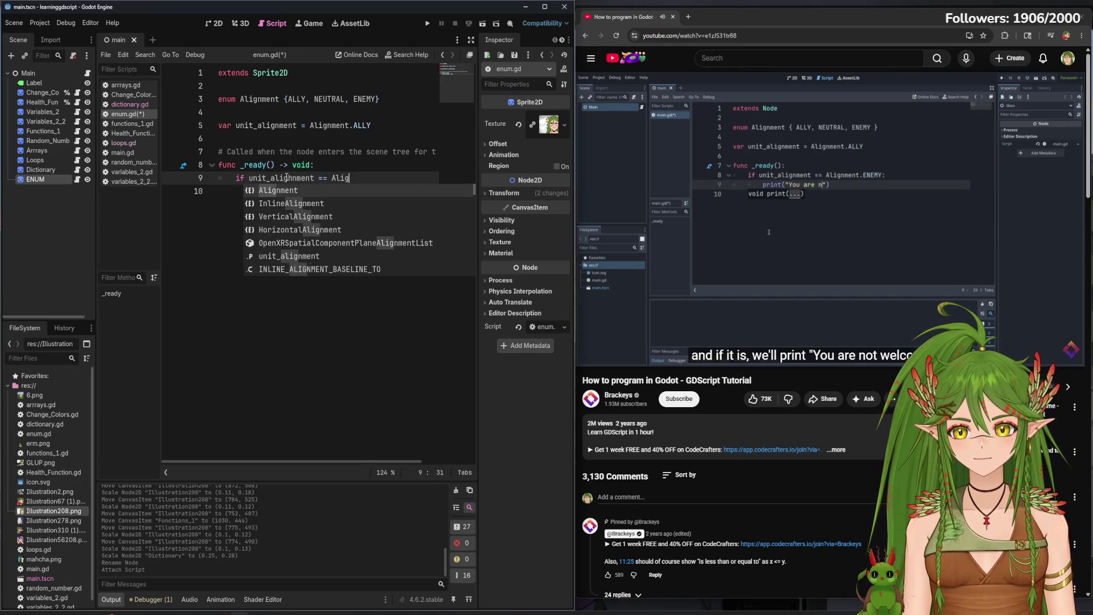
text(ment.ENEMY)
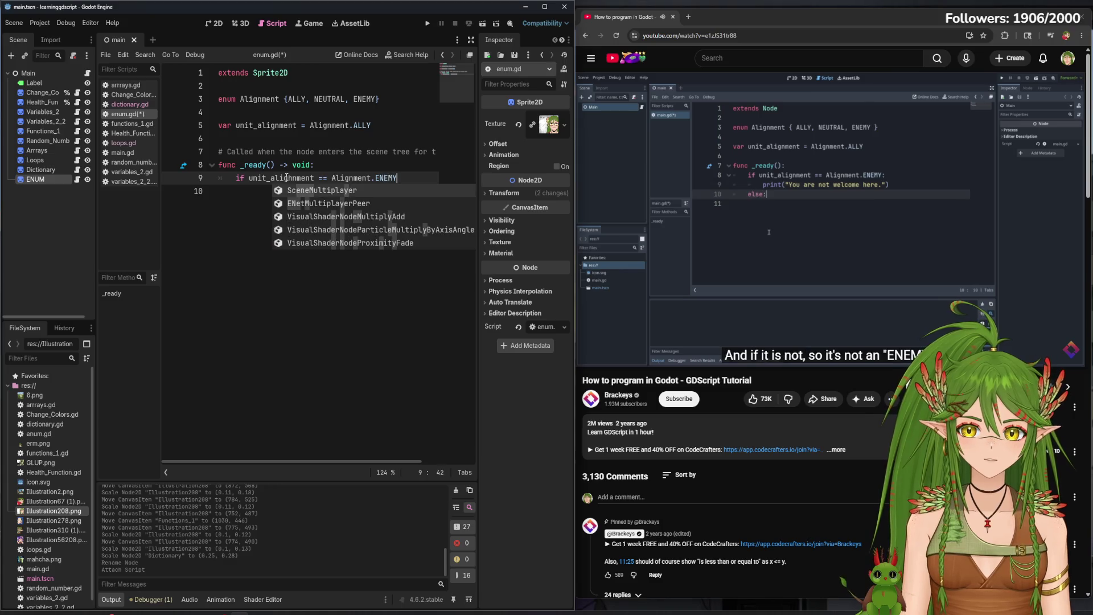
text(:)
key(Return)
text(print)
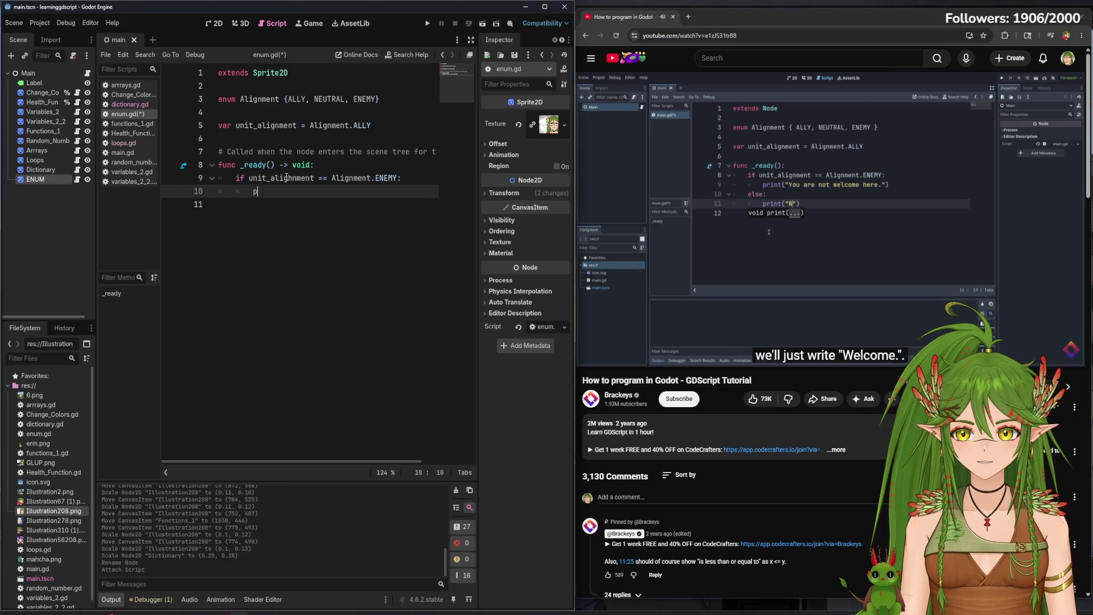
text(()
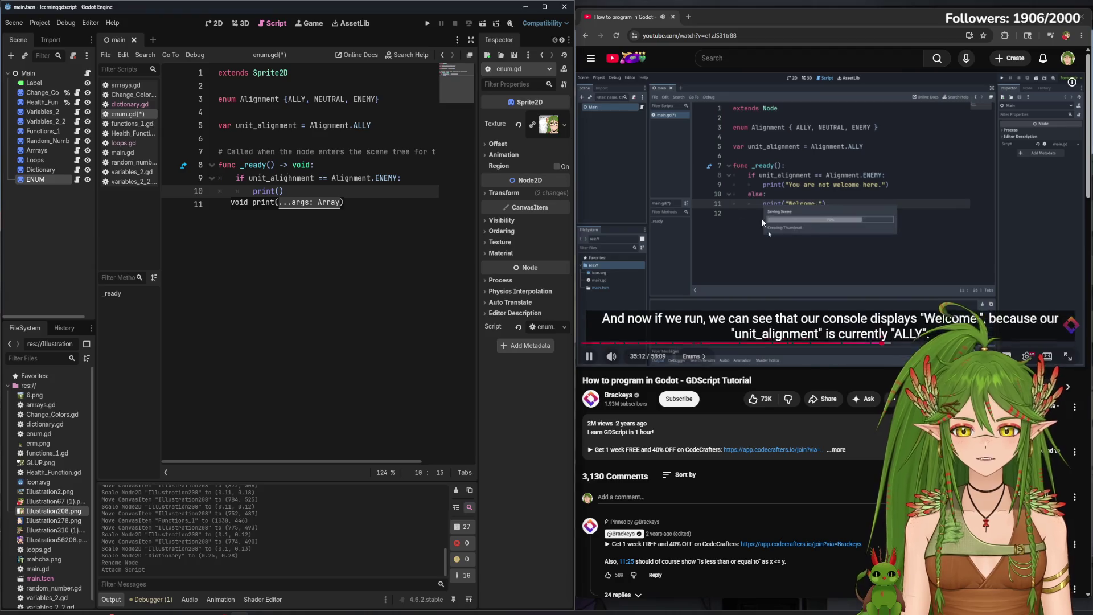
key(XF86AudioPlay)
key(Left)
click(279, 191)
click(292, 178)
key(BackSpace)
click(279, 191)
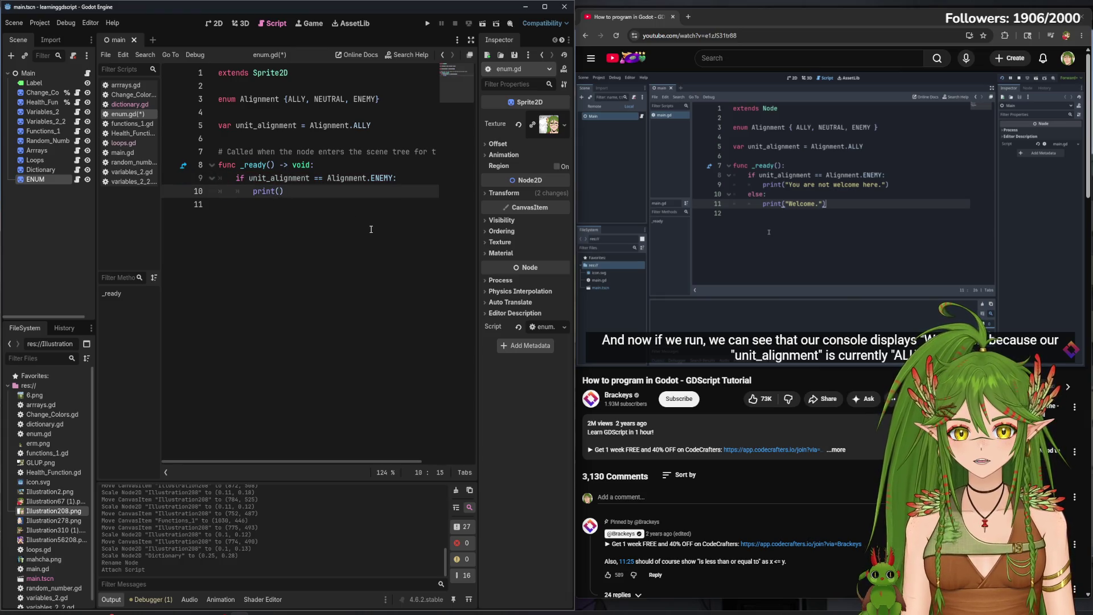
text("go away :()
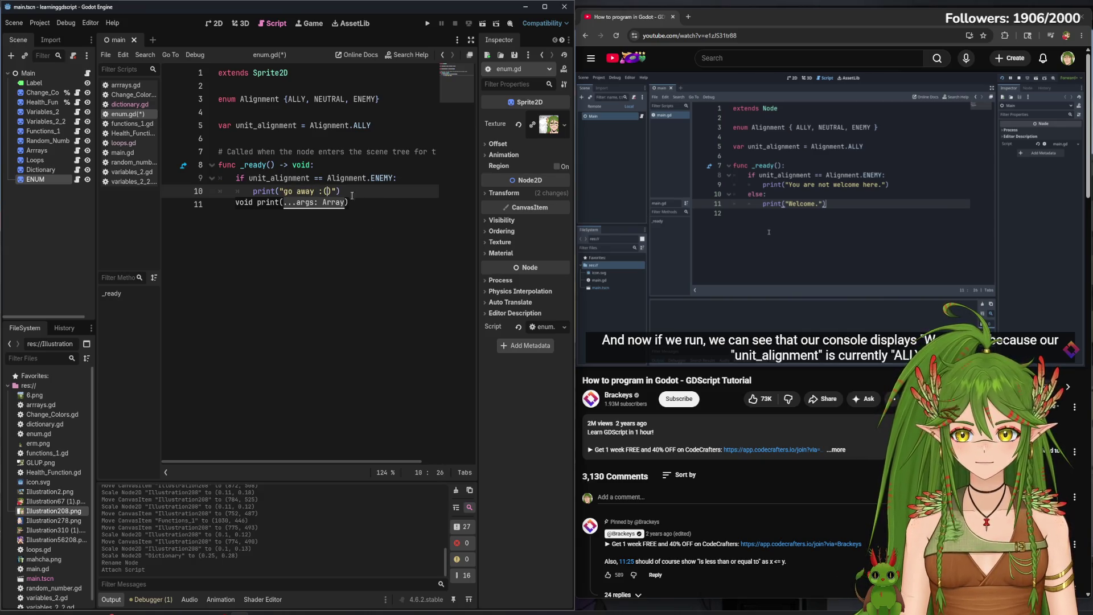
click(371, 193)
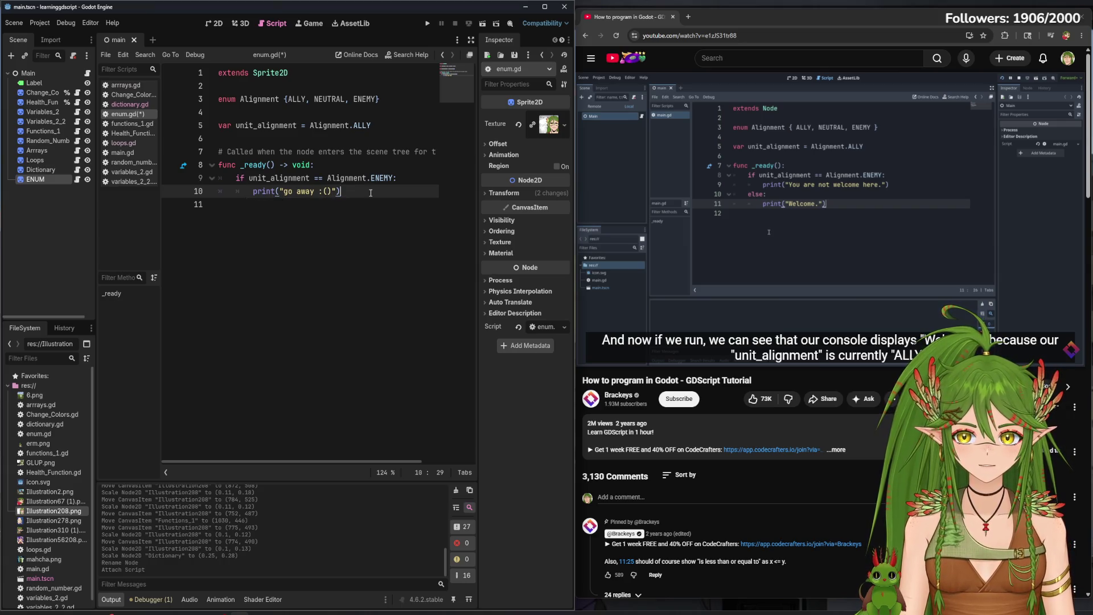
Add an else branch that prints "Haiii girlll".
key(Return)
key(BackSpace)
text(else:)
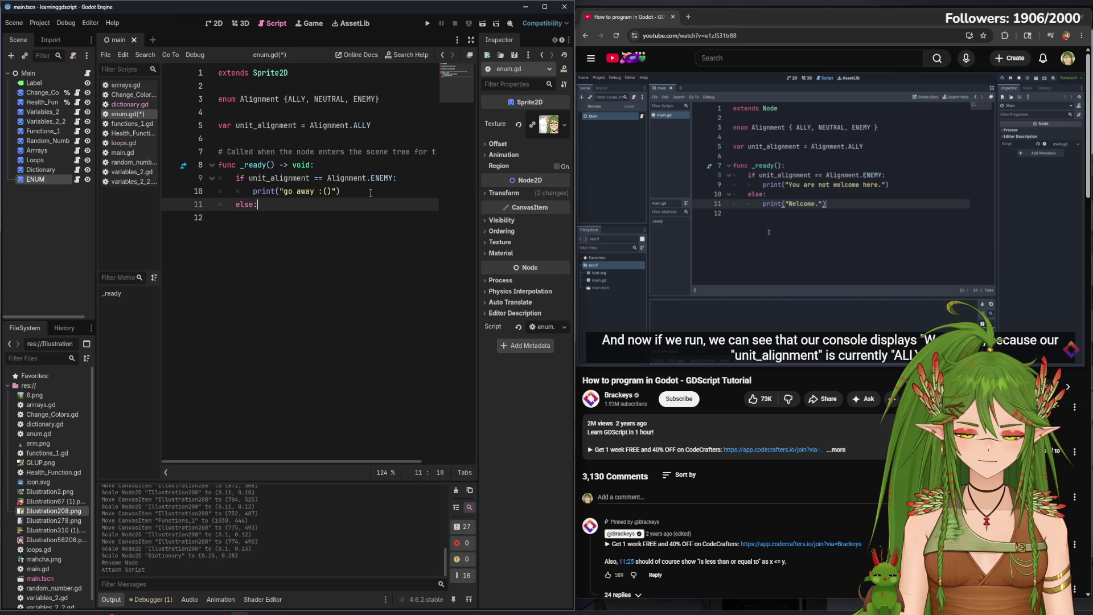
key(Return)
text(rint()
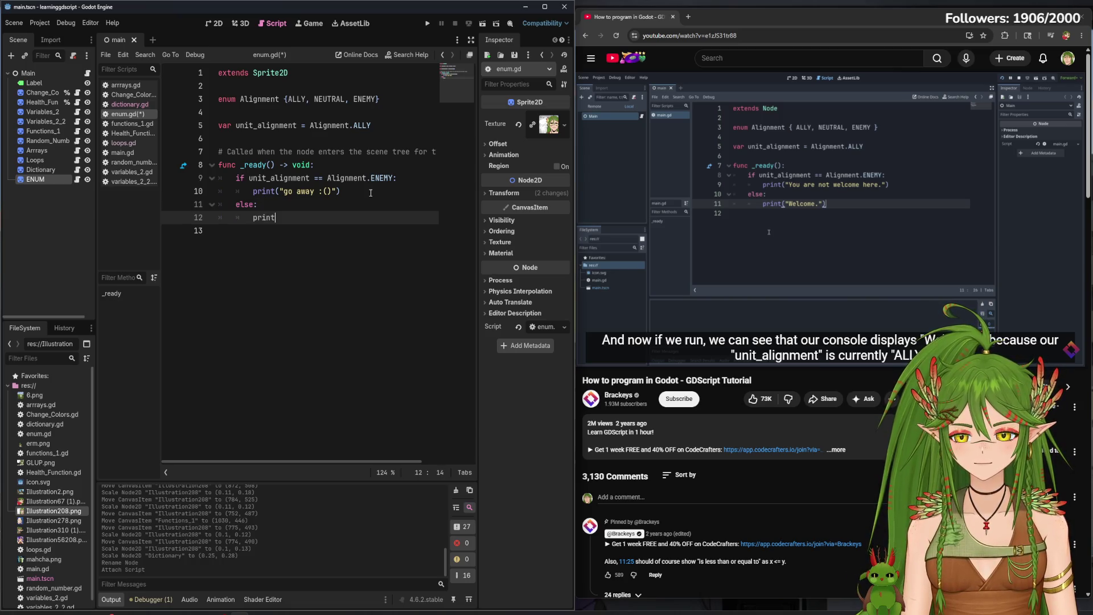
text("Haiii girl)
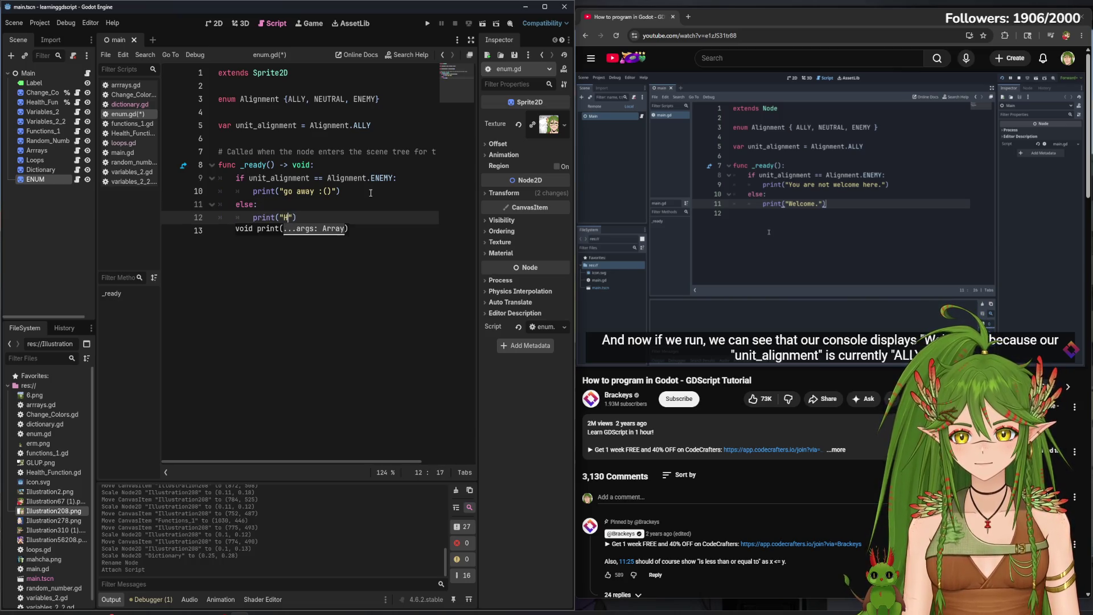
text(ll)
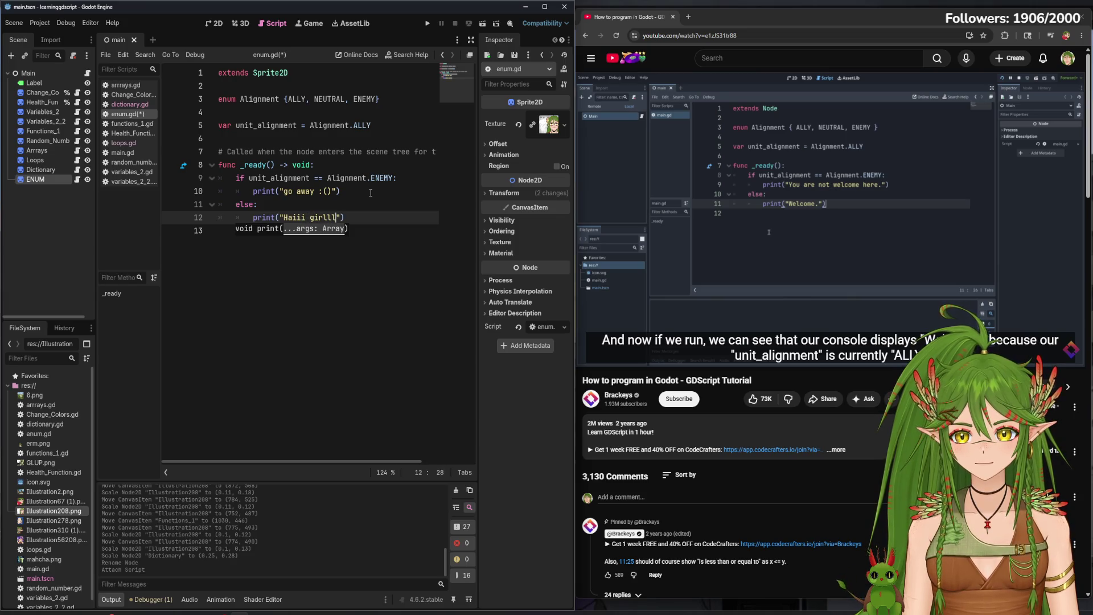
click(689, 217)
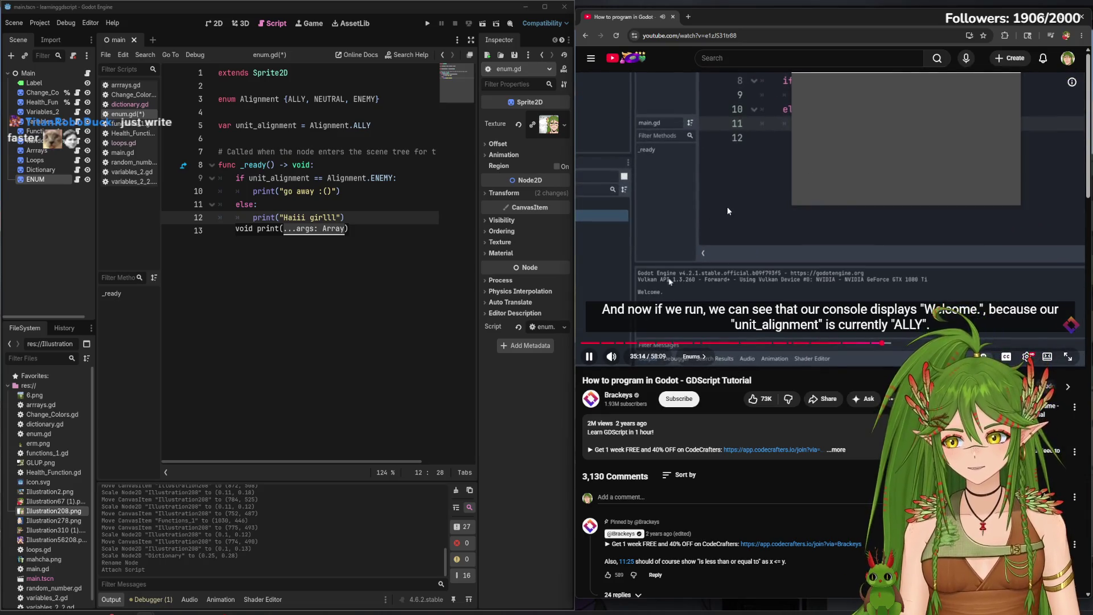
Run the project to print Haiii girlll, then stop the game.
click(427, 24)
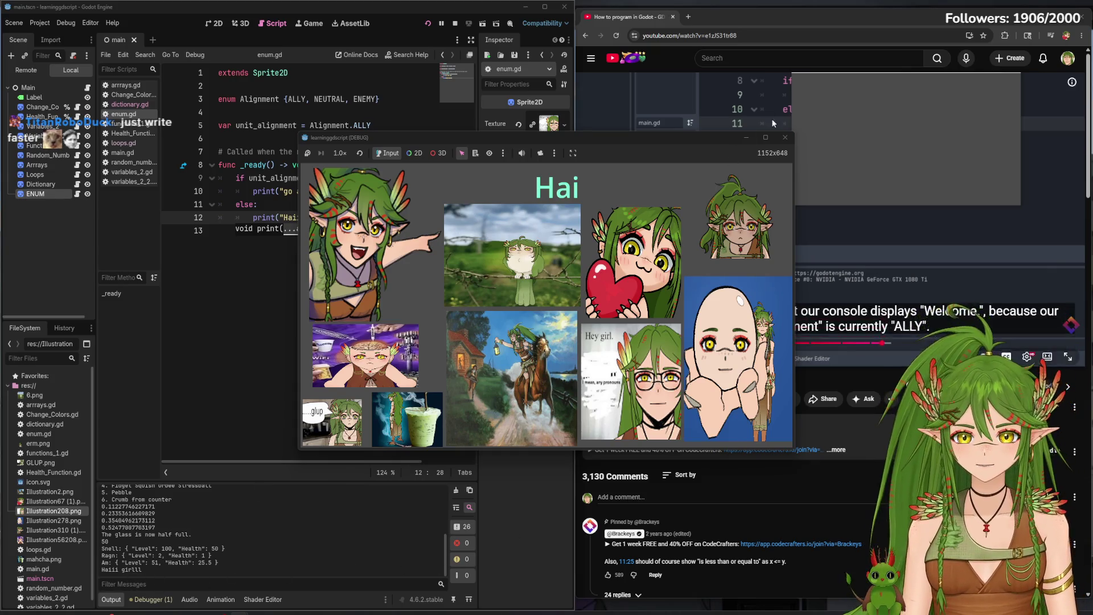
click(785, 137)
click(865, 194)
click(401, 260)
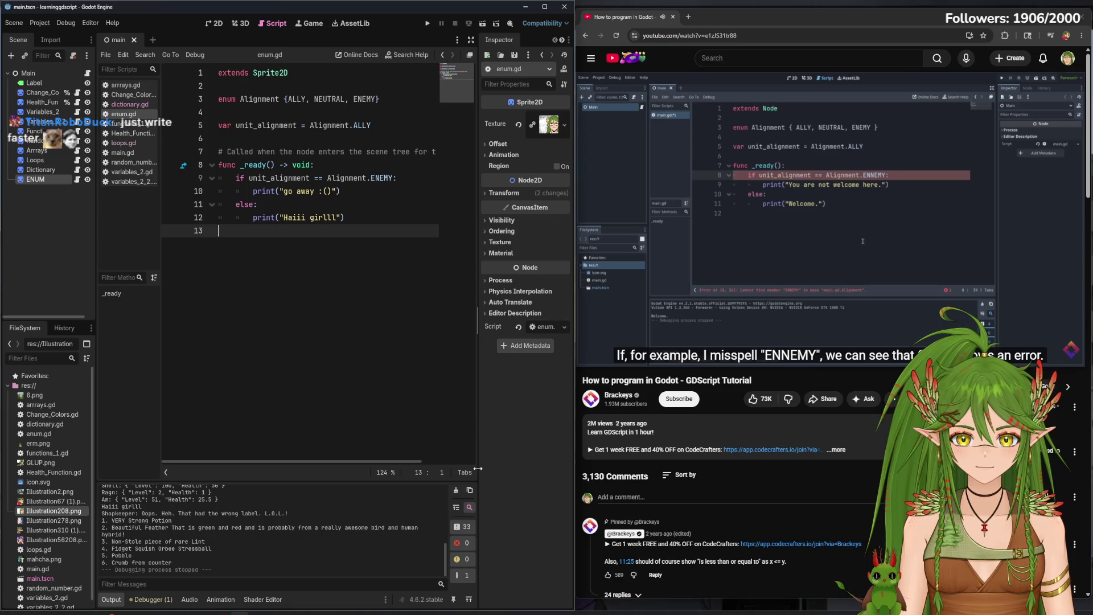
mouse_move(776, 277)
click(740, 231)
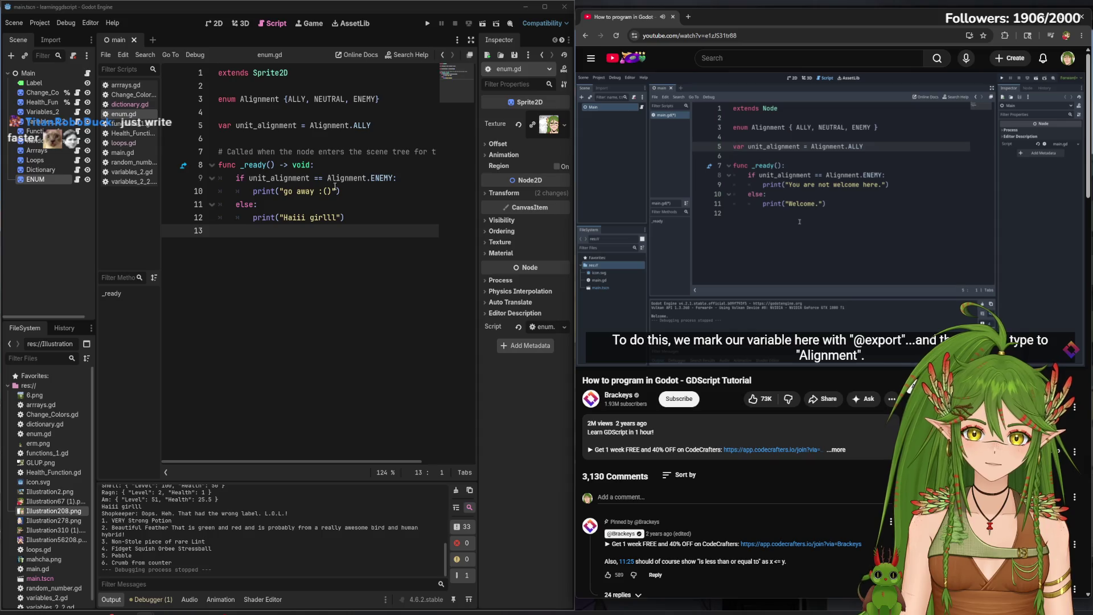
click(208, 125)
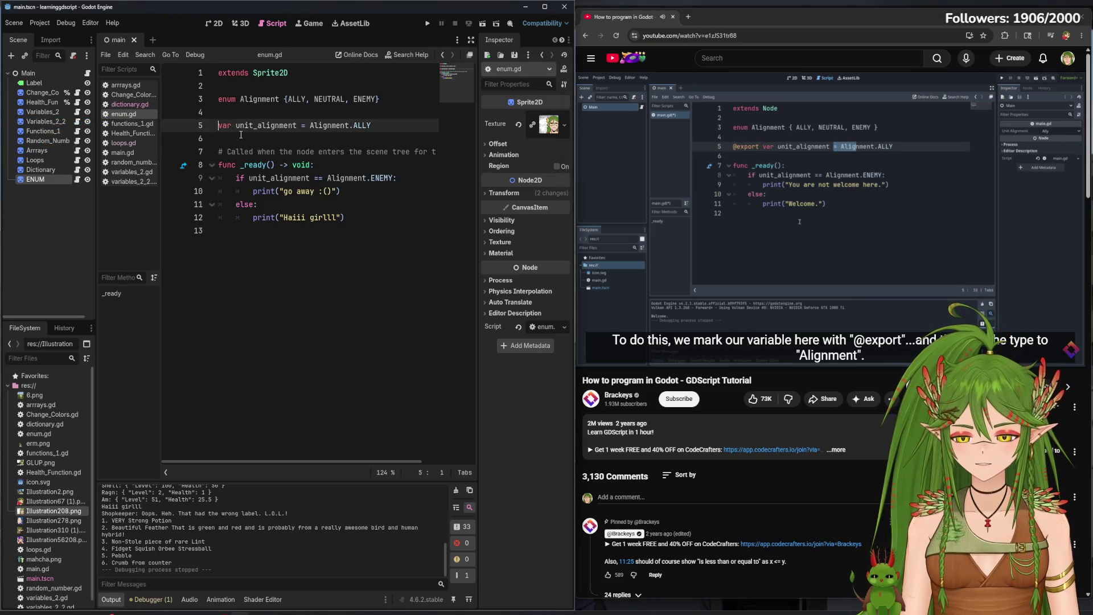
text(@export)
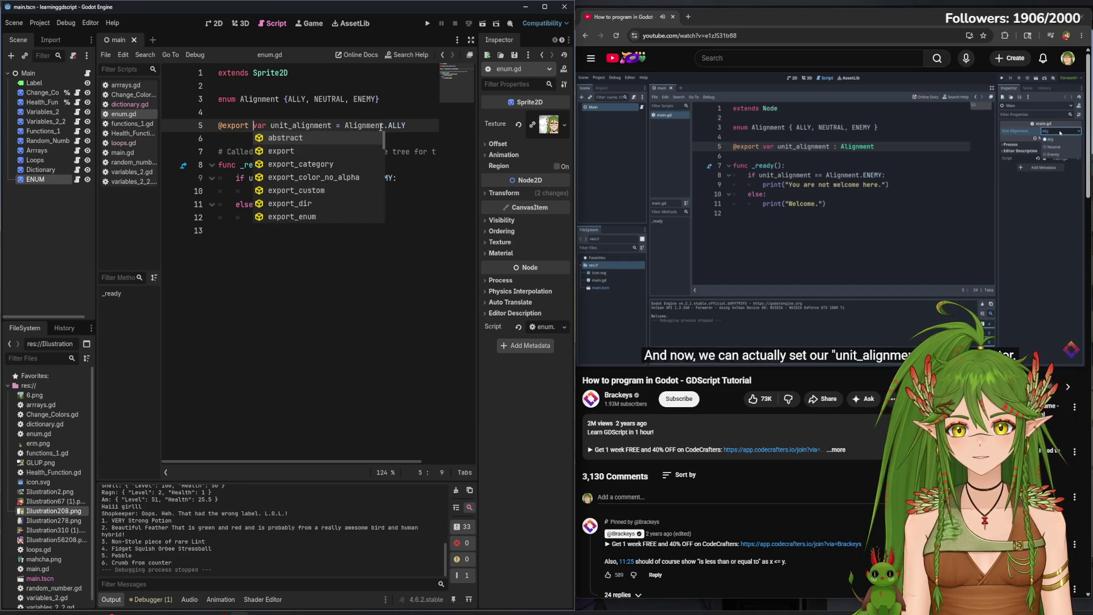
click(896, 207)
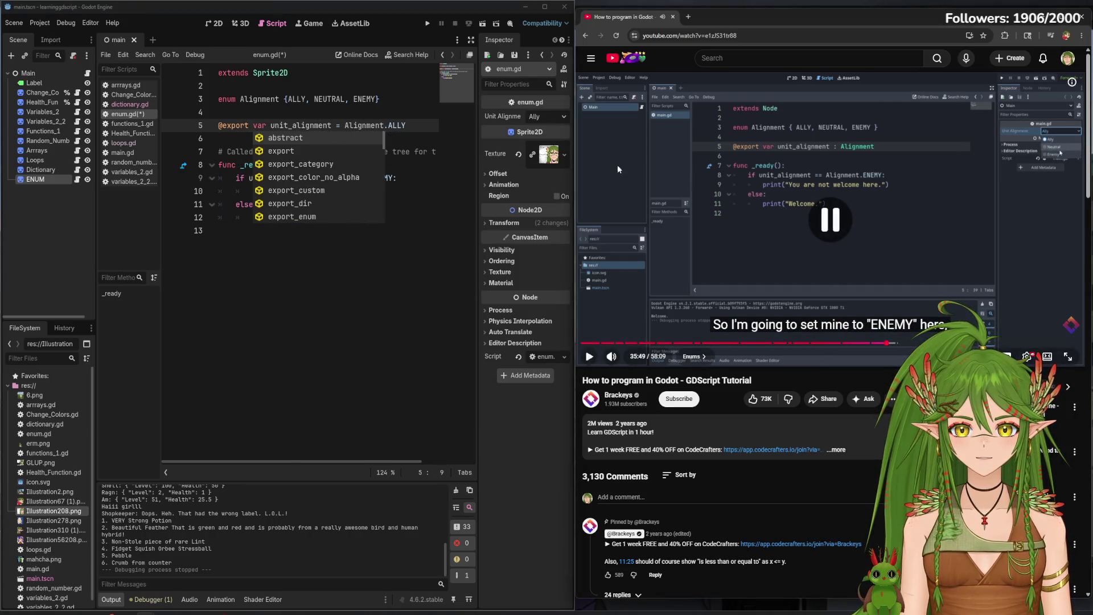
mouse_move(406, 125)
mouse_down()
mouse_move(326, 125)
mouse_move(338, 126)
mouse_up()
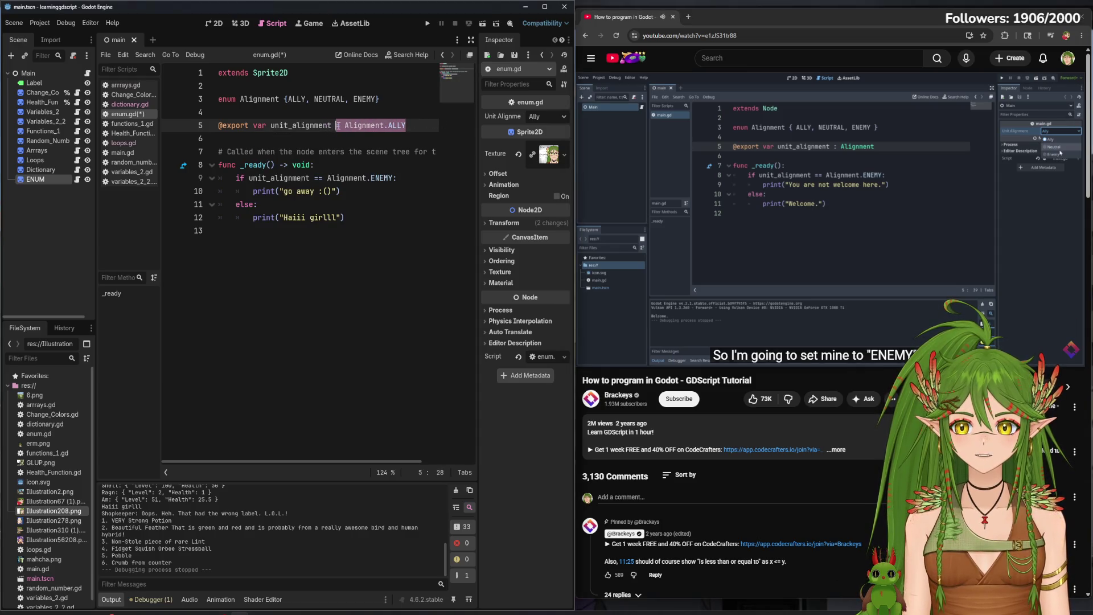
text(: )
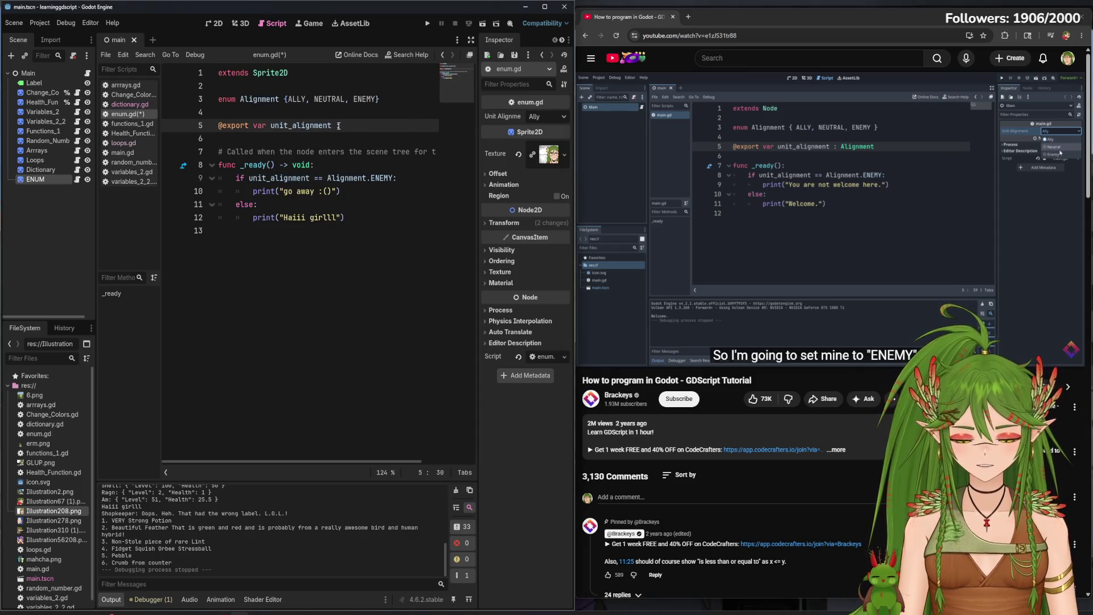
text(nt)
Inspect the Unit Alignment dropdown choices in the Inspector.
click(534, 116)
click(534, 117)
click(534, 116)
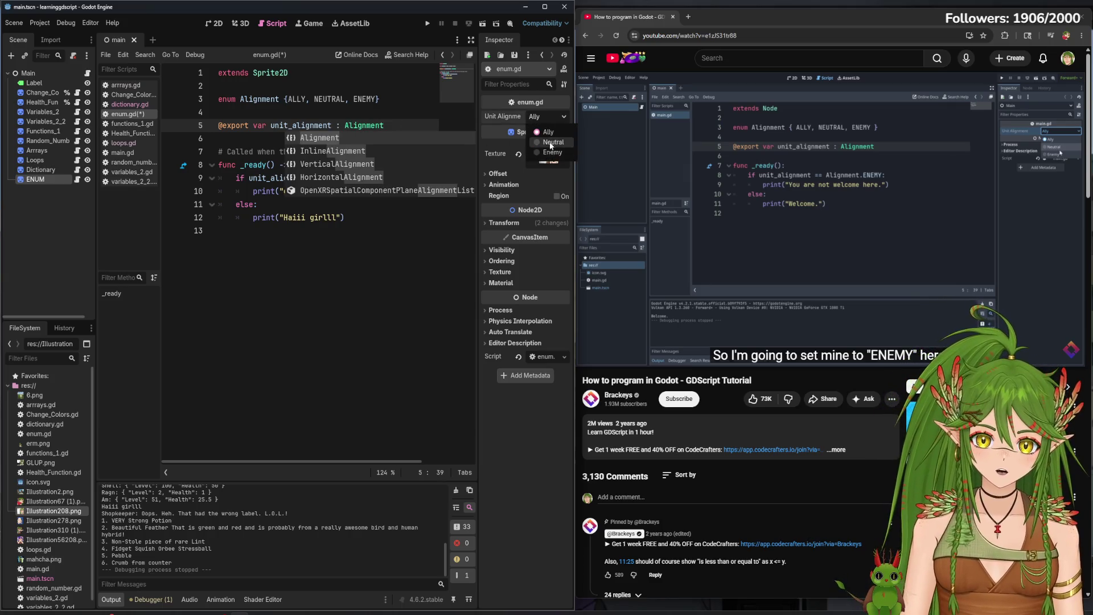
click(415, 255)
click(374, 257)
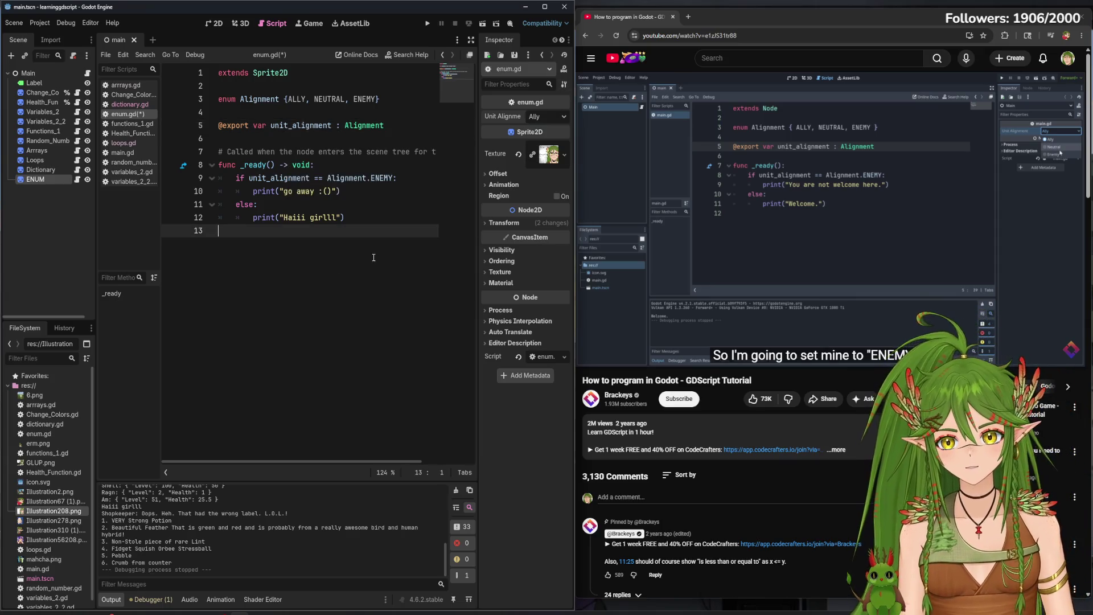
click(774, 202)
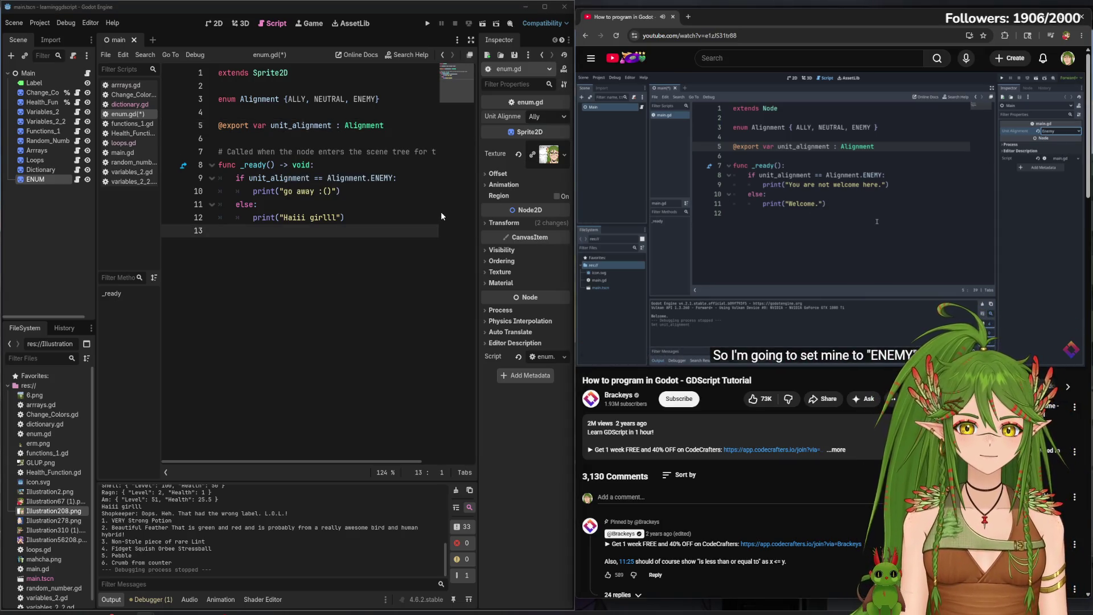
click(546, 117)
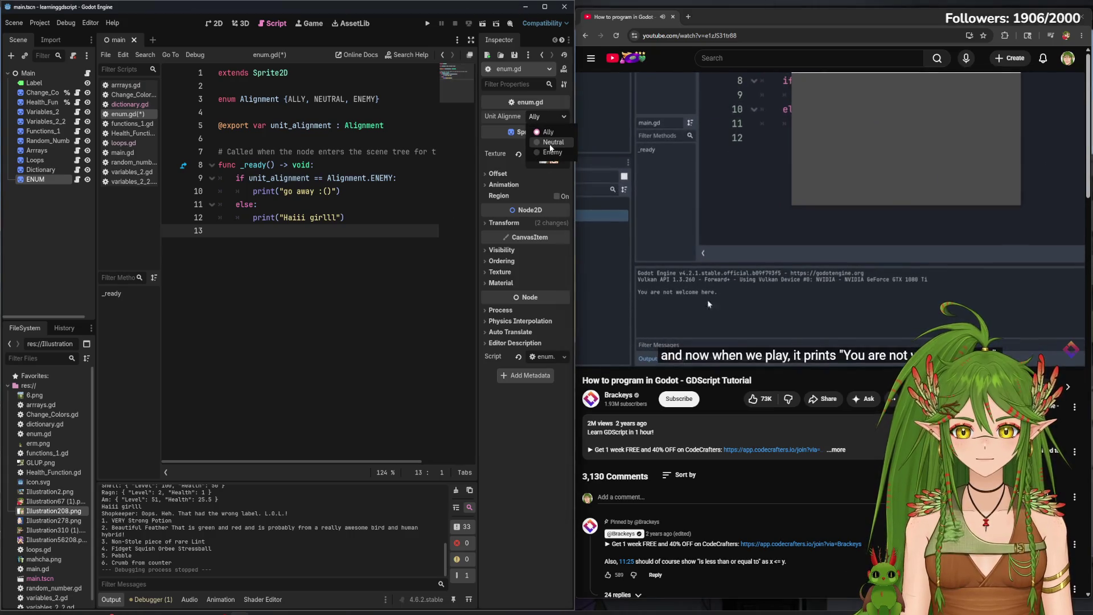
Set Unit Alignment to Enemy in the Inspector and run the game.
click(550, 152)
click(431, 25)
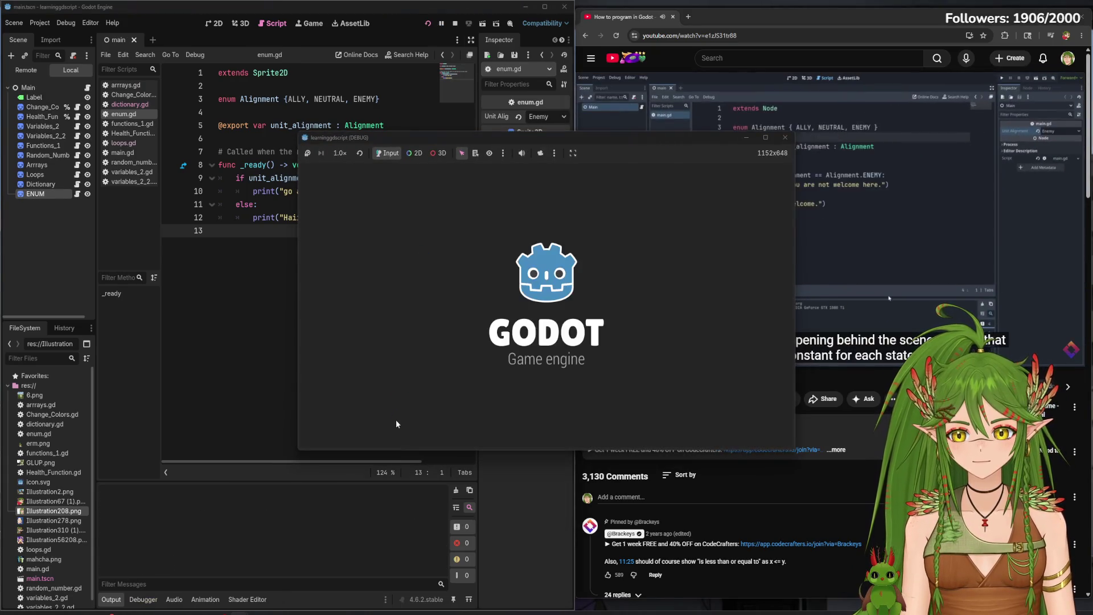
click(785, 138)
click(853, 227)
Remove the stray ')' from the line 10 print and rerun, printing "go away :(".
click(333, 191)
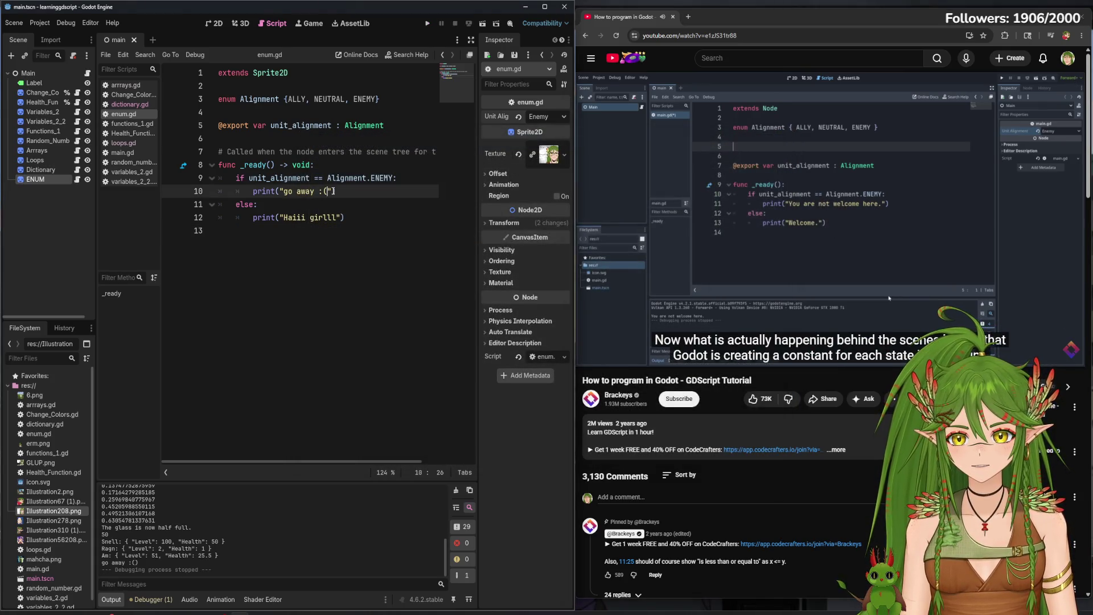
click(830, 219)
click(427, 24)
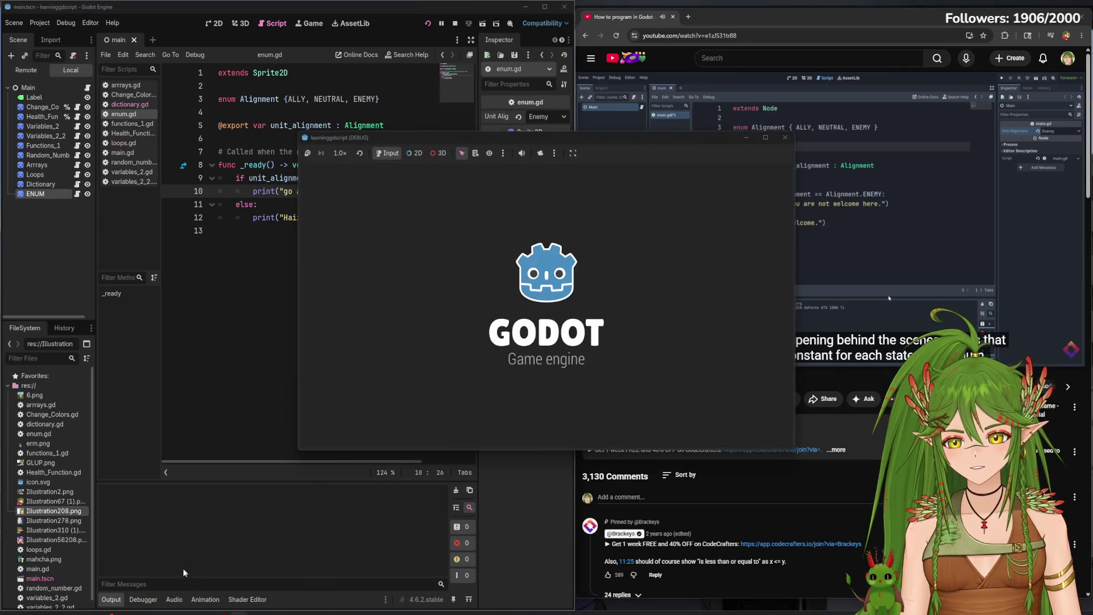
click(784, 138)
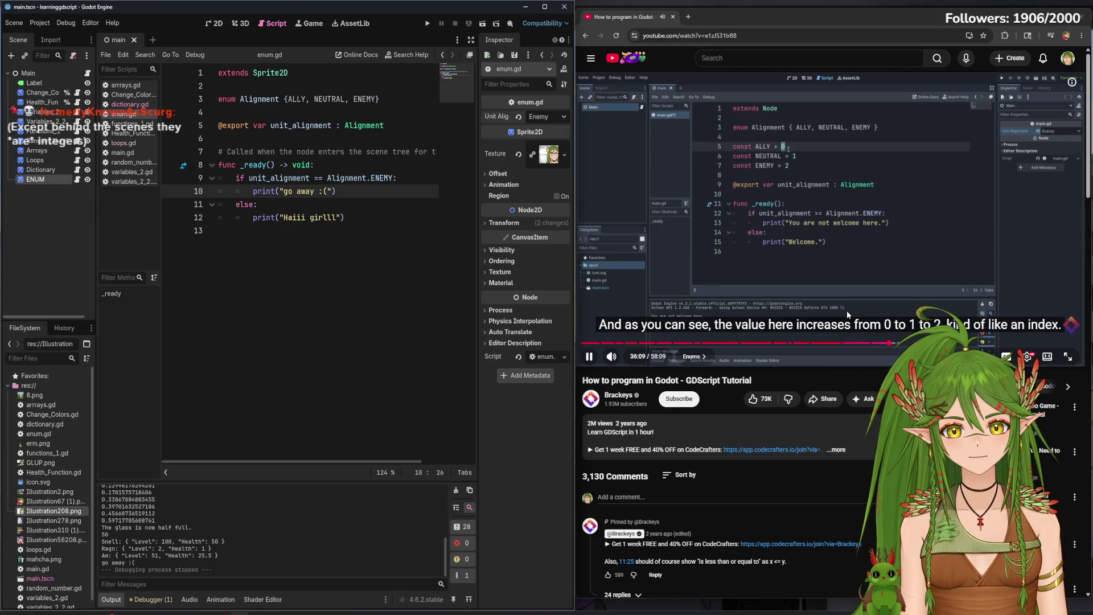
click(788, 235)
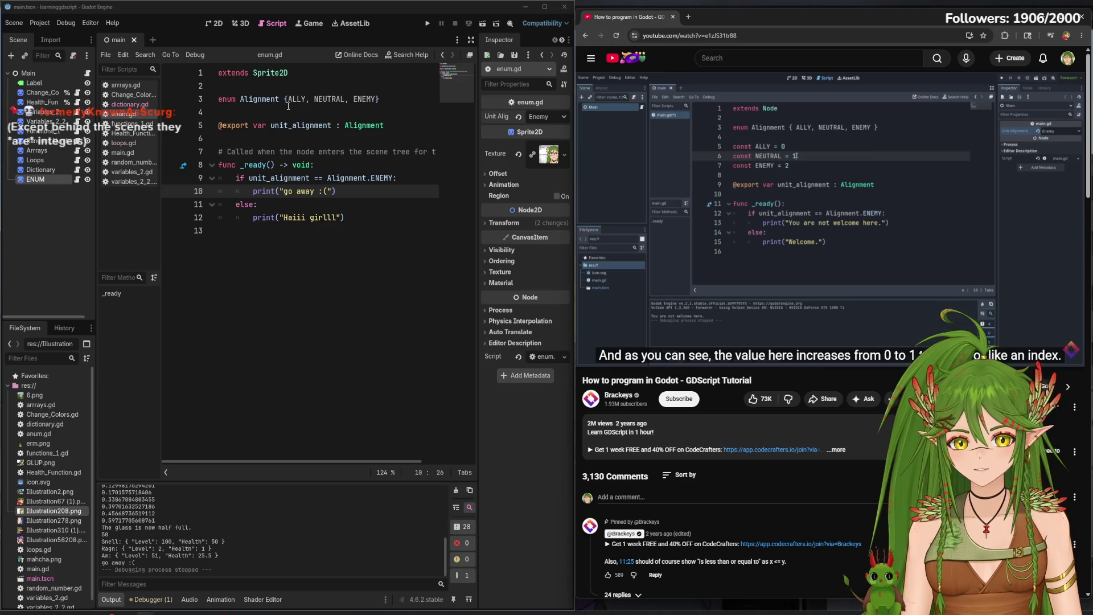
click(772, 212)
key(Left)
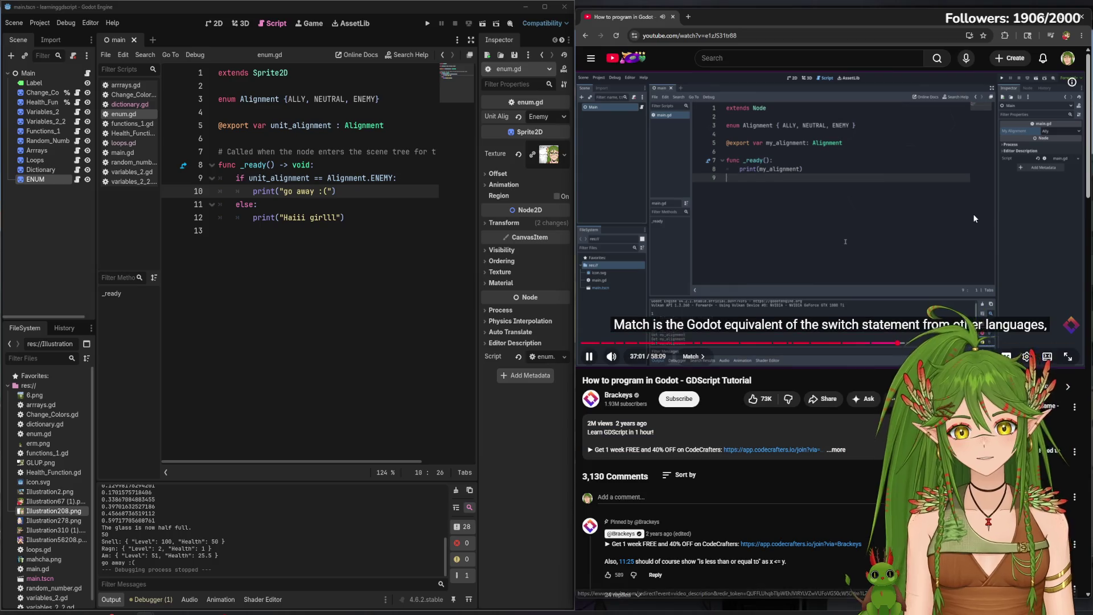
click(789, 177)
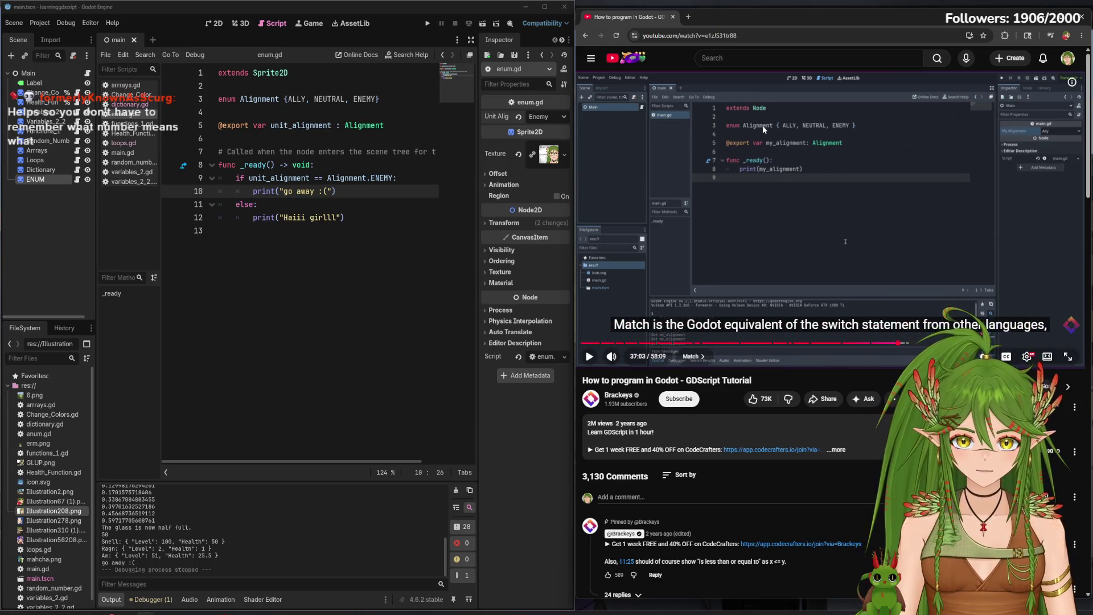
click(789, 186)
click(789, 186)
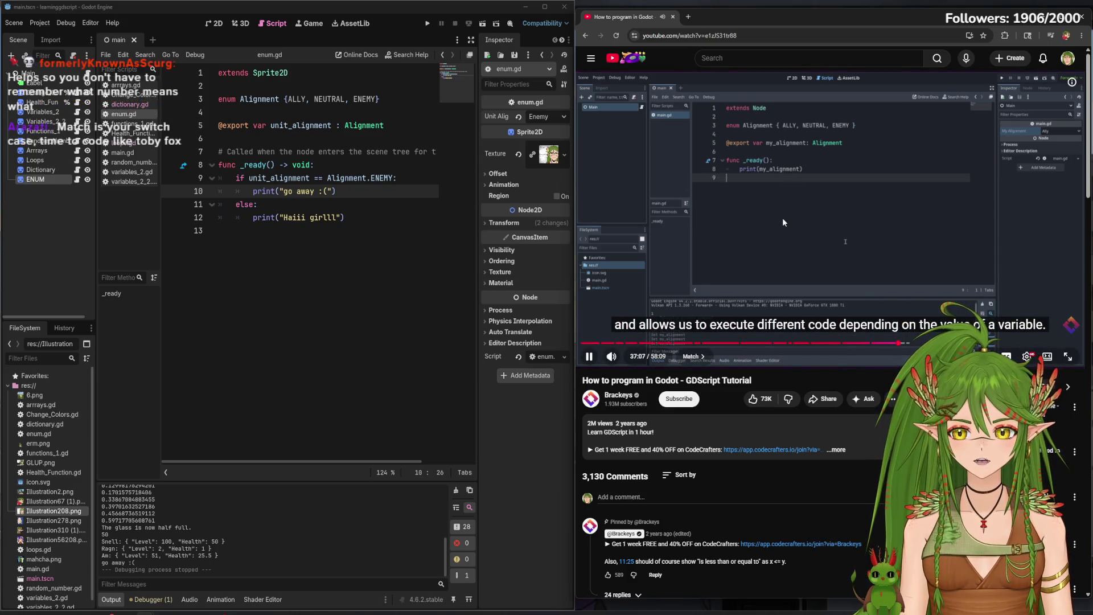
click(849, 221)
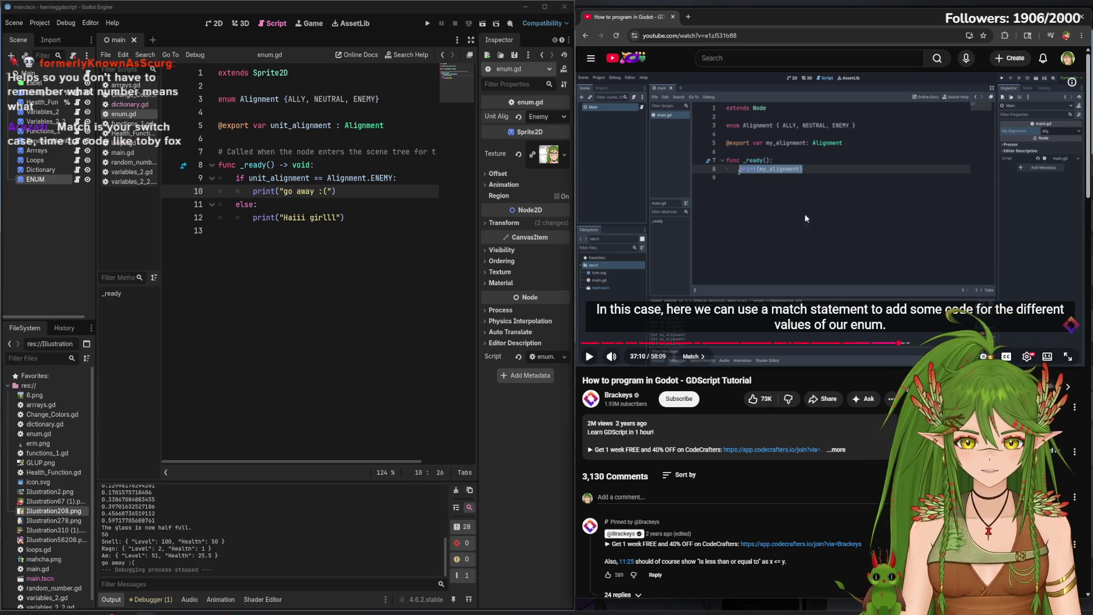
drag(344, 218, 244, 178)
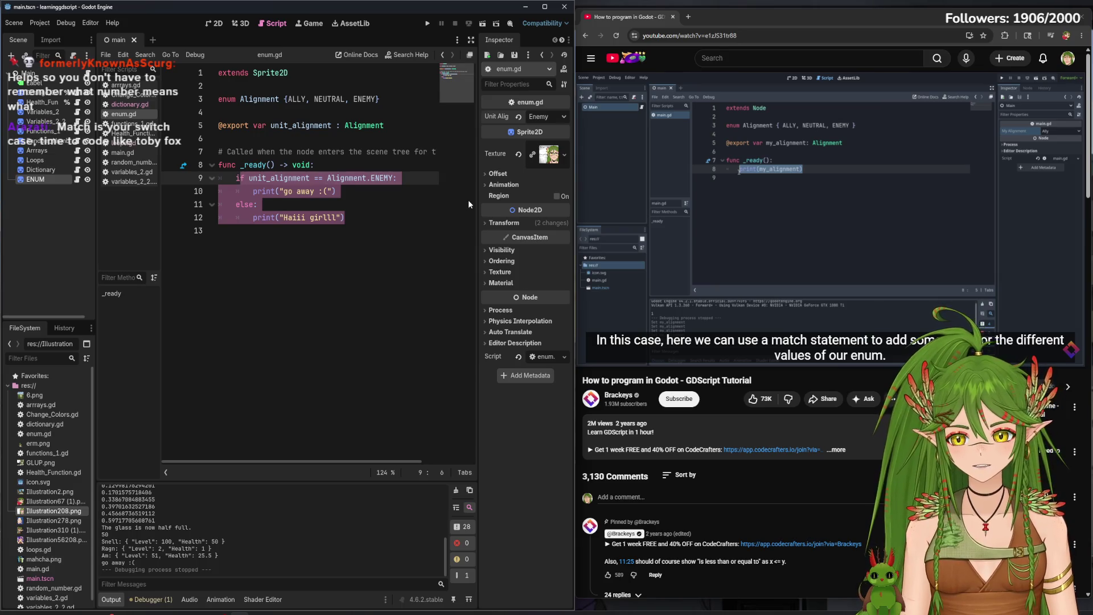
Delete the if/else block and type 'match my_al' on line 9.
key(BackSpace)
key(BackSpace)
click(784, 179)
click(265, 181)
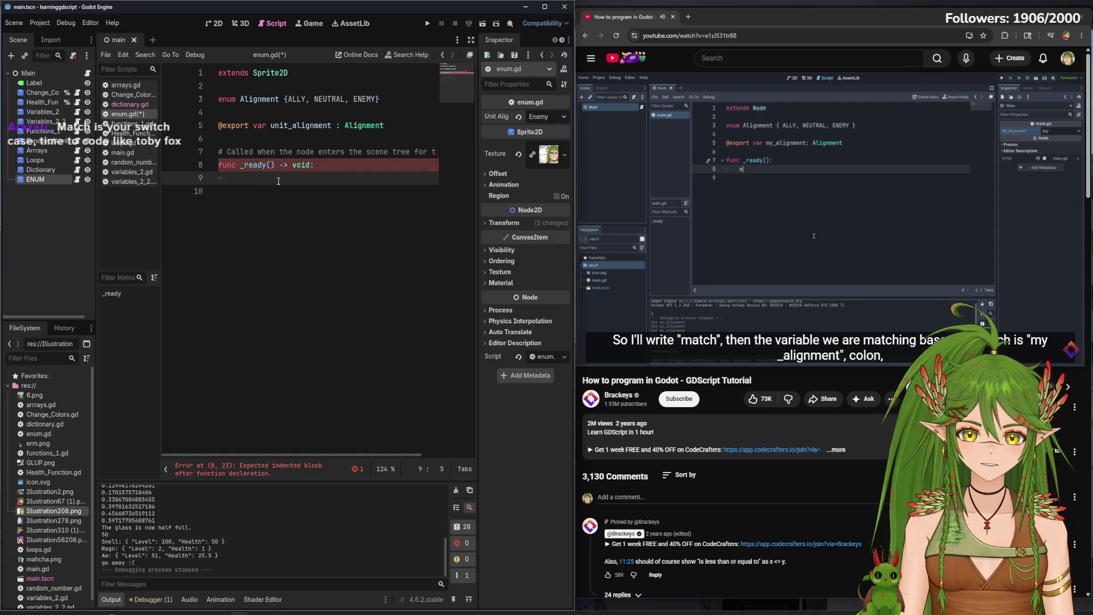
text(match my)
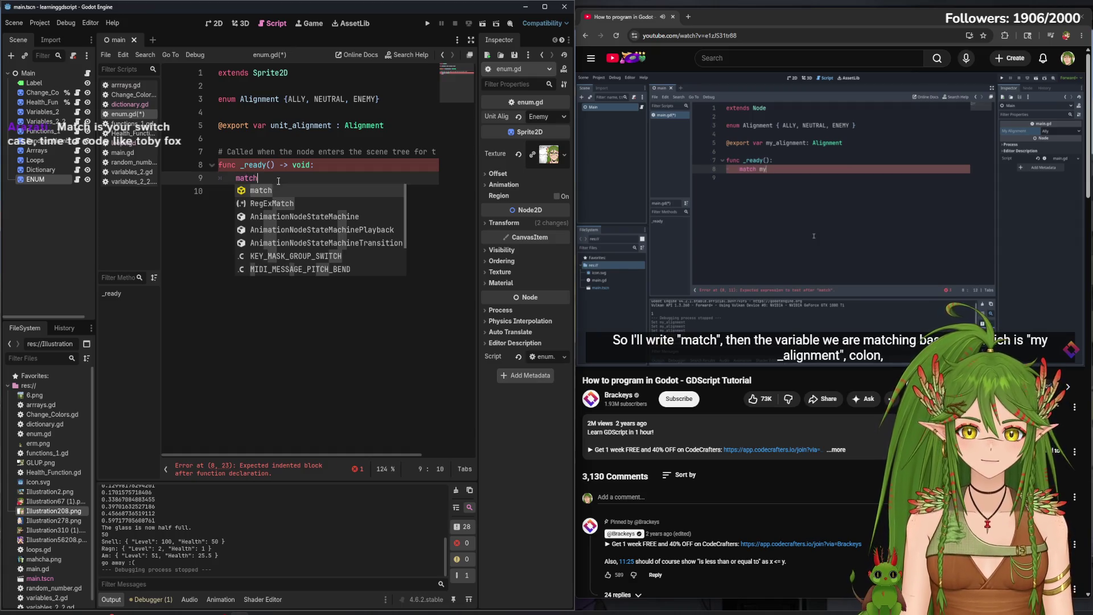
text(_alignment)
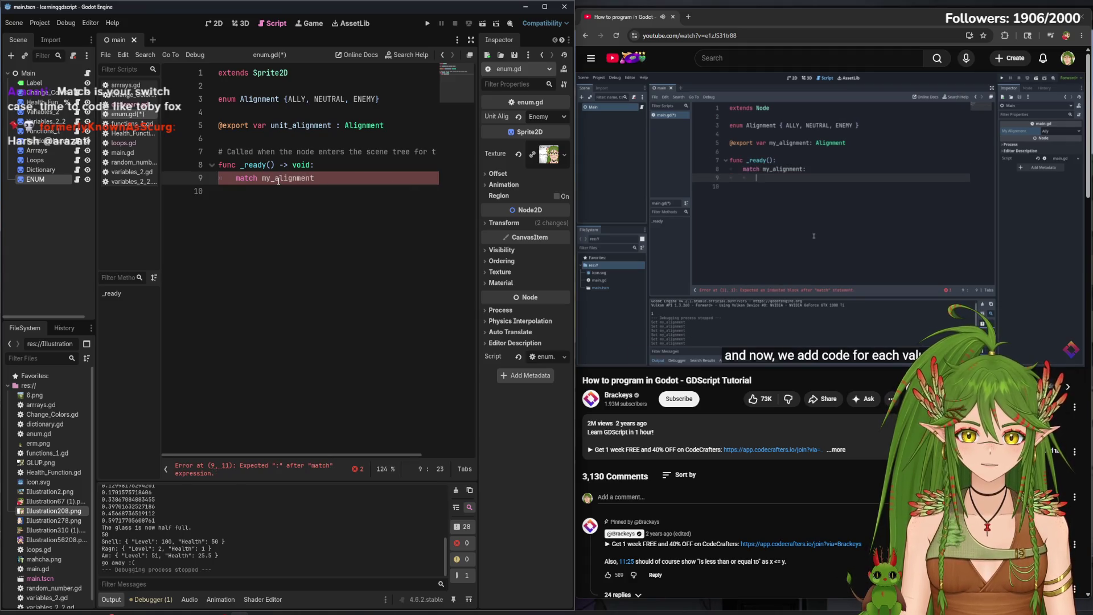
click(767, 214)
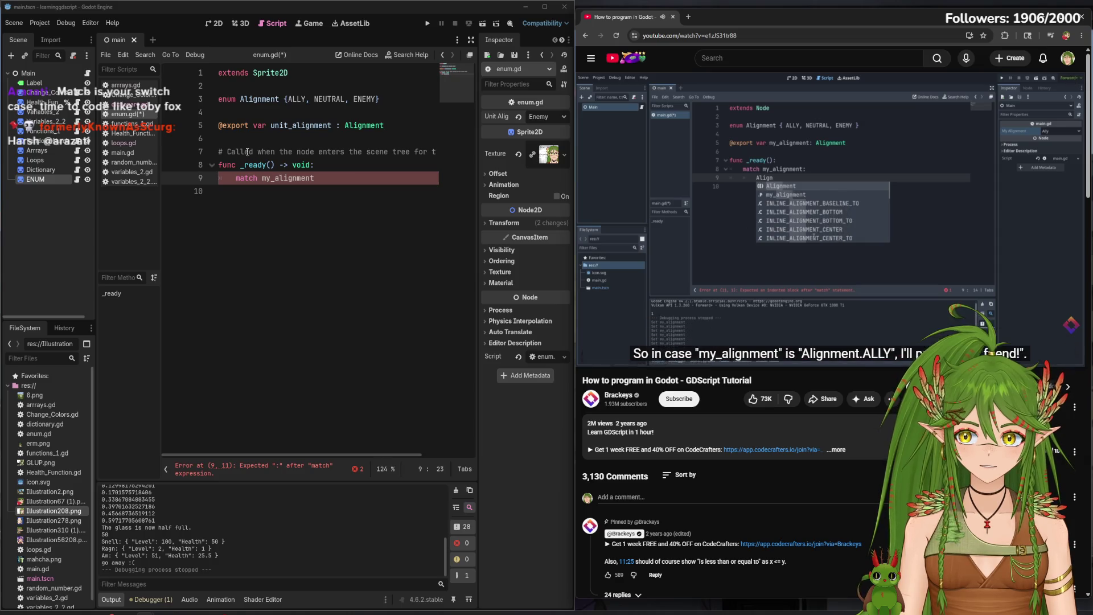
Begin renaming unit_alignment to my_alignment on line 5.
click(286, 125)
key(BackSpace)
key(BackSpace)
key(BackSpace)
text(my)
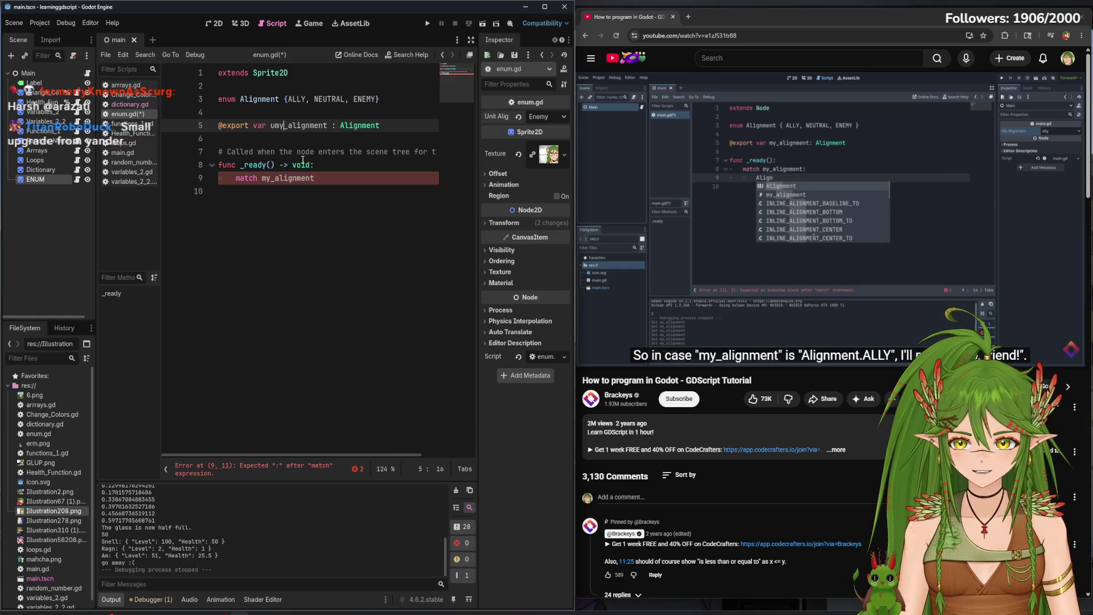
click(330, 178)
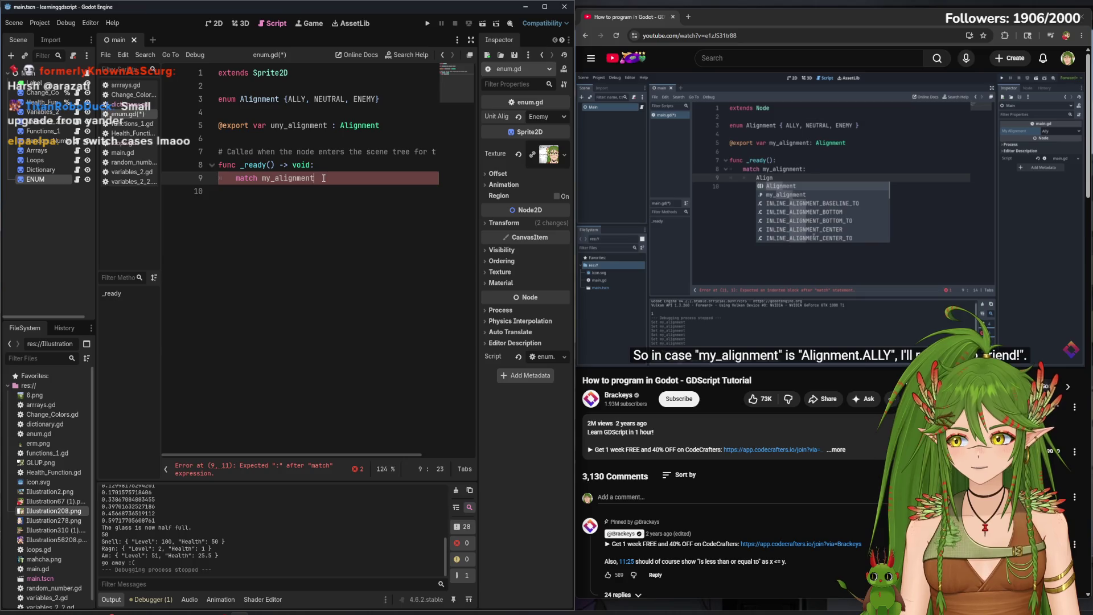
click(800, 243)
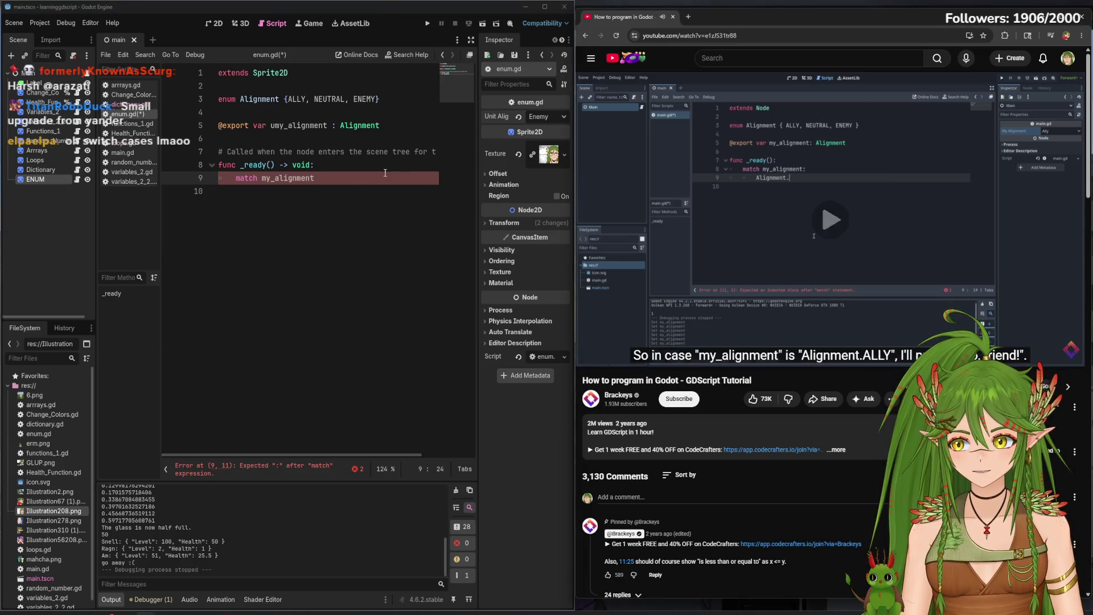